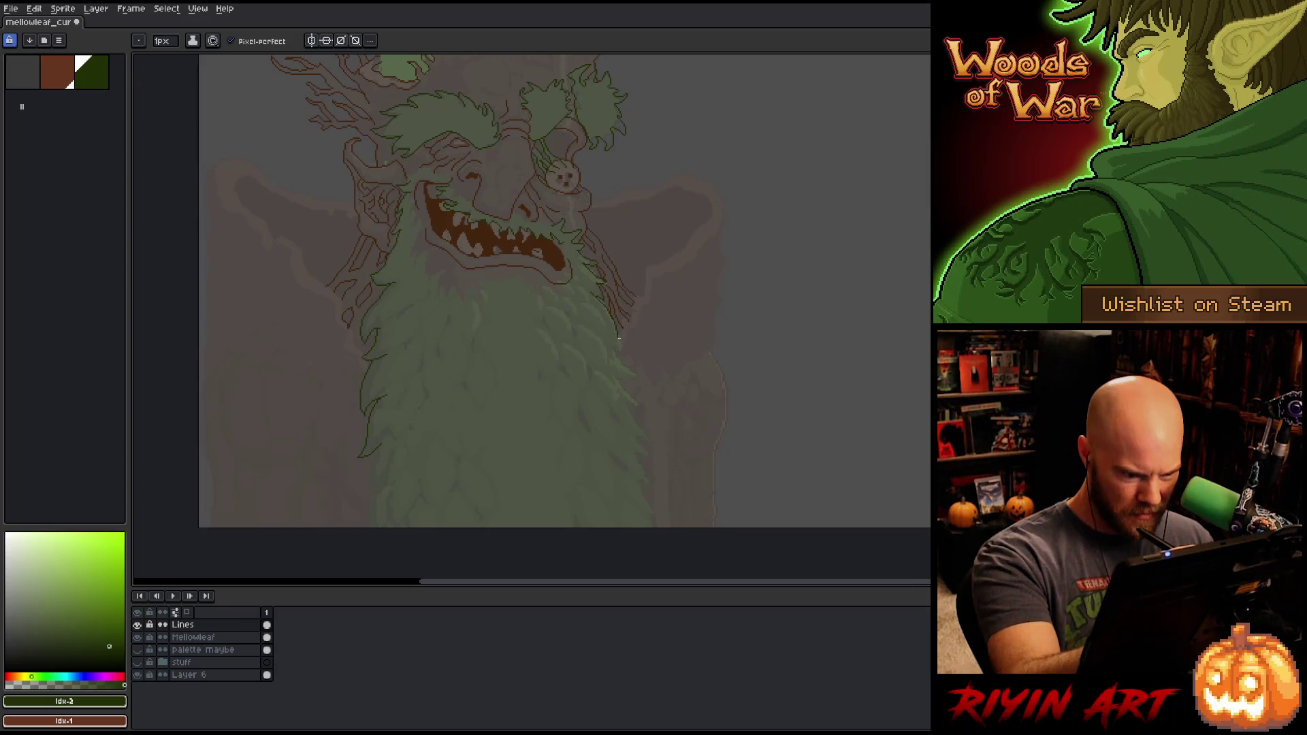
# Step: Add a short line of pixels along the right edge of the beard outline
pyautogui.press('e')
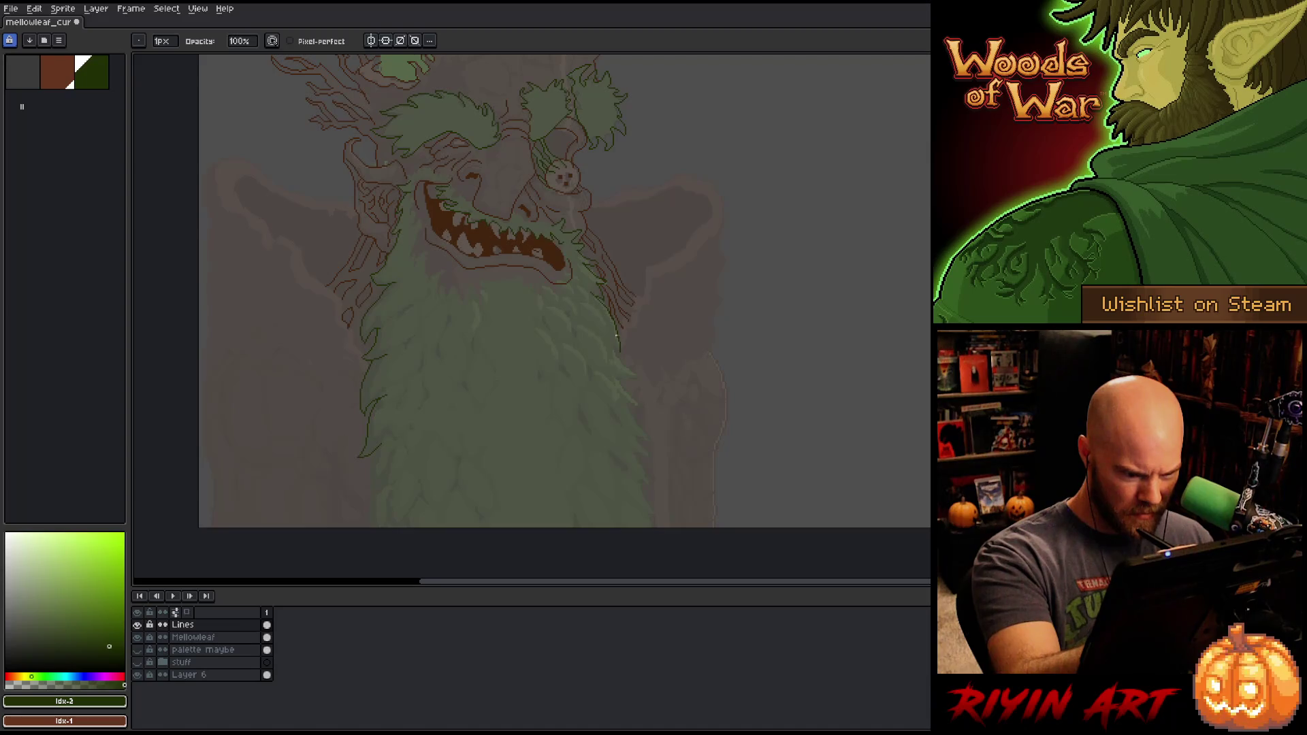
pyautogui.press('b')
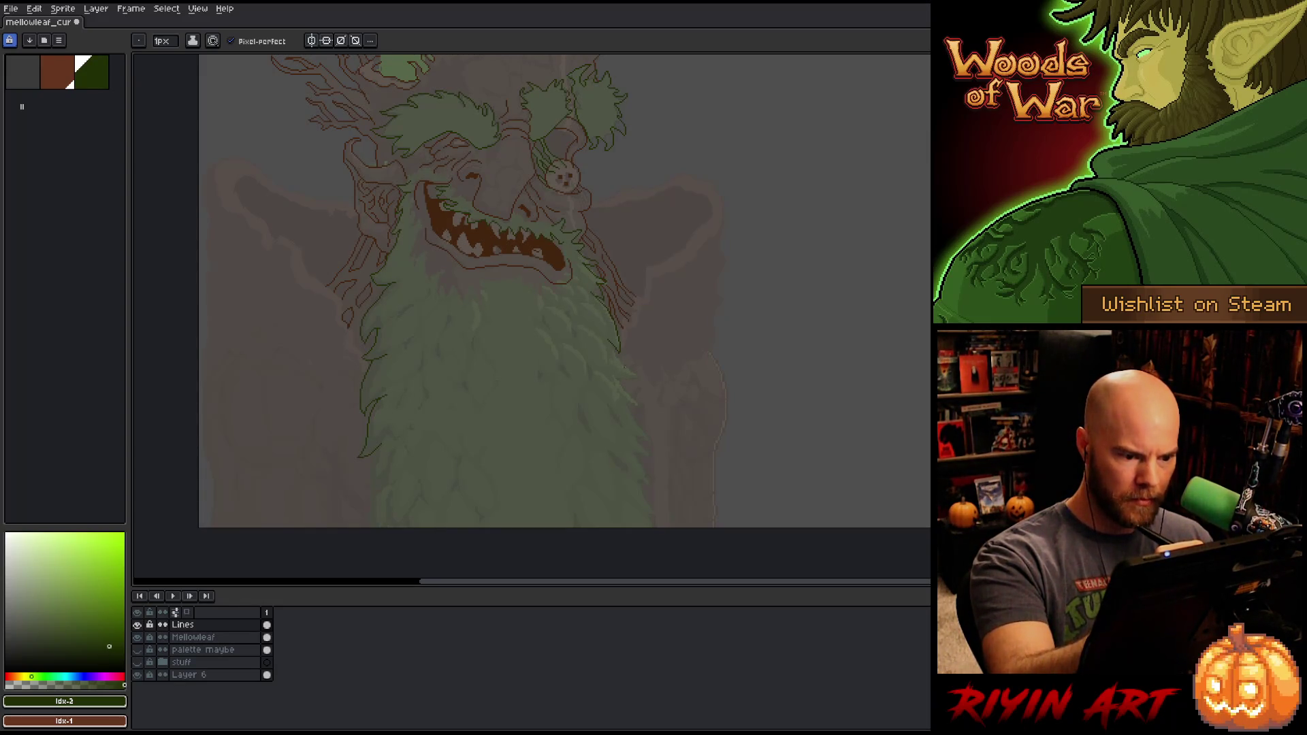
pyautogui.moveTo(623, 366); pyautogui.dragTo(645, 371)
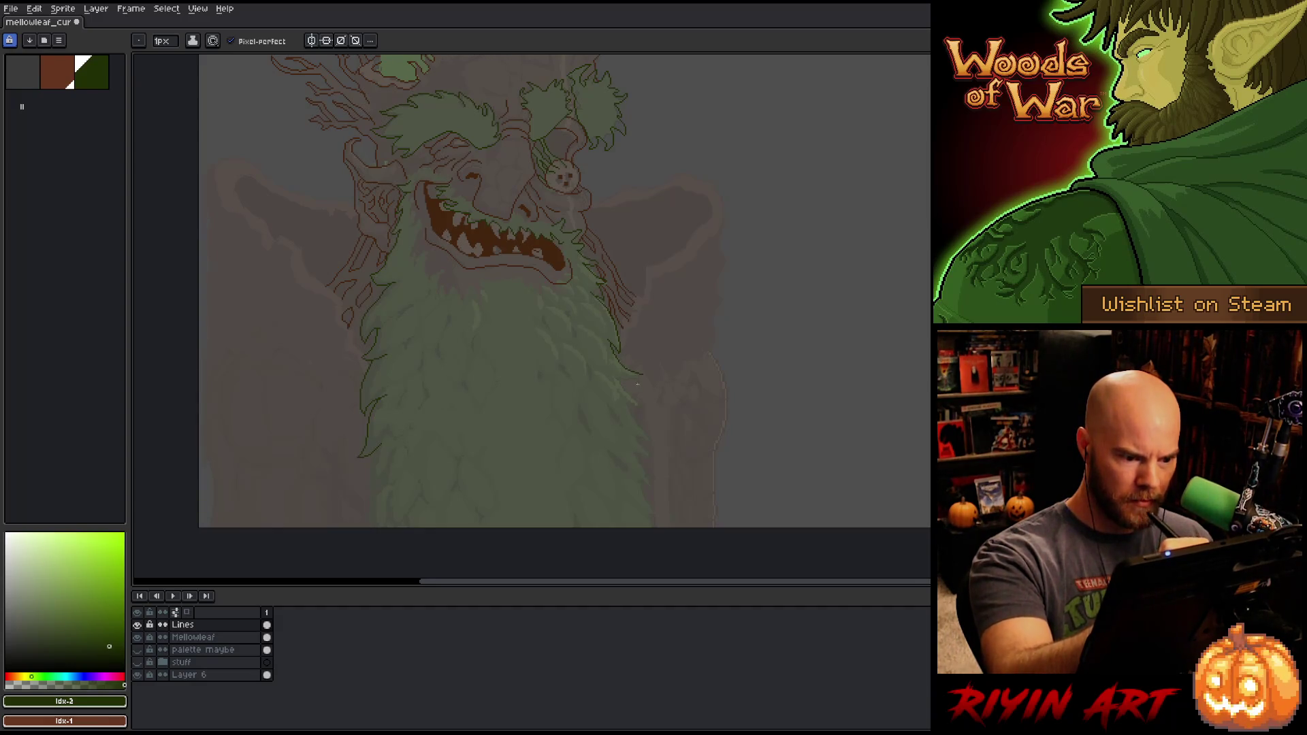
pyautogui.press('e')
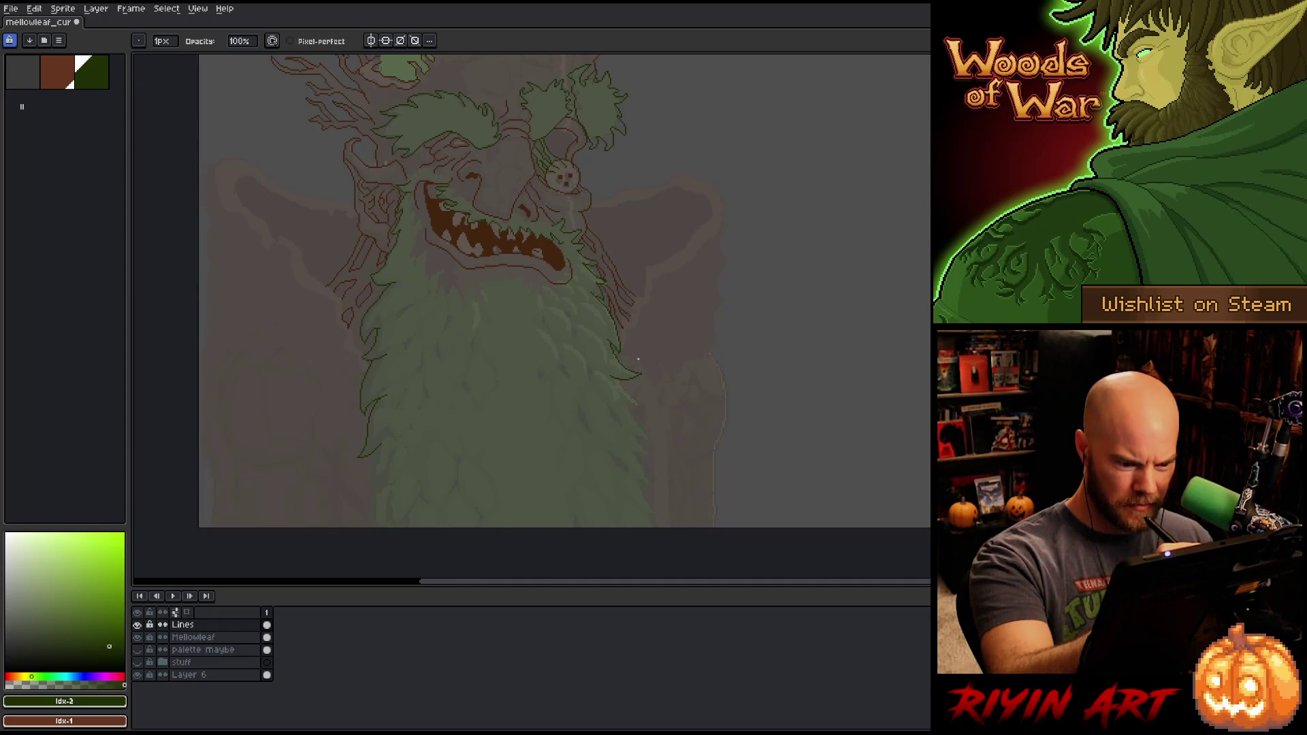
pyautogui.press('b')
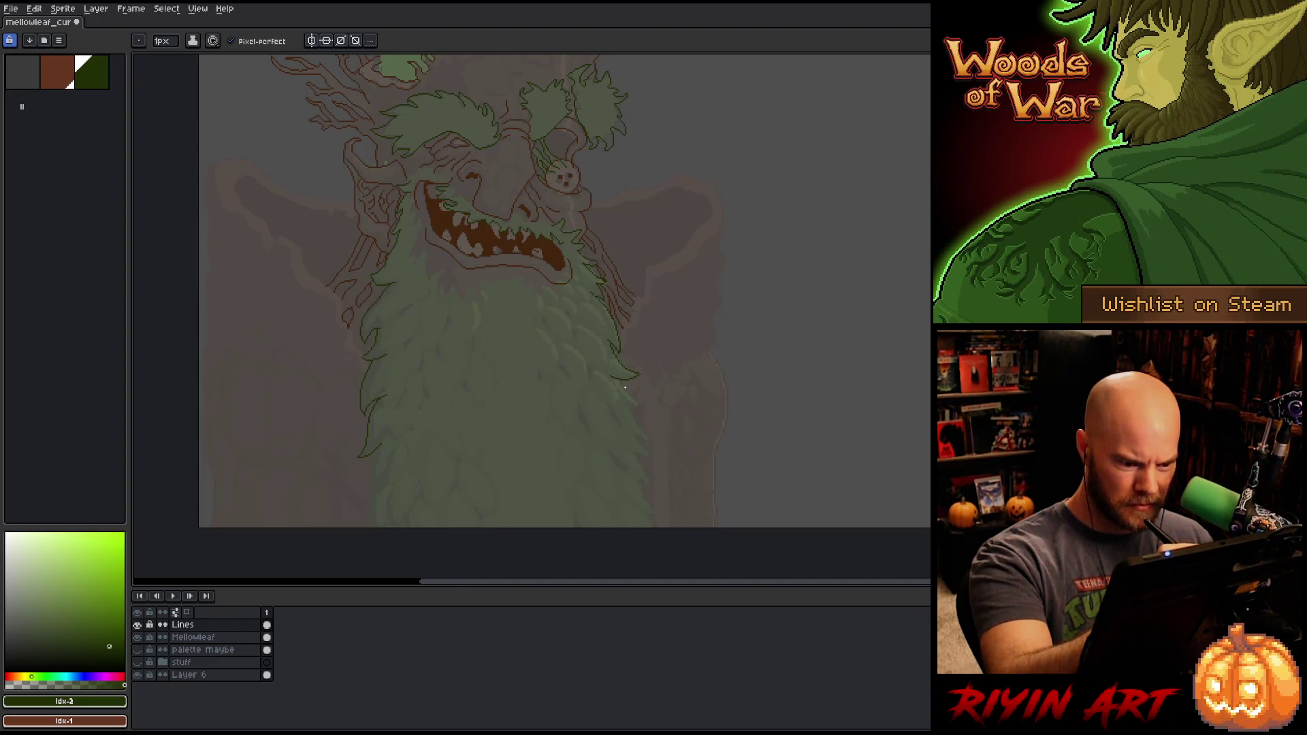
pyautogui.press('e')
pyautogui.press('b')
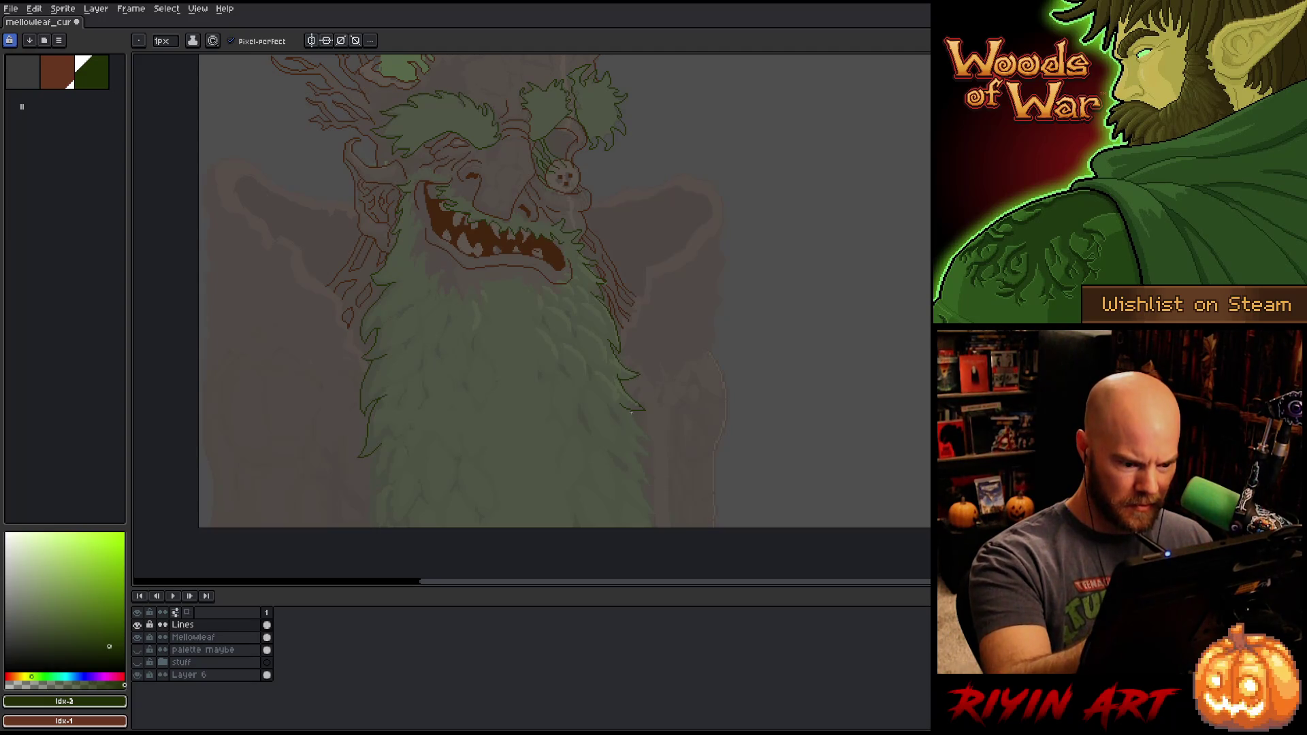
pyautogui.press('e')
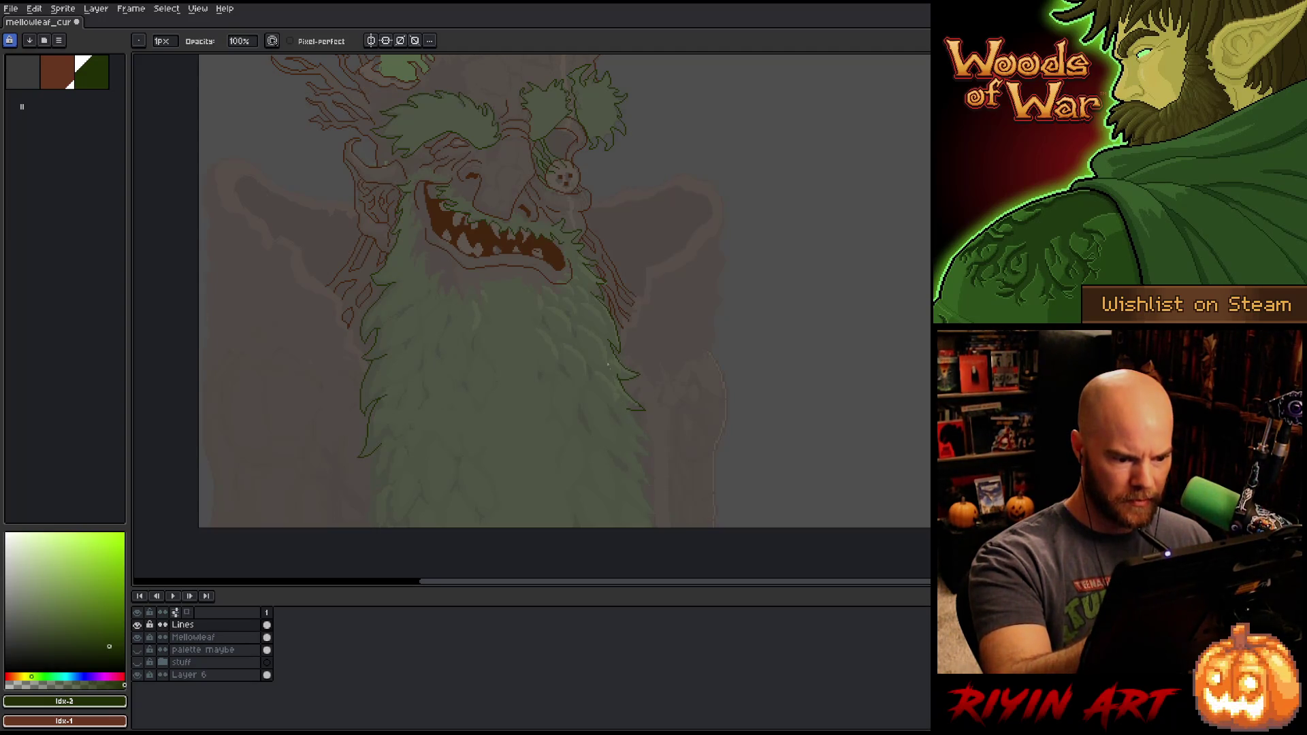
pyautogui.scroll(-3, 671, 458)
pyautogui.press('b')
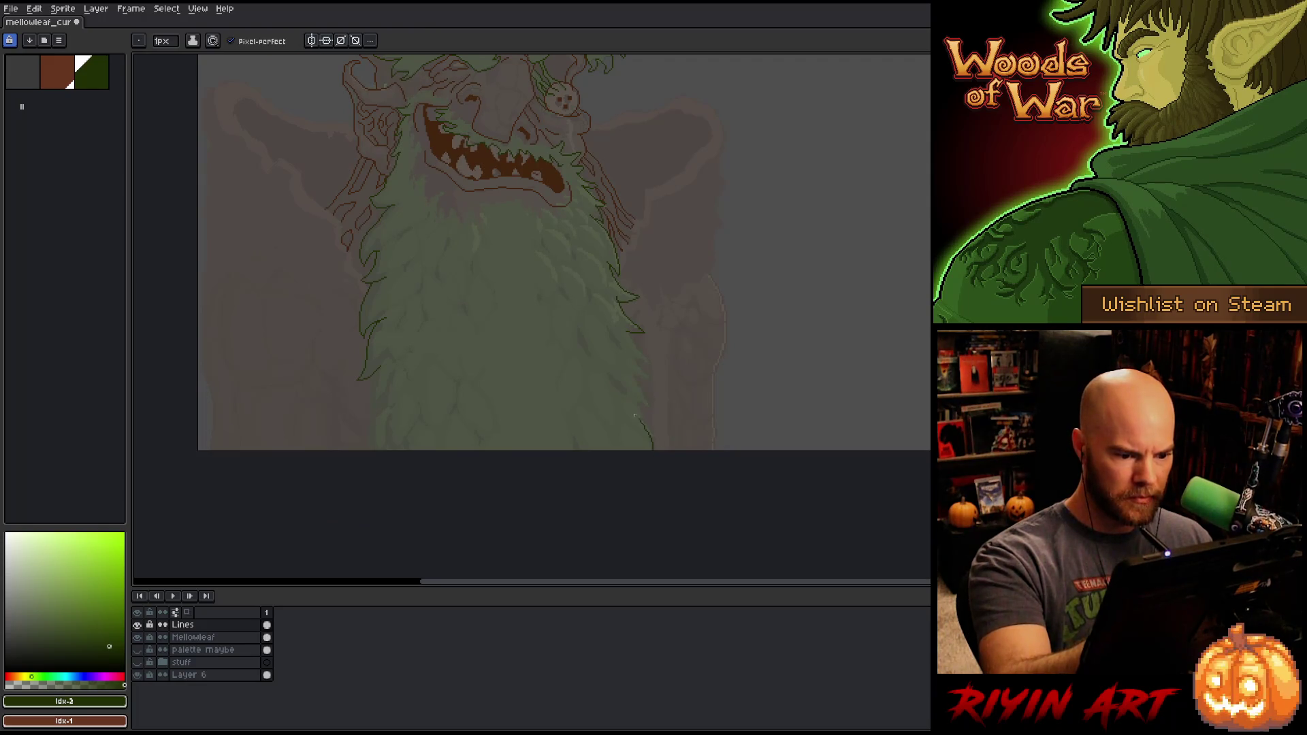
# Step: Extend the beard outlines downward with short pencil strokes, including the left beard edge
pyautogui.moveTo(658, 431); pyautogui.dragTo(646, 413)
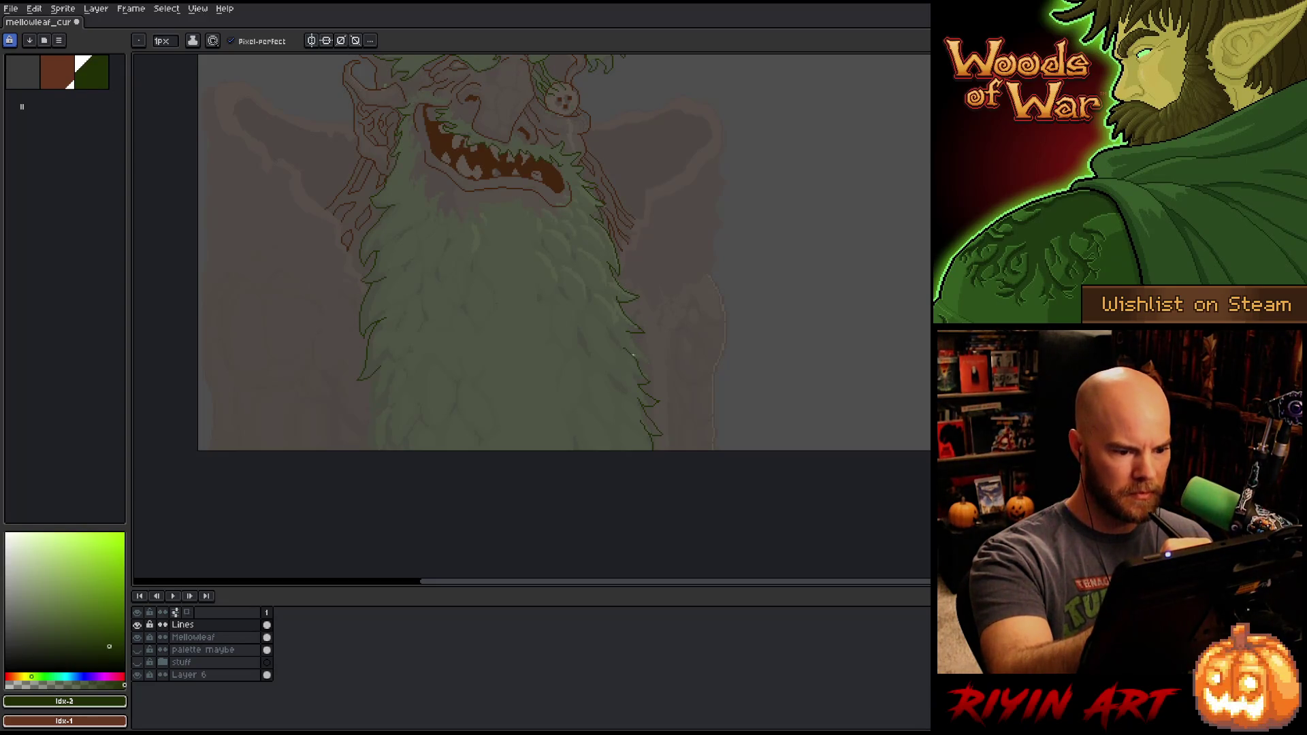
pyautogui.press('e')
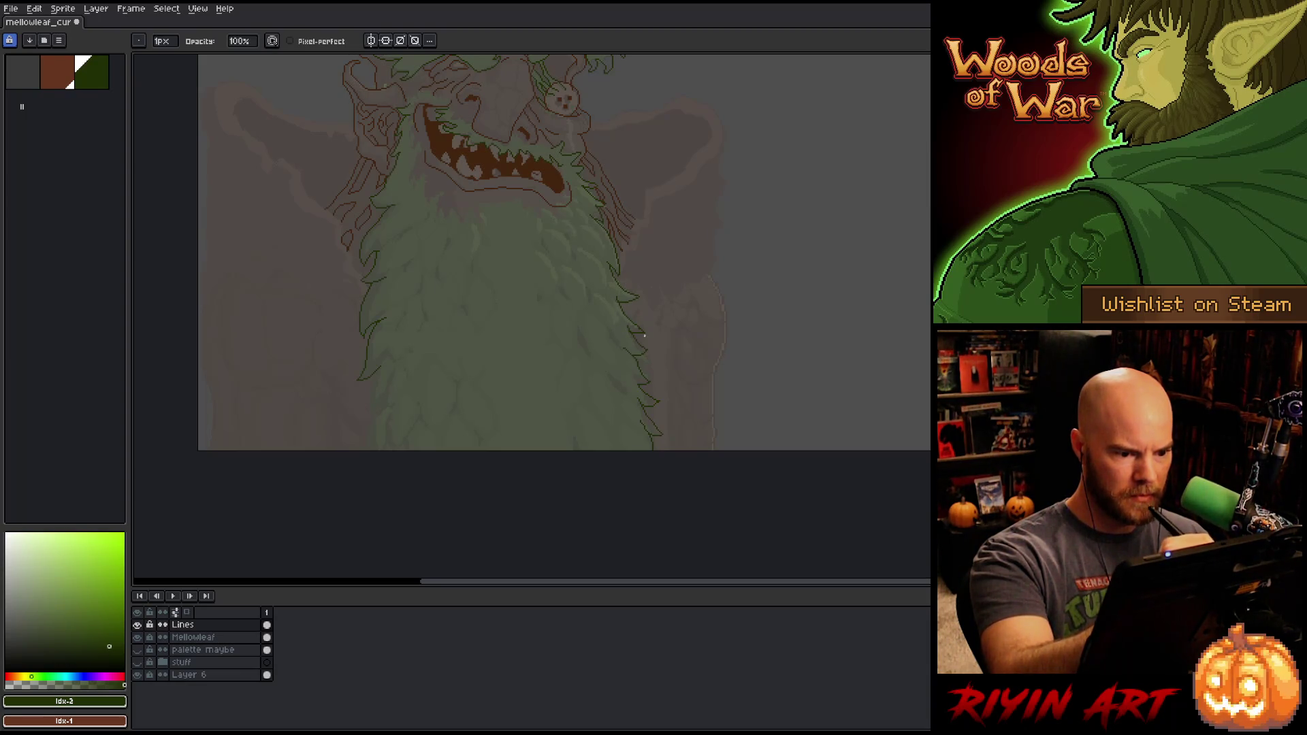
pyautogui.press('b')
pyautogui.moveTo(638, 328)
pyautogui.mouseDown()
pyautogui.moveTo(651, 297)
pyautogui.moveTo(661, 307)
pyautogui.mouseUp()
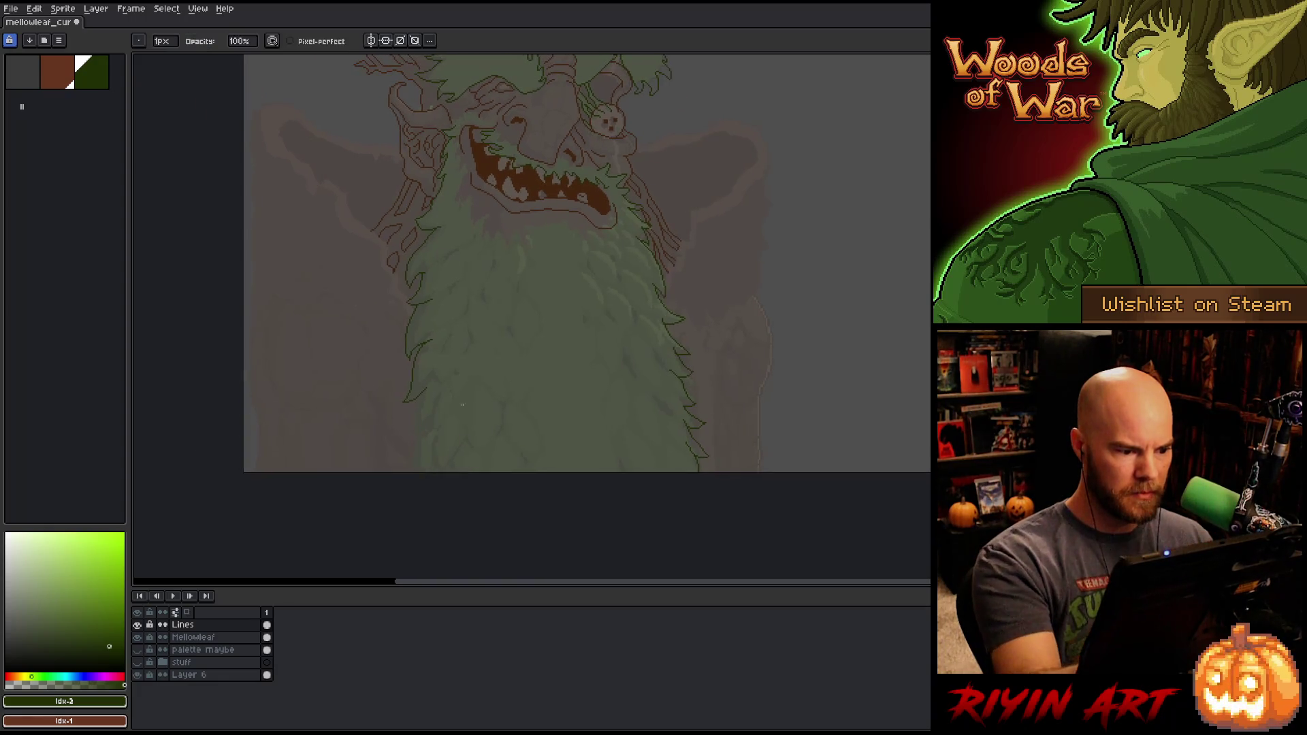
pyautogui.moveTo(427, 388); pyautogui.dragTo(409, 437)
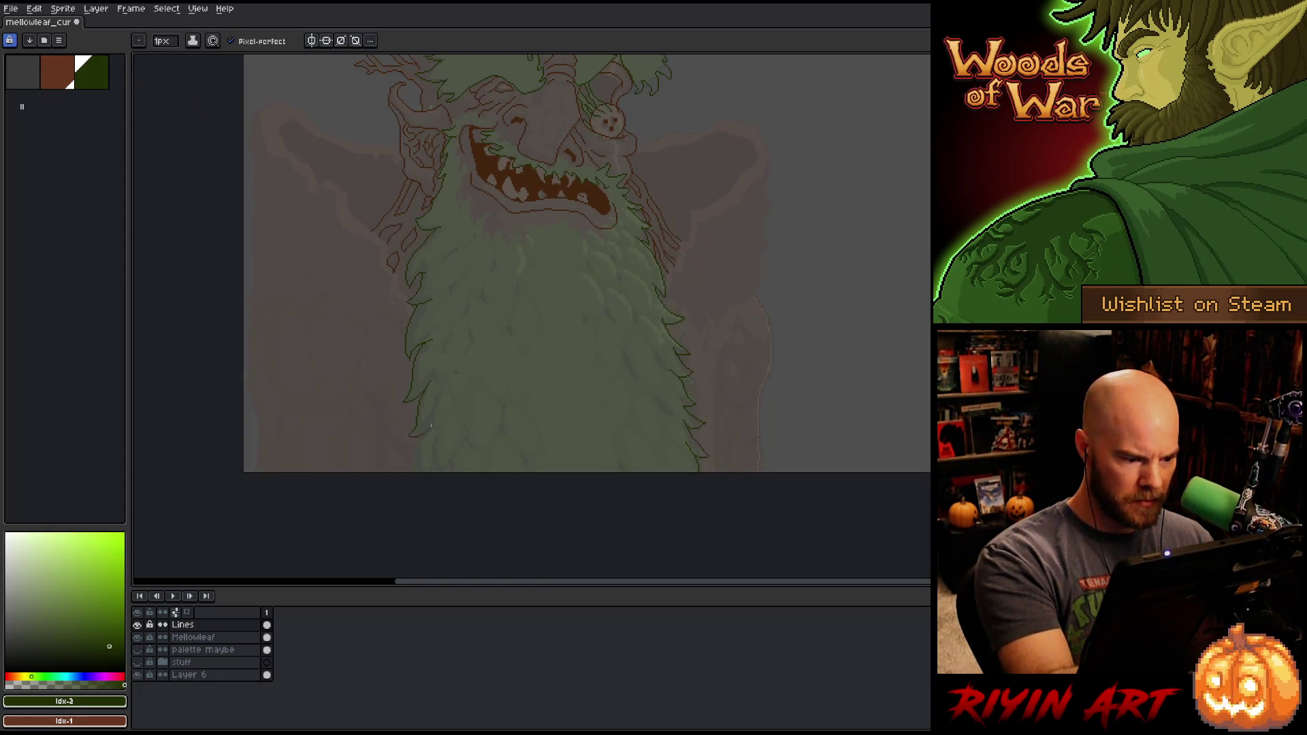
pyautogui.moveTo(475, 402); pyautogui.dragTo(484, 352)
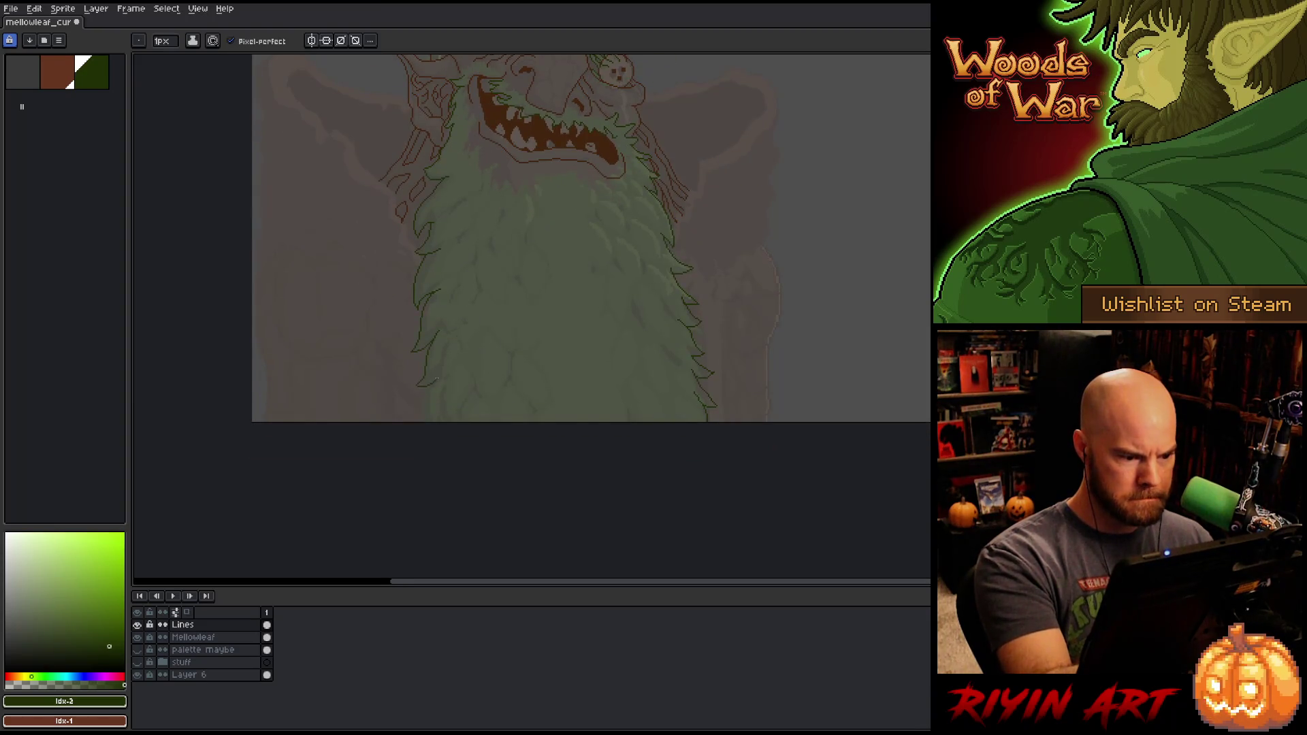
pyautogui.moveTo(671, 399)
pyautogui.mouseDown()
pyautogui.moveTo(682, 487)
pyautogui.moveTo(726, 418)
pyautogui.moveTo(750, 446)
pyautogui.mouseUp()
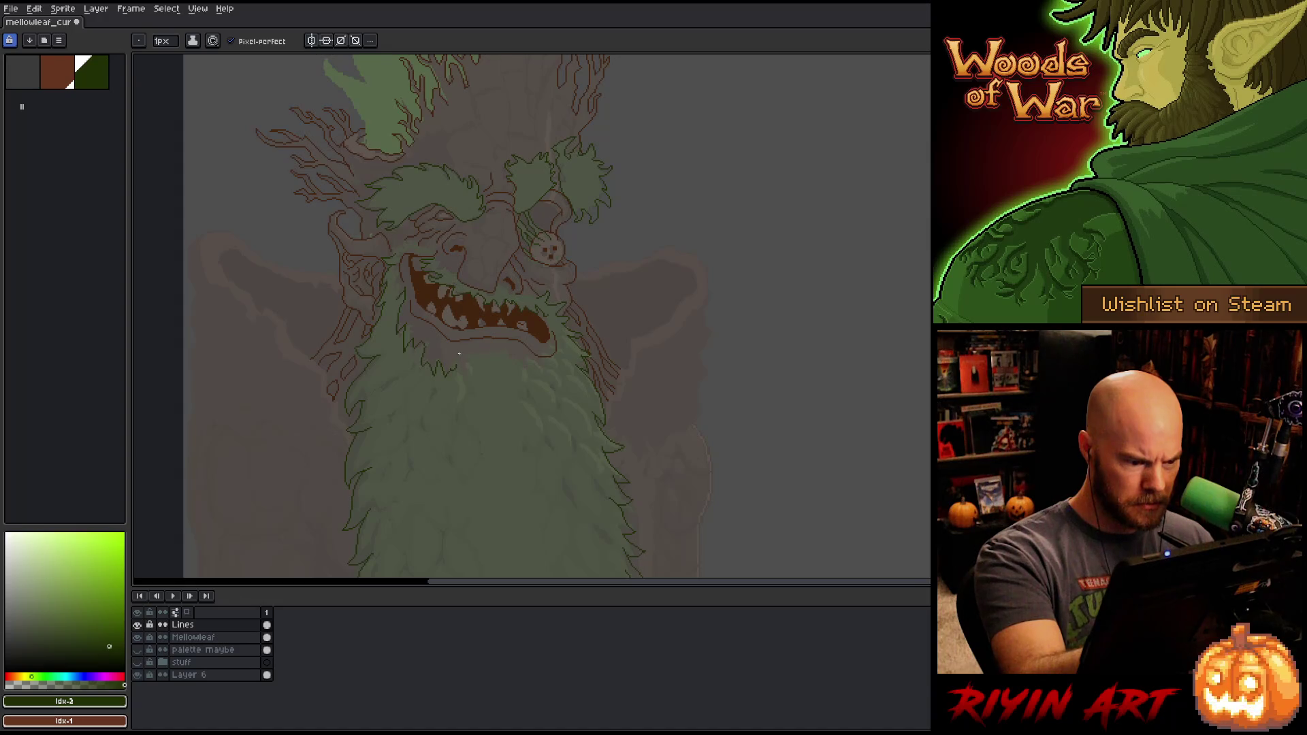
# Step: Refine the green outline pixels along the upper lip and the cheek beside the mouth
pyautogui.press('e')
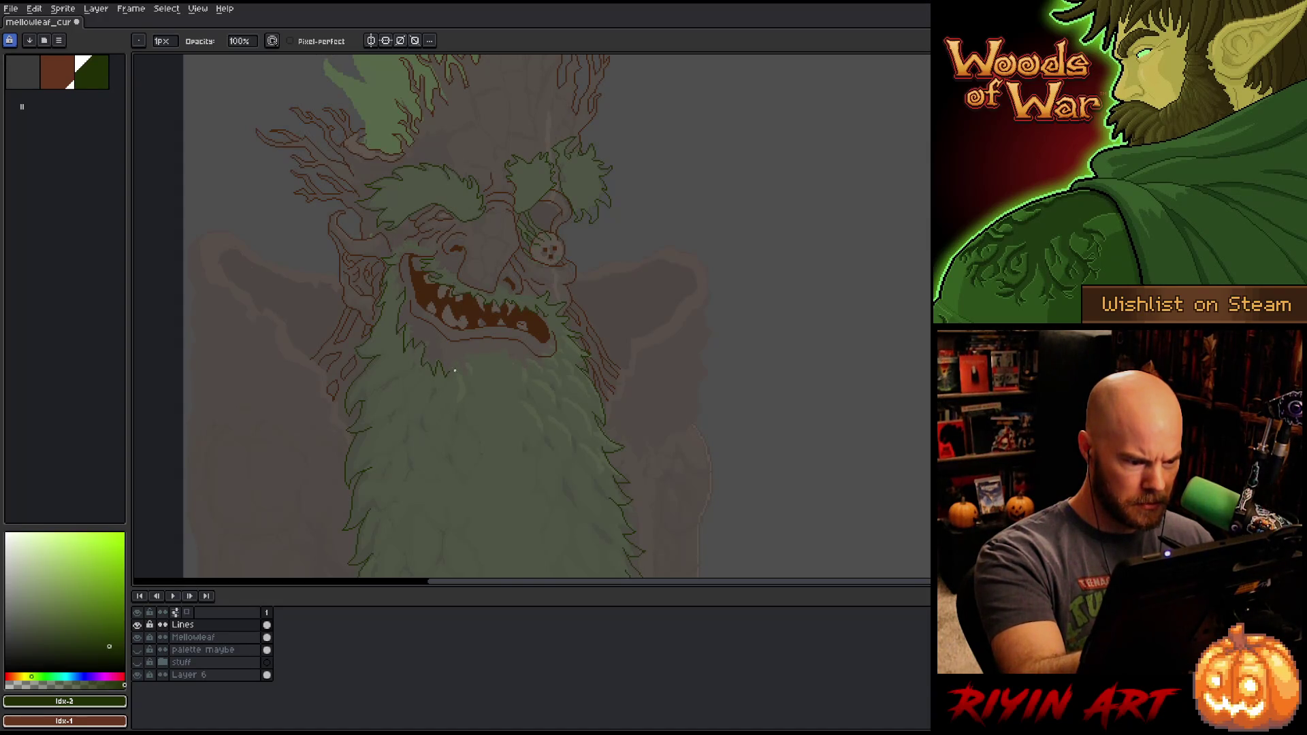
pyautogui.press('b')
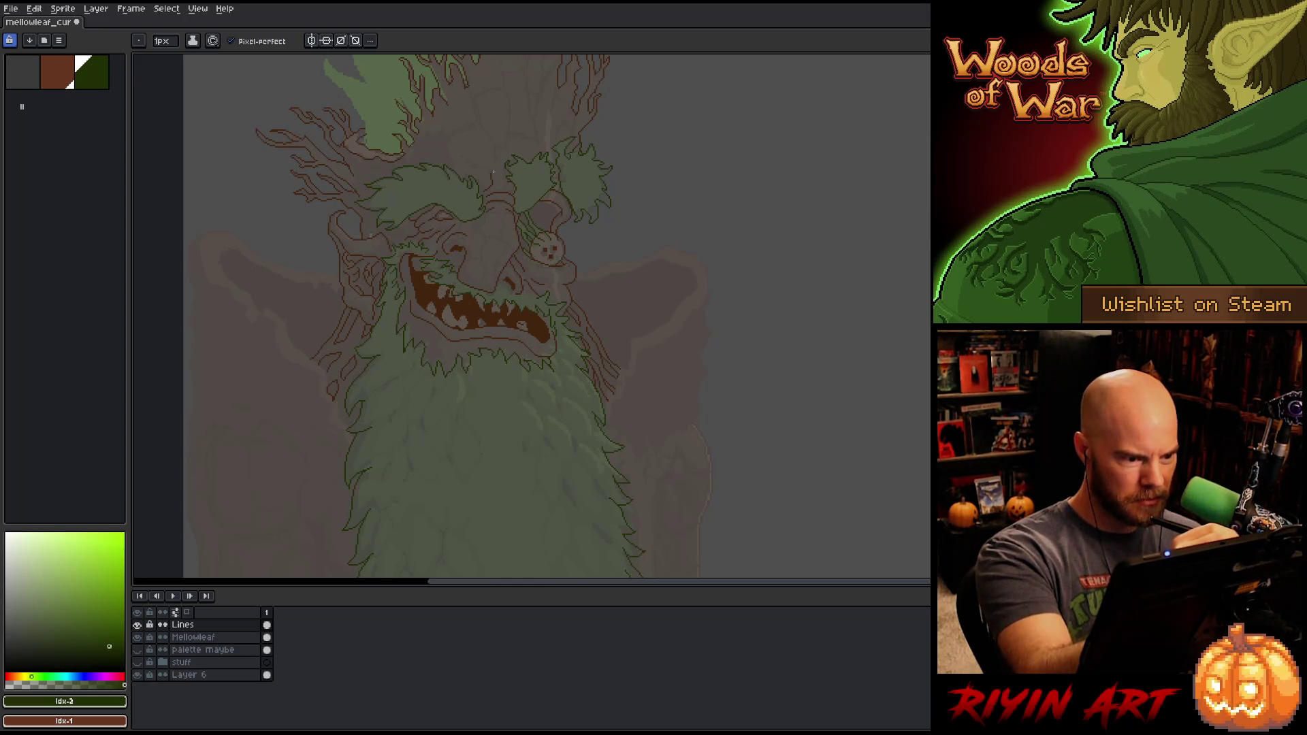
pyautogui.press('e')
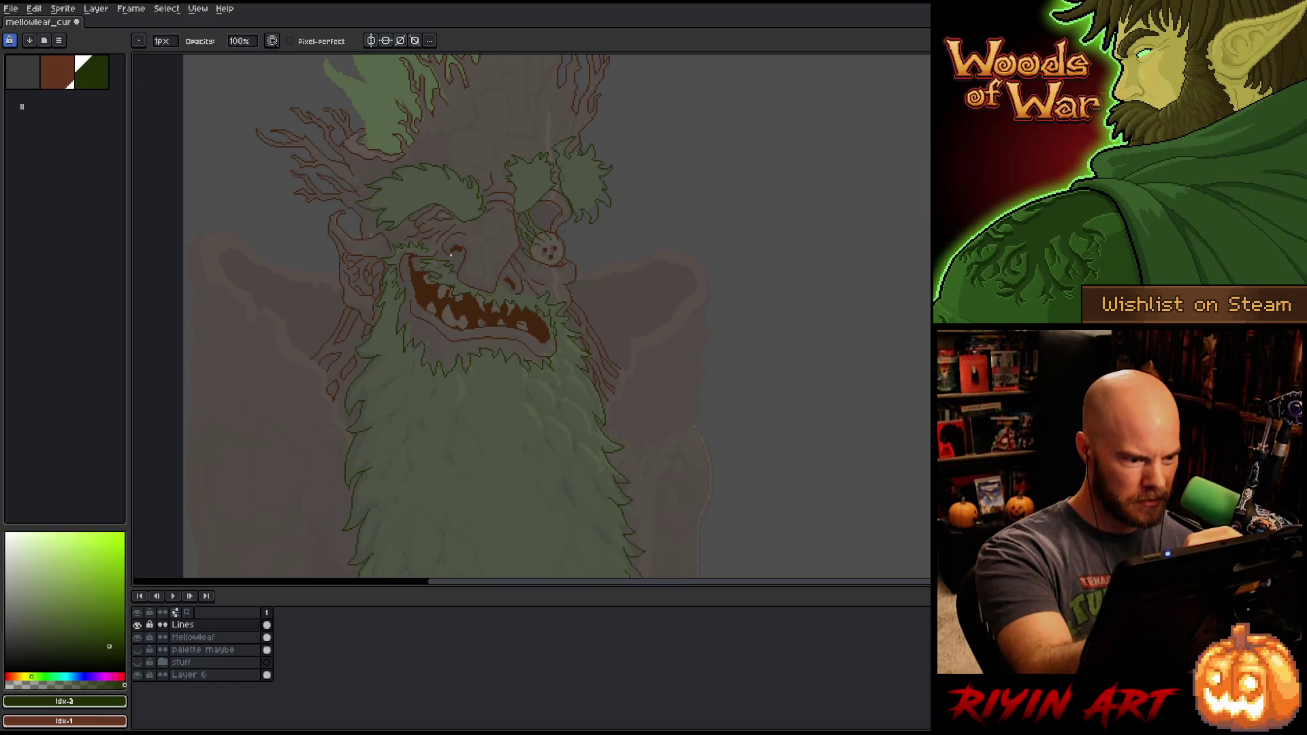
pyautogui.press('b')
pyautogui.press('e')
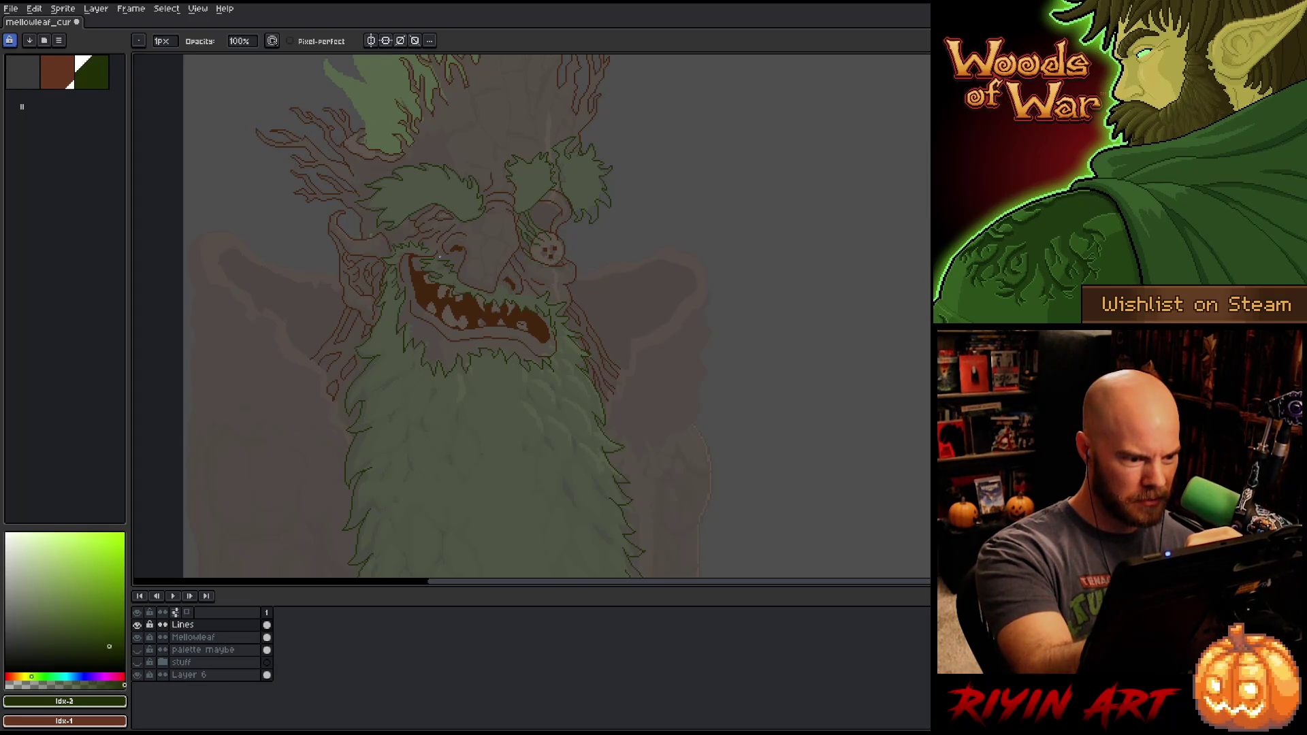
pyautogui.press('b')
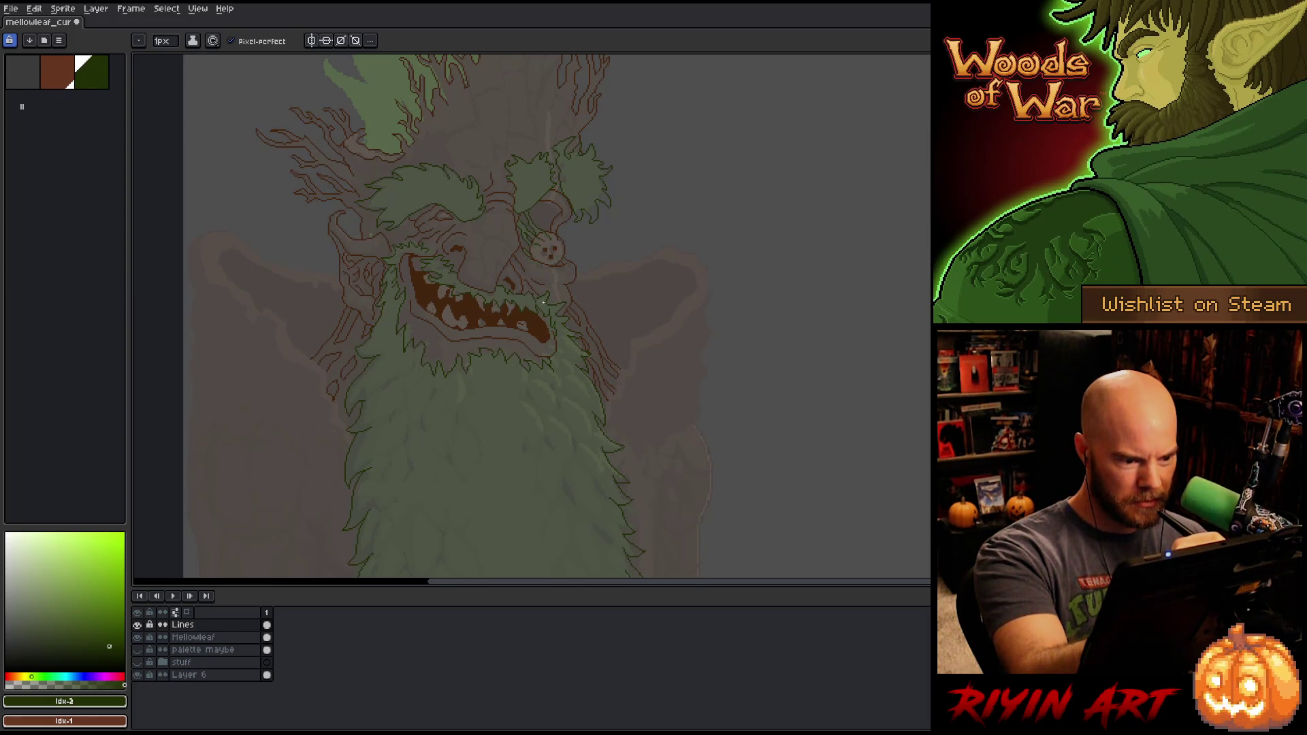
pyautogui.press('e')
pyautogui.press('b')
pyautogui.scroll(3, 534, 293)
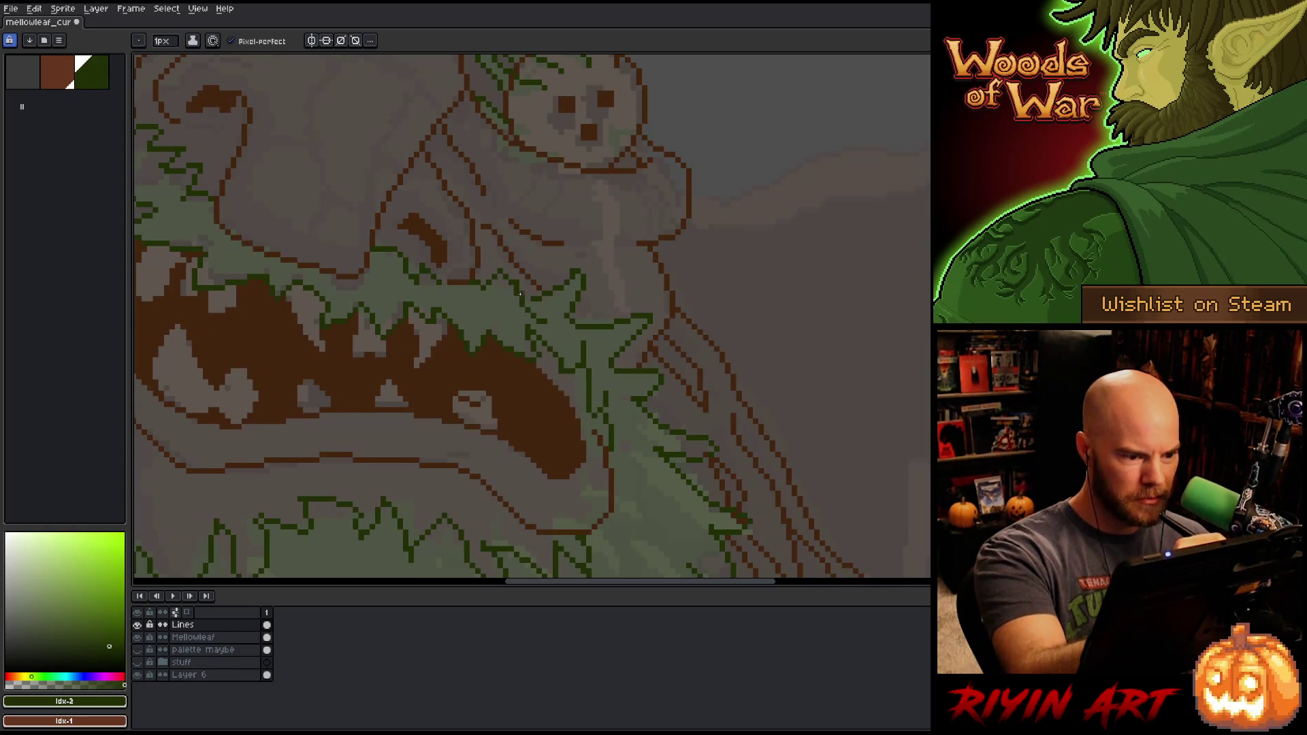
# Step: Fix stray pixels around the mouth, alternating pencil and eraser
pyautogui.press('e')
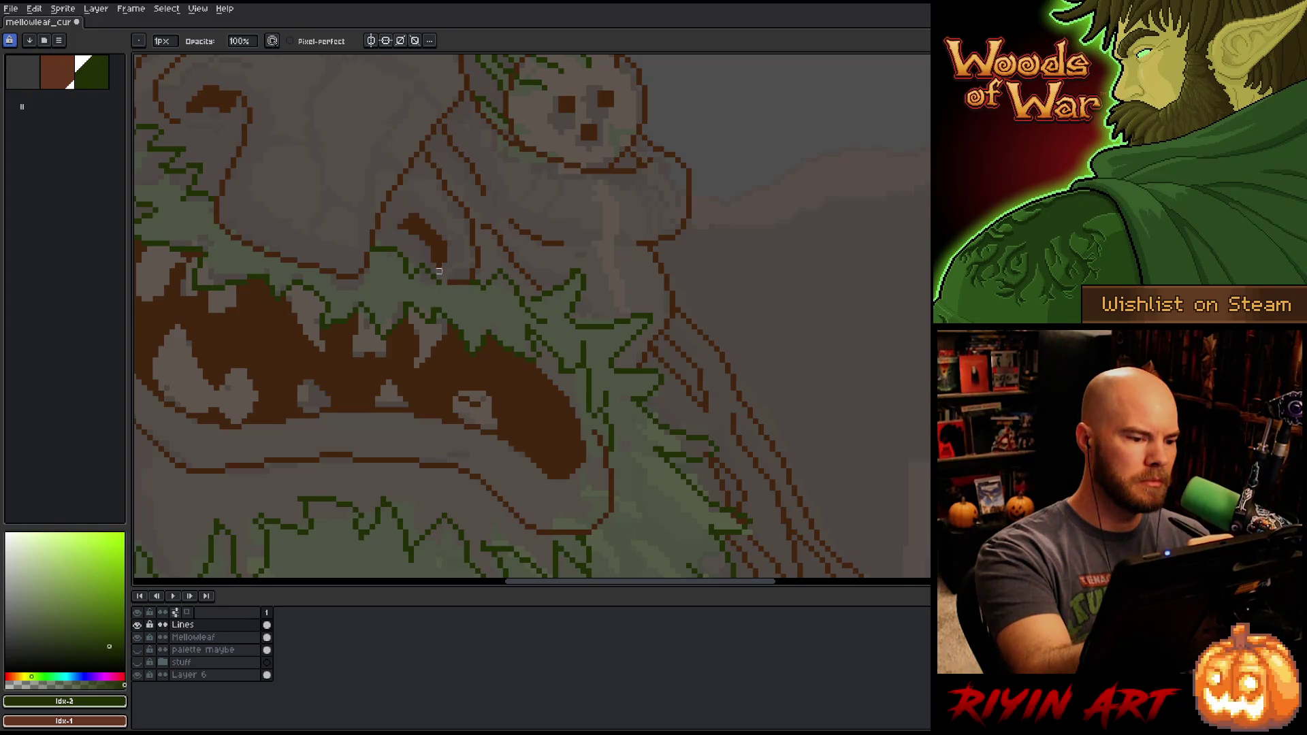
pyautogui.press('b')
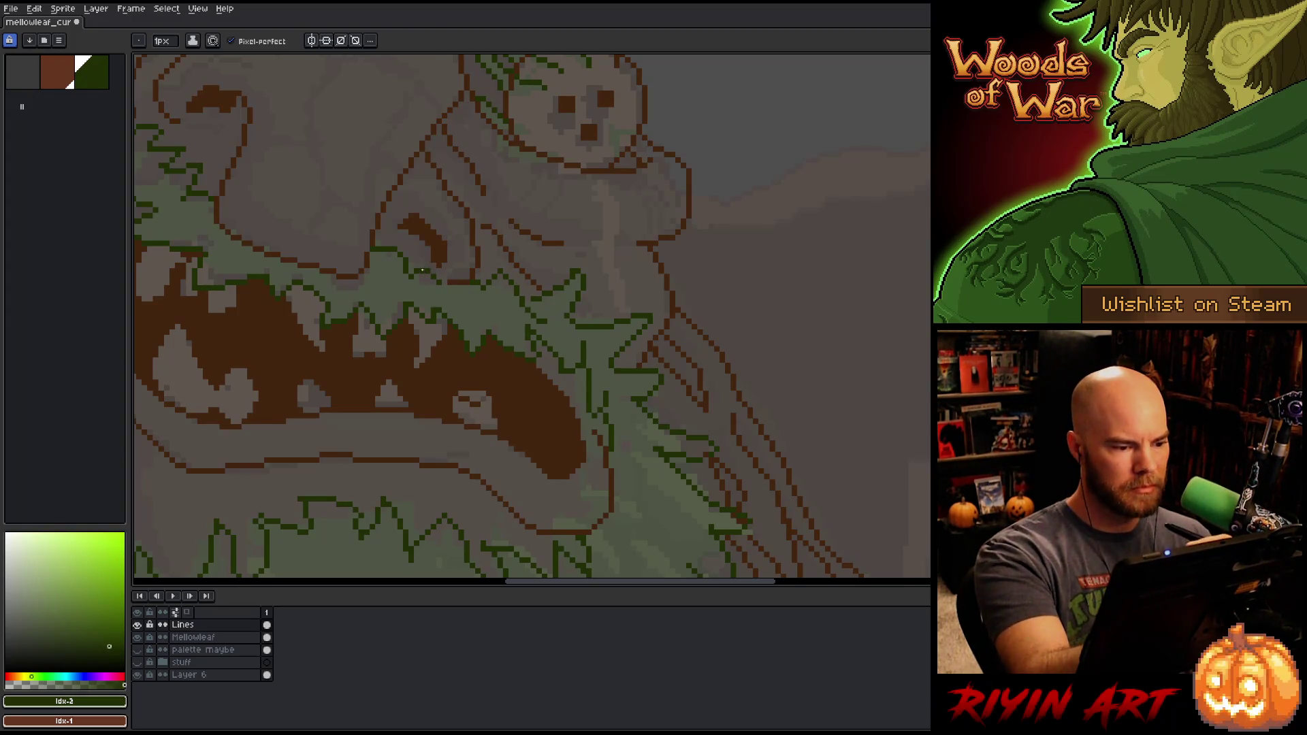
pyautogui.press('e')
pyautogui.press('e')
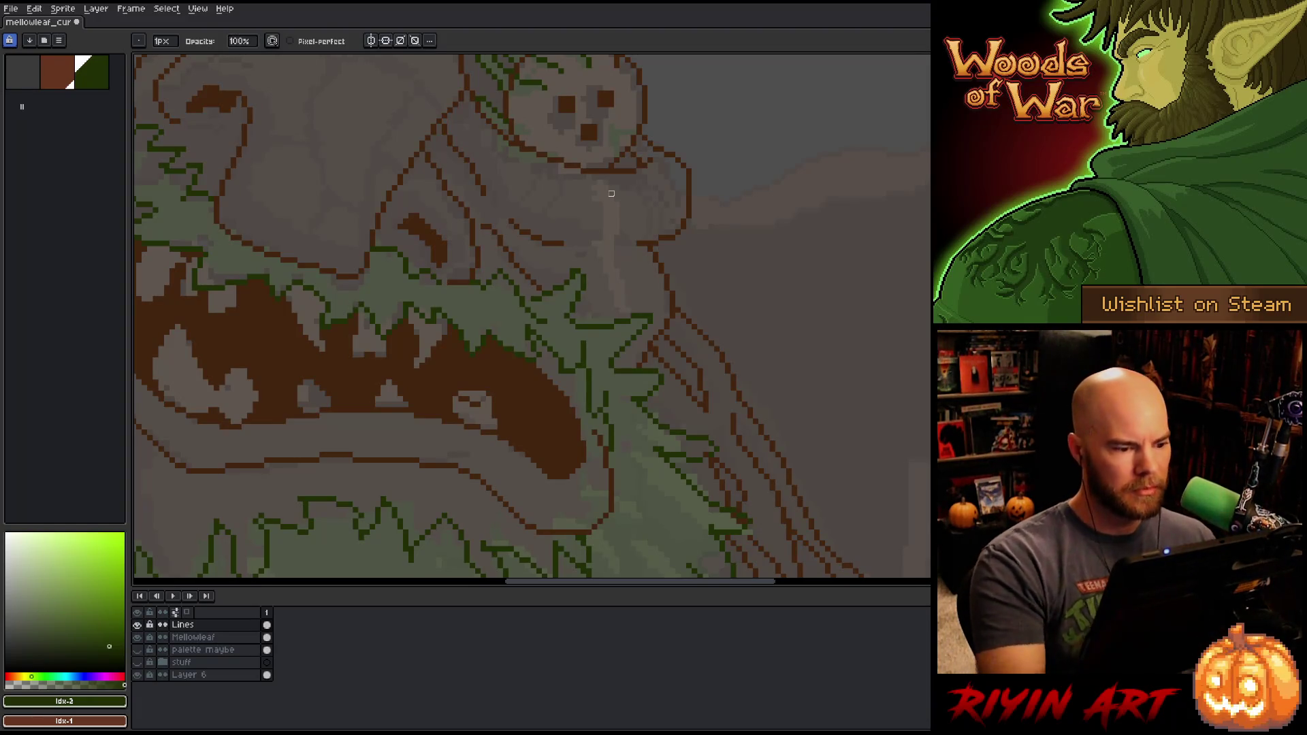
pyautogui.press('b')
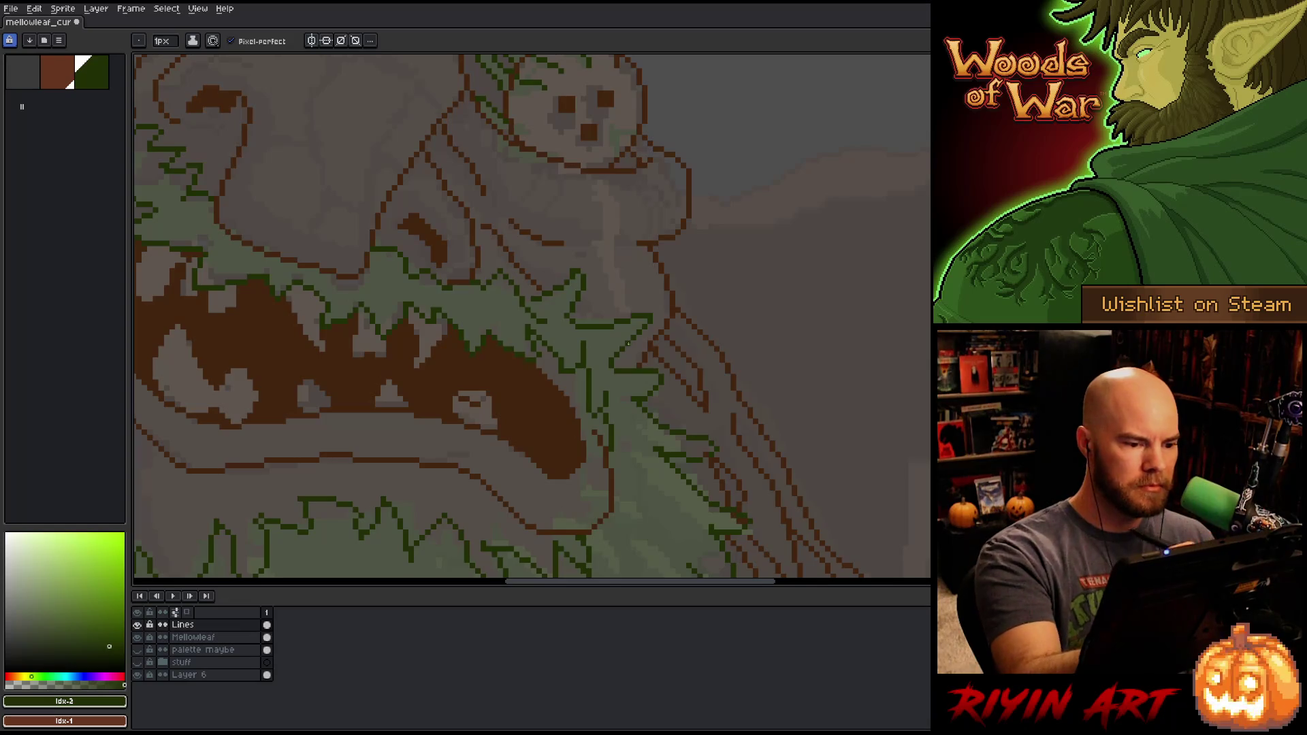
pyautogui.press('e')
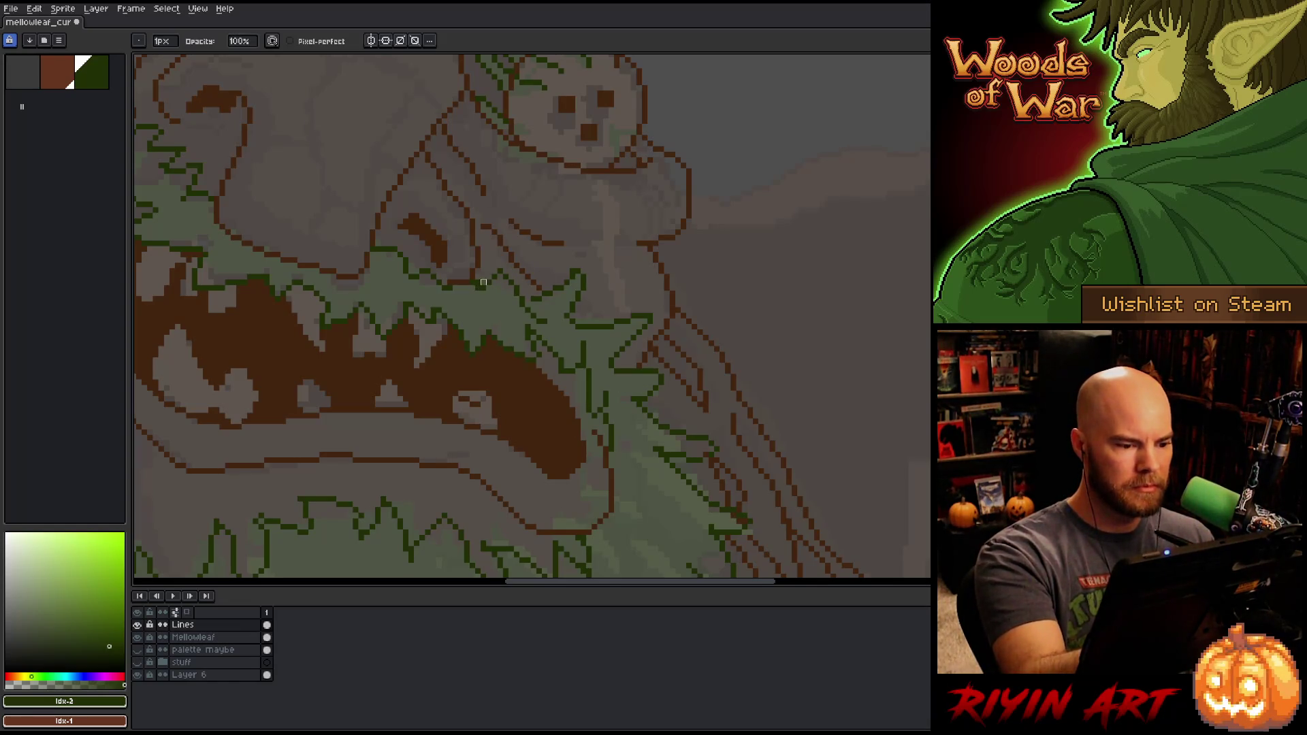
pyautogui.press('b')
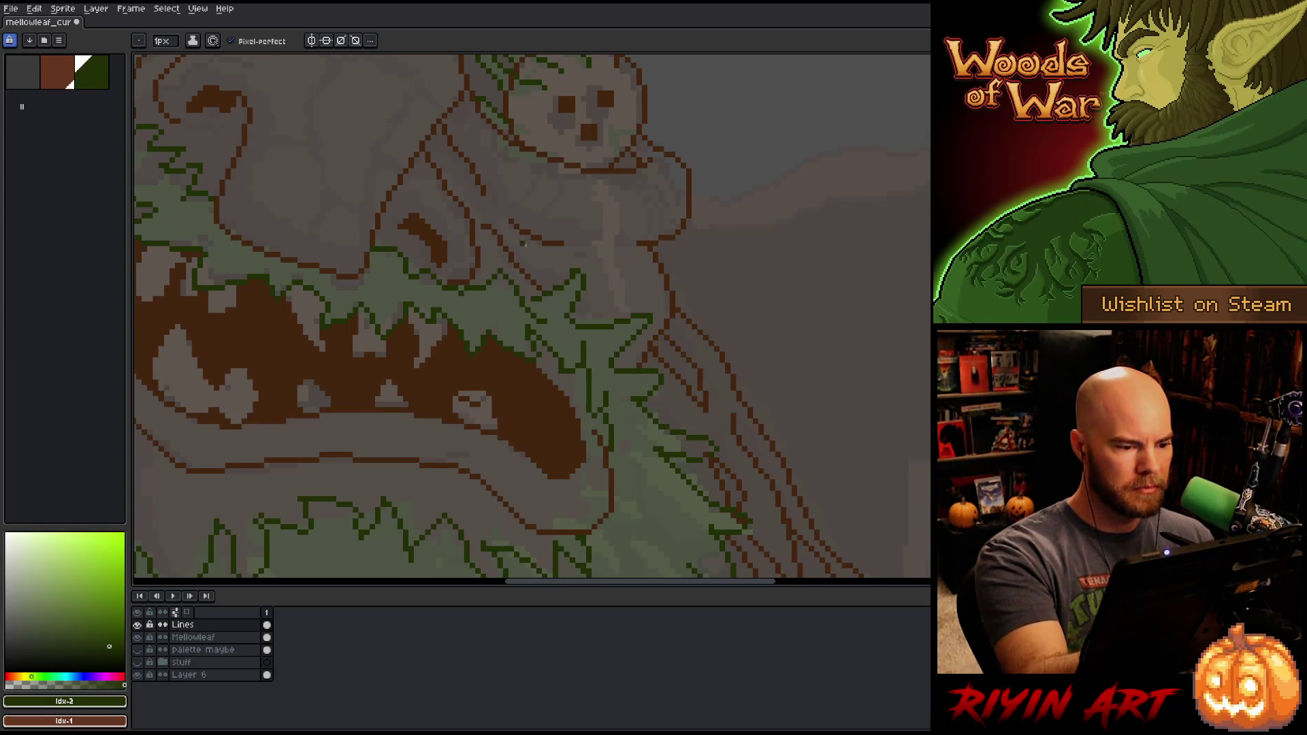
pyautogui.press('e')
pyautogui.press('b')
pyautogui.press('e')
# Step: Save the sprite, then erase a leftover stray pixel near the mouth
pyautogui.hotkey('ctrl', 's')
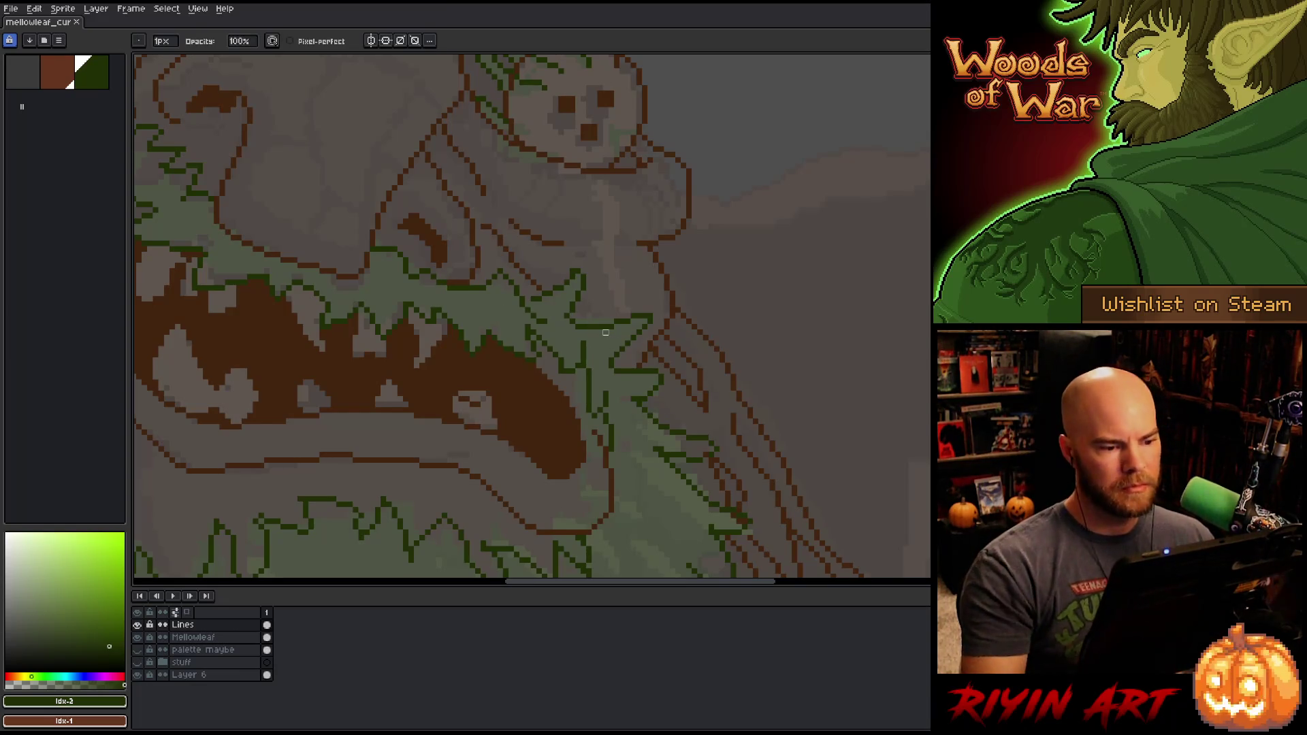
pyautogui.click(495, 269)
pyautogui.press('b')
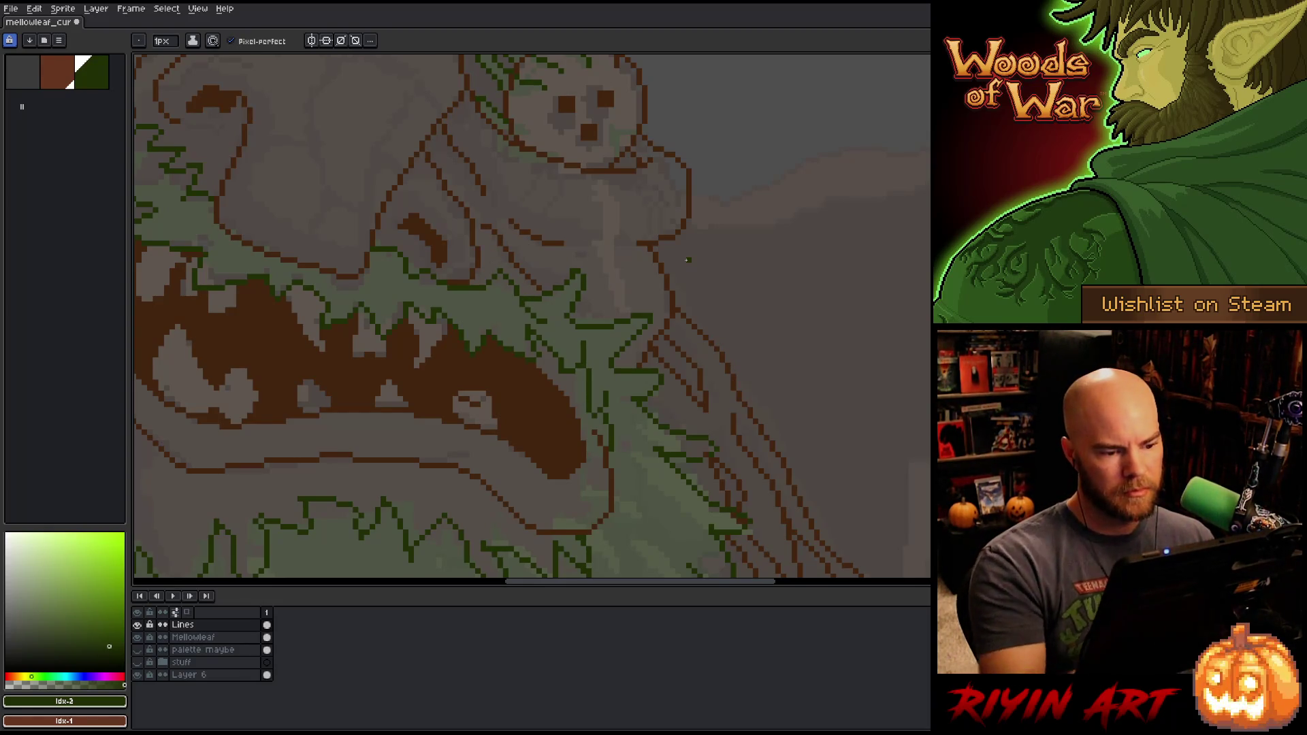
pyautogui.press('e')
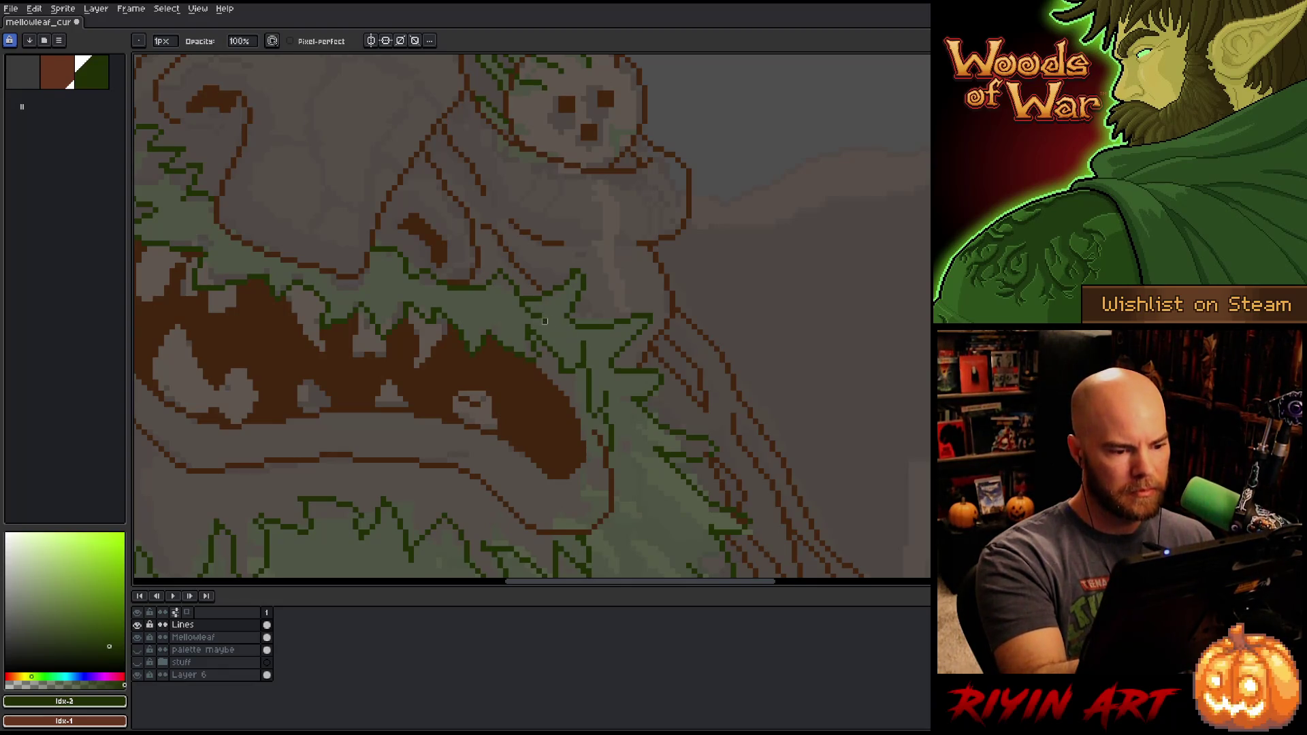
pyautogui.scroll(-3, 544, 371)
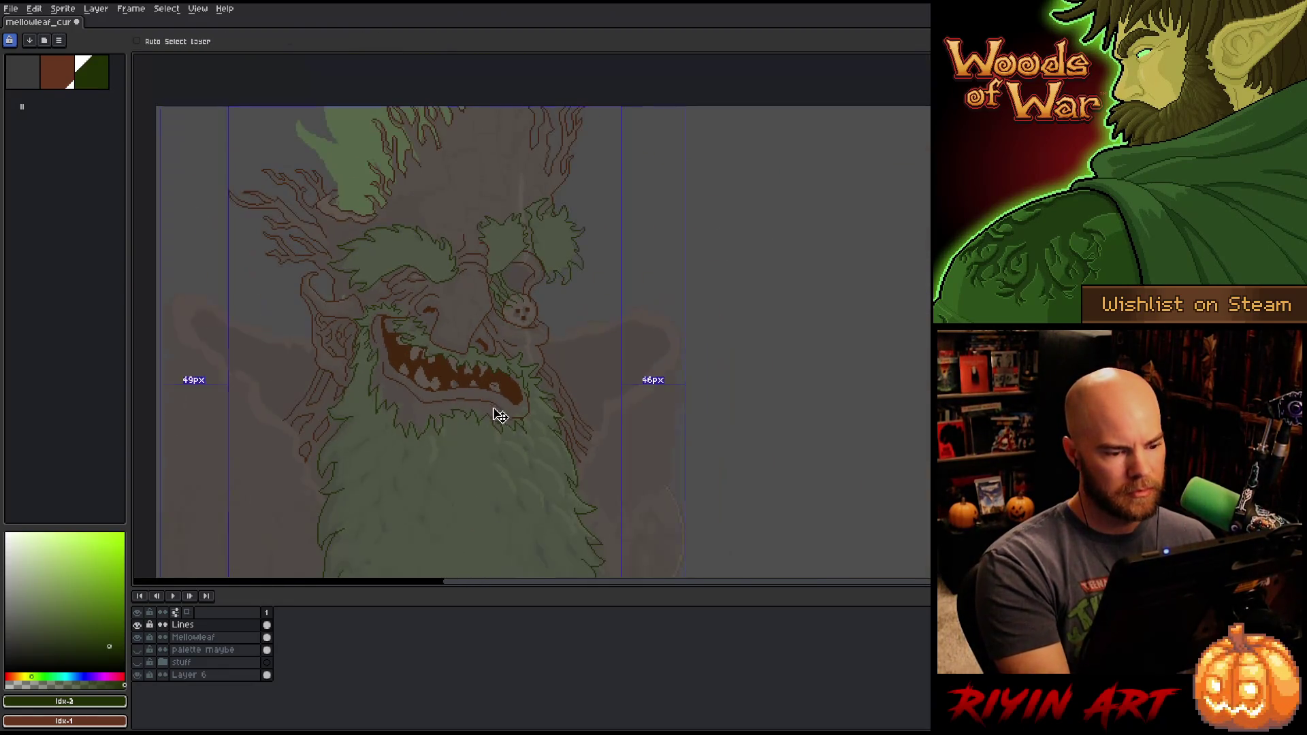
# Step: Sample the mouth's dark brown #44250f and add it to the palette as a new swatch
pyautogui.scroll(2, 367, 310)
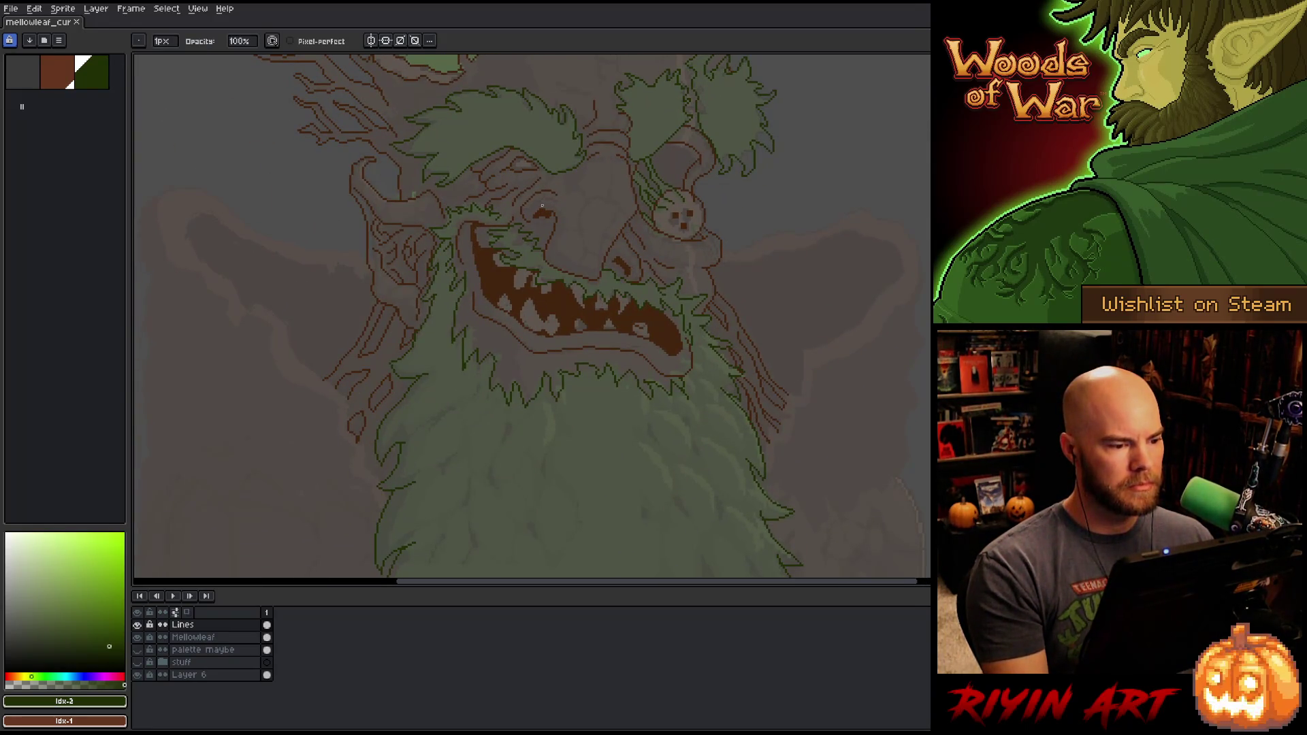
pyautogui.scroll(-2, 543, 205)
pyautogui.moveTo(545, 175)
pyautogui.mouseDown()
pyautogui.moveTo(542, 295)
pyautogui.moveTo(525, 253)
pyautogui.mouseUp()
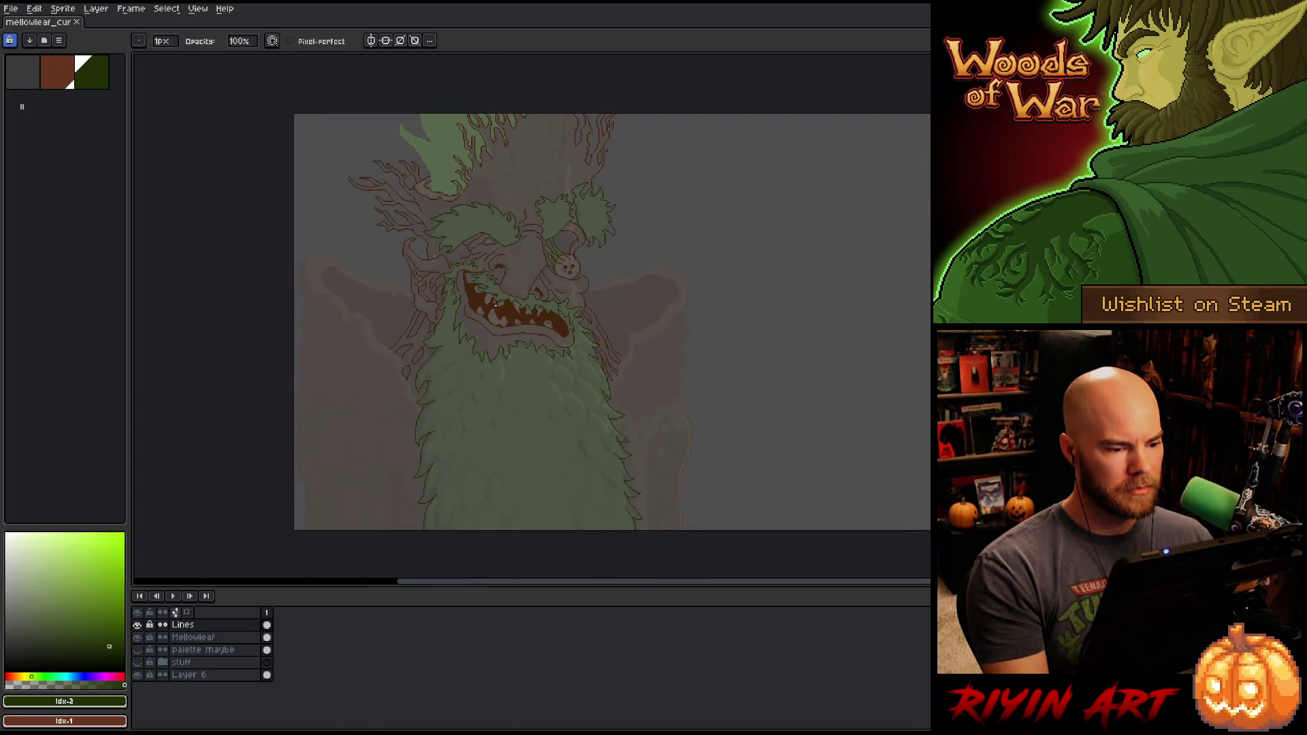
pyautogui.scroll(1, 520, 366)
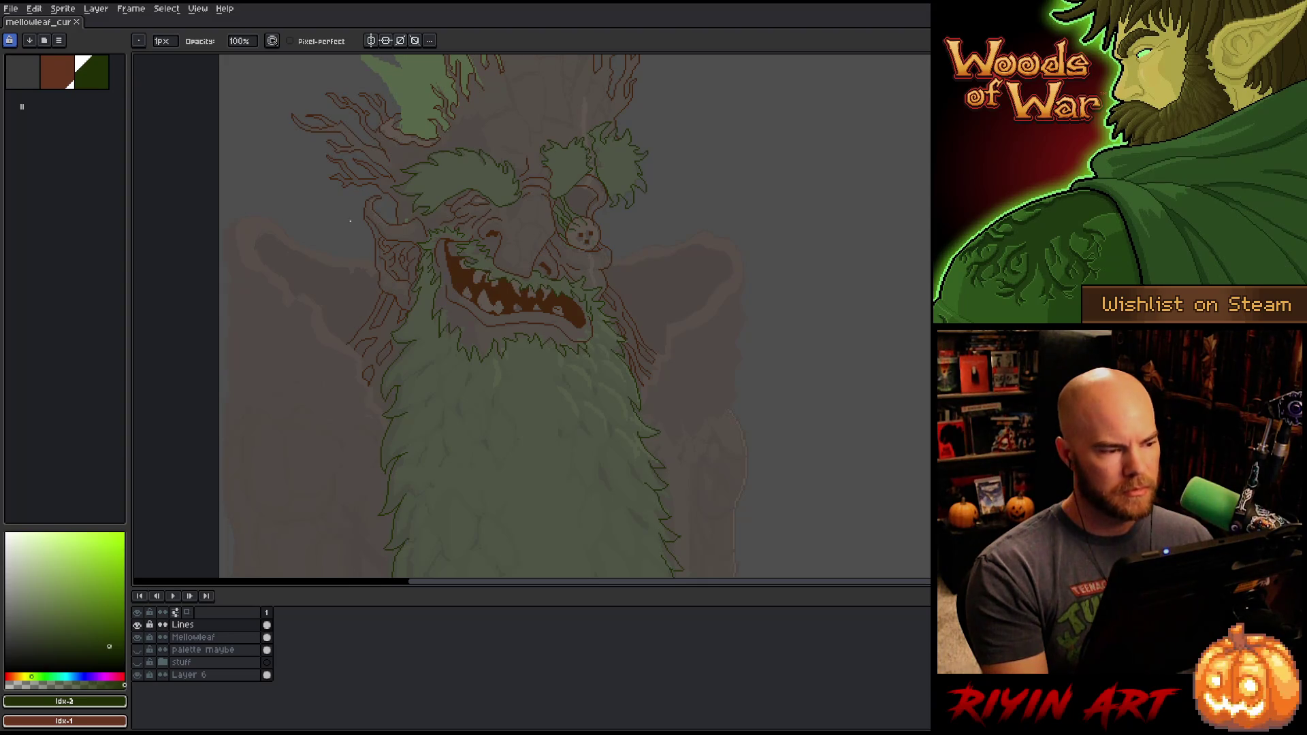
pyautogui.press('[')
pyautogui.scroll(1, 615, 279)
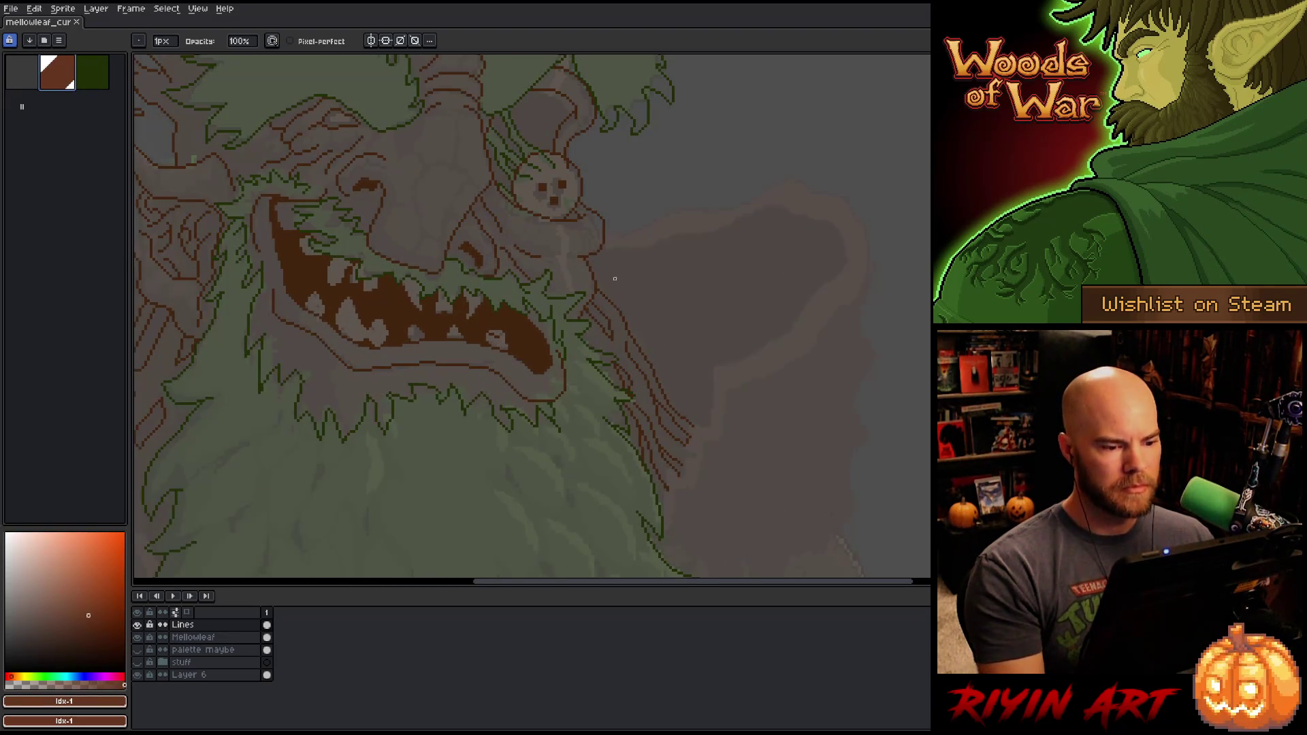
pyautogui.press('e')
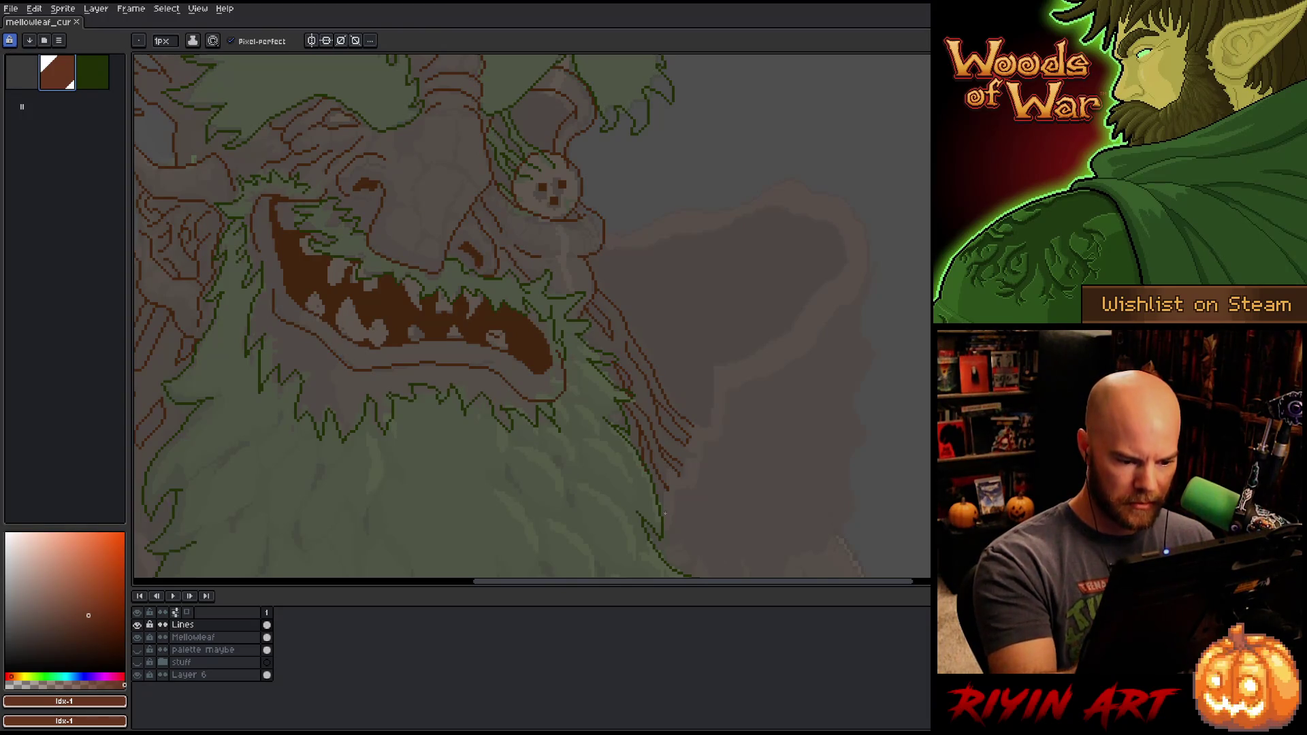
pyautogui.click(667, 486)
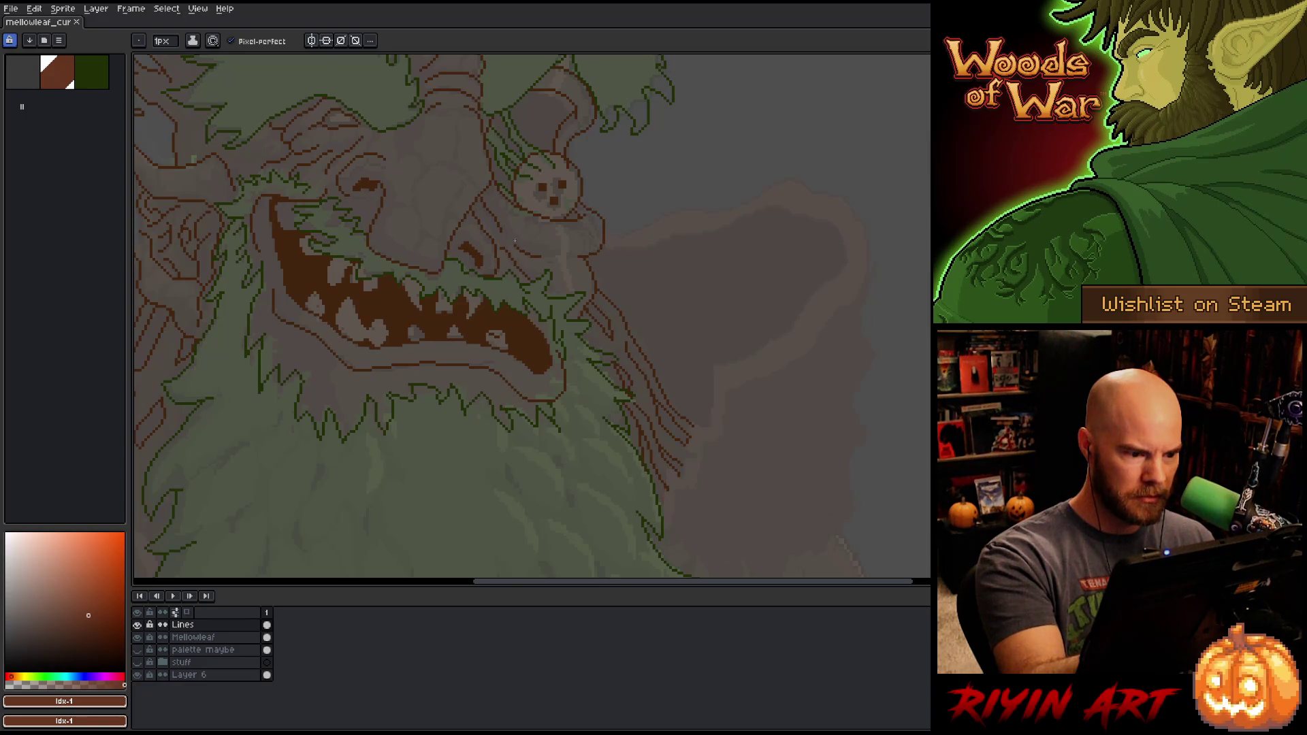
pyautogui.keyDown('alt'); pyautogui.click(527, 330); pyautogui.keyUp('alt')
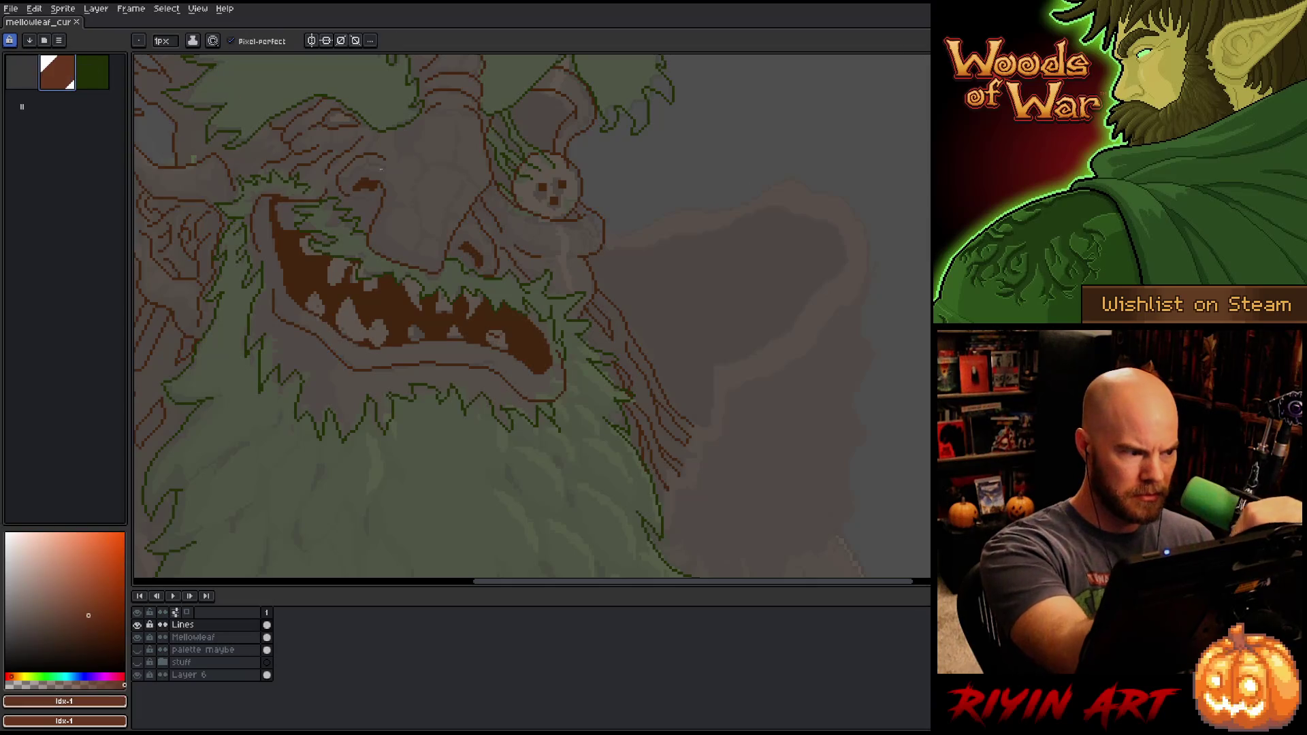
pyautogui.moveTo(738, 361); pyautogui.dragTo(737, 395)
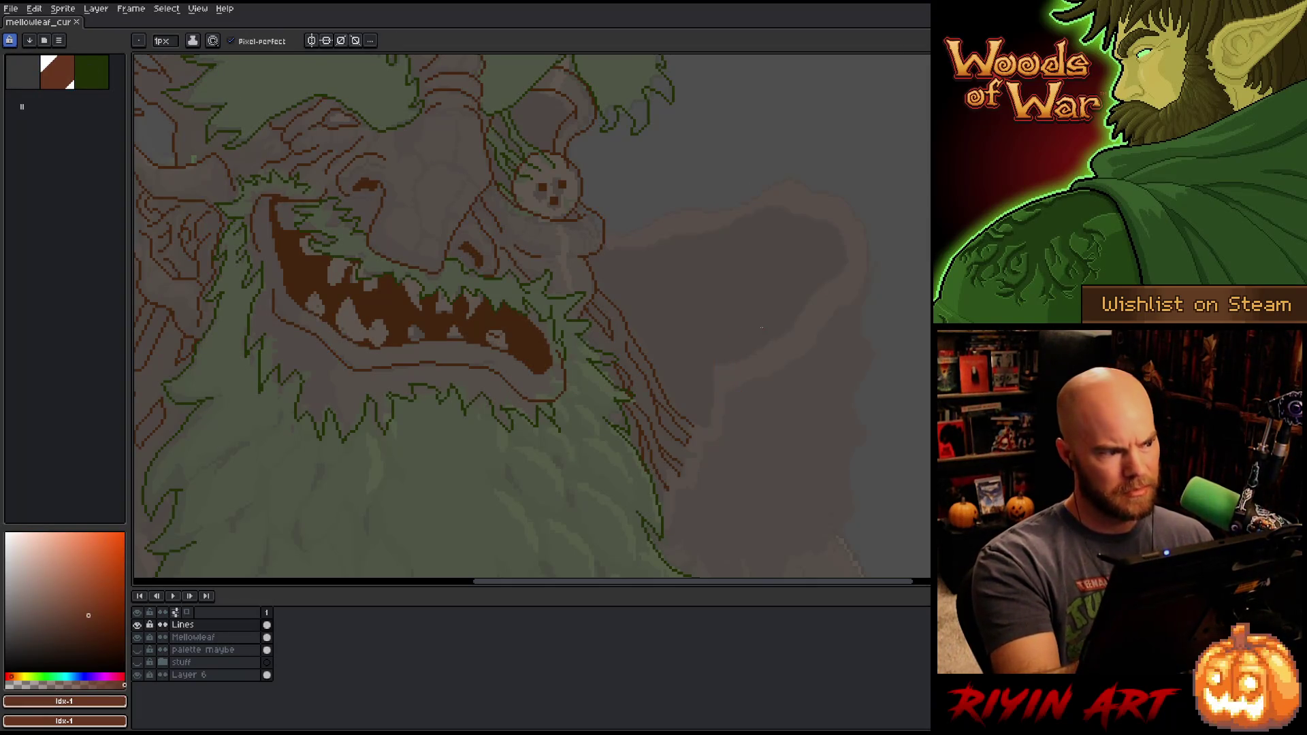
pyautogui.keyDown('alt'); pyautogui.click(523, 331); pyautogui.keyUp('alt')
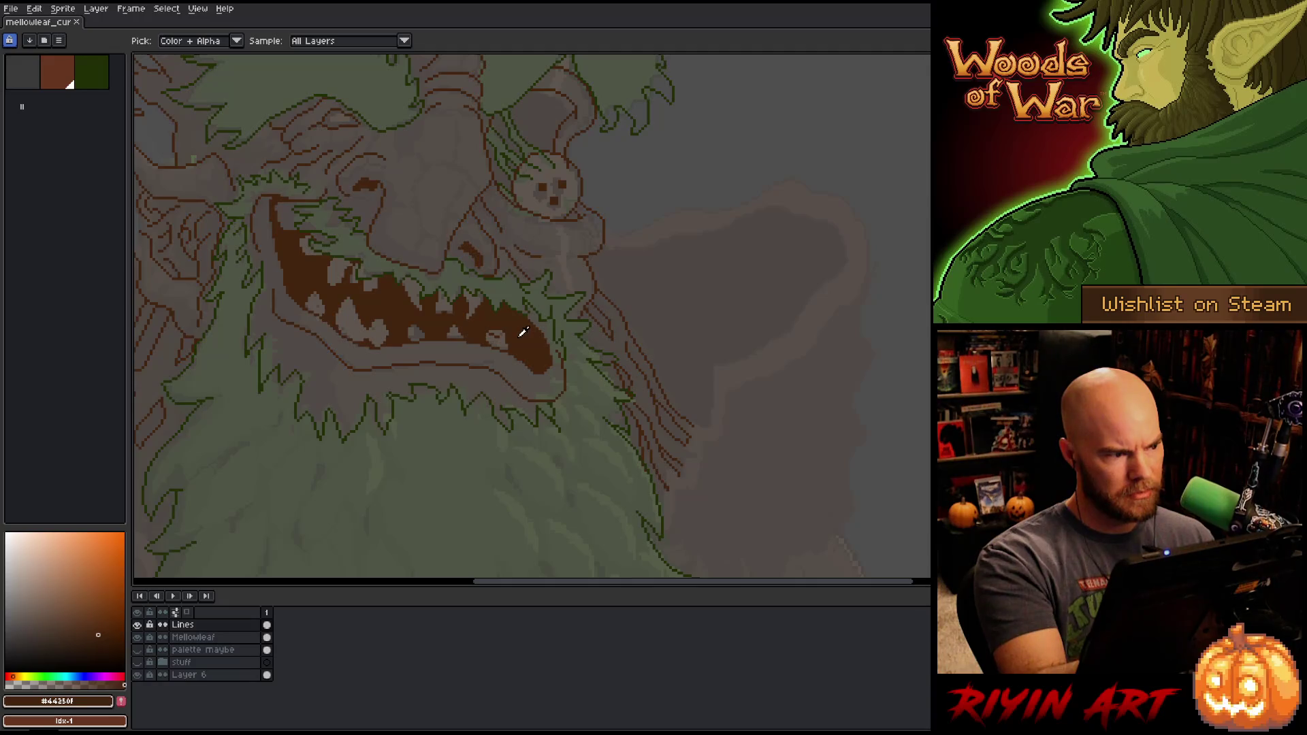
pyautogui.click(122, 701)
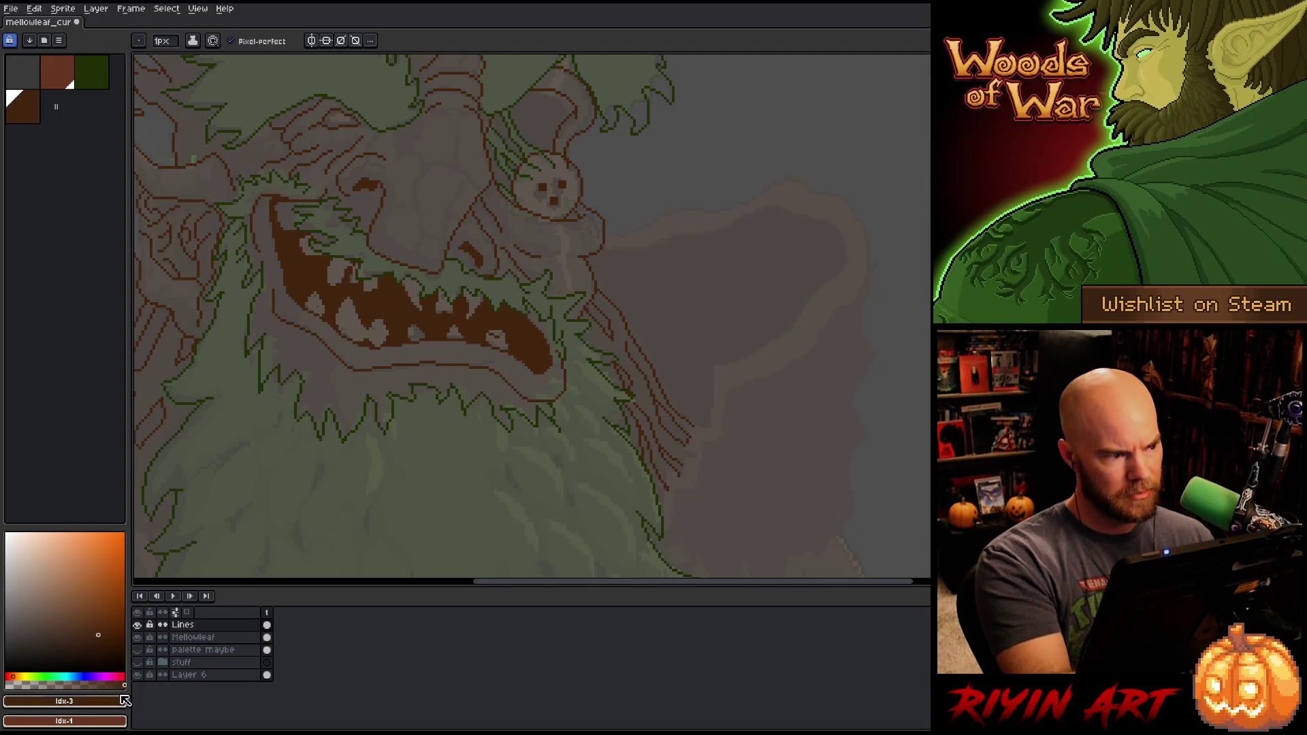
# Step: Save, then trace the right ear's brown outline from its top down beside the beard
pyautogui.hotkey('ctrl', 's')
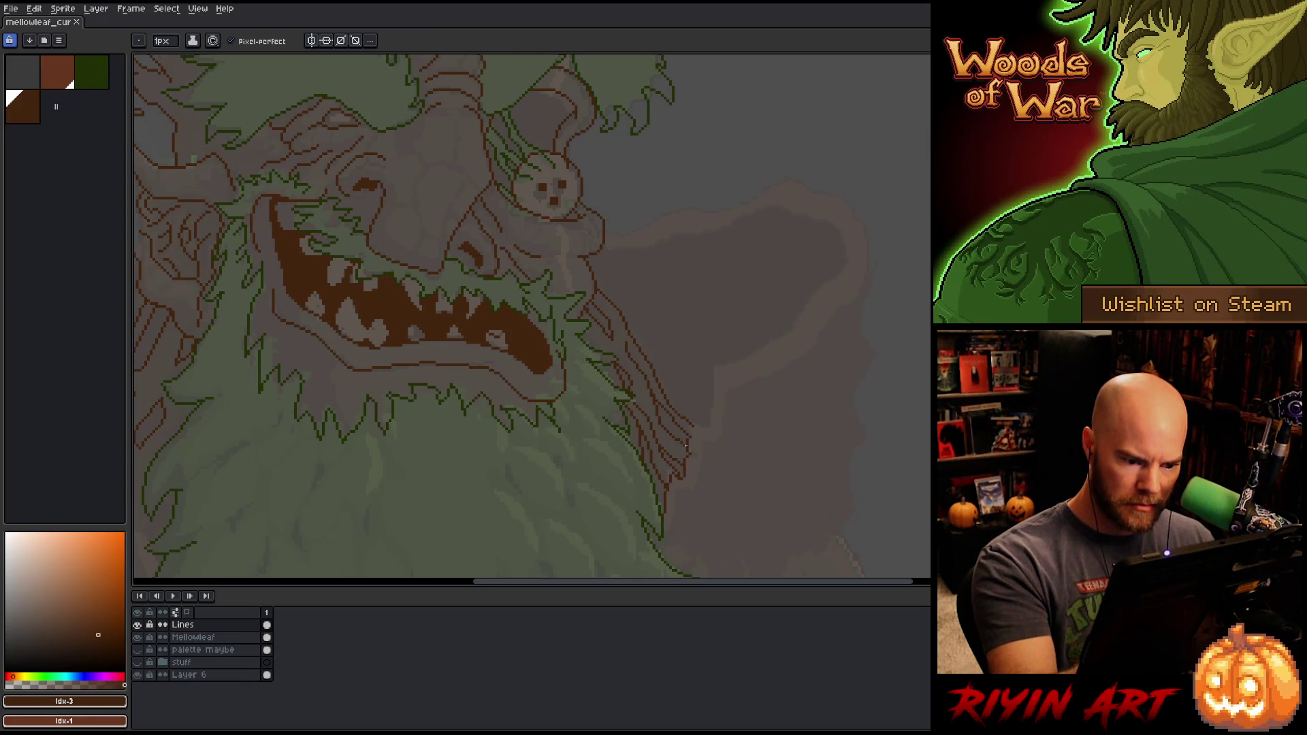
pyautogui.moveTo(694, 429)
pyautogui.mouseDown()
pyautogui.moveTo(715, 365)
pyautogui.moveTo(787, 334)
pyautogui.moveTo(830, 280)
pyautogui.moveTo(842, 230)
pyautogui.moveTo(776, 202)
pyautogui.moveTo(607, 248)
pyautogui.mouseUp()
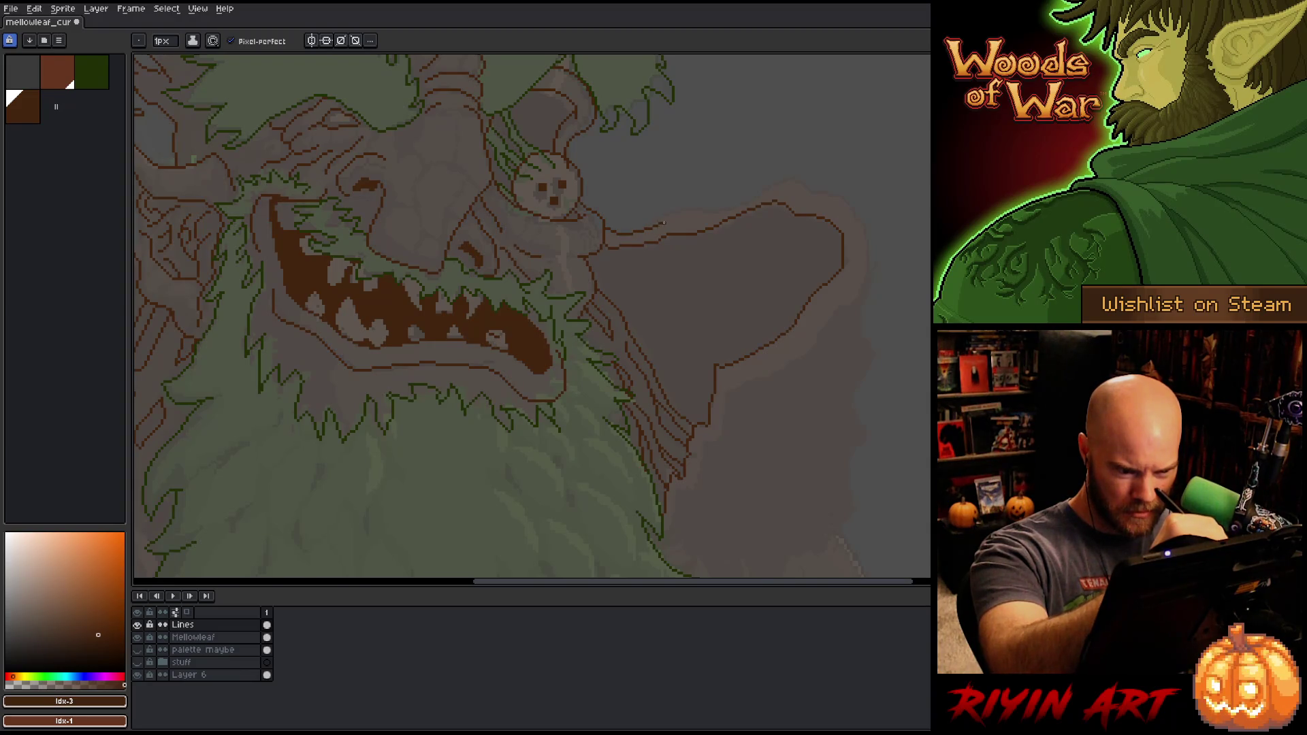
pyautogui.moveTo(685, 219)
pyautogui.mouseDown()
pyautogui.moveTo(779, 187)
pyautogui.moveTo(864, 219)
pyautogui.moveTo(867, 285)
pyautogui.moveTo(734, 378)
pyautogui.mouseUp()
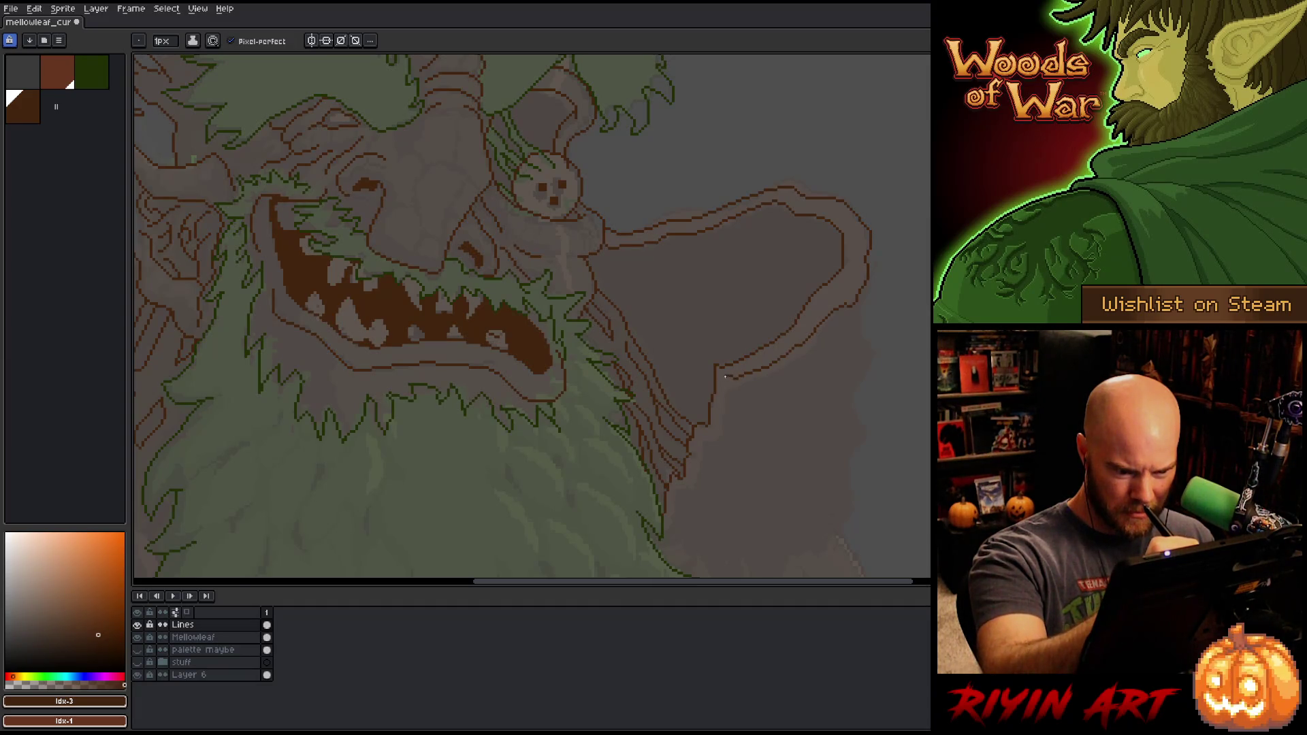
pyautogui.moveTo(722, 411); pyautogui.dragTo(719, 433)
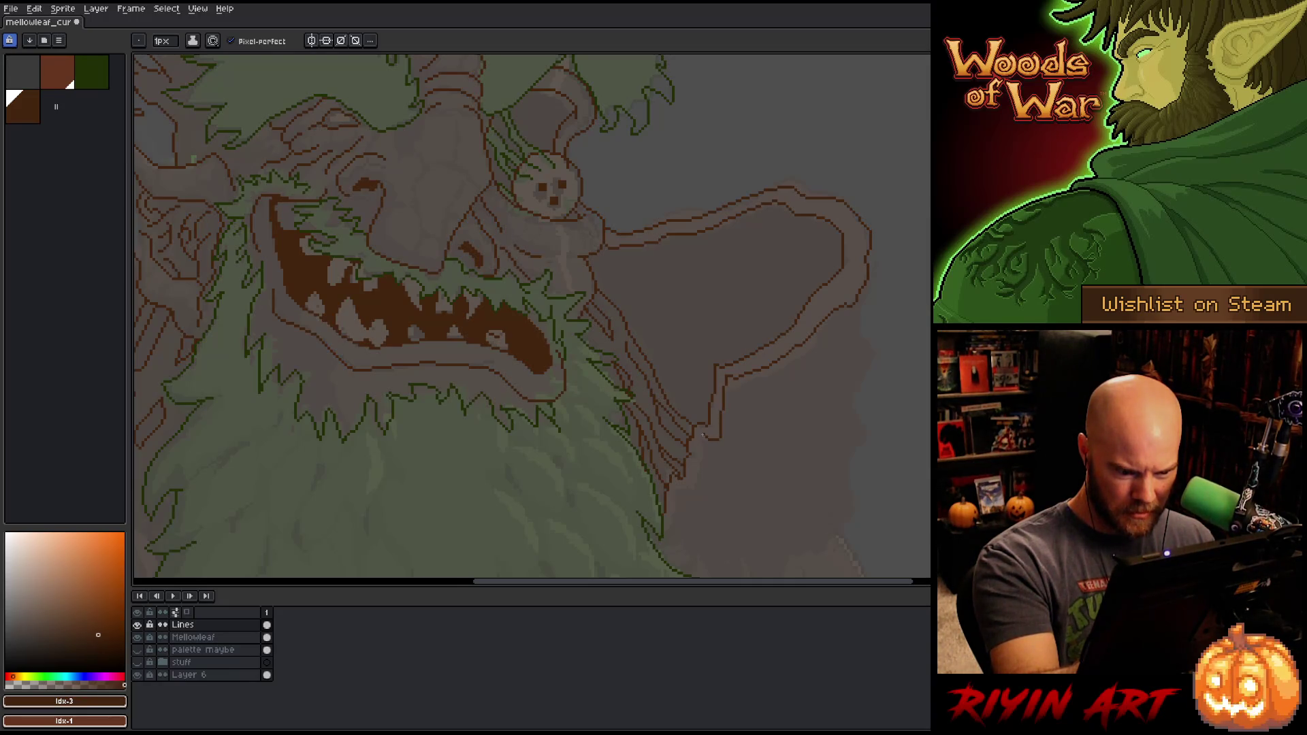
pyautogui.moveTo(701, 449); pyautogui.dragTo(698, 464)
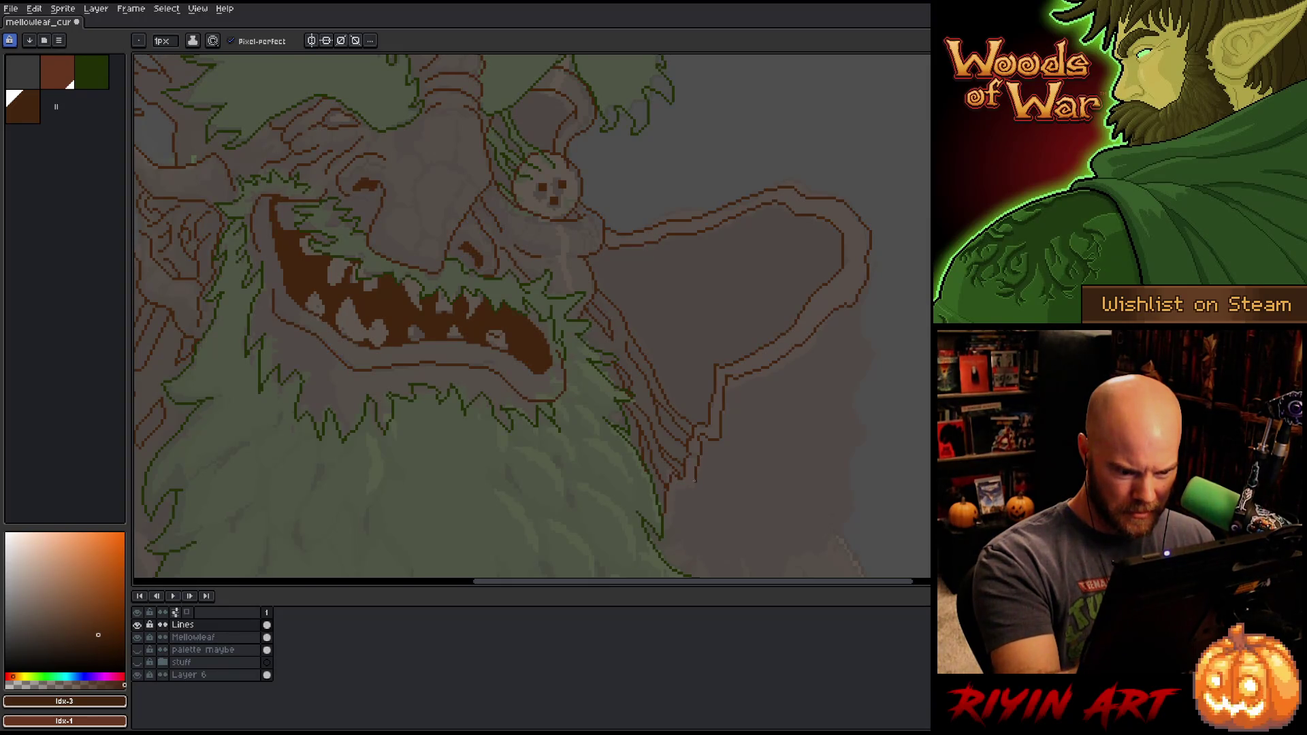
pyautogui.moveTo(676, 491); pyautogui.dragTo(668, 528)
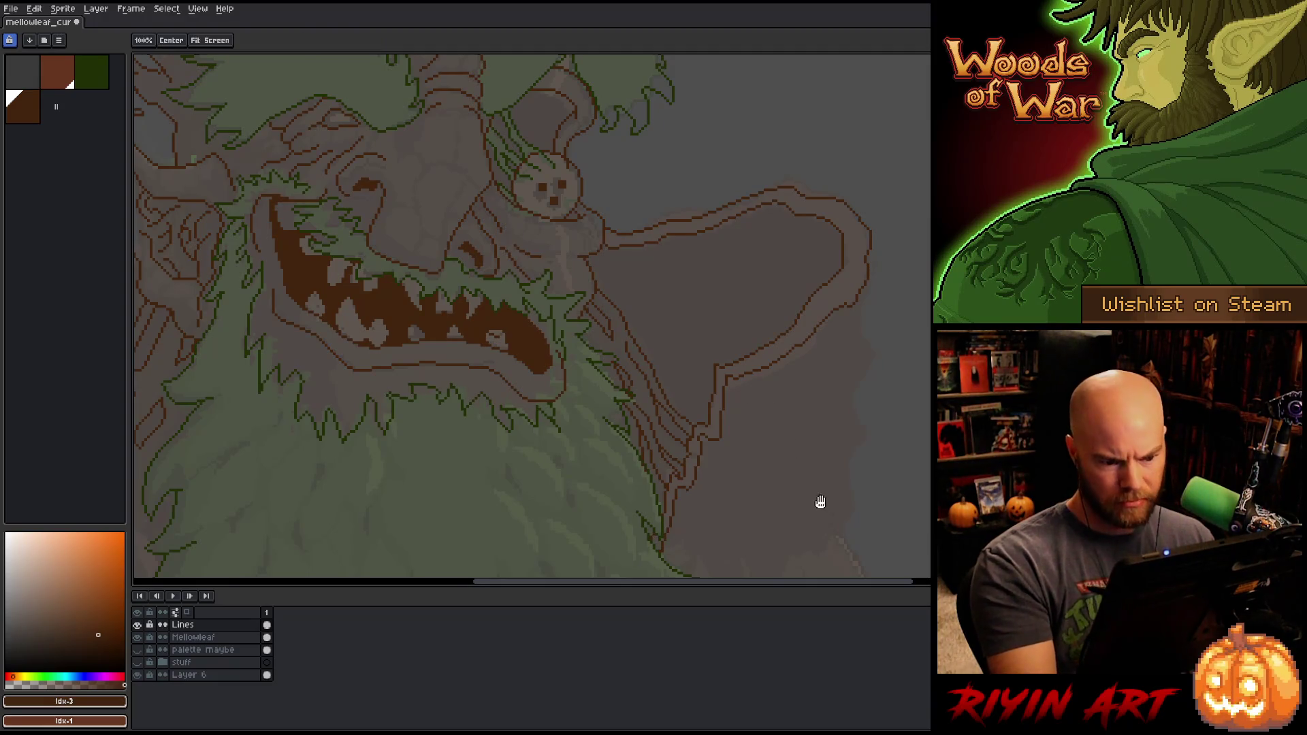
# Step: Draw the ear's outer right edge downward, undoing and redrawing an overlong stroke
pyautogui.moveTo(817, 502); pyautogui.dragTo(776, 427)
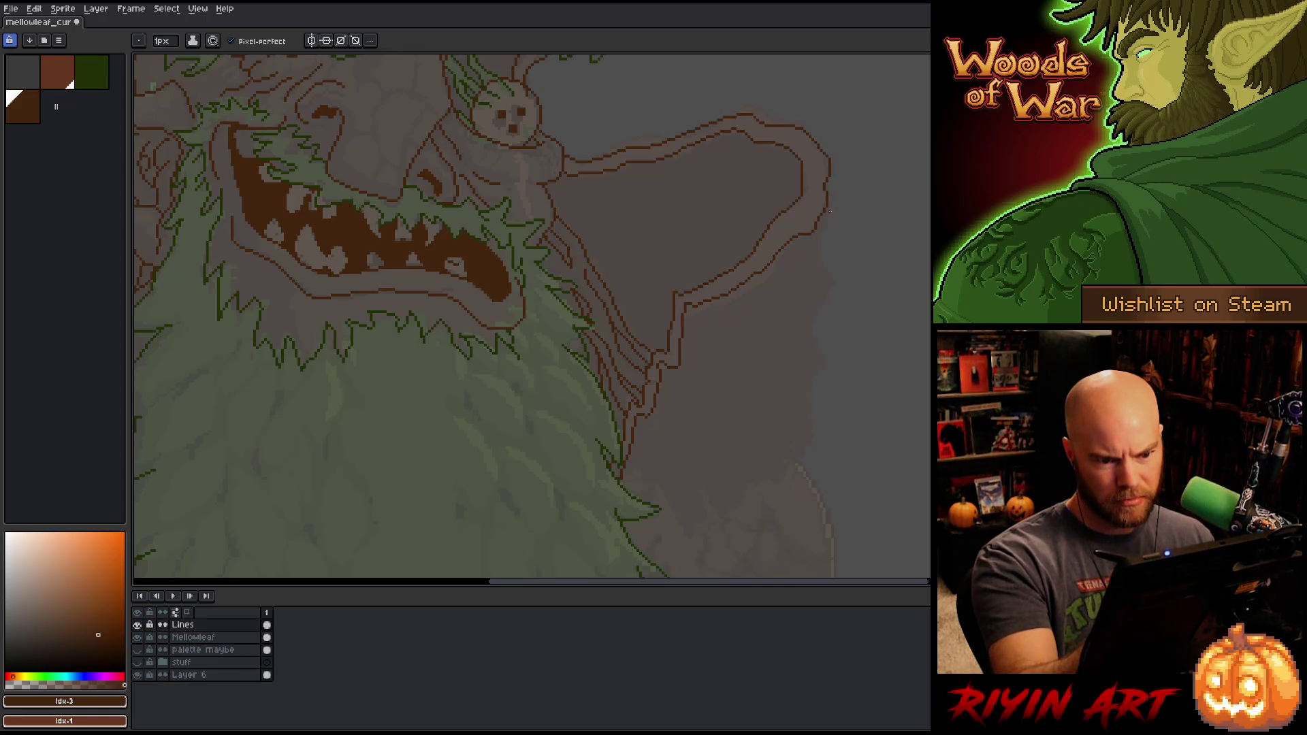
pyautogui.moveTo(829, 213); pyautogui.dragTo(817, 257)
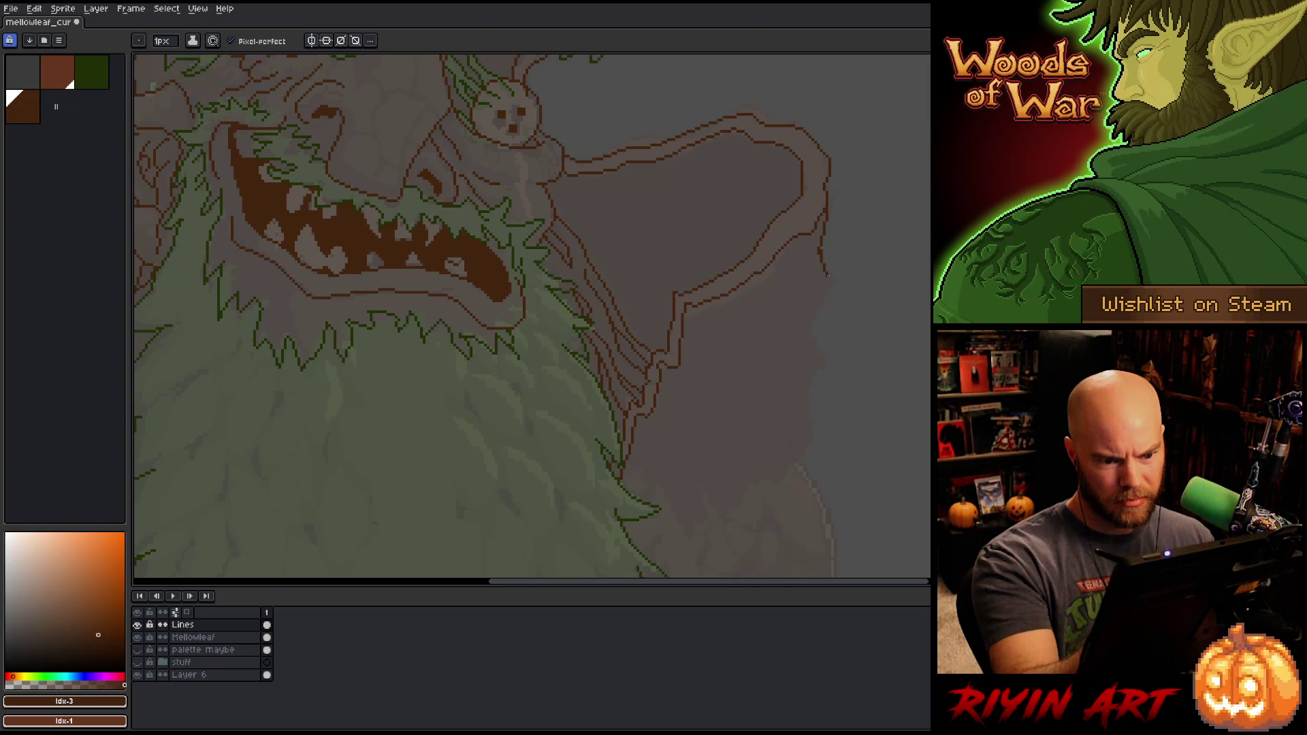
pyautogui.moveTo(830, 286); pyautogui.dragTo(814, 326)
pyautogui.hotkey('ctrl', 'z')
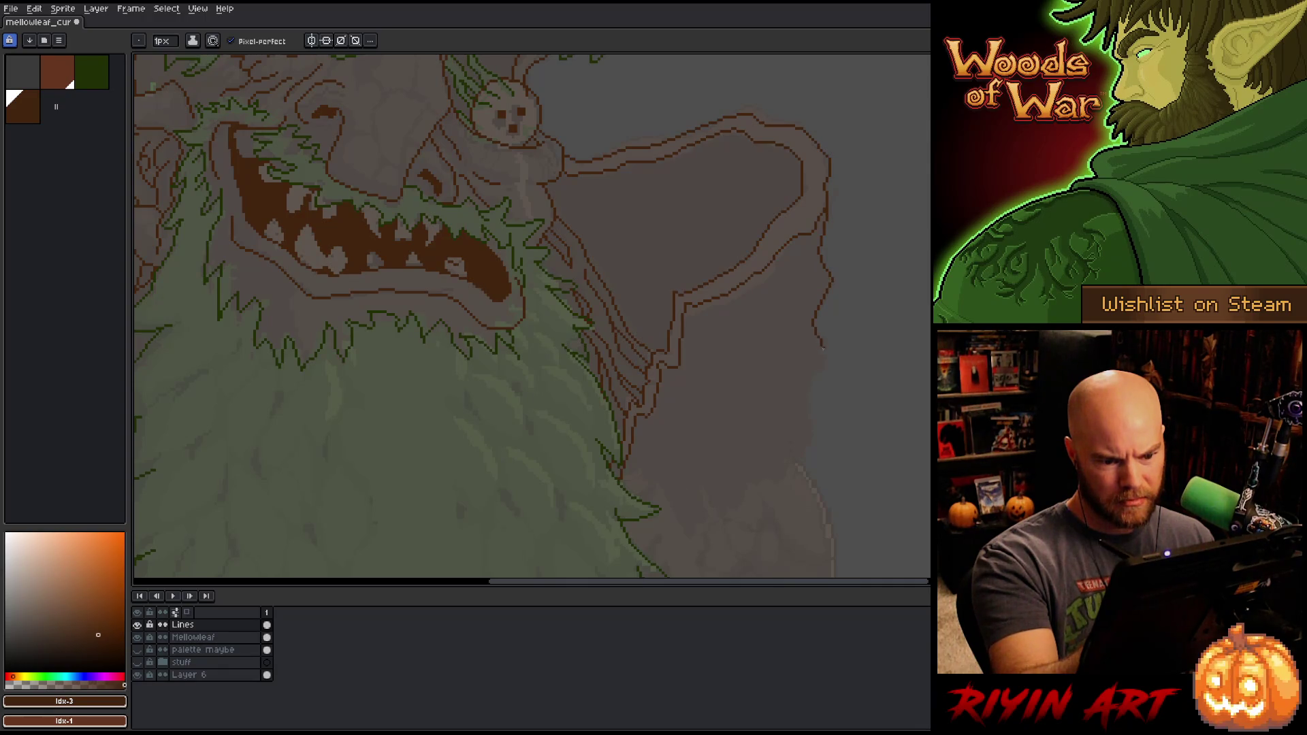
pyautogui.hotkey('ctrl', 'z')
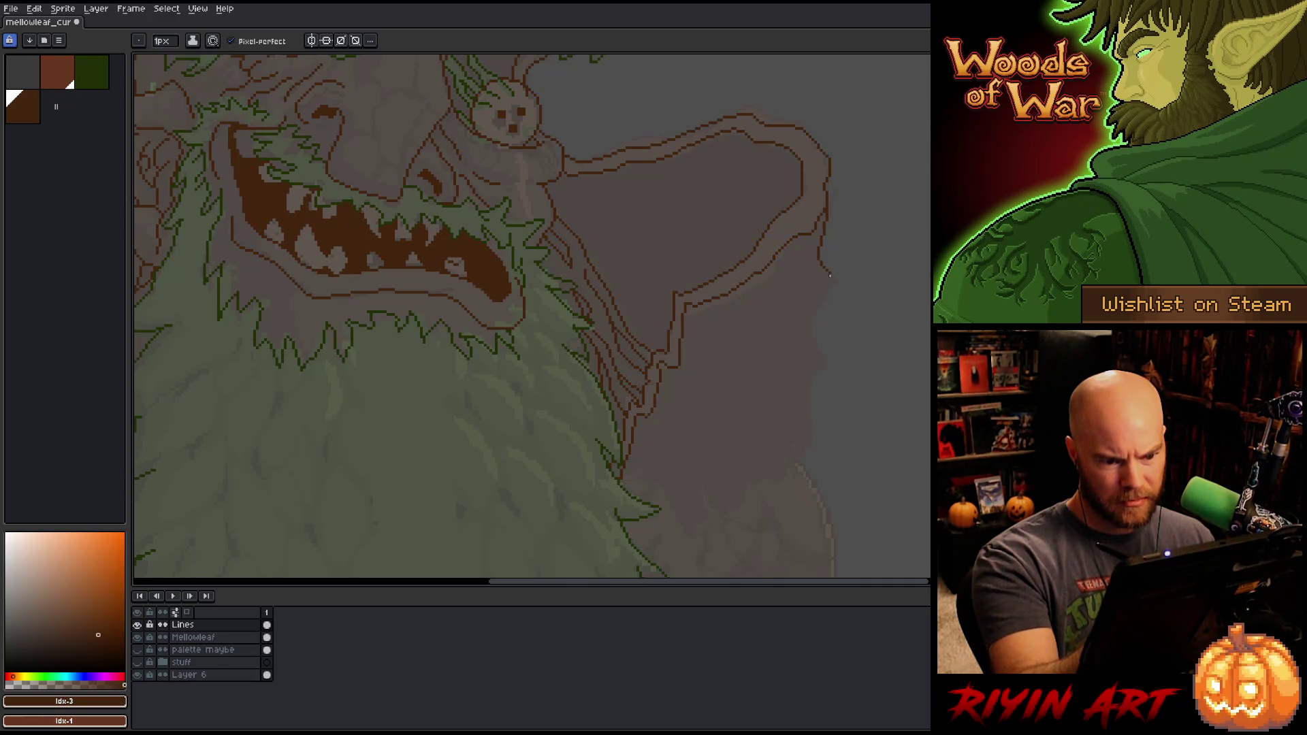
pyautogui.moveTo(823, 300); pyautogui.dragTo(798, 461)
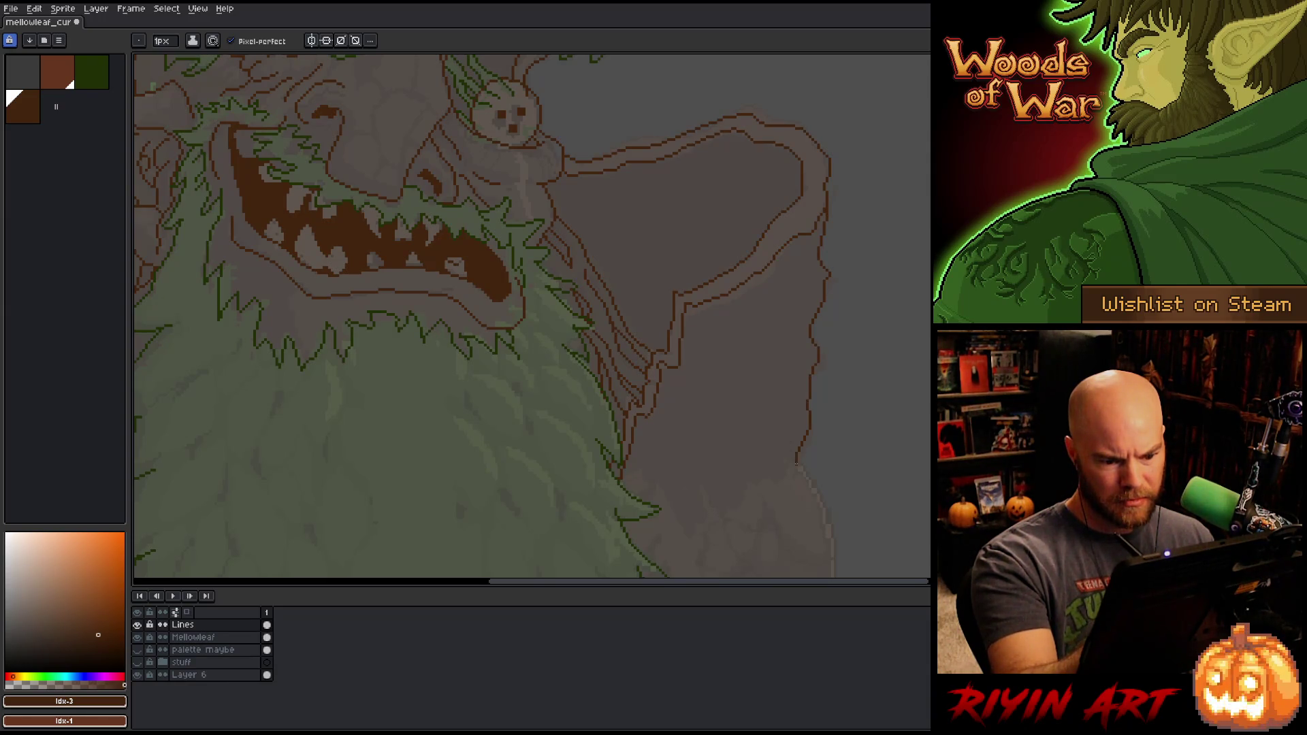
pyautogui.moveTo(790, 370); pyautogui.dragTo(1083, 346)
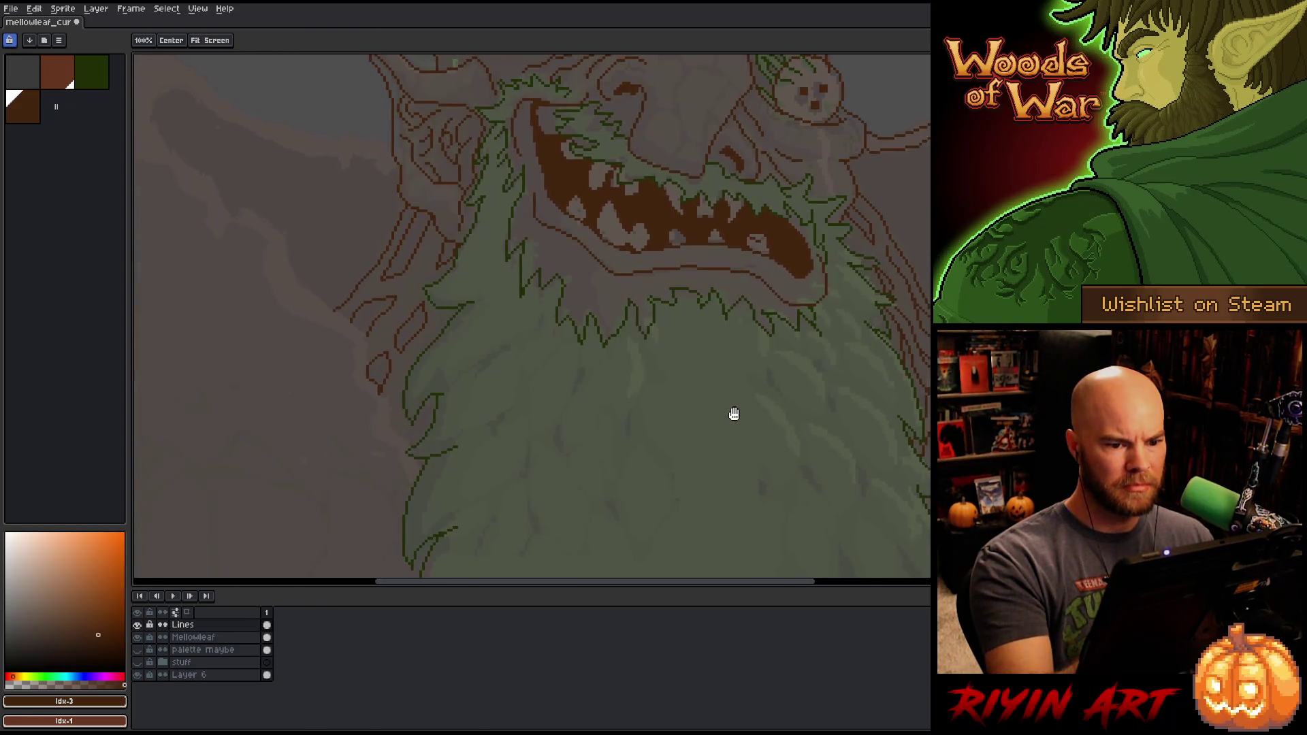
# Step: Fill the right ear and its small leftover pockets solid dark brown
pyautogui.press('g')
pyautogui.click(888, 205)
pyautogui.click(859, 243)
pyautogui.click(888, 300)
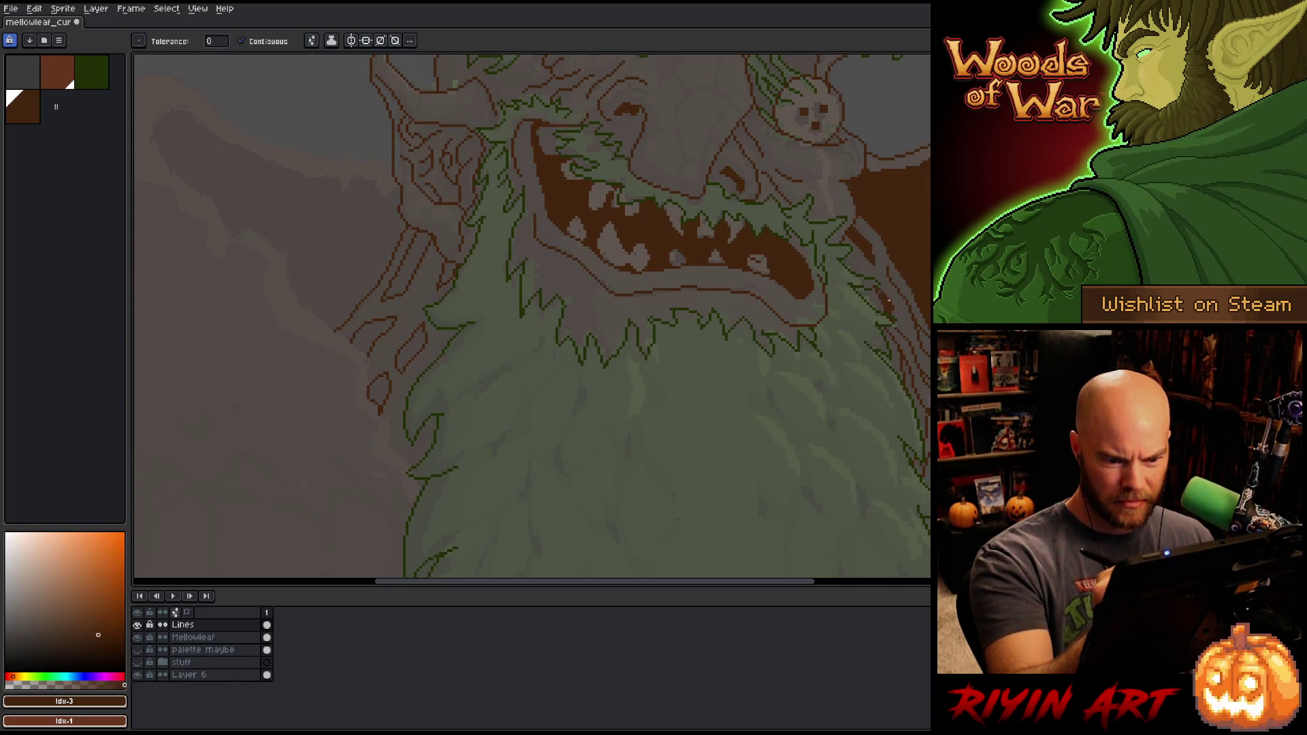
pyautogui.click(925, 342)
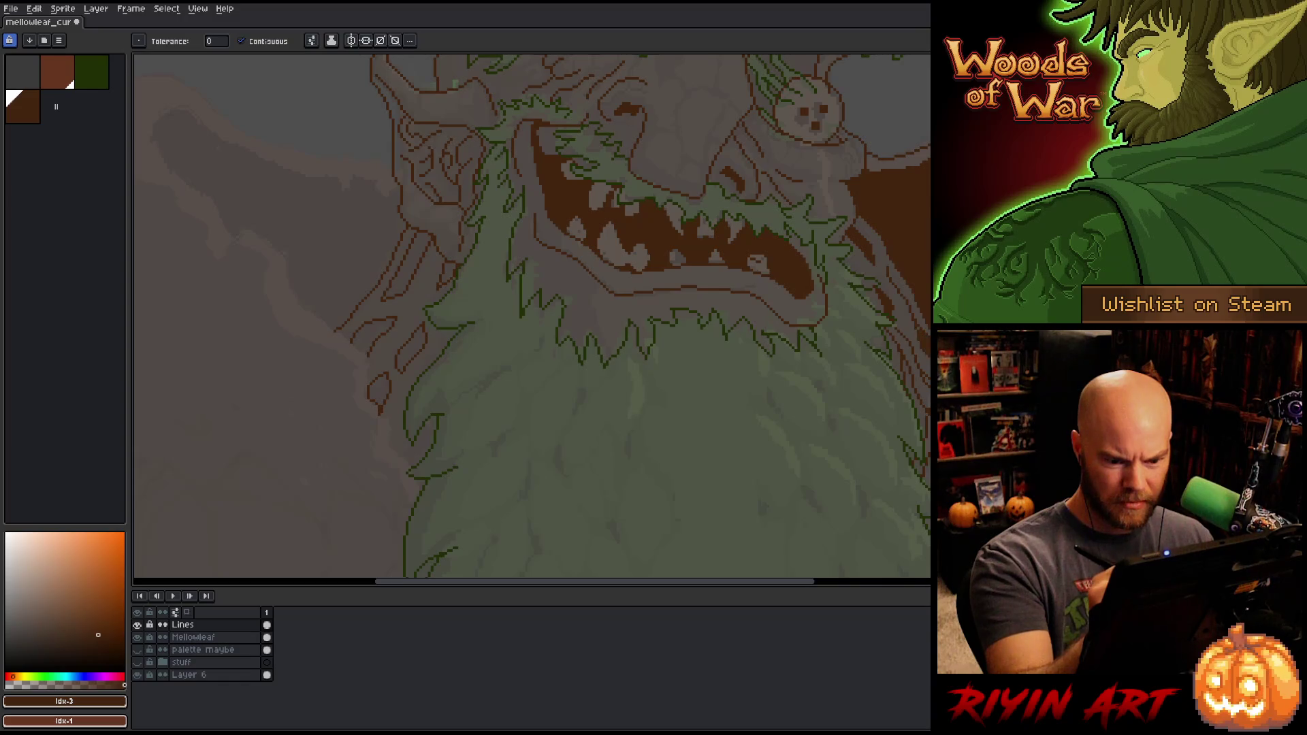
pyautogui.press('b')
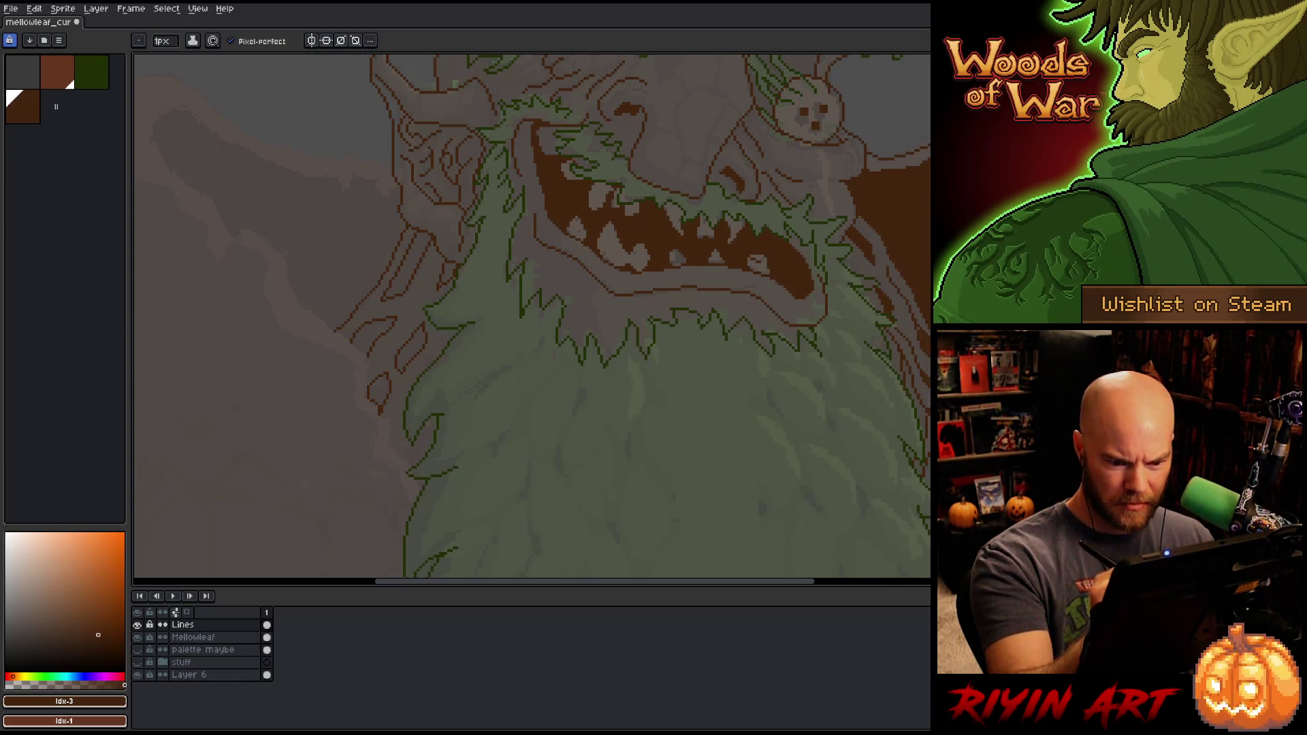
pyautogui.press('g')
pyautogui.click(910, 383)
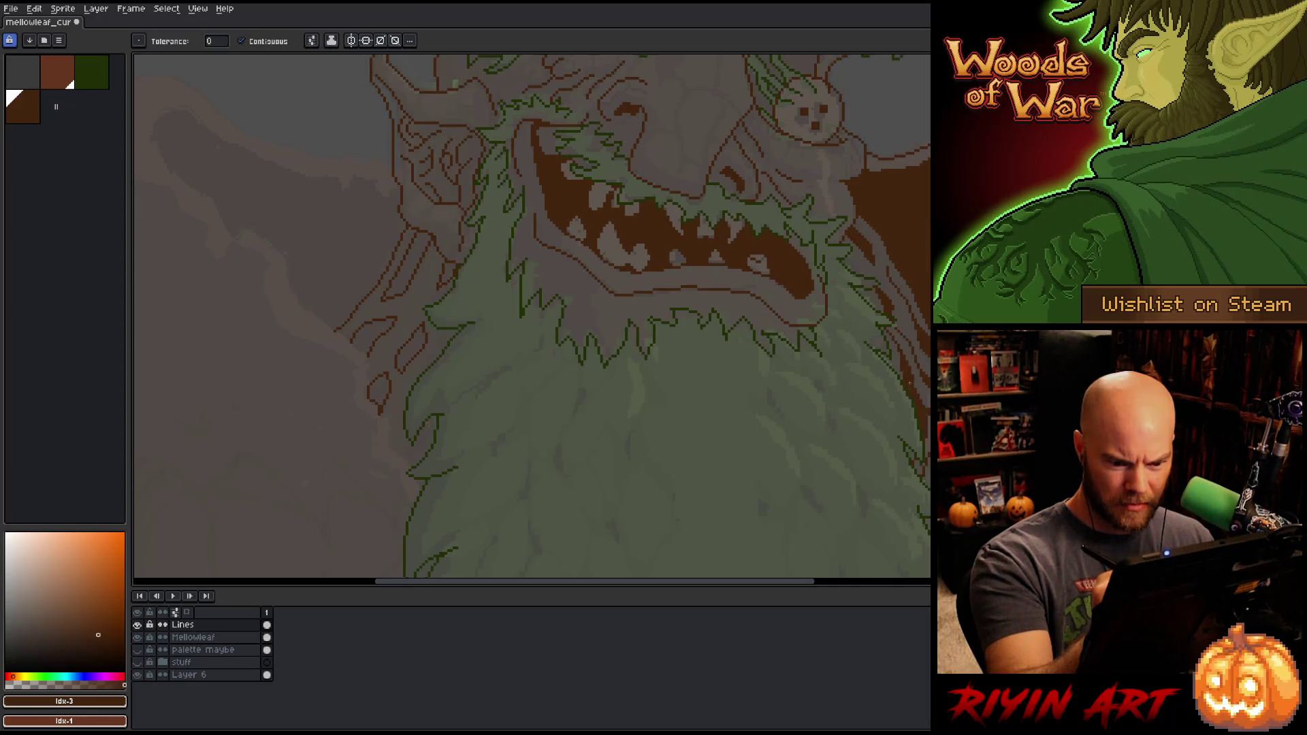
pyautogui.click(910, 450)
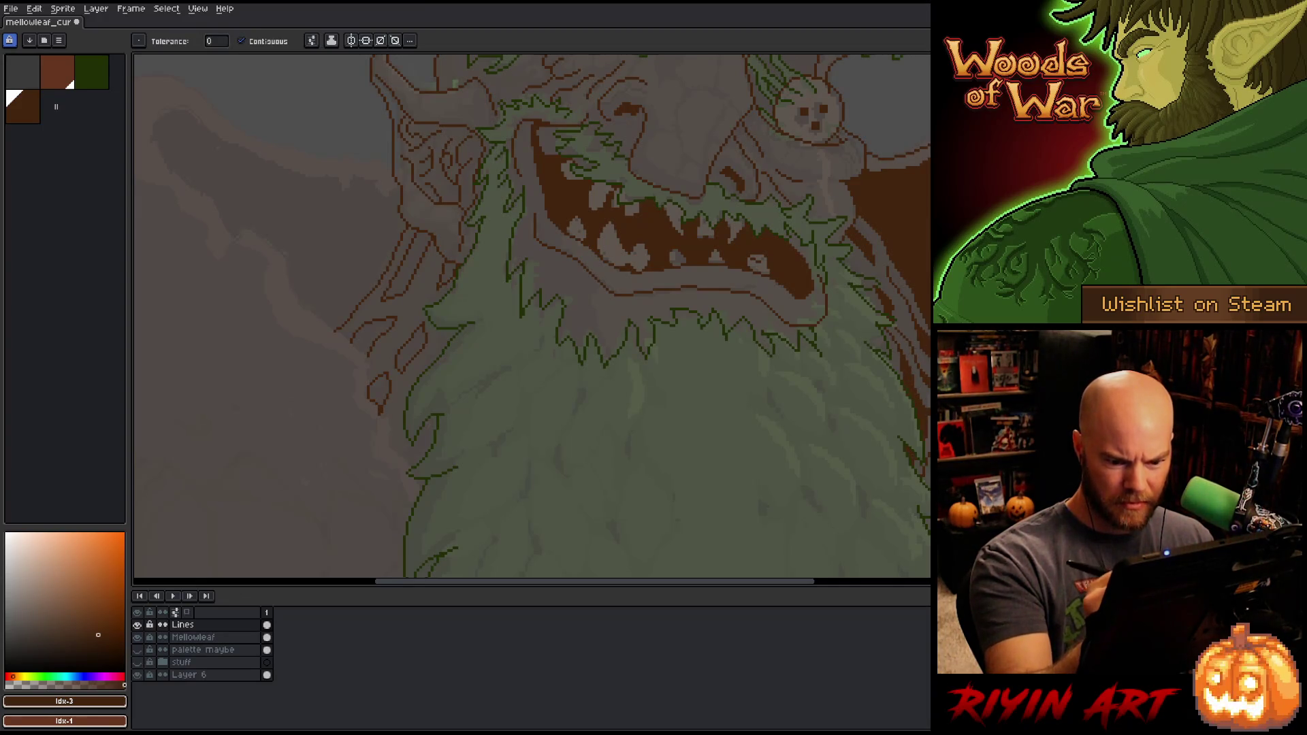
# Step: Touch up the filled ear and save the sprite
pyautogui.press('b')
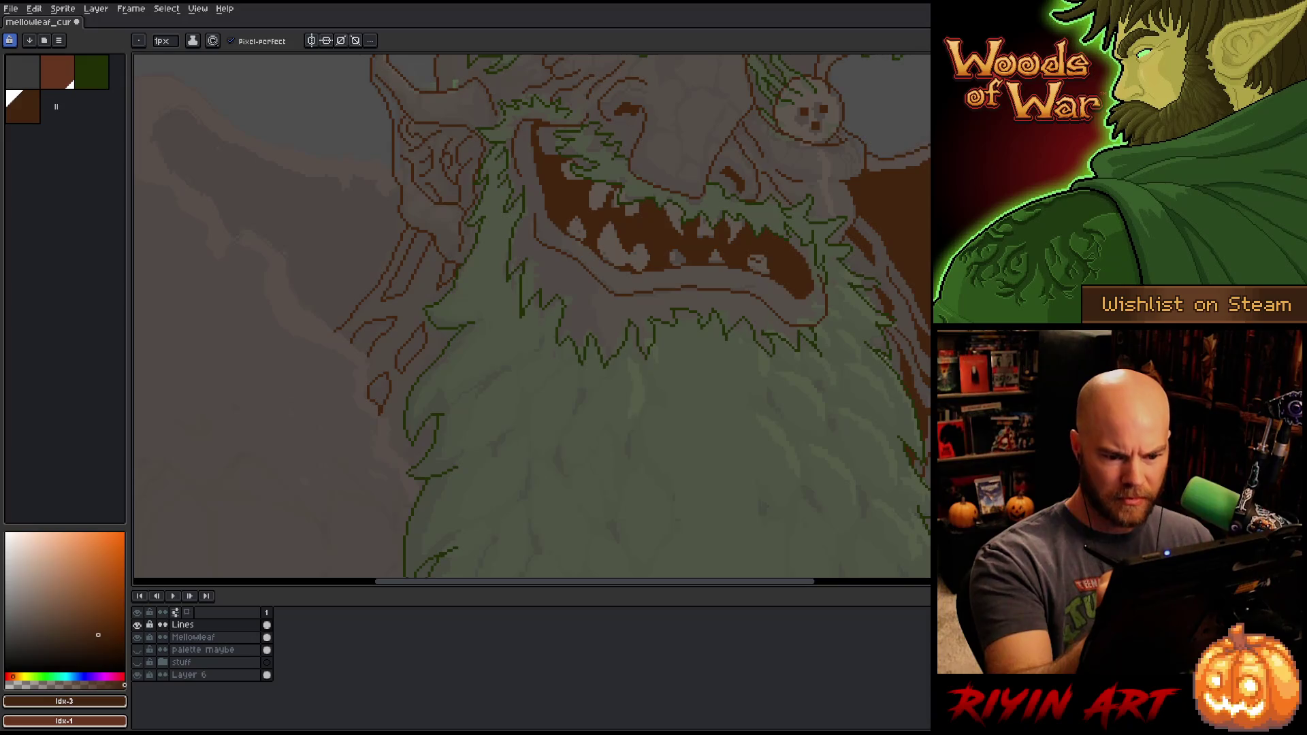
pyautogui.press('g')
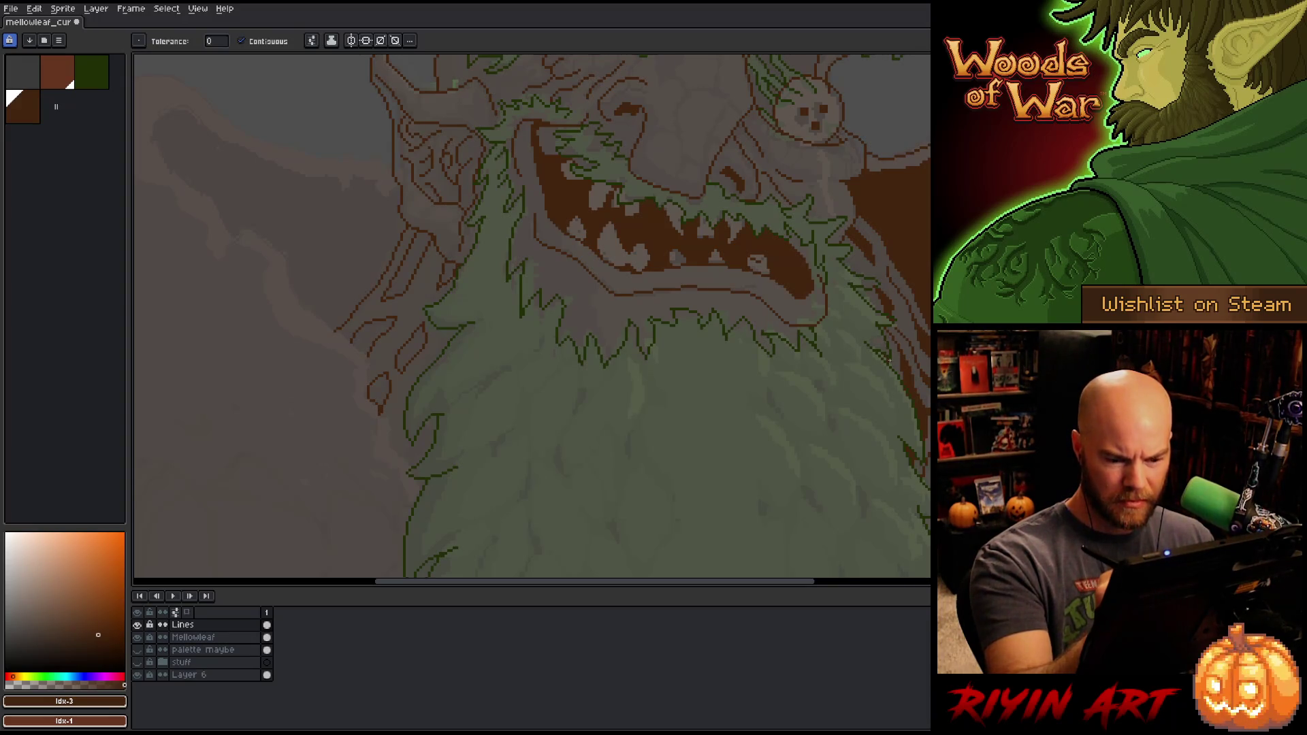
pyautogui.scroll(4, 889, 360)
pyautogui.press('b')
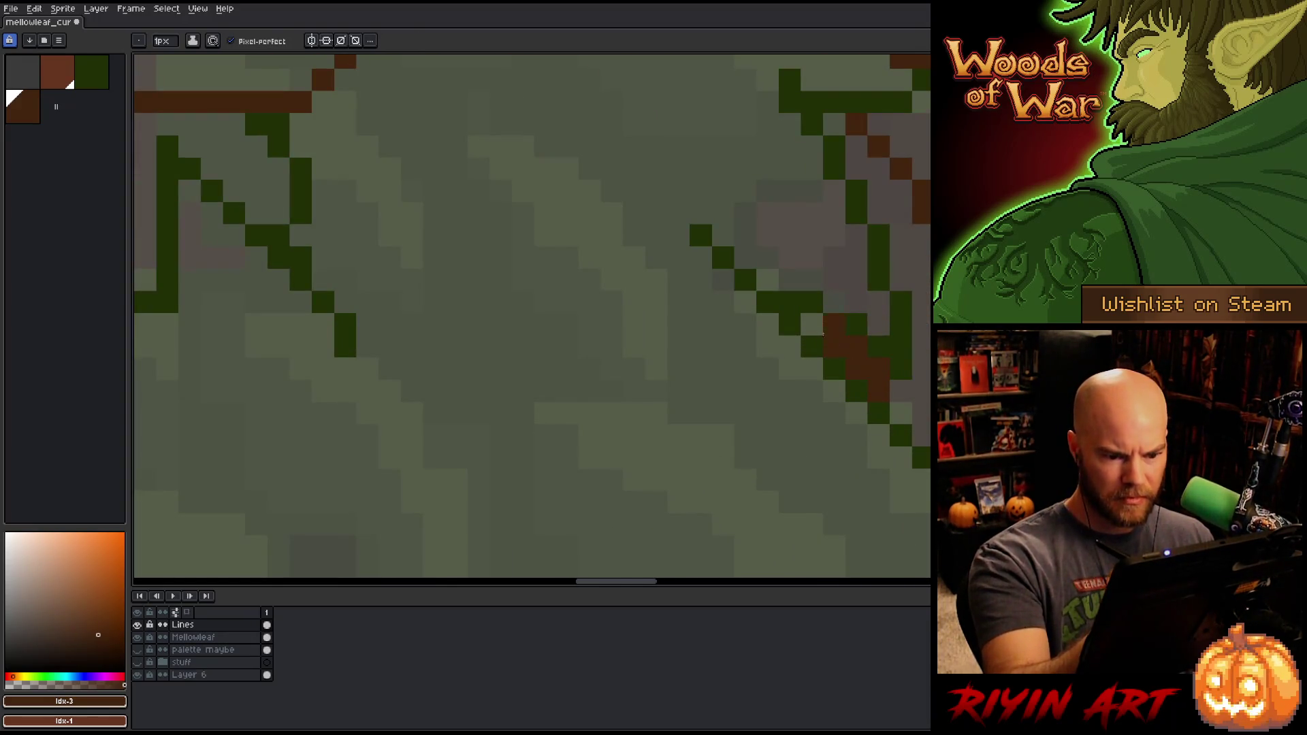
pyautogui.scroll(-4, 771, 326)
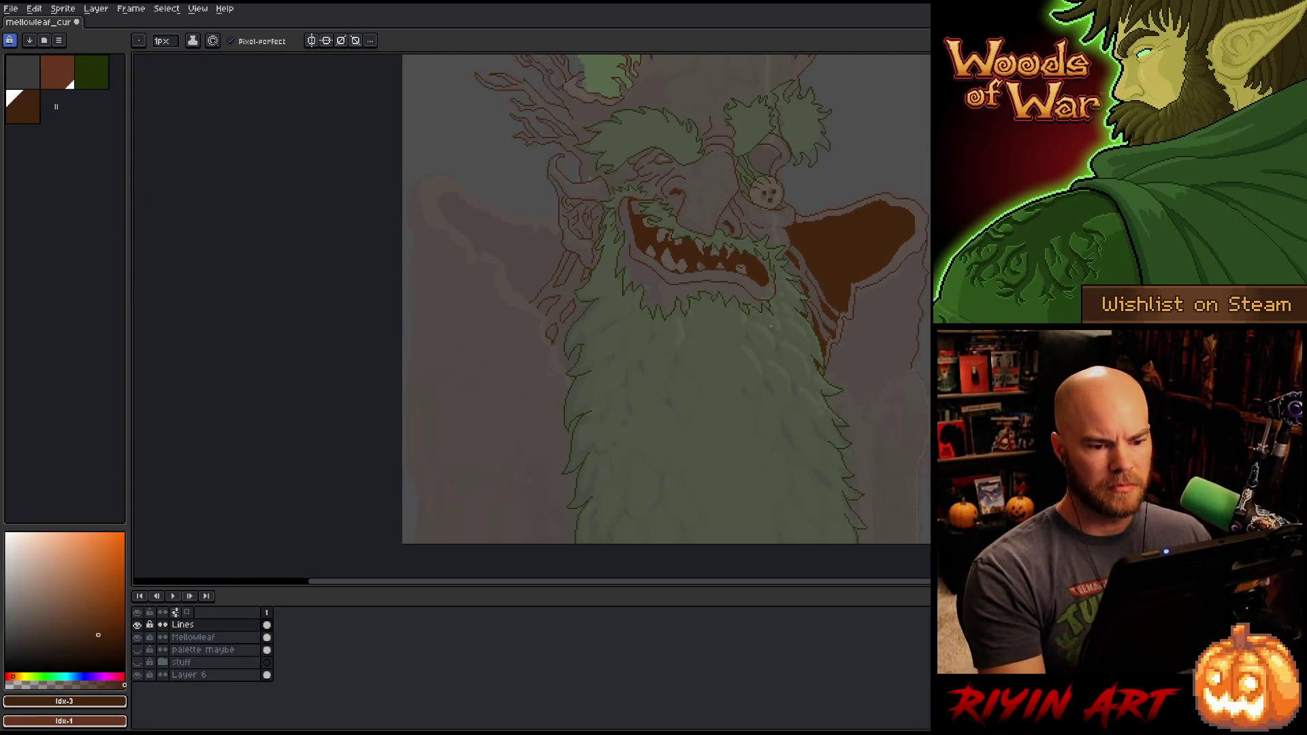
pyautogui.hotkey('ctrl', 's')
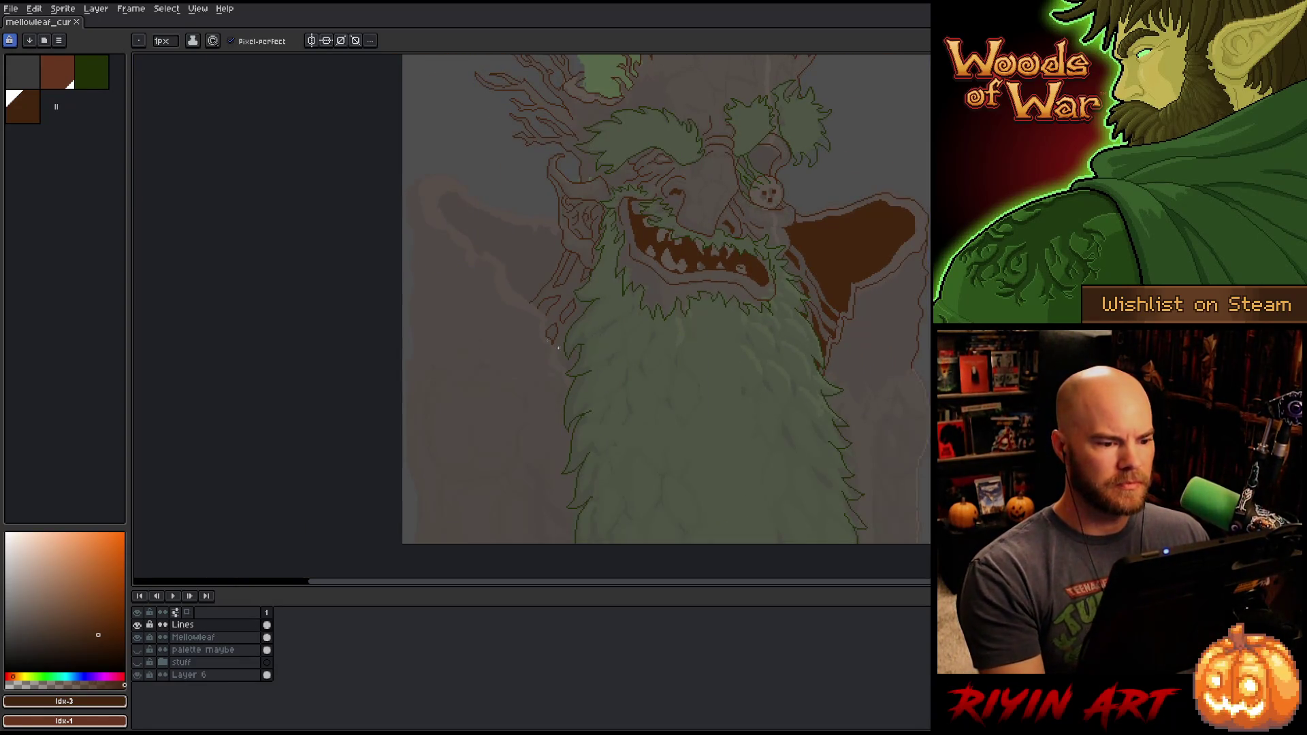
pyautogui.moveTo(499, 283); pyautogui.dragTo(515, 303)
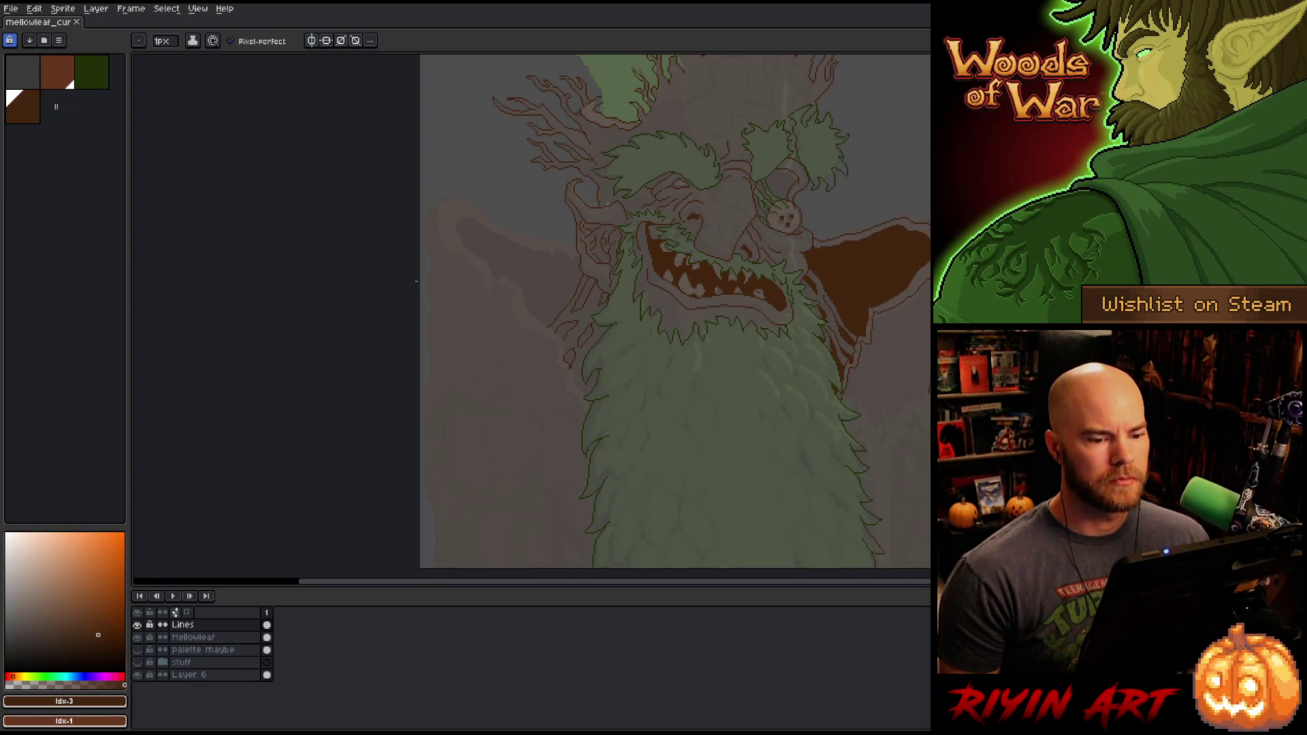
pyautogui.scroll(3, 912, 286)
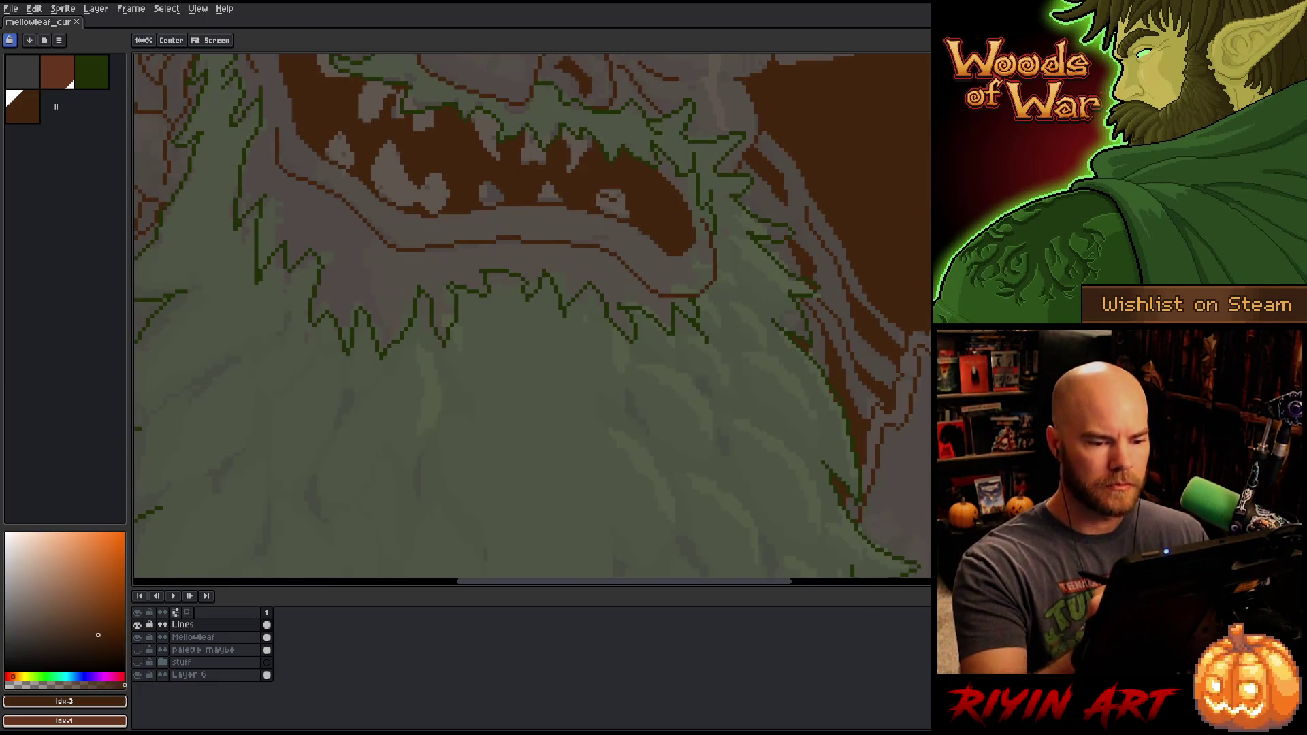
# Step: Trace two brown strokes along the edge right of the beard and save the artwork
pyautogui.press('b')
pyautogui.moveTo(660, 277); pyautogui.dragTo(701, 344)
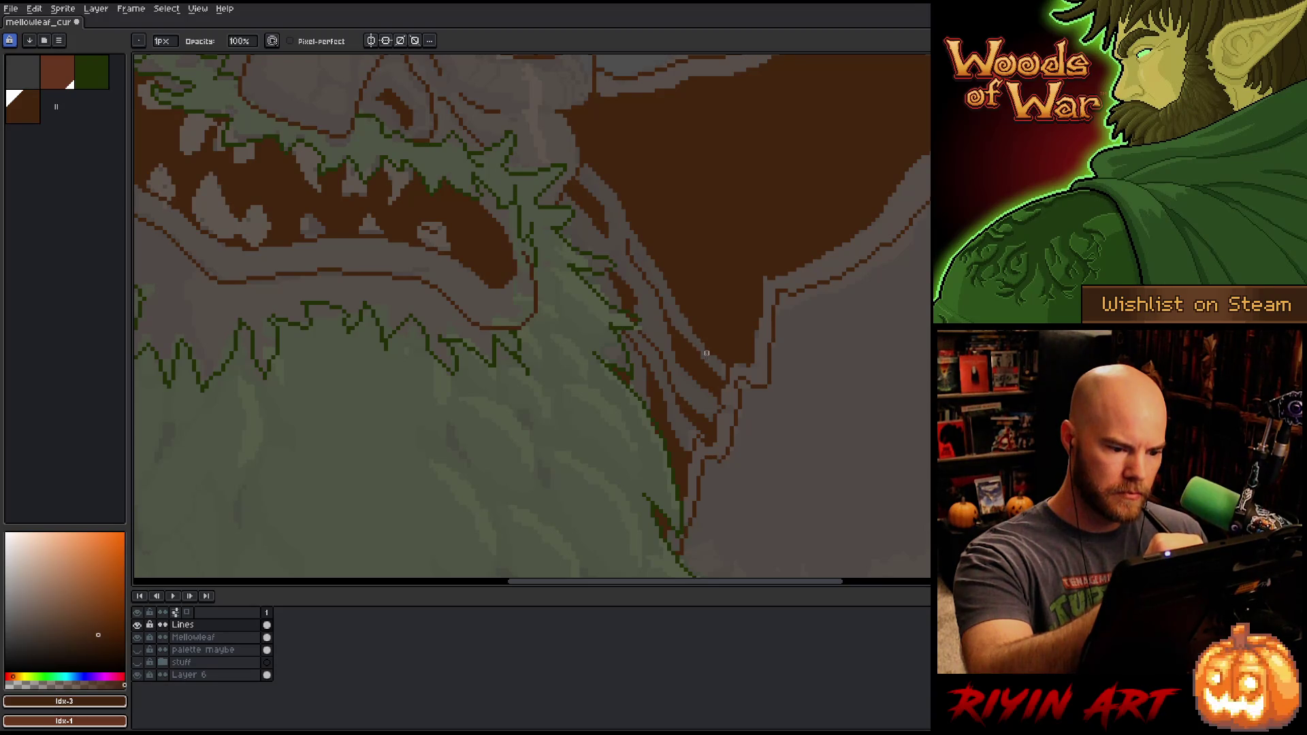
pyautogui.moveTo(673, 324); pyautogui.dragTo(719, 366)
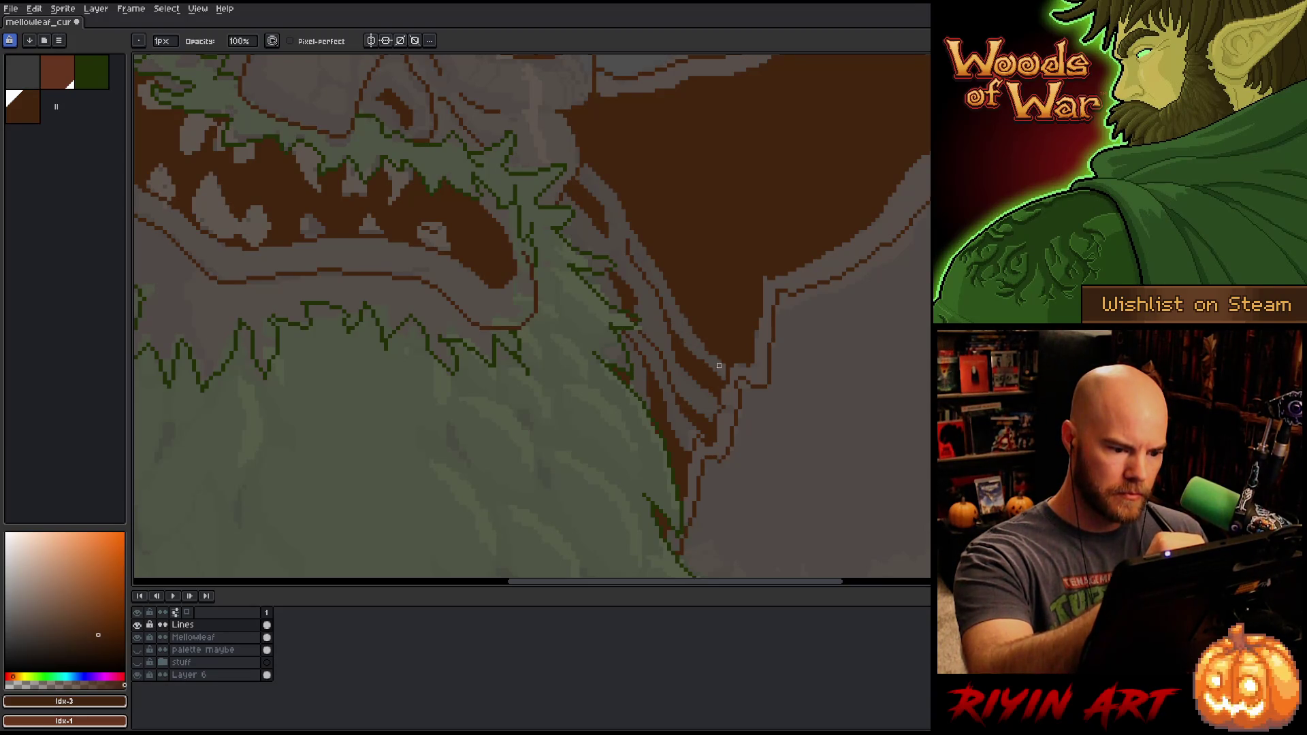
pyautogui.hotkey('ctrl', 's')
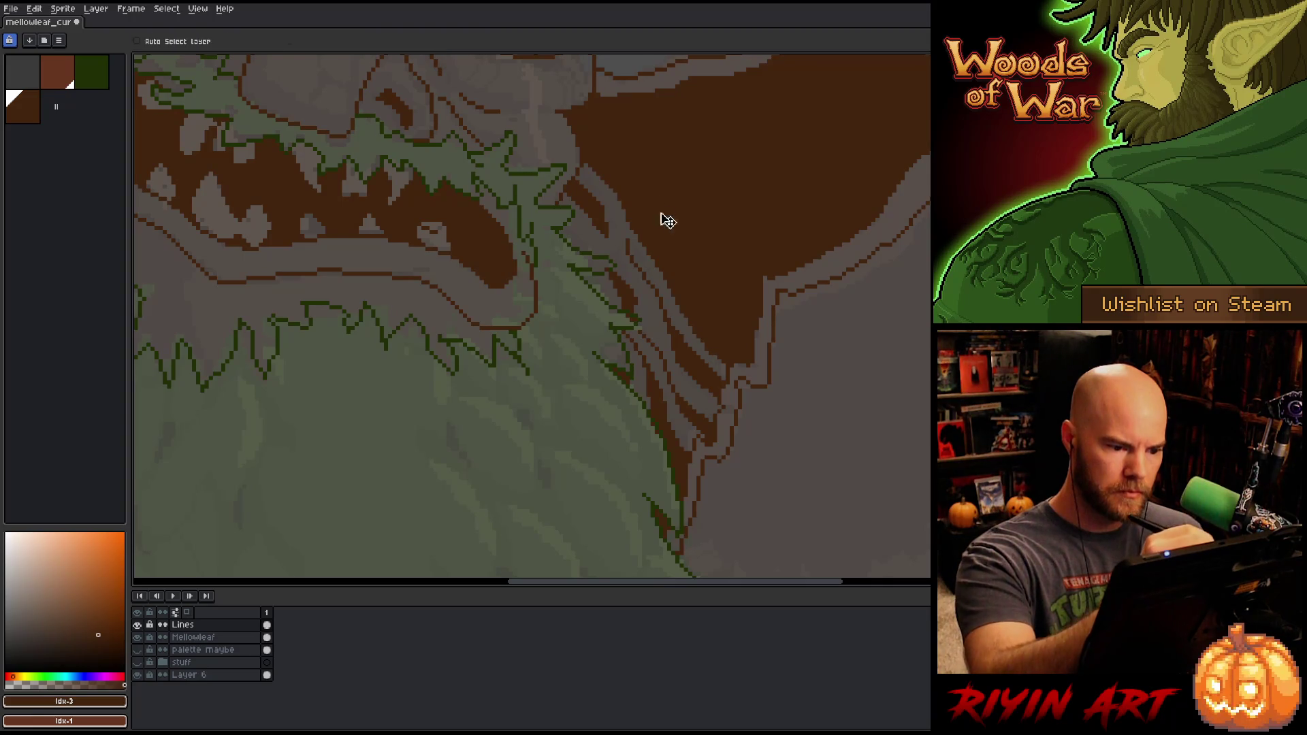
pyautogui.press('e')
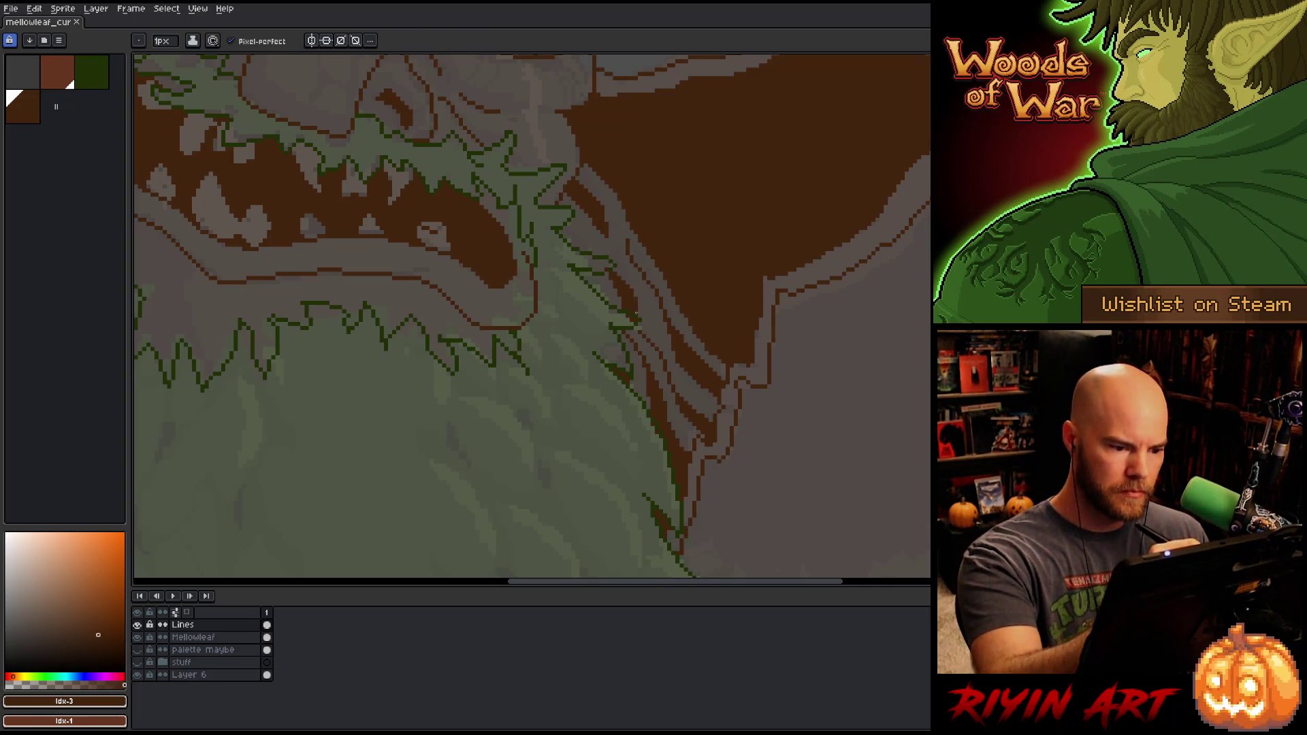
pyautogui.press('b')
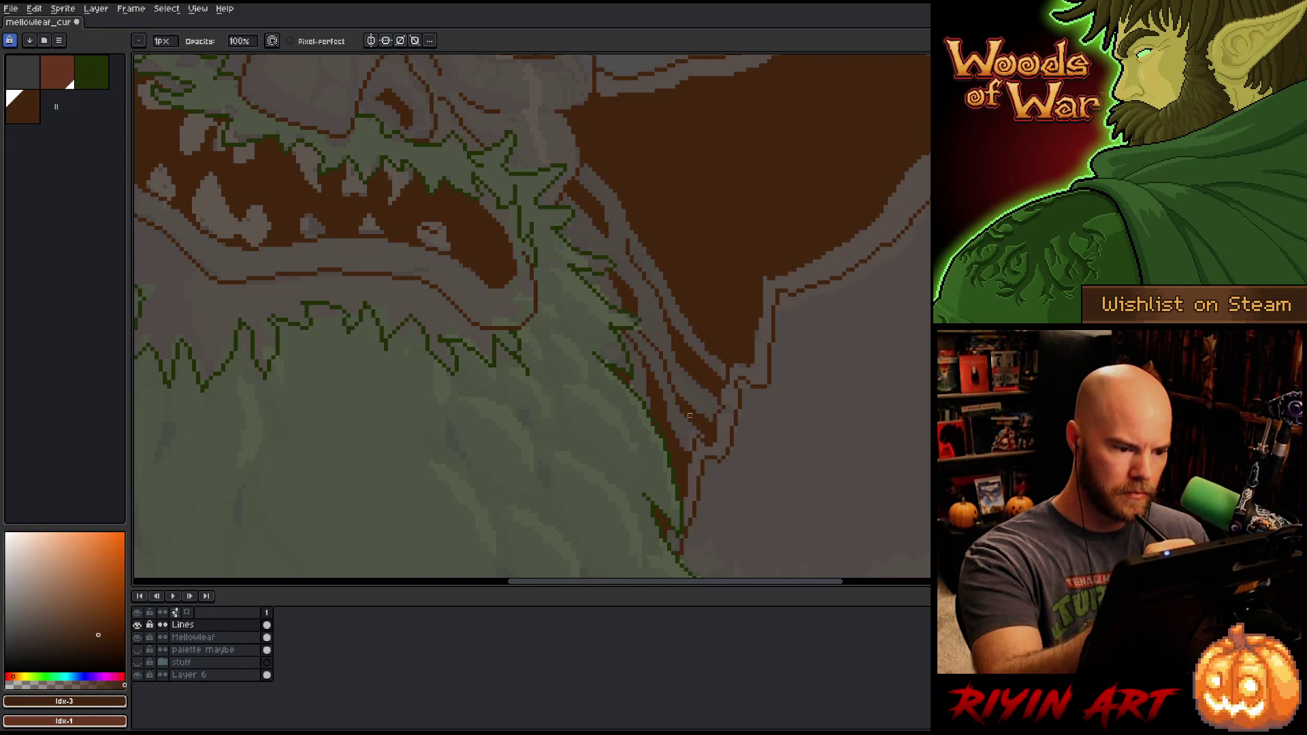
pyautogui.moveTo(647, 482); pyautogui.dragTo(868, 503)
pyautogui.moveTo(572, 451); pyautogui.dragTo(879, 502)
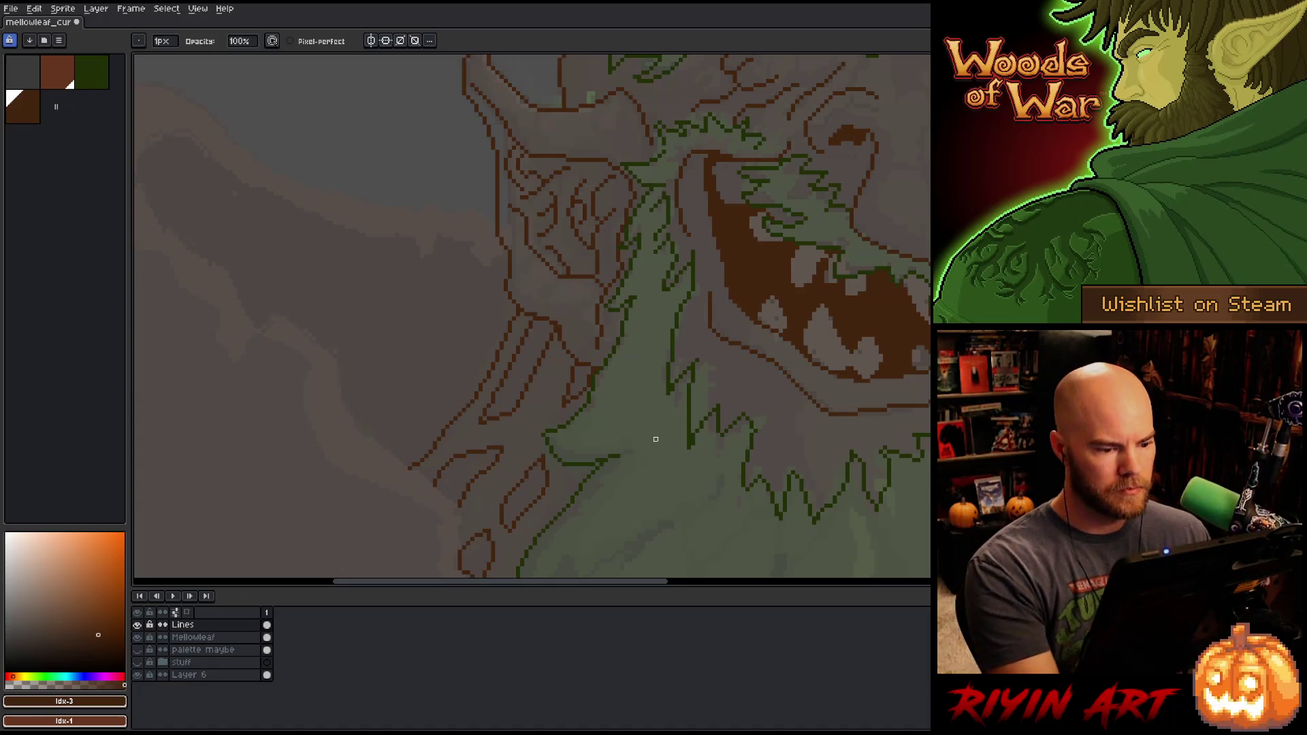
# Step: Fill the small gaps left of the beard dark brown, undoing one stray background fill
pyautogui.press('g')
pyautogui.click(581, 378)
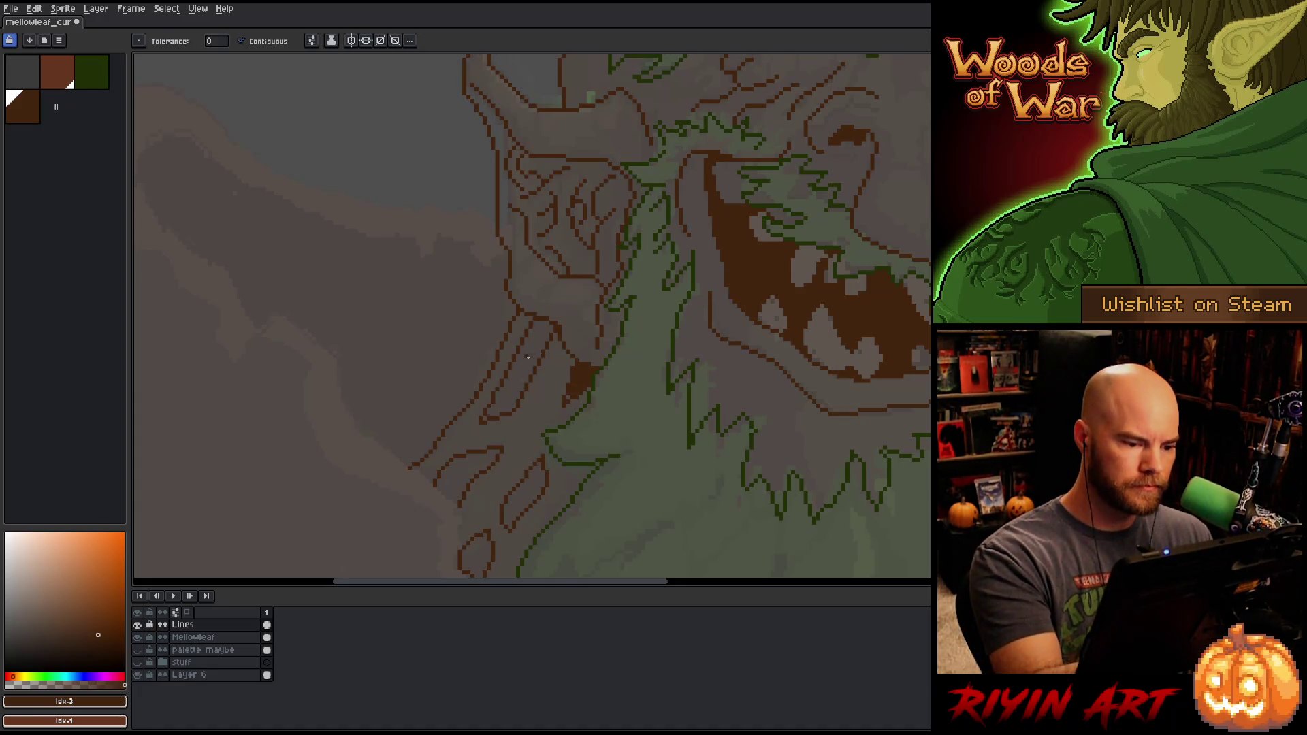
pyautogui.click(528, 356)
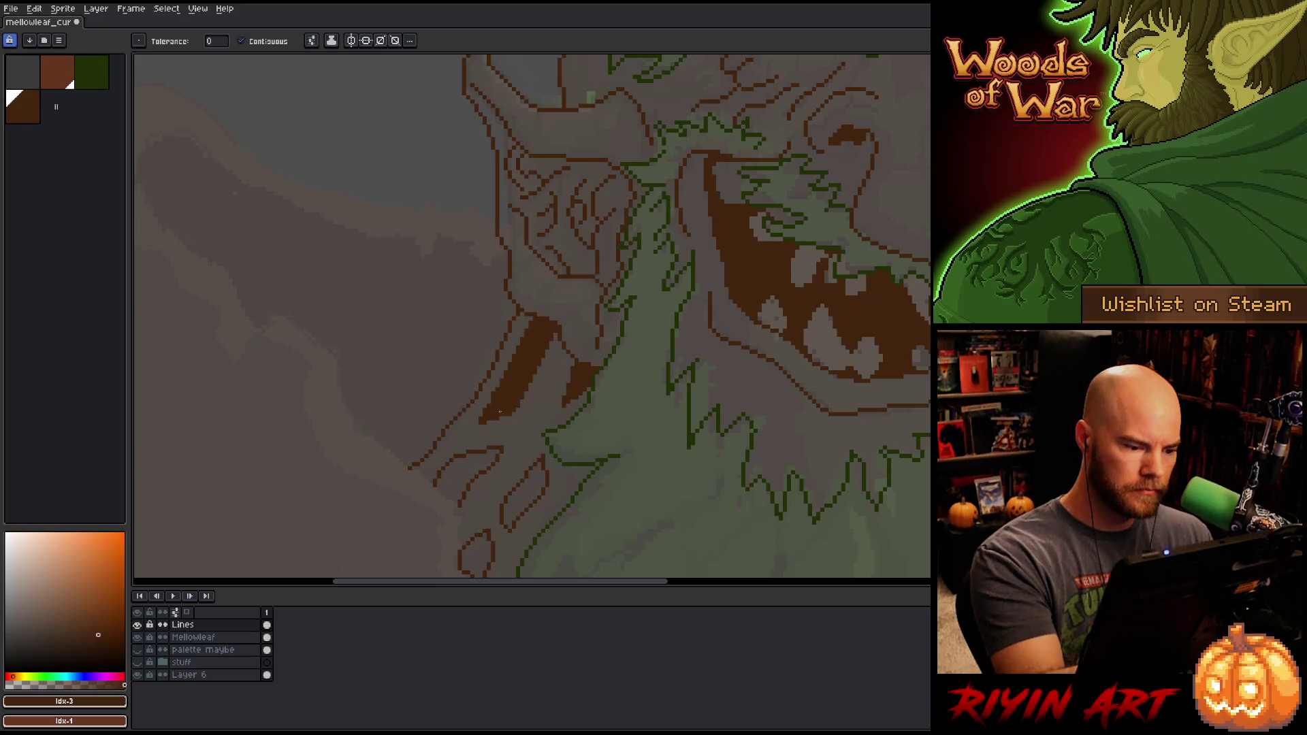
pyautogui.click(524, 490)
pyautogui.click(522, 450)
pyautogui.hotkey('ctrl', 'z')
pyautogui.moveTo(543, 437); pyautogui.dragTo(631, 300)
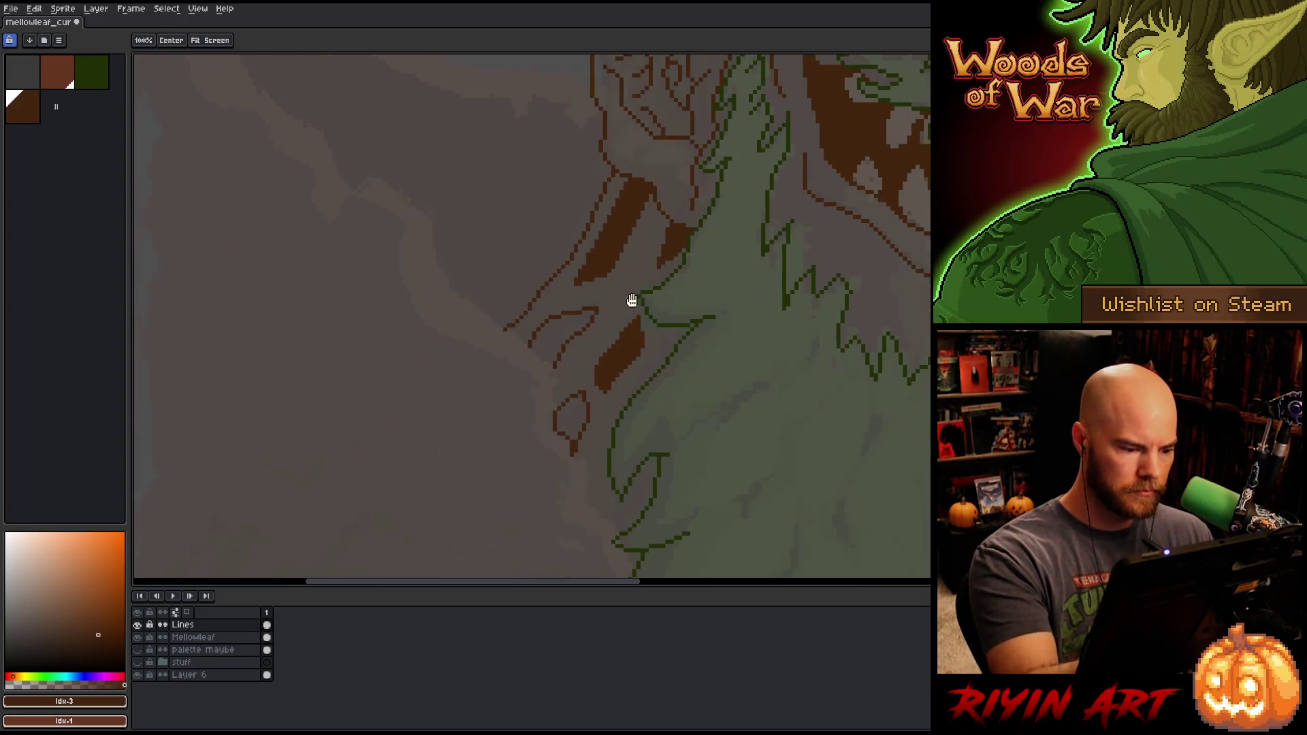
pyautogui.scroll(-2, 704, 451)
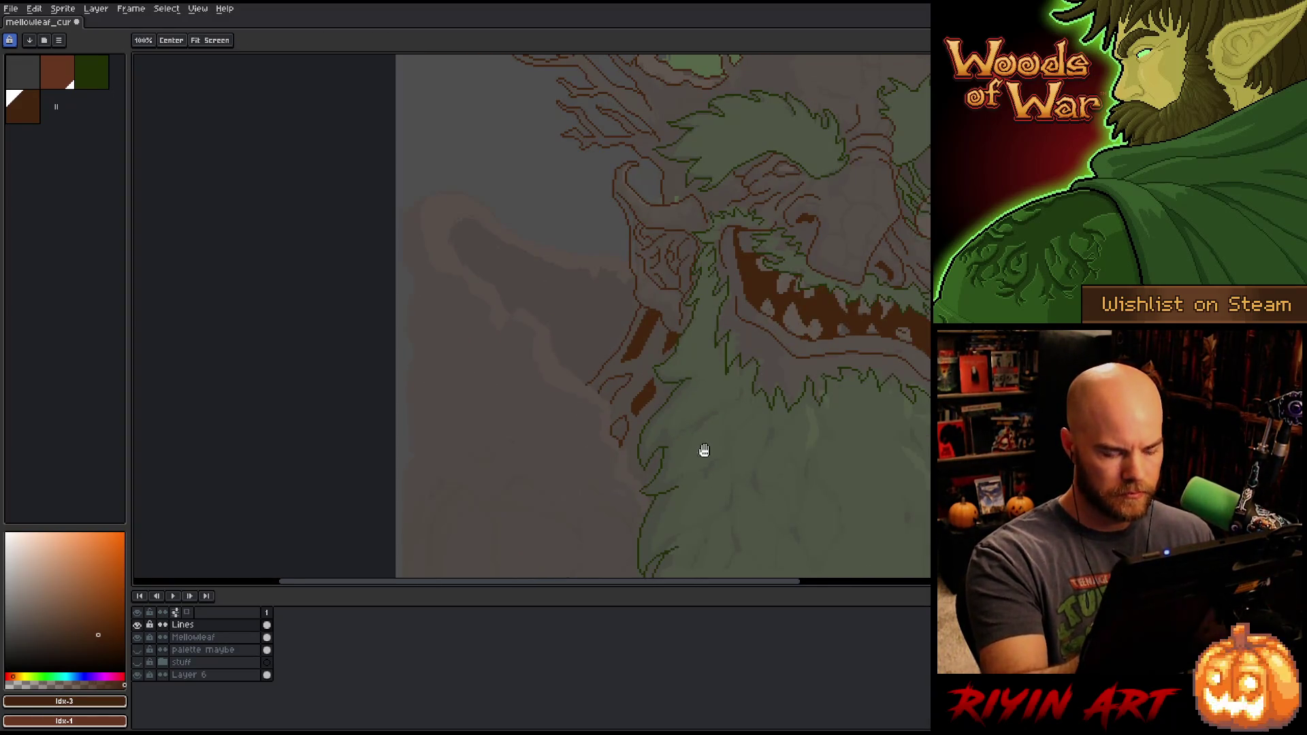
pyautogui.scroll(2, 606, 430)
# Step: Draw brown outline strokes up the beard's left edge and along the face's left side
pyautogui.press('b')
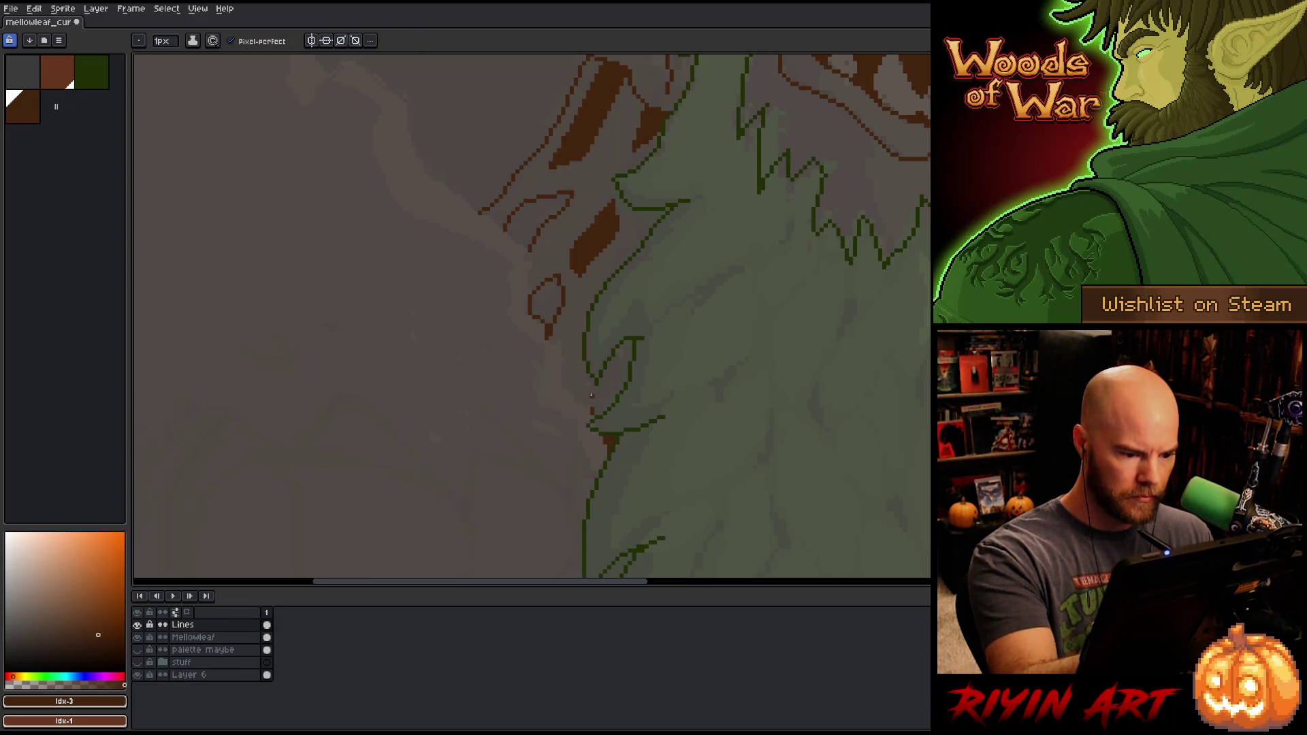
pyautogui.moveTo(571, 396); pyautogui.dragTo(562, 344)
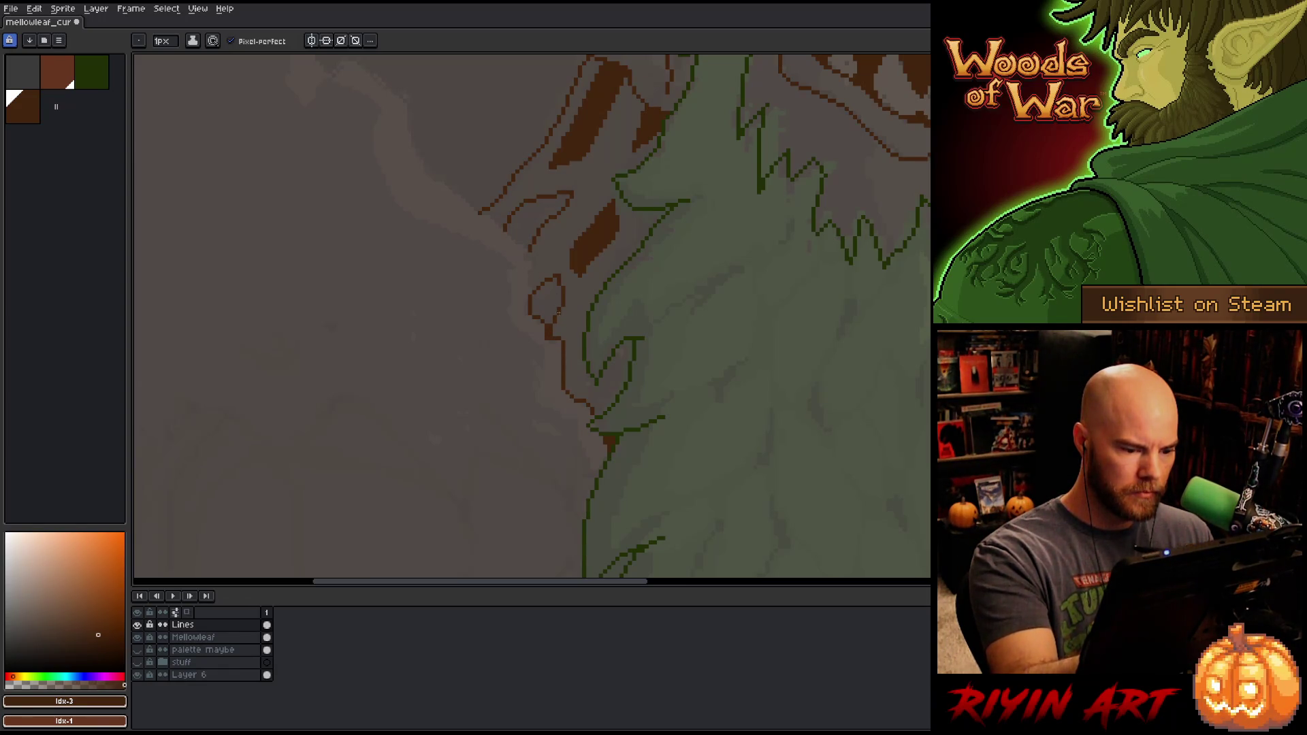
pyautogui.moveTo(584, 457); pyautogui.dragTo(575, 415)
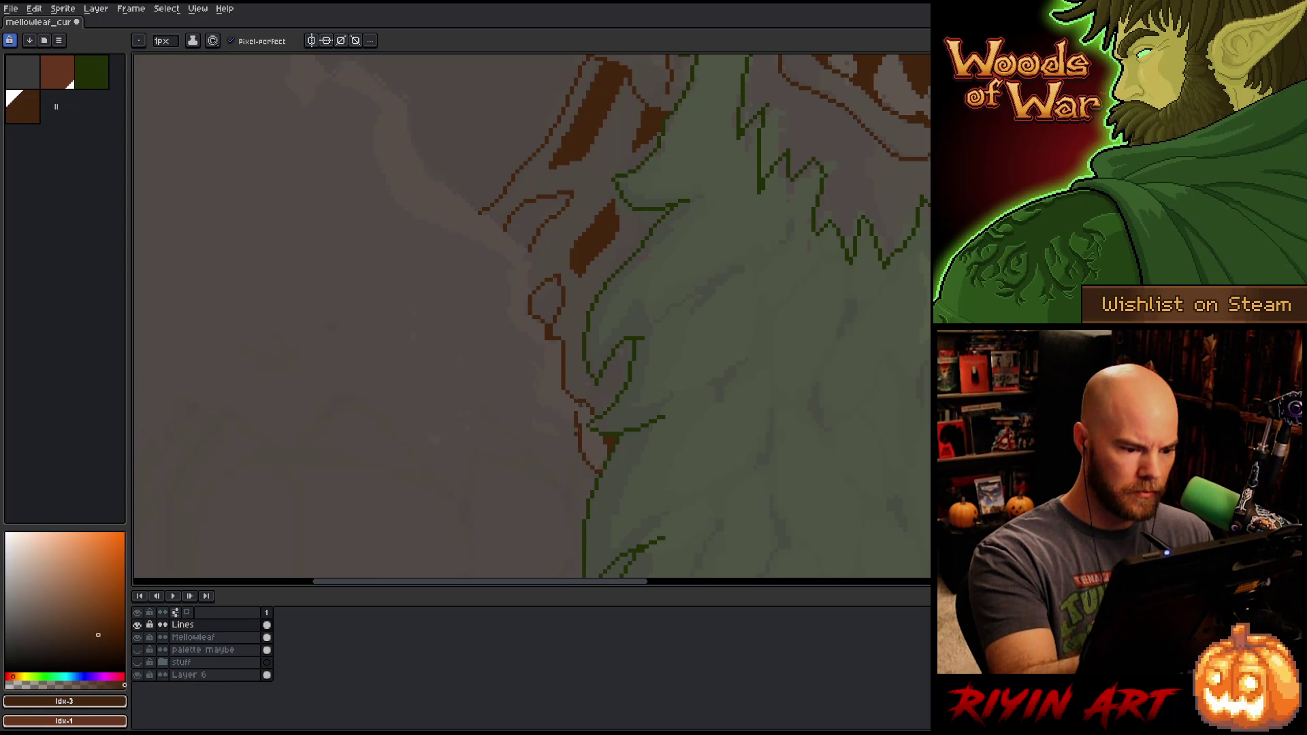
pyautogui.press('e')
pyautogui.press('b')
pyautogui.press('e')
pyautogui.press('b')
pyautogui.moveTo(562, 408); pyautogui.dragTo(547, 398)
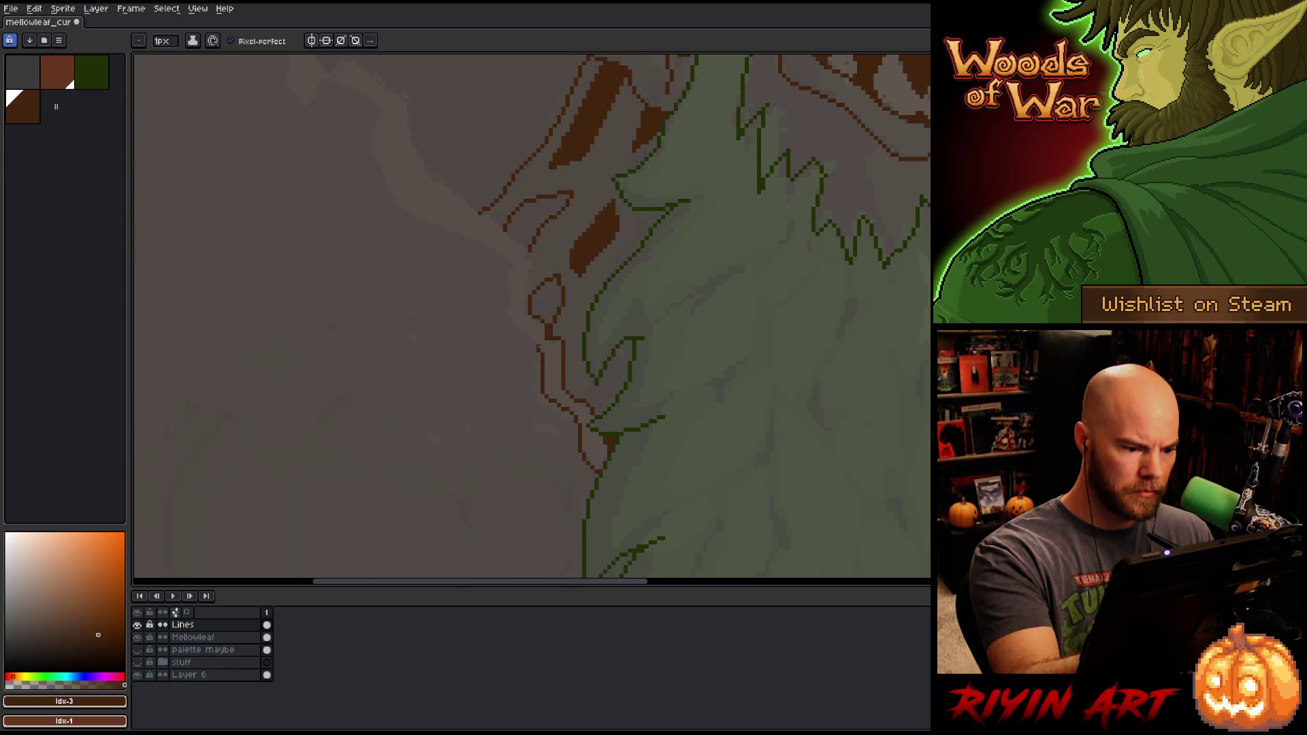
pyautogui.moveTo(520, 330); pyautogui.dragTo(509, 257)
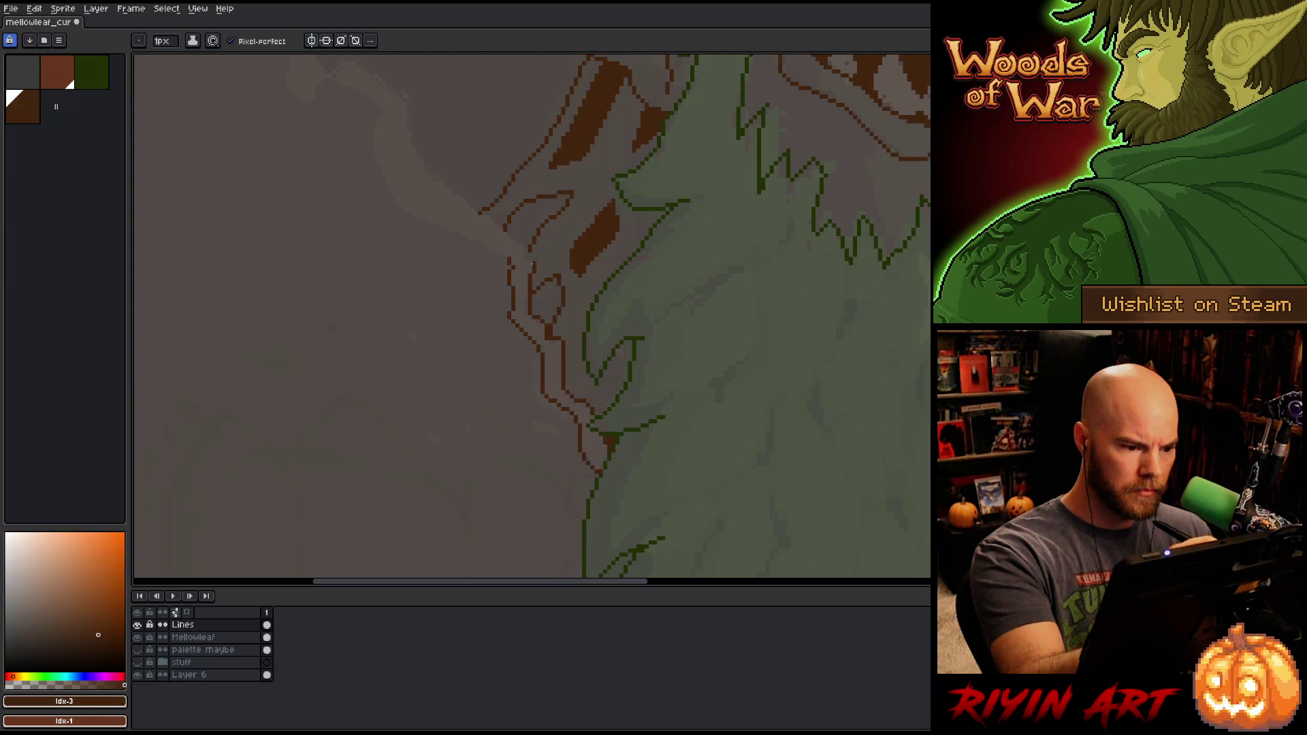
pyautogui.press('e')
pyautogui.moveTo(531, 245)
pyautogui.mouseDown()
pyautogui.moveTo(651, 300)
pyautogui.moveTo(697, 374)
pyautogui.moveTo(637, 381)
pyautogui.moveTo(544, 340)
pyautogui.moveTo(515, 281)
pyautogui.moveTo(518, 239)
pyautogui.moveTo(464, 210)
pyautogui.moveTo(453, 224)
pyautogui.mouseUp()
pyautogui.press('b')
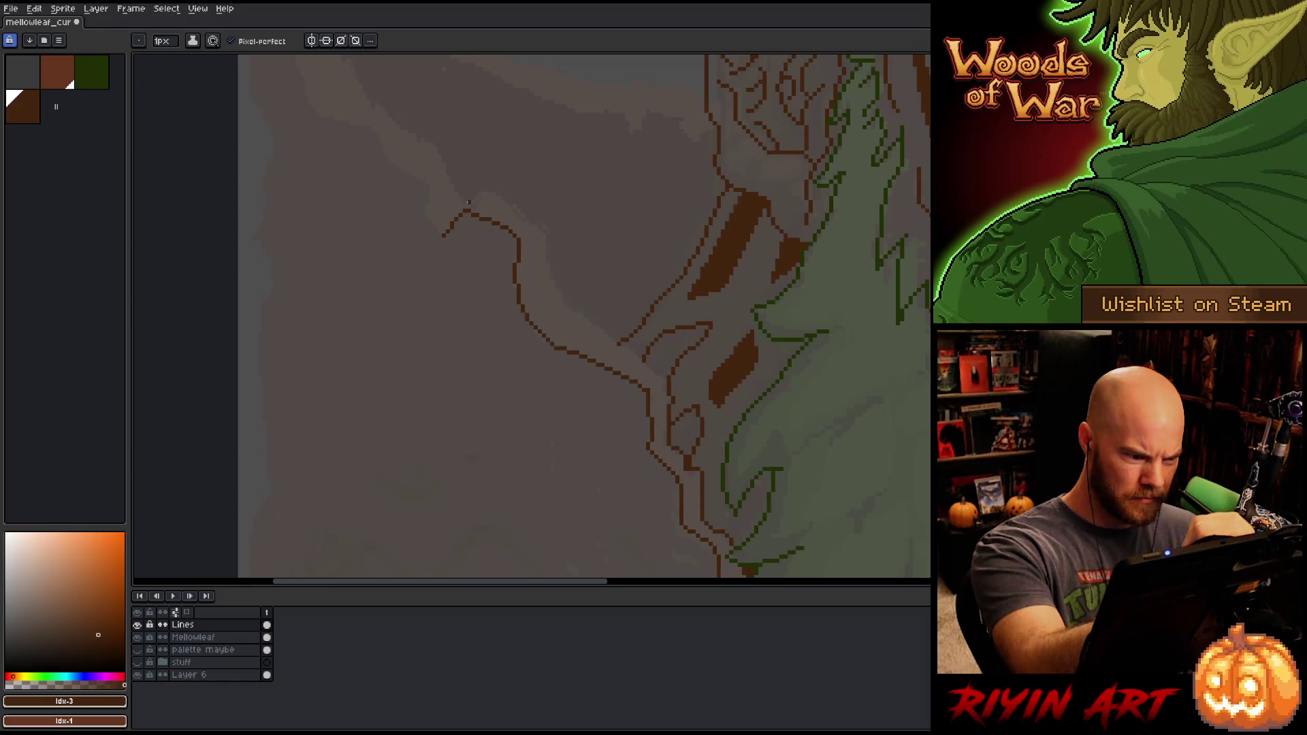
# Step: Draw the wing's brown outline up from the face and along the leaf's top edge
pyautogui.moveTo(467, 205)
pyautogui.mouseDown()
pyautogui.moveTo(490, 190)
pyautogui.moveTo(531, 215)
pyautogui.moveTo(583, 321)
pyautogui.moveTo(839, 537)
pyautogui.mouseUp()
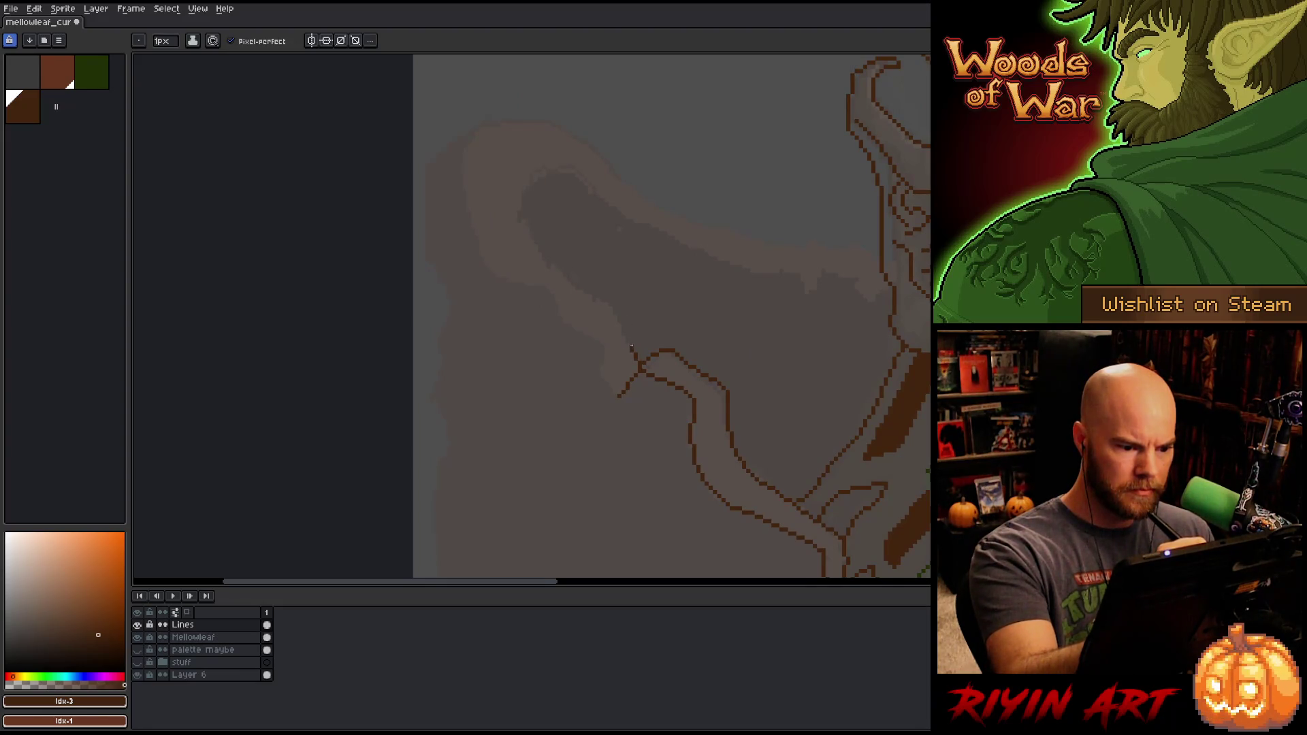
pyautogui.moveTo(632, 325); pyautogui.dragTo(624, 310)
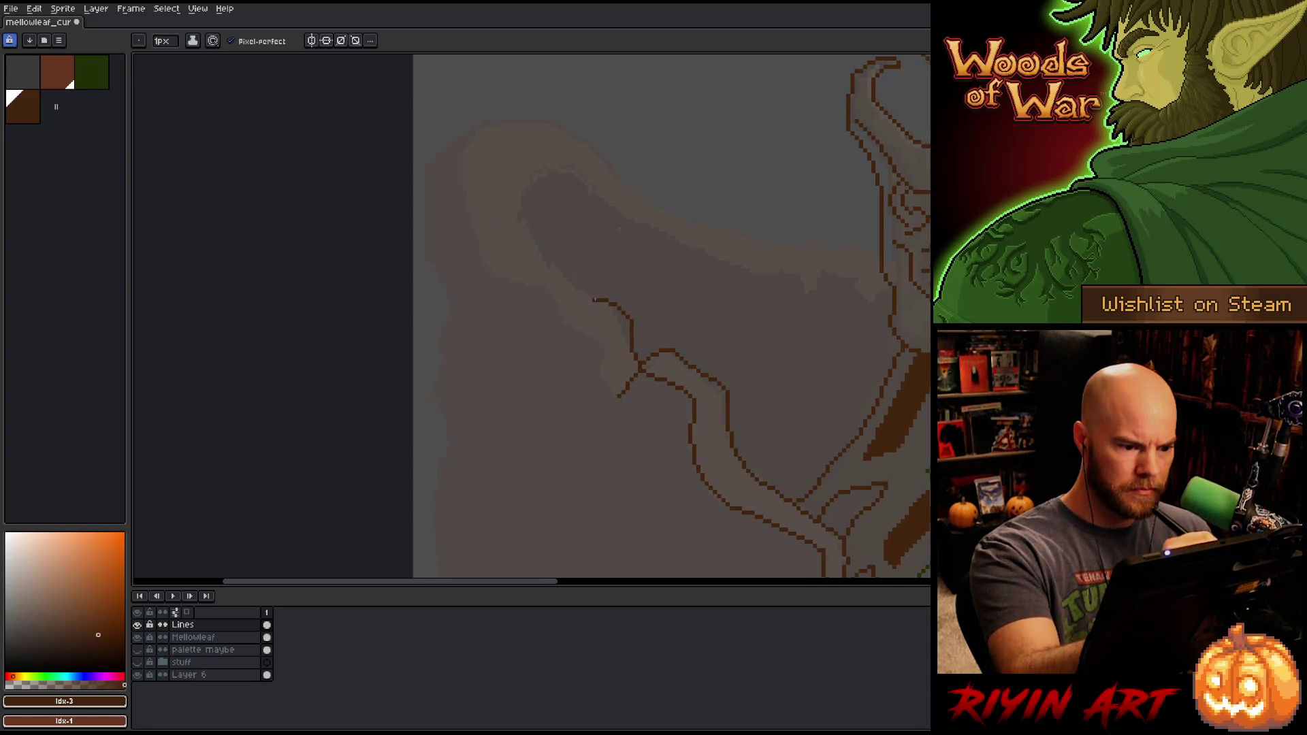
pyautogui.moveTo(541, 255)
pyautogui.mouseDown()
pyautogui.moveTo(511, 203)
pyautogui.moveTo(536, 166)
pyautogui.moveTo(579, 176)
pyautogui.moveTo(734, 272)
pyautogui.moveTo(857, 280)
pyautogui.mouseUp()
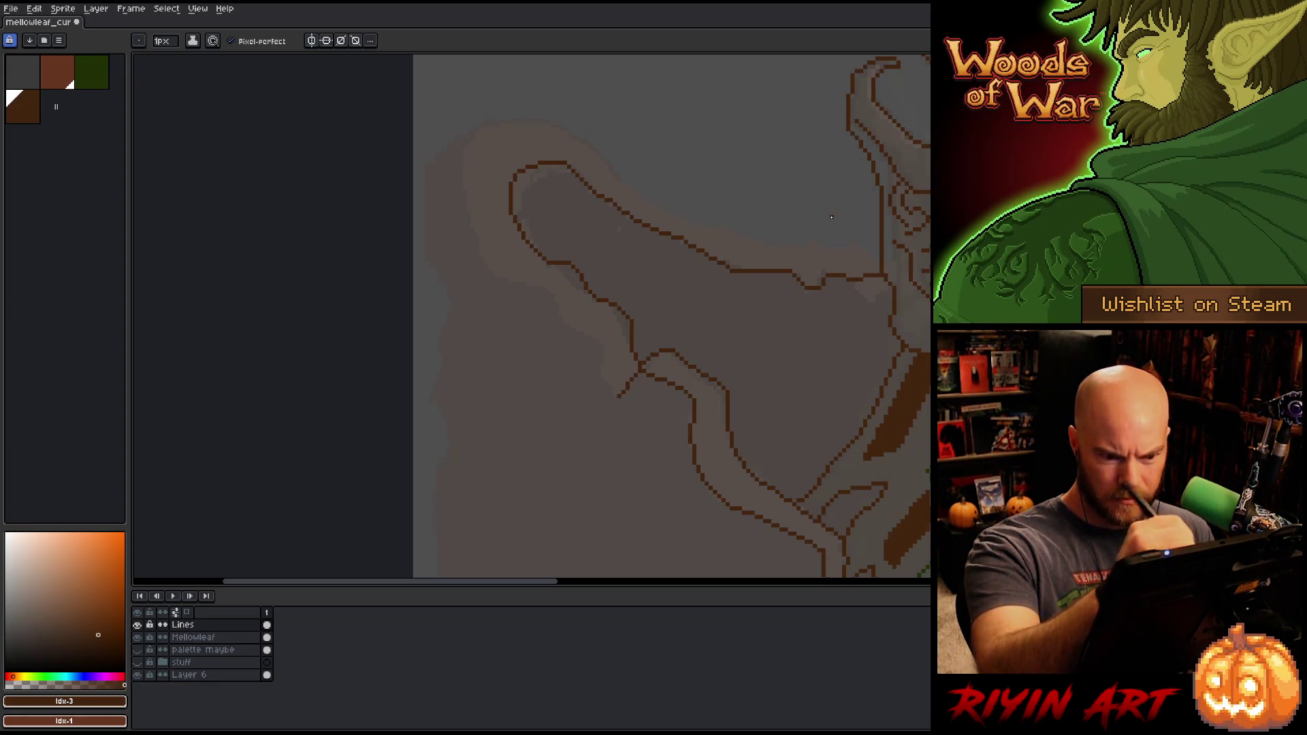
pyautogui.moveTo(873, 245); pyautogui.dragTo(816, 248)
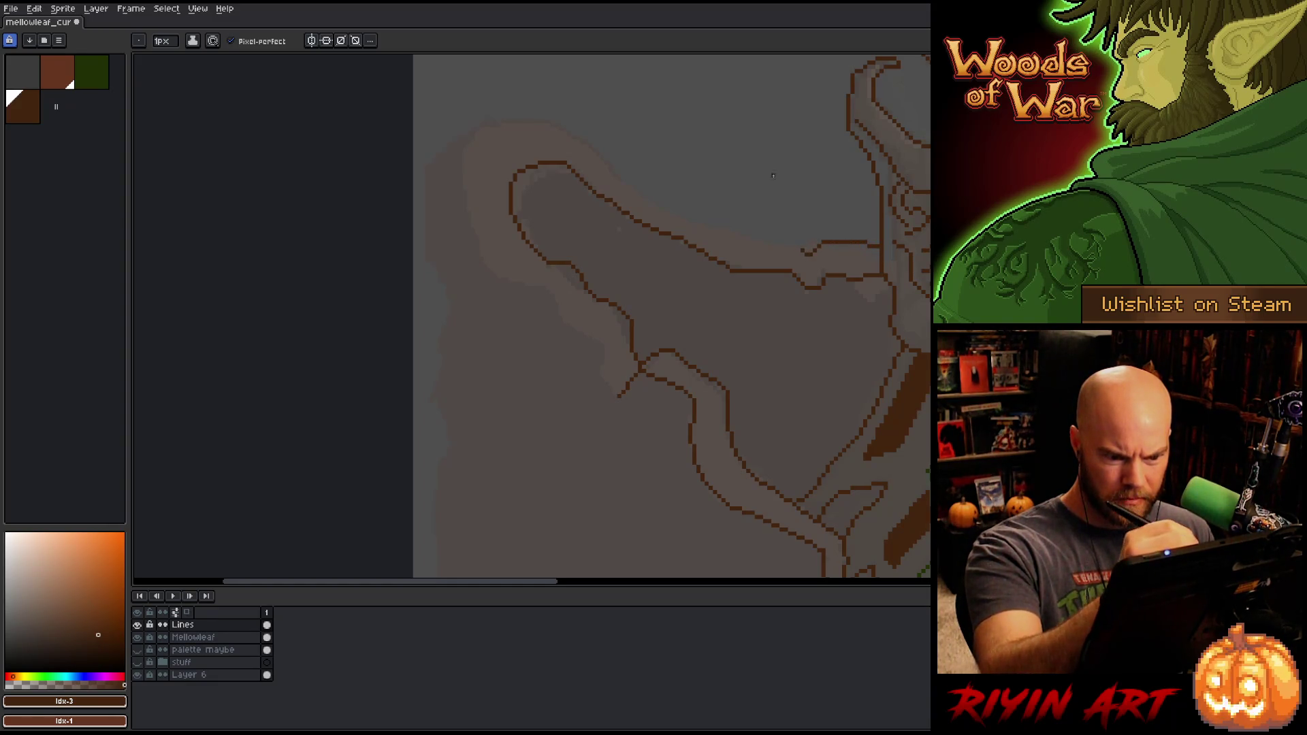
pyautogui.moveTo(795, 242)
pyautogui.mouseDown()
pyautogui.moveTo(735, 232)
pyautogui.moveTo(599, 153)
pyautogui.mouseUp()
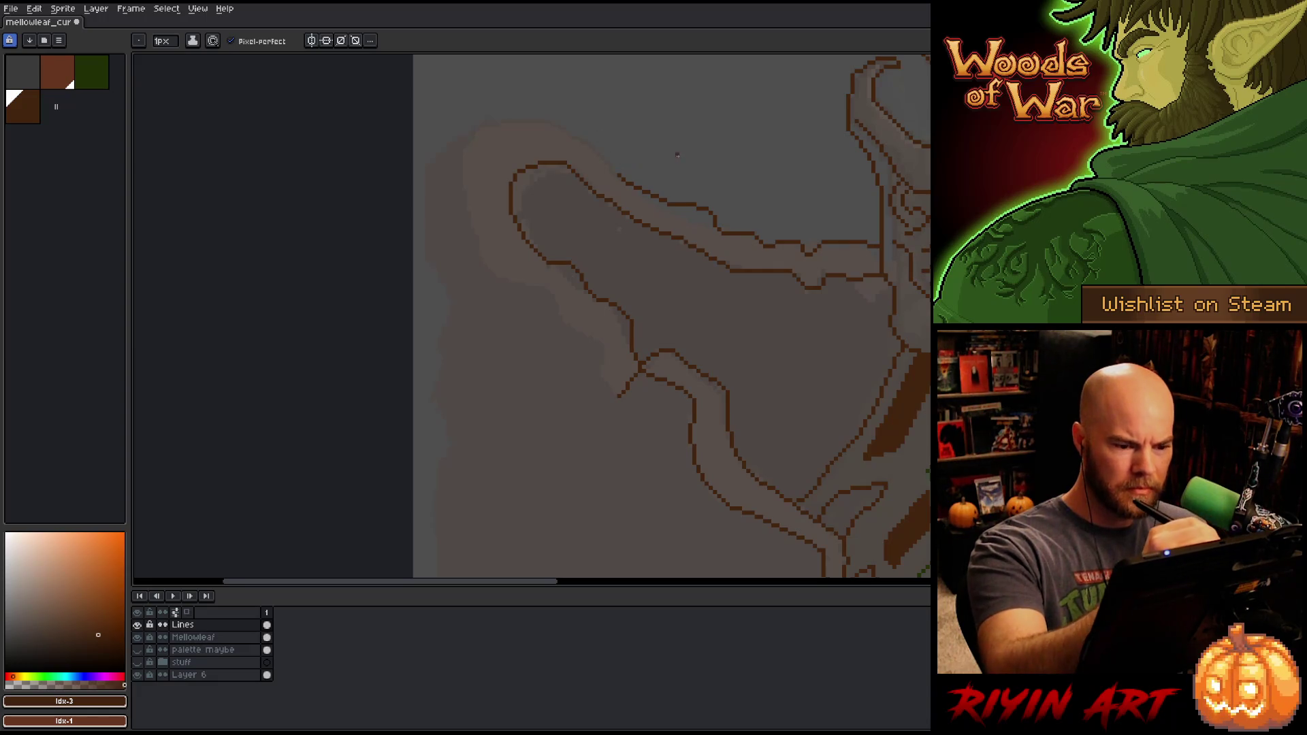
# Step: Lasso-delete a bad stretch of the leaf's top edge, redraw it, and add a stroke at its tip
pyautogui.press('q')
pyautogui.moveTo(688, 155)
pyautogui.mouseDown()
pyautogui.moveTo(780, 224)
pyautogui.moveTo(764, 254)
pyautogui.moveTo(672, 220)
pyautogui.moveTo(603, 169)
pyautogui.mouseUp()
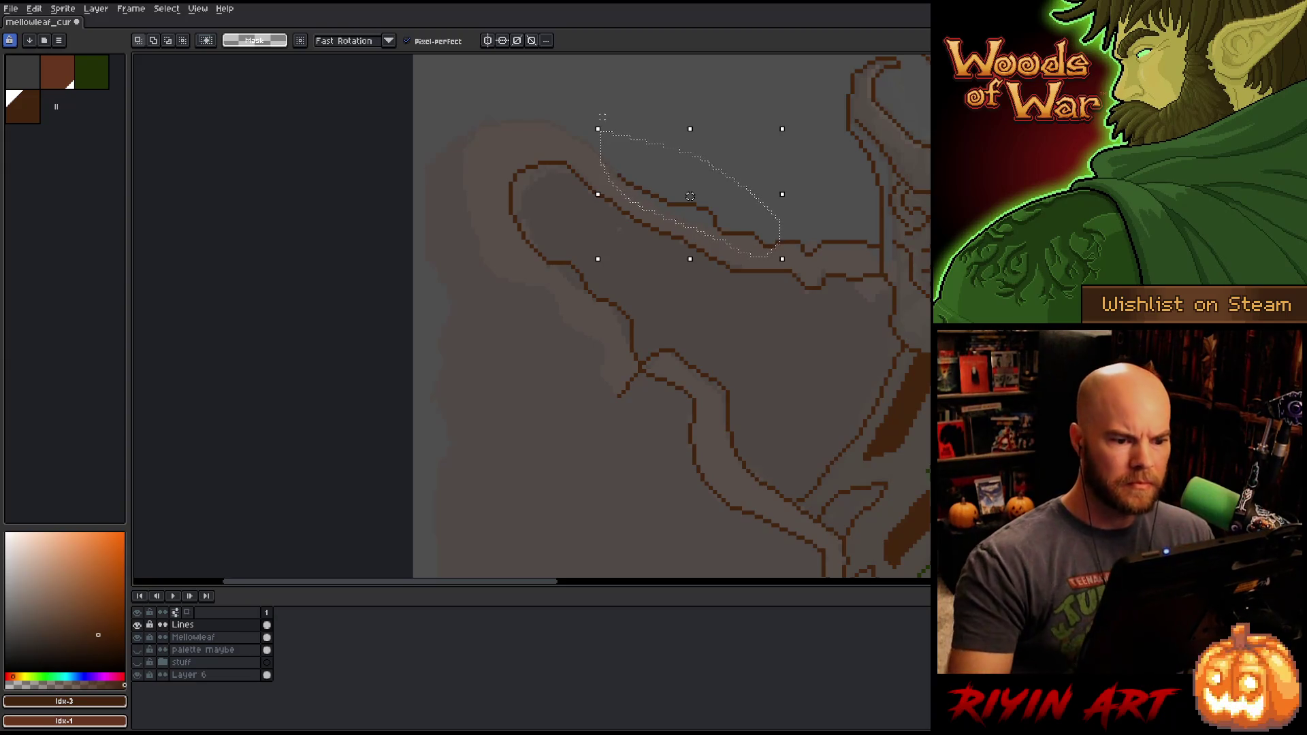
pyautogui.press('Delete')
pyautogui.hotkey('ctrl', 'd')
pyautogui.press('b')
pyautogui.moveTo(781, 242)
pyautogui.mouseDown()
pyautogui.moveTo(714, 221)
pyautogui.moveTo(556, 125)
pyautogui.moveTo(498, 117)
pyautogui.moveTo(464, 153)
pyautogui.moveTo(471, 224)
pyautogui.moveTo(515, 285)
pyautogui.moveTo(548, 292)
pyautogui.moveTo(593, 329)
pyautogui.mouseUp()
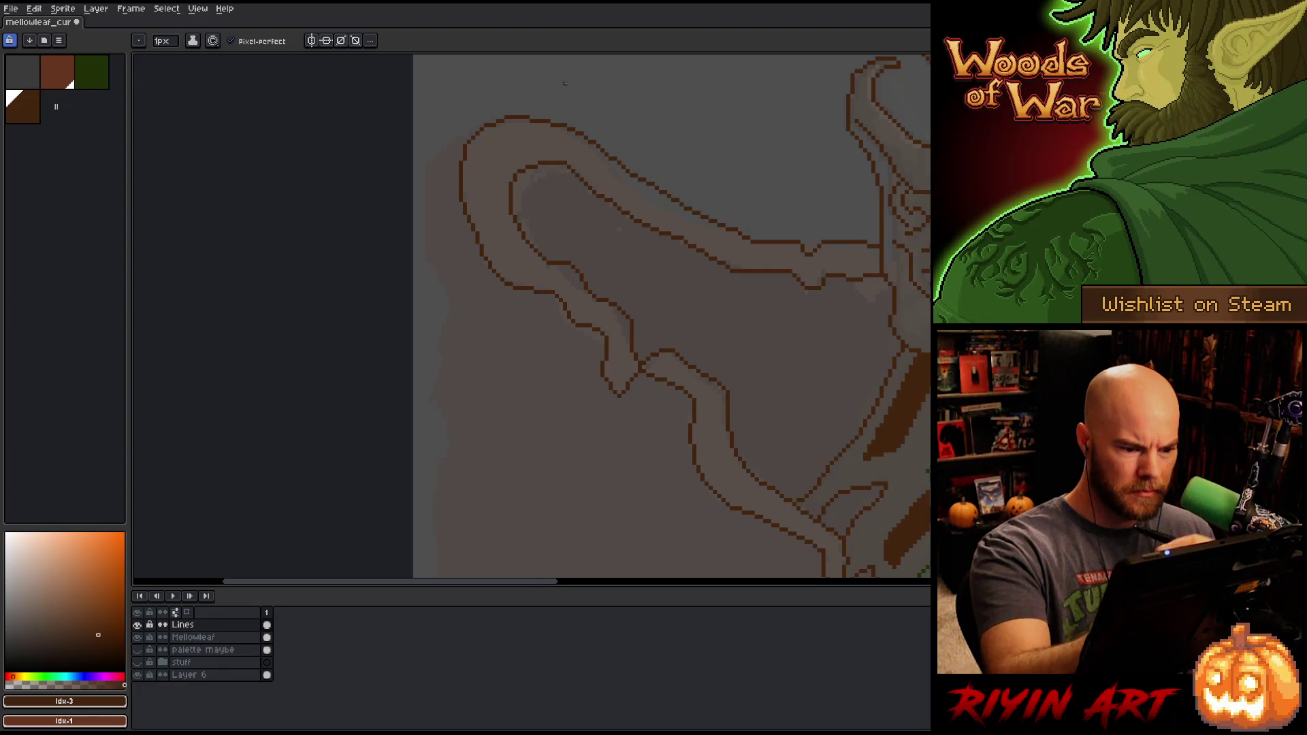
pyautogui.moveTo(581, 232); pyautogui.dragTo(817, 234)
pyautogui.moveTo(662, 234); pyautogui.dragTo(611, 129)
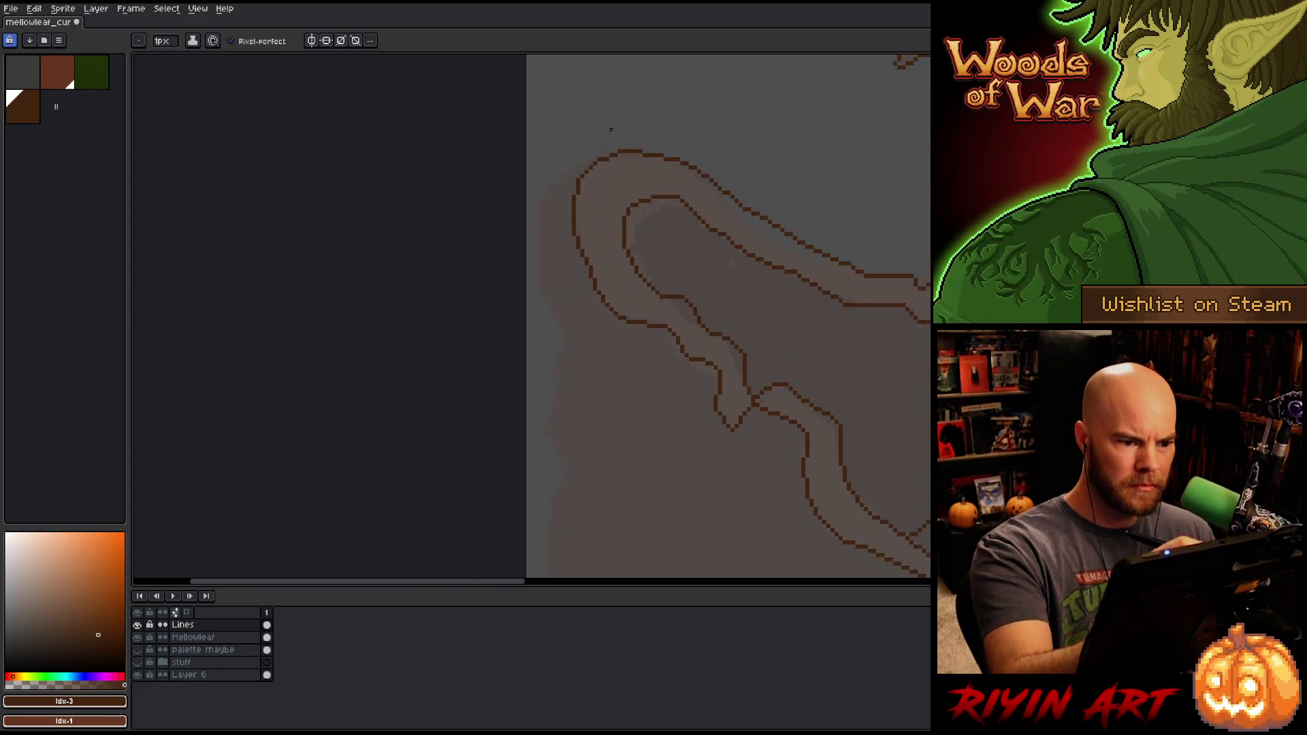
pyautogui.moveTo(574, 180)
pyautogui.mouseDown()
pyautogui.moveTo(558, 194)
pyautogui.moveTo(540, 283)
pyautogui.moveTo(565, 328)
pyautogui.mouseUp()
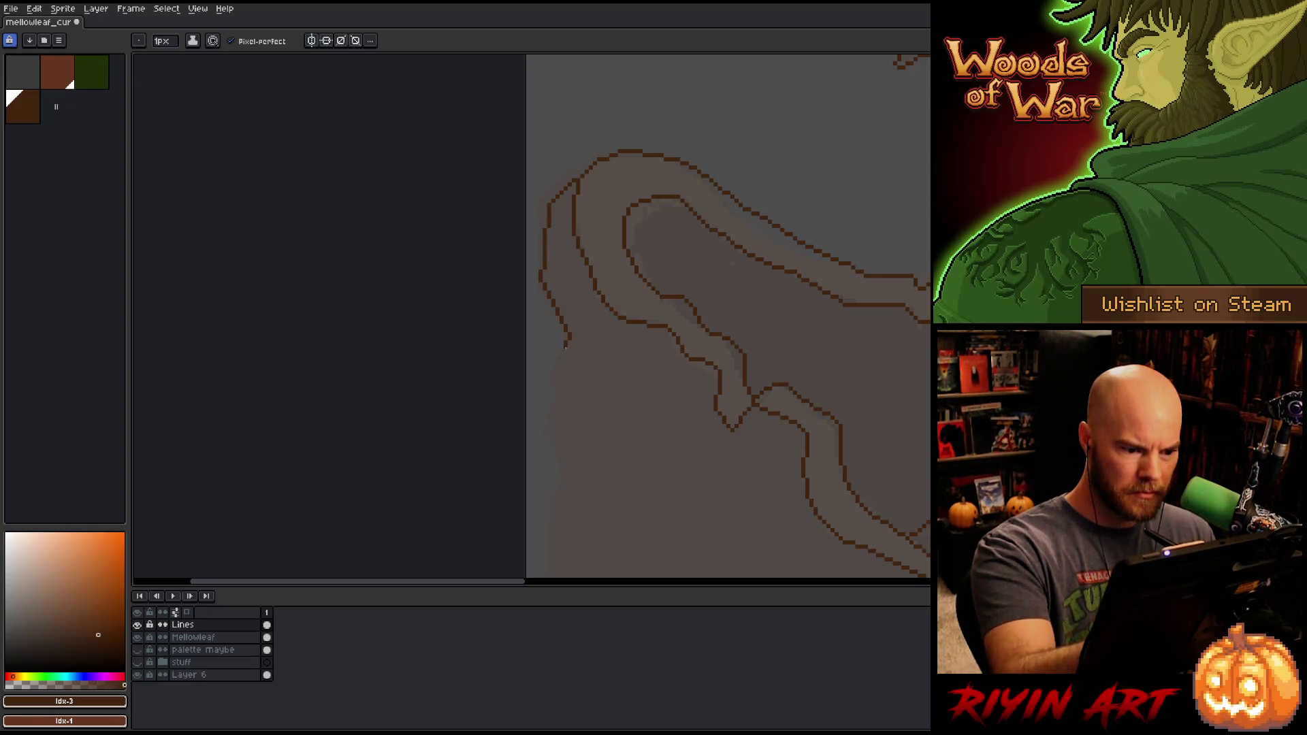
pyautogui.scroll(-3, 651, 473)
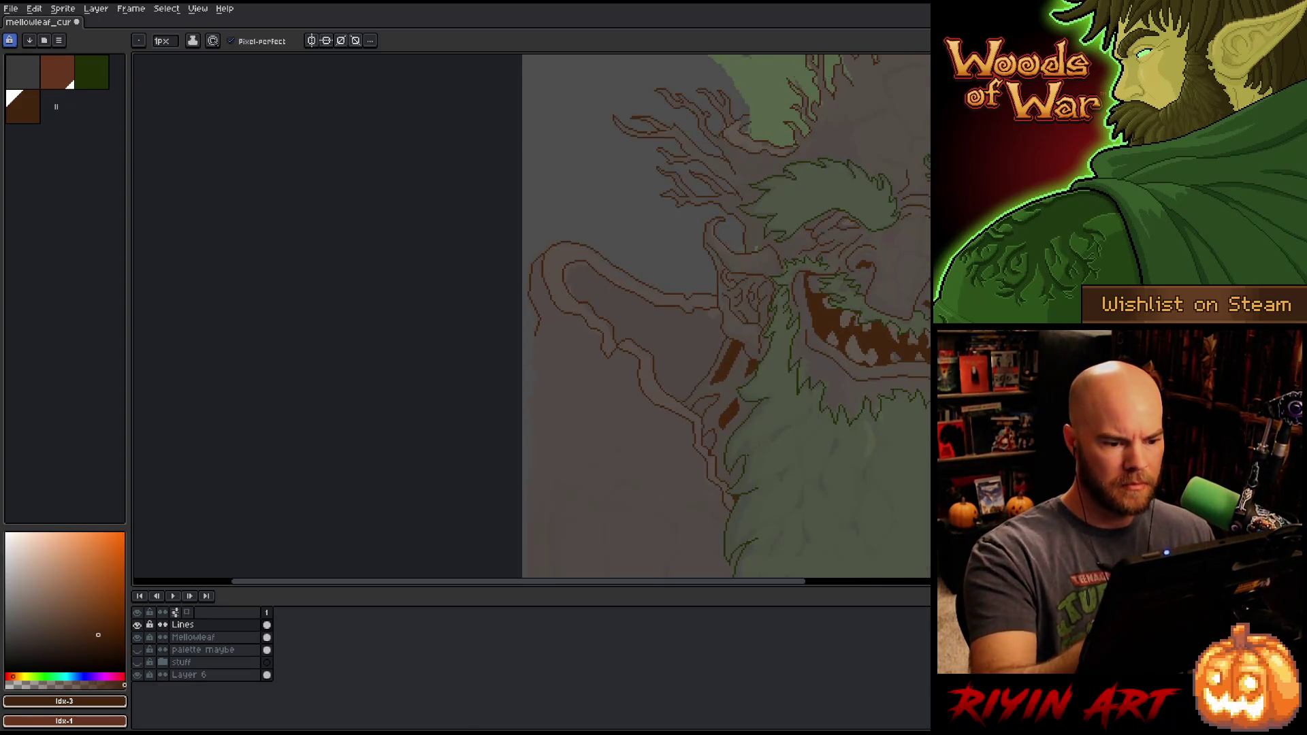
# Step: Extend the left wing's outer edge downward with a pencil line
pyautogui.moveTo(691, 389); pyautogui.dragTo(598, 259)
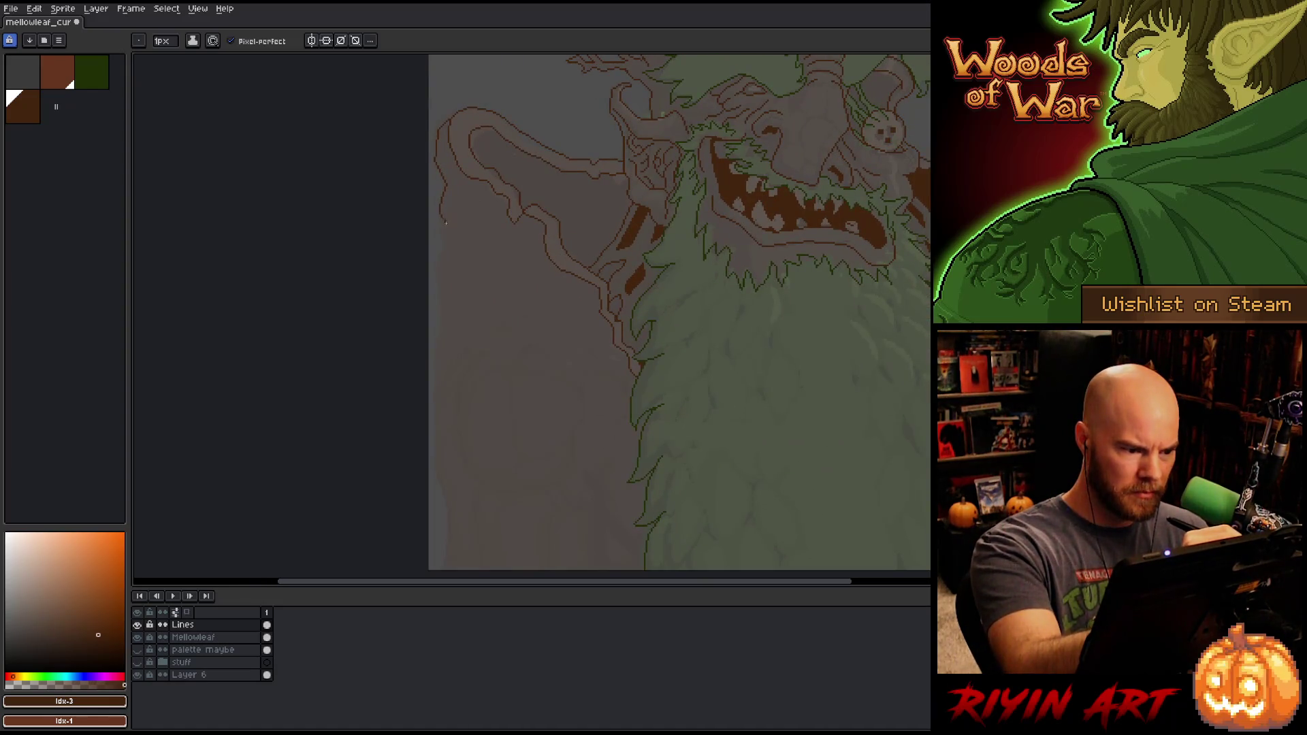
pyautogui.moveTo(440, 258); pyautogui.dragTo(440, 312)
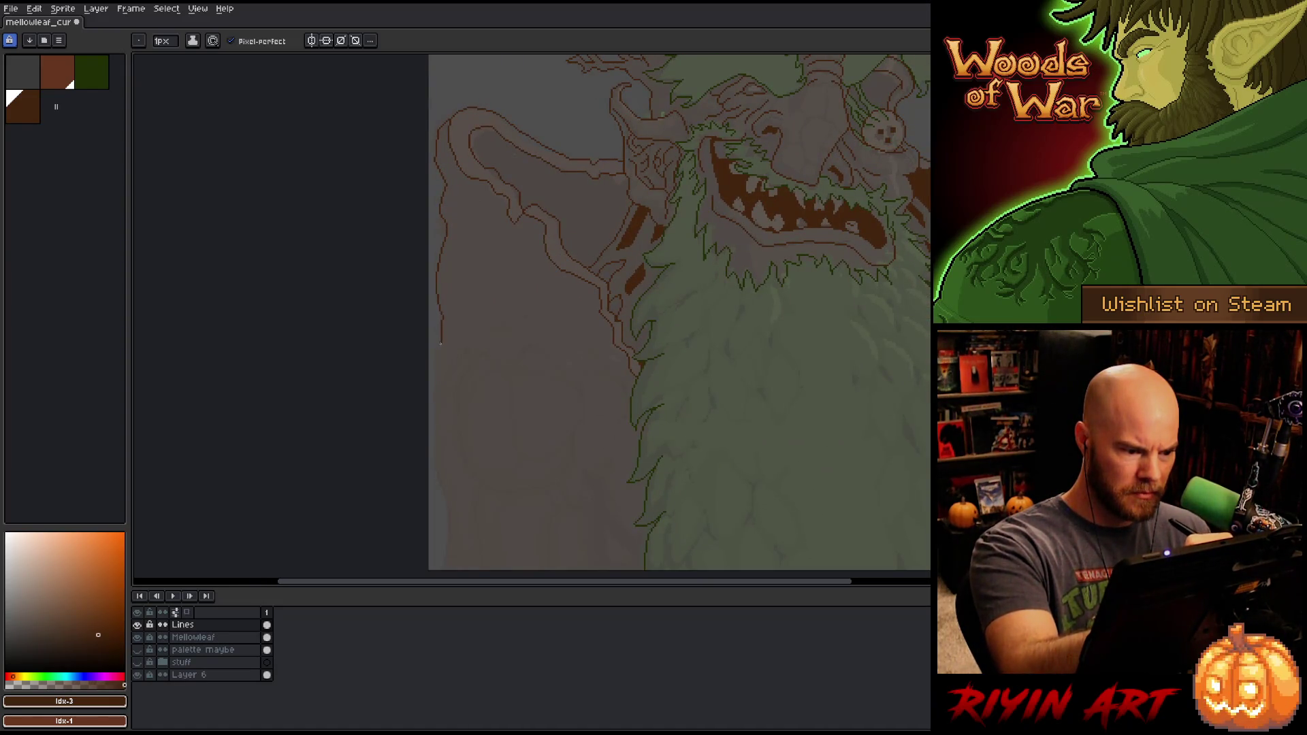
pyautogui.press('space')
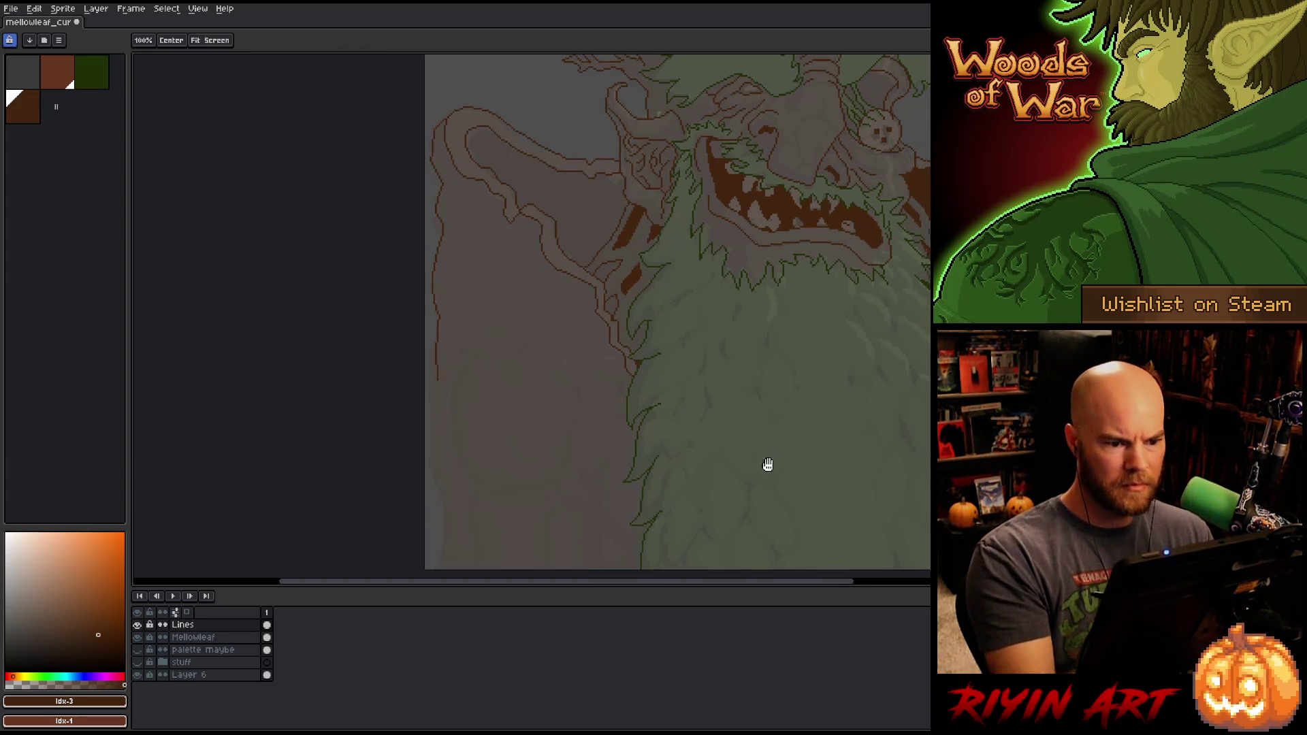
pyautogui.moveTo(768, 462); pyautogui.dragTo(604, 502)
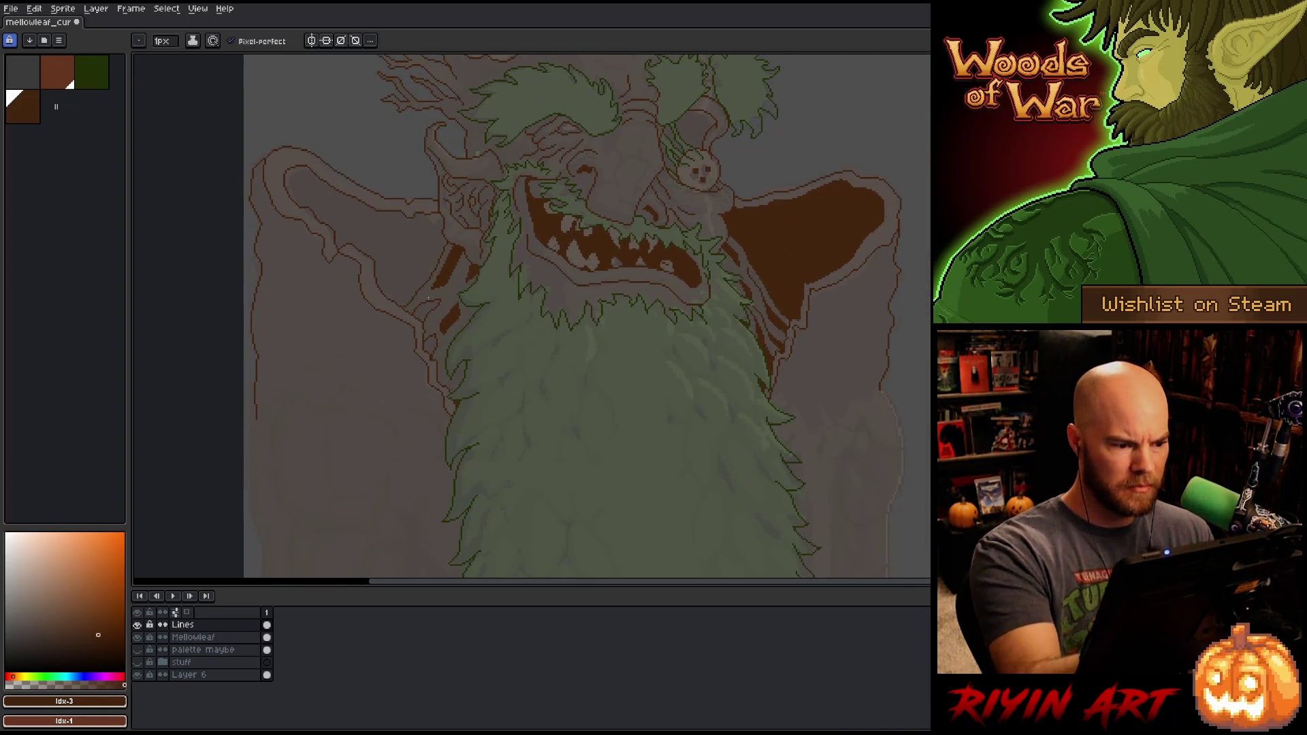
# Step: Fill the left wing interior and the two small strips below it dark brown
pyautogui.click(381, 225)
pyautogui.click(426, 318)
pyautogui.click(429, 344)
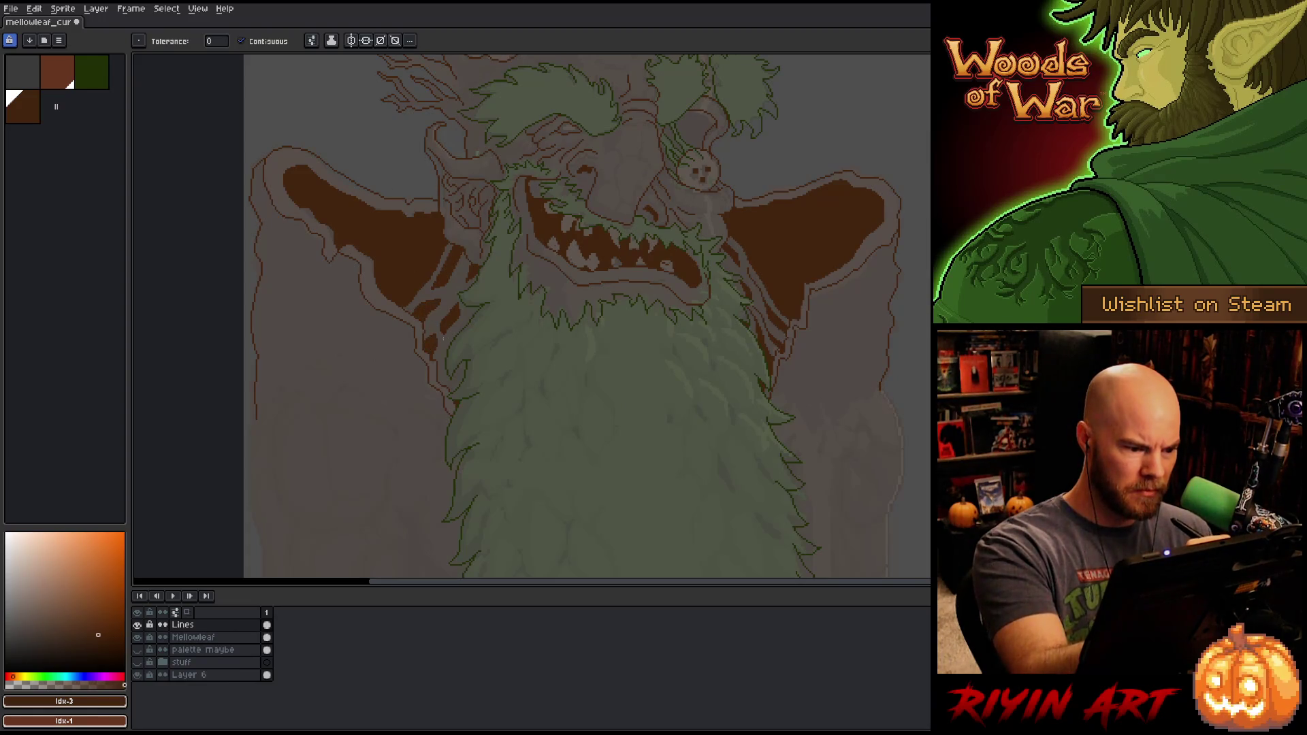
pyautogui.press('b')
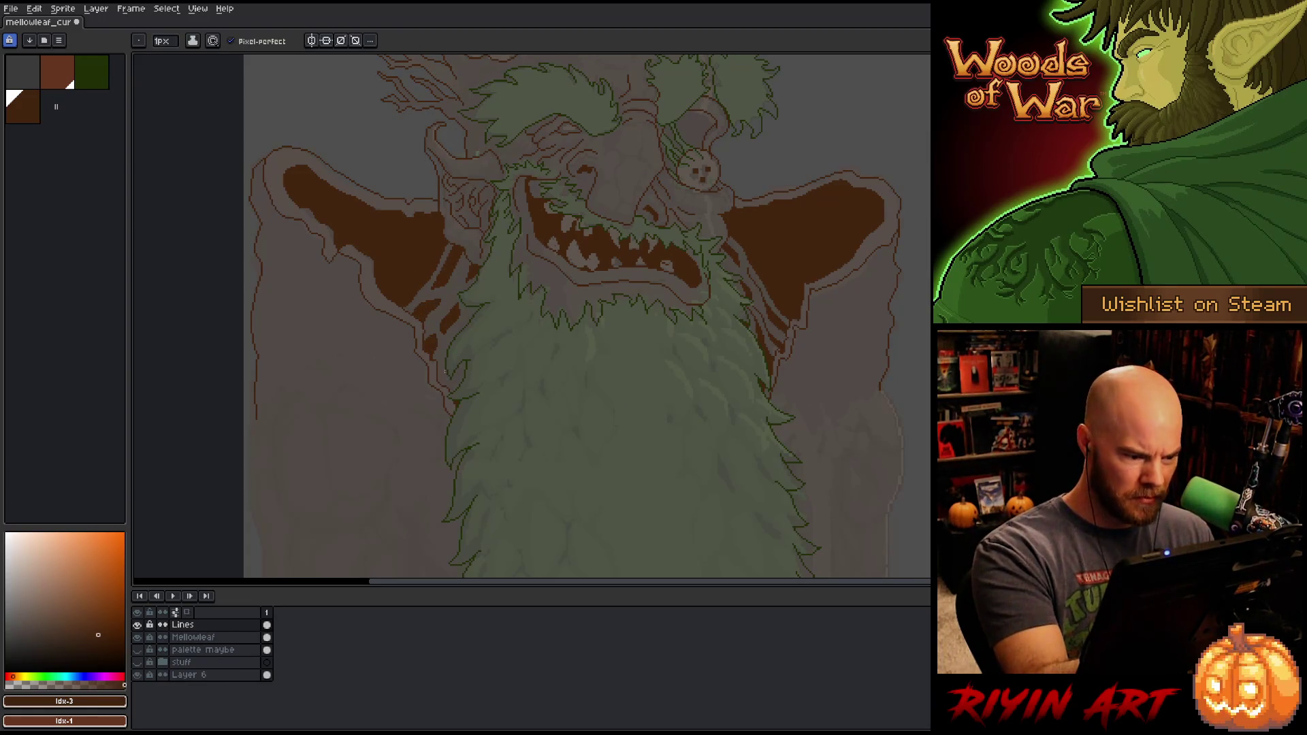
# Step: Draw short brown lines below the left wing and beside the leaf, closing the area
pyautogui.scroll(3, 446, 356)
pyautogui.moveTo(428, 349)
pyautogui.mouseDown()
pyautogui.moveTo(411, 455)
pyautogui.moveTo(449, 433)
pyautogui.moveTo(430, 419)
pyautogui.moveTo(524, 402)
pyautogui.moveTo(512, 372)
pyautogui.moveTo(520, 389)
pyautogui.moveTo(514, 375)
pyautogui.moveTo(422, 411)
pyautogui.mouseUp()
pyautogui.click(511, 371)
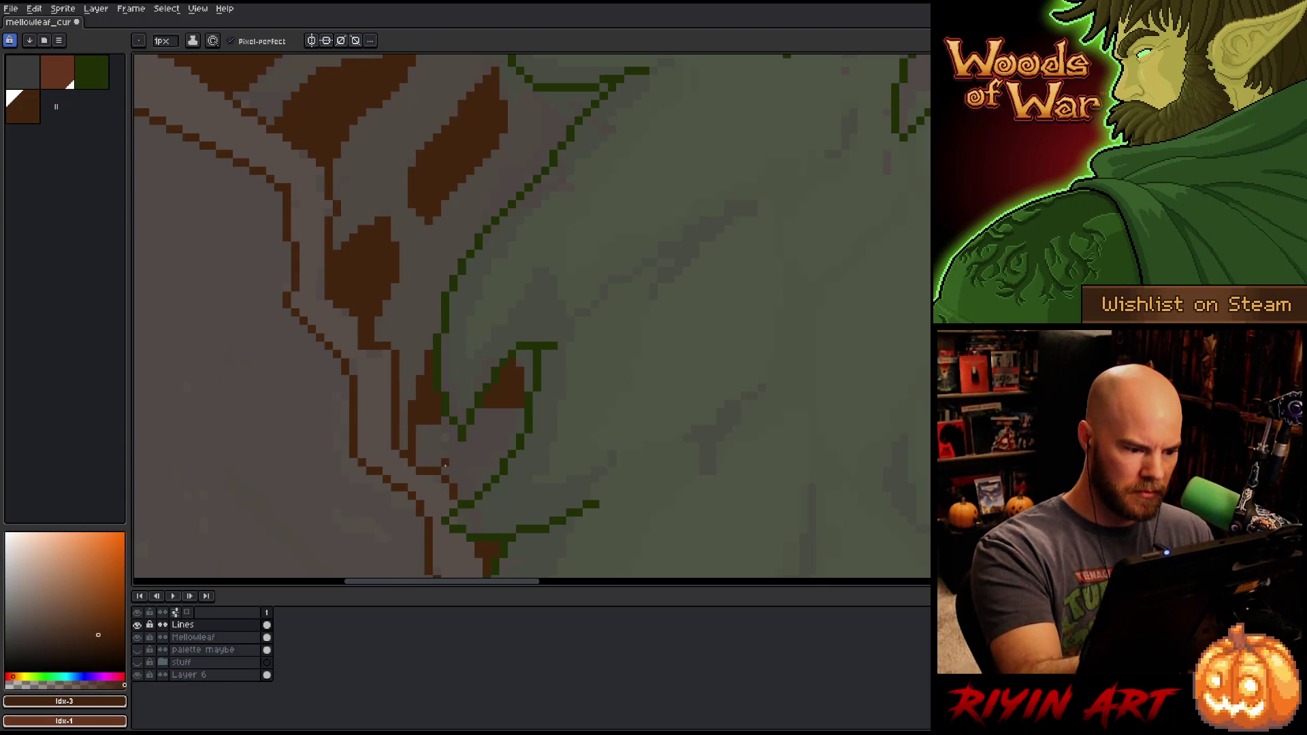
pyautogui.moveTo(448, 463)
pyautogui.mouseDown()
pyautogui.moveTo(507, 446)
pyautogui.moveTo(469, 474)
pyautogui.moveTo(484, 462)
pyautogui.moveTo(470, 463)
pyautogui.mouseUp()
# Step: Flood-fill the gap brown, undo the stray fill inside the leaf, and save
pyautogui.press('g')
pyautogui.press('b')
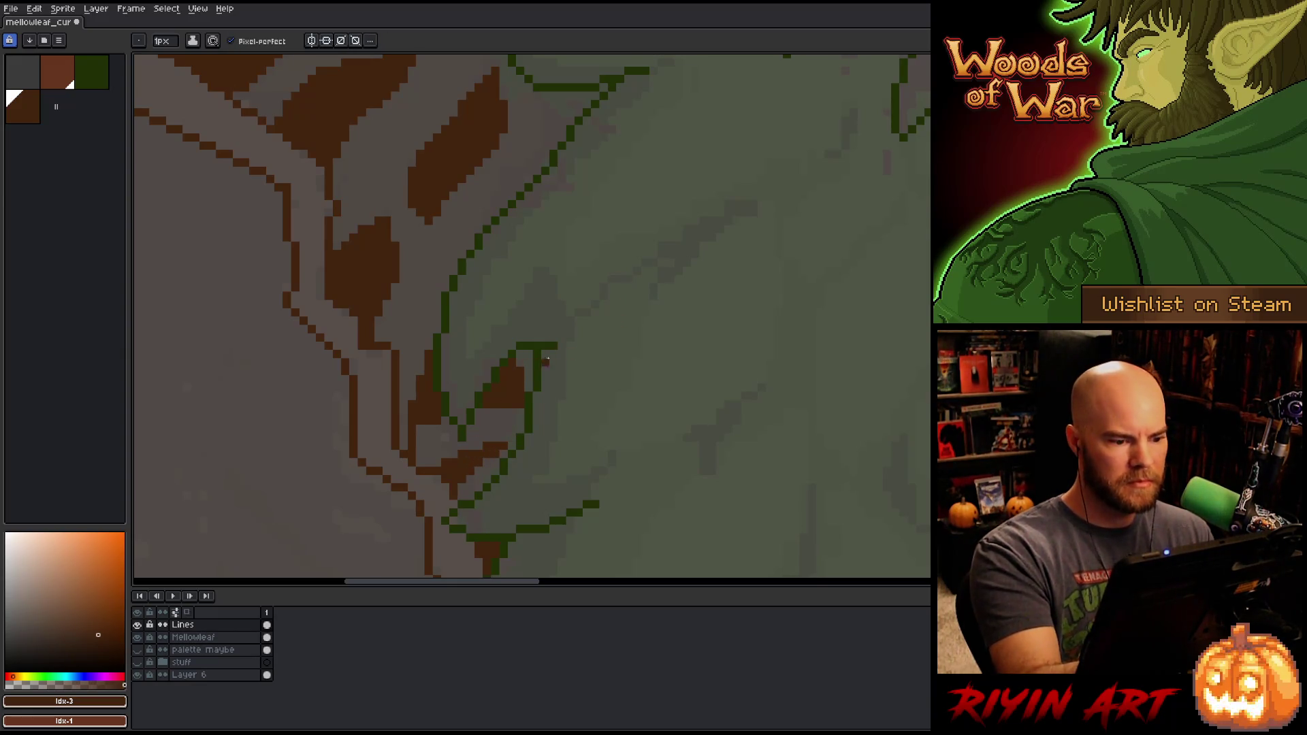
pyautogui.press('g')
pyautogui.hotkey('ctrl', 'z')
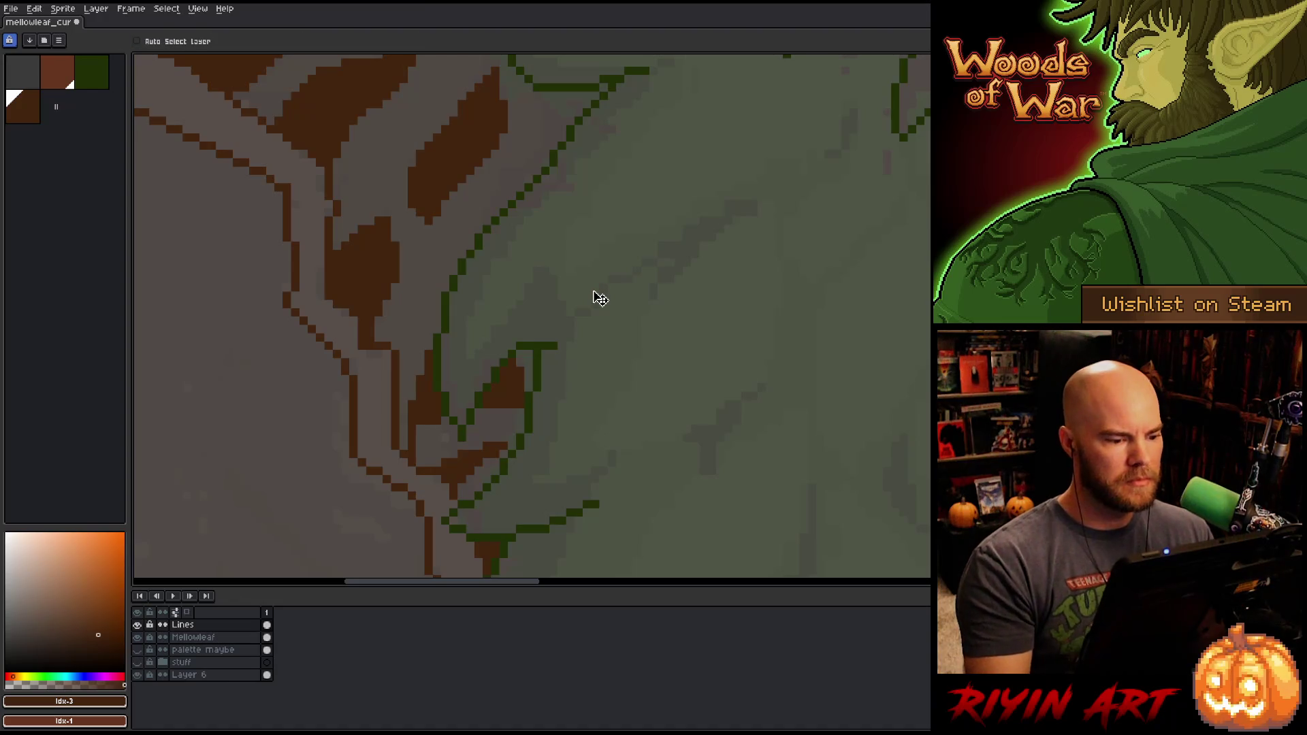
pyautogui.press('b')
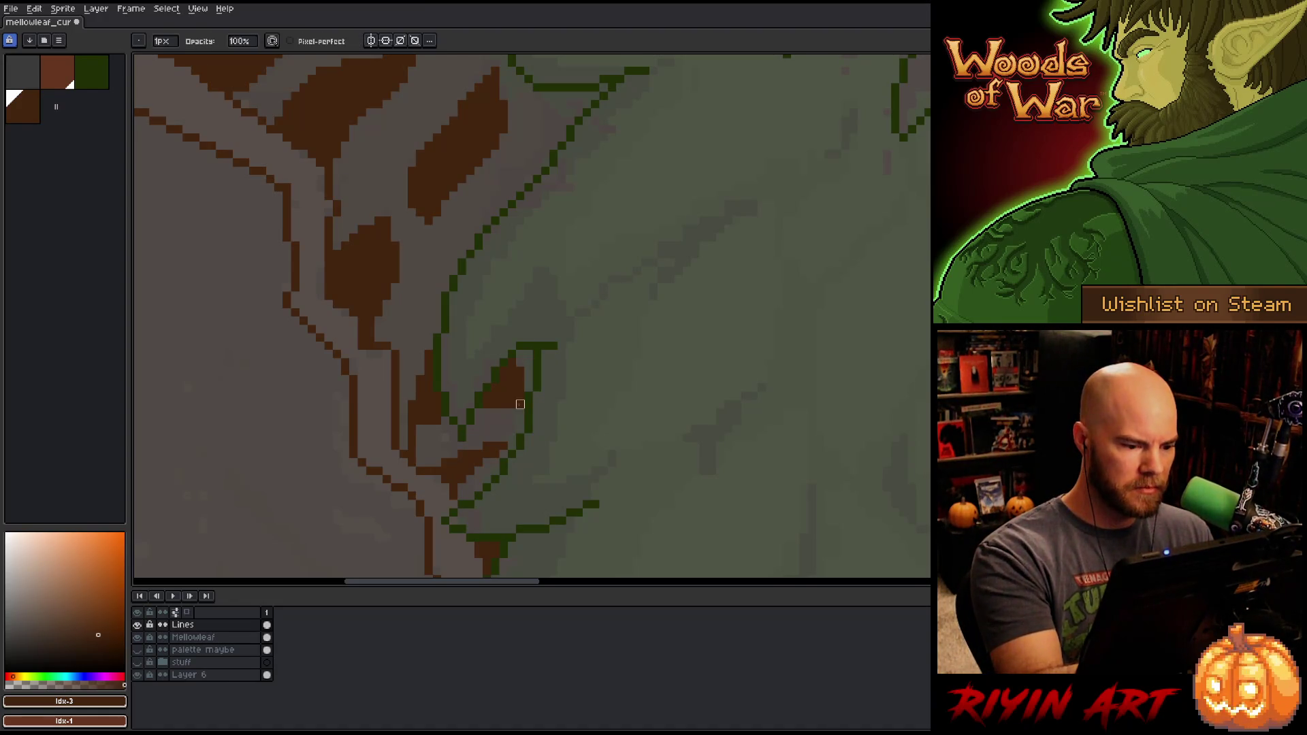
pyautogui.scroll(-3, 587, 362)
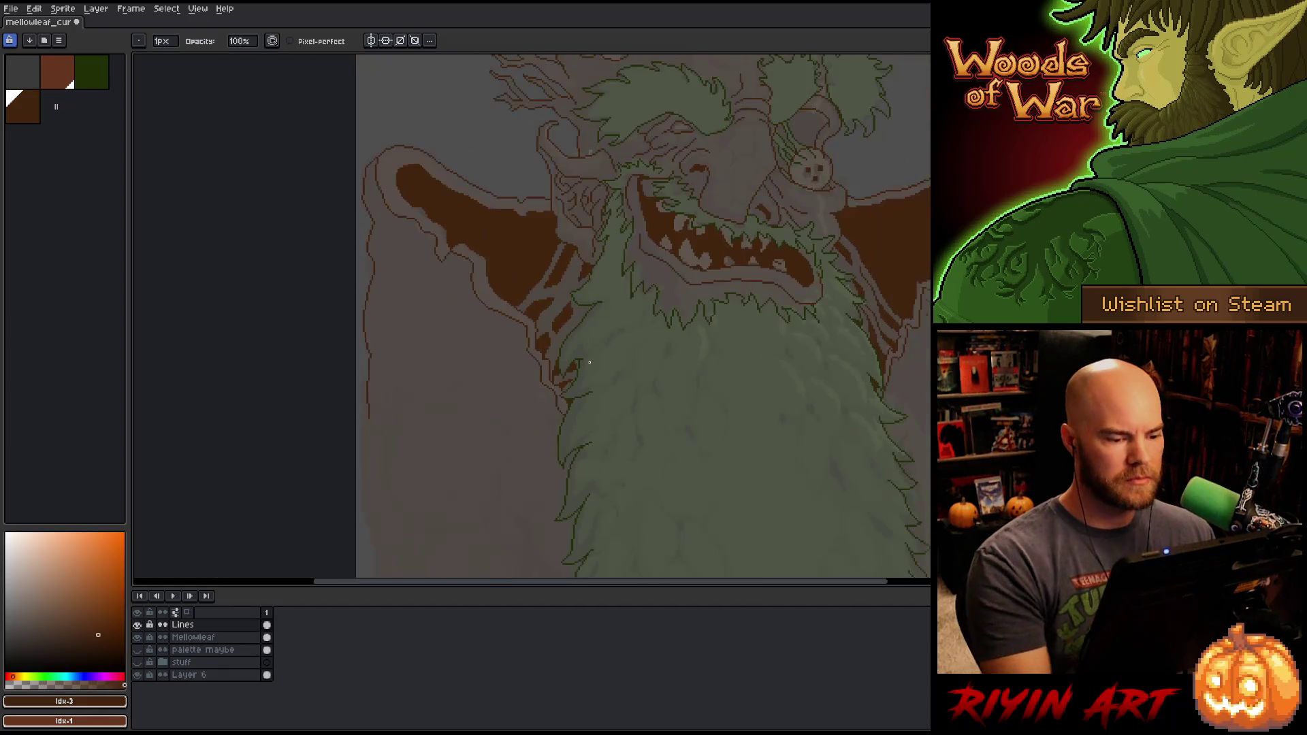
pyautogui.hotkey('ctrl', 's')
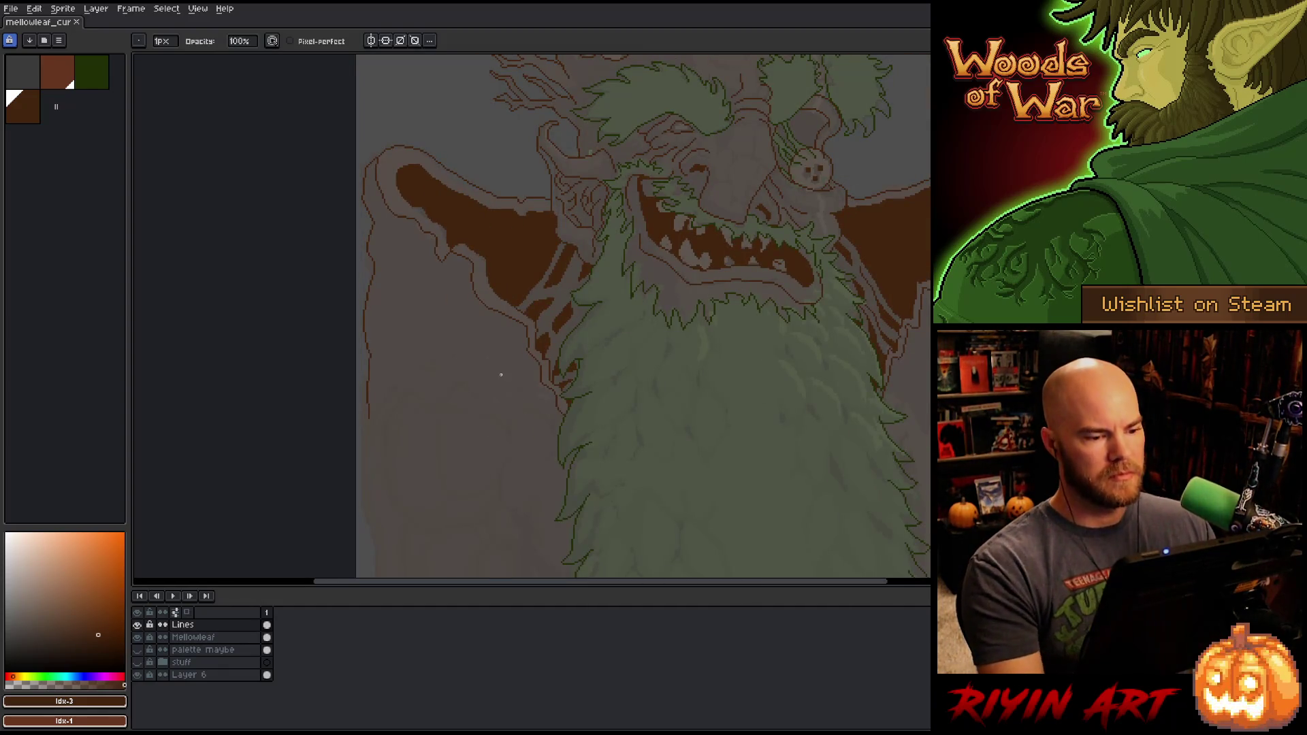
# Step: Fill the small gap at the face edge brown and save the sprite
pyautogui.scroll(3, 518, 378)
pyautogui.press('g')
pyautogui.click(663, 337)
pyautogui.scroll(-3, 658, 422)
pyautogui.hotkey('ctrl', 's')
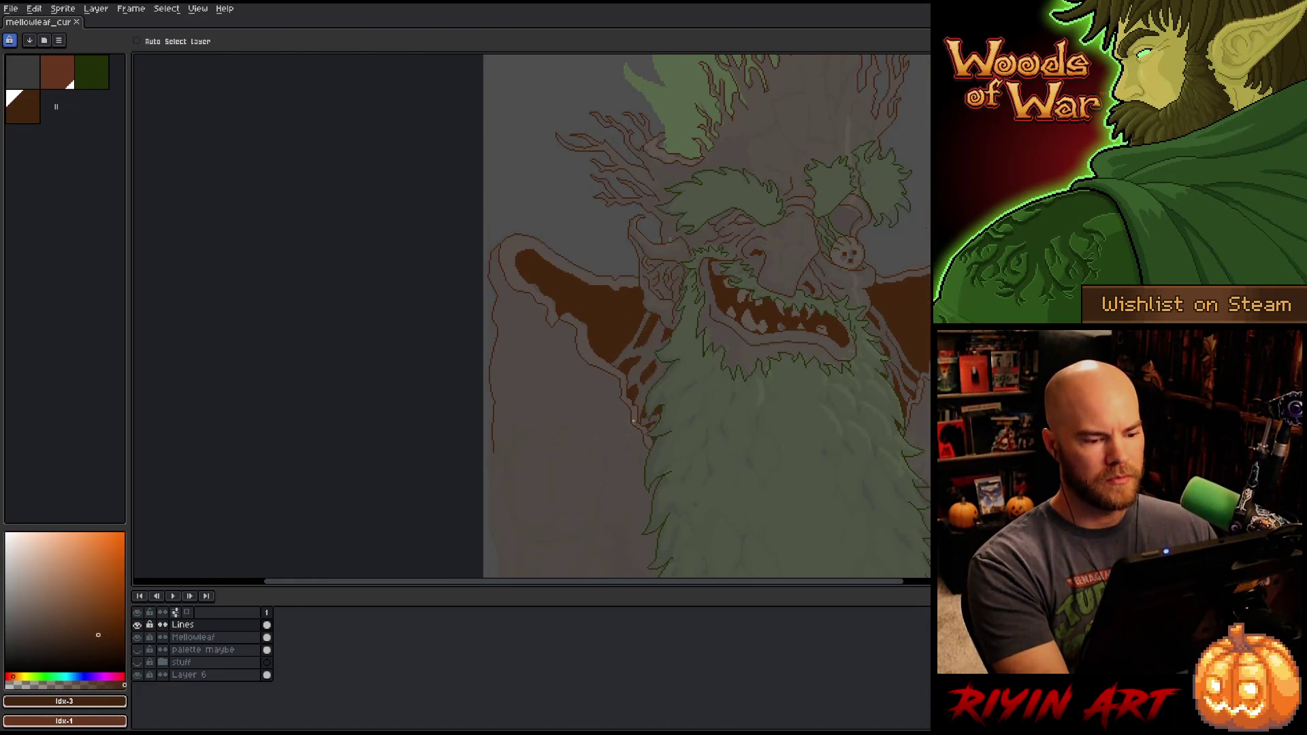
pyautogui.scroll(-2, 675, 430)
pyautogui.scroll(4, 720, 408)
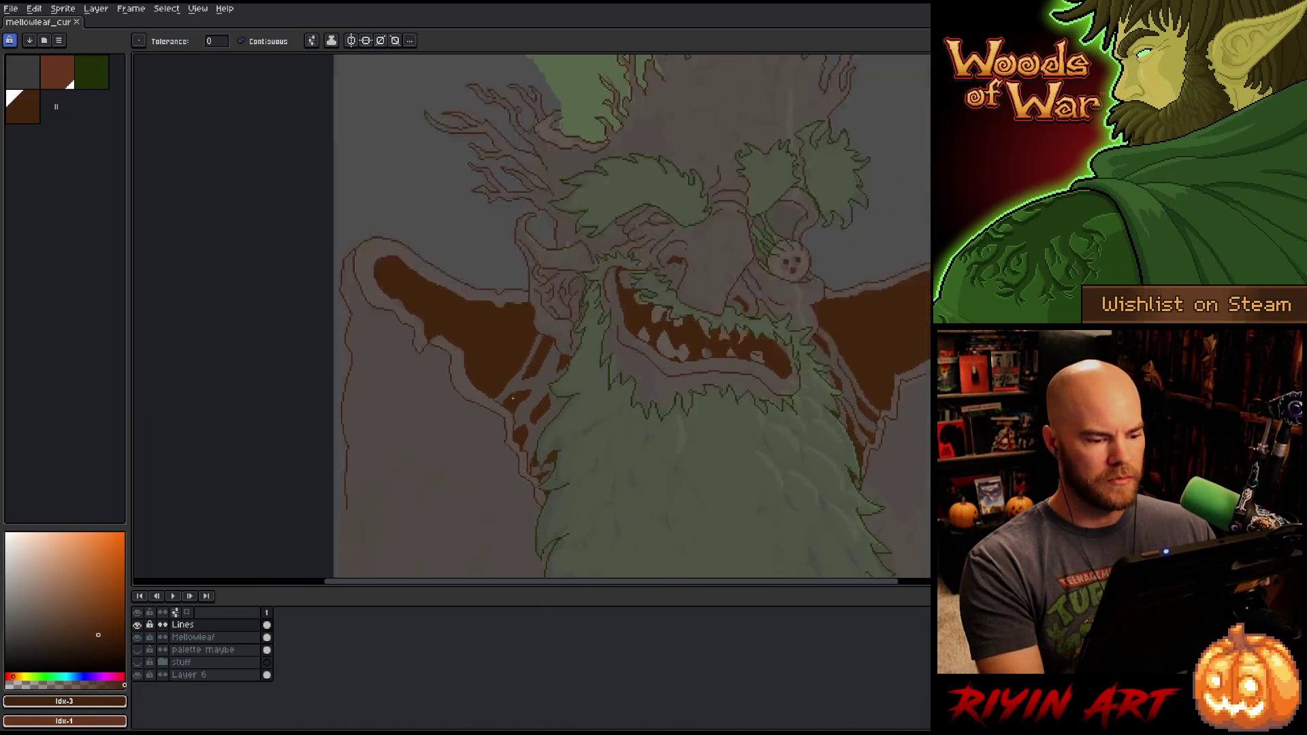
# Step: Erase stray pixels in the brown shading beside the beard, undoing an accidental erase
pyautogui.press('b')
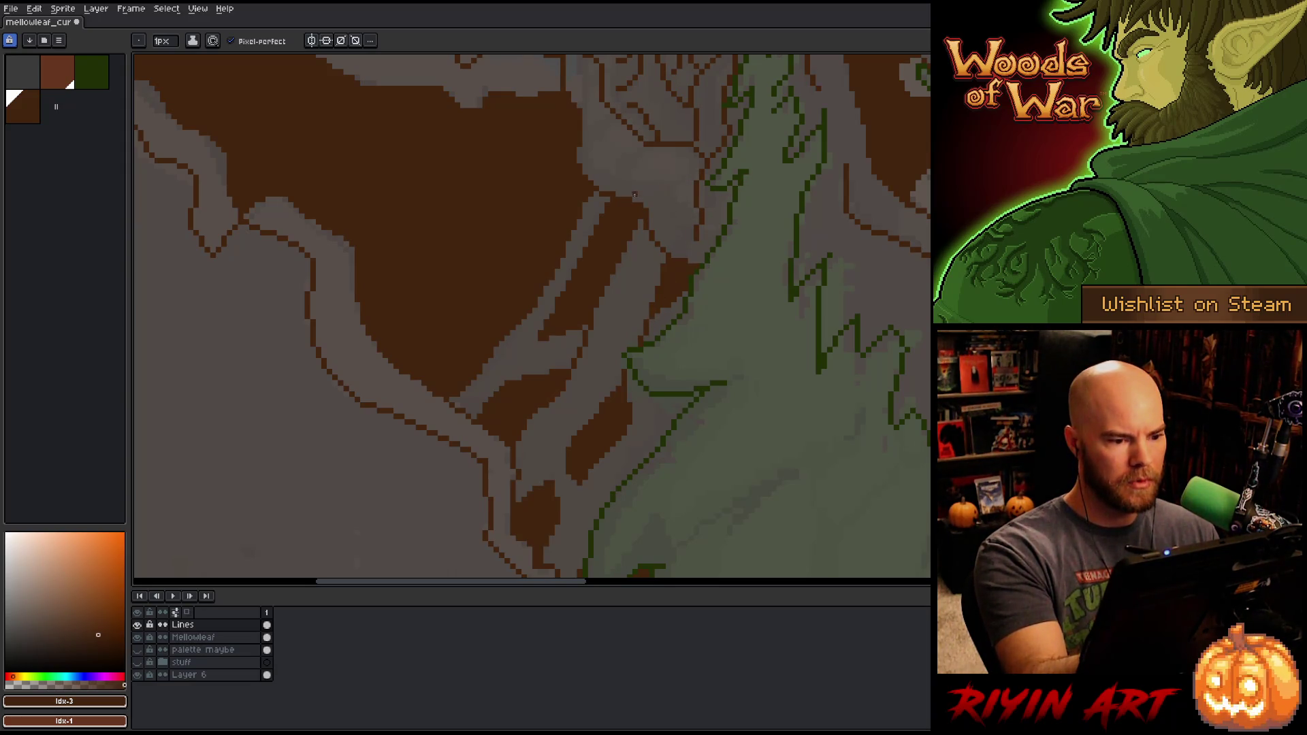
pyautogui.press('e')
pyautogui.hotkey('ctrl', 'z')
pyautogui.press('b')
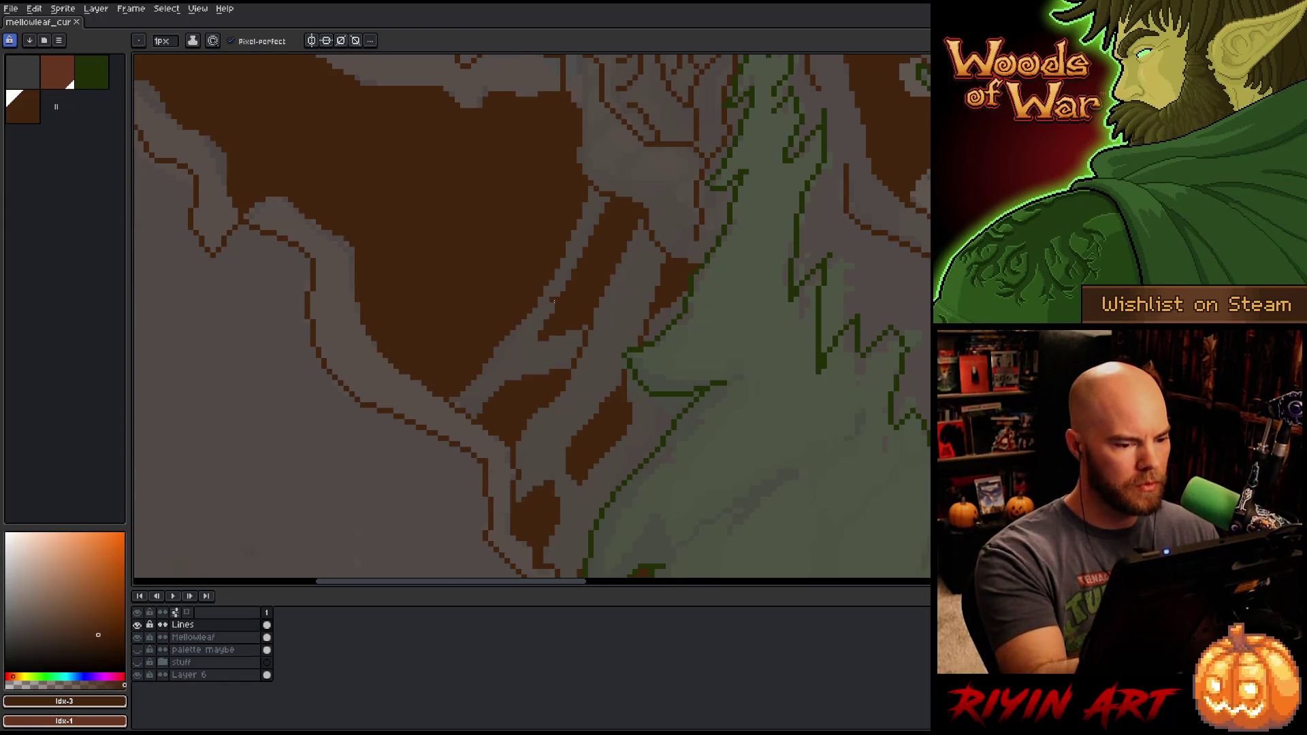
pyautogui.press('e')
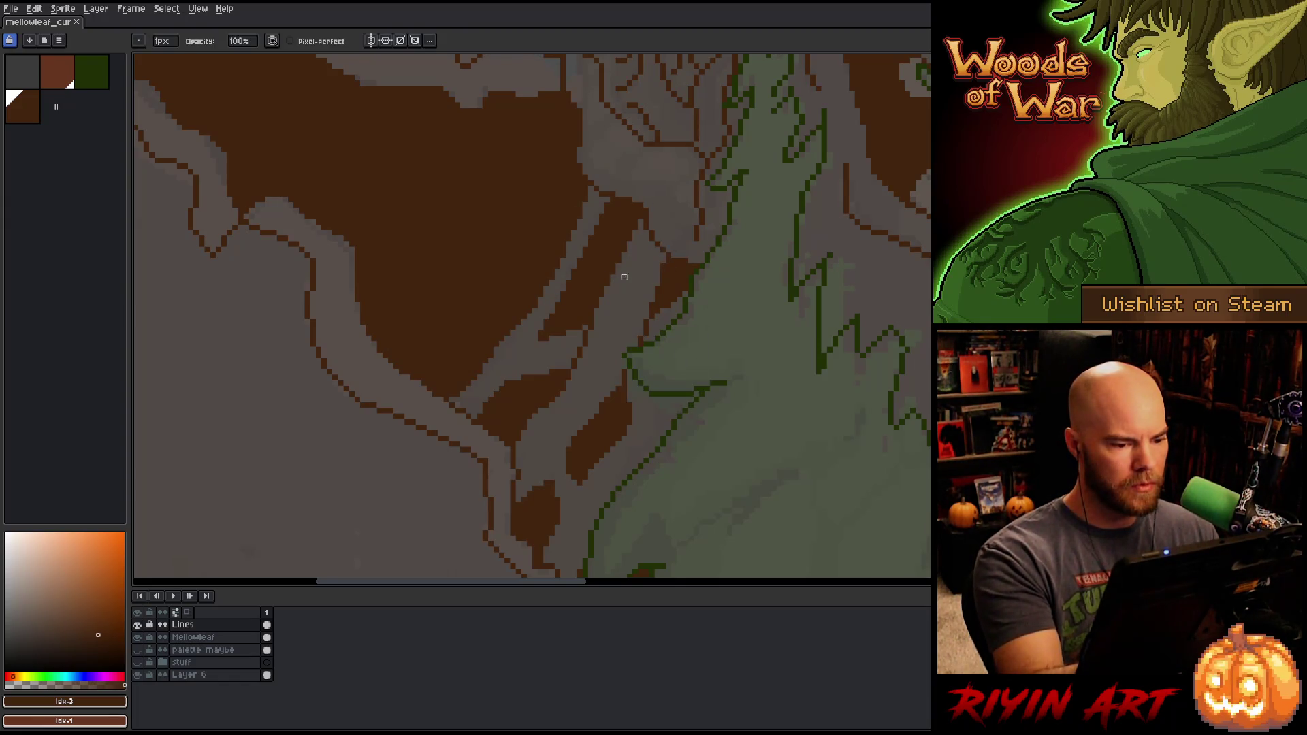
pyautogui.click(580, 350)
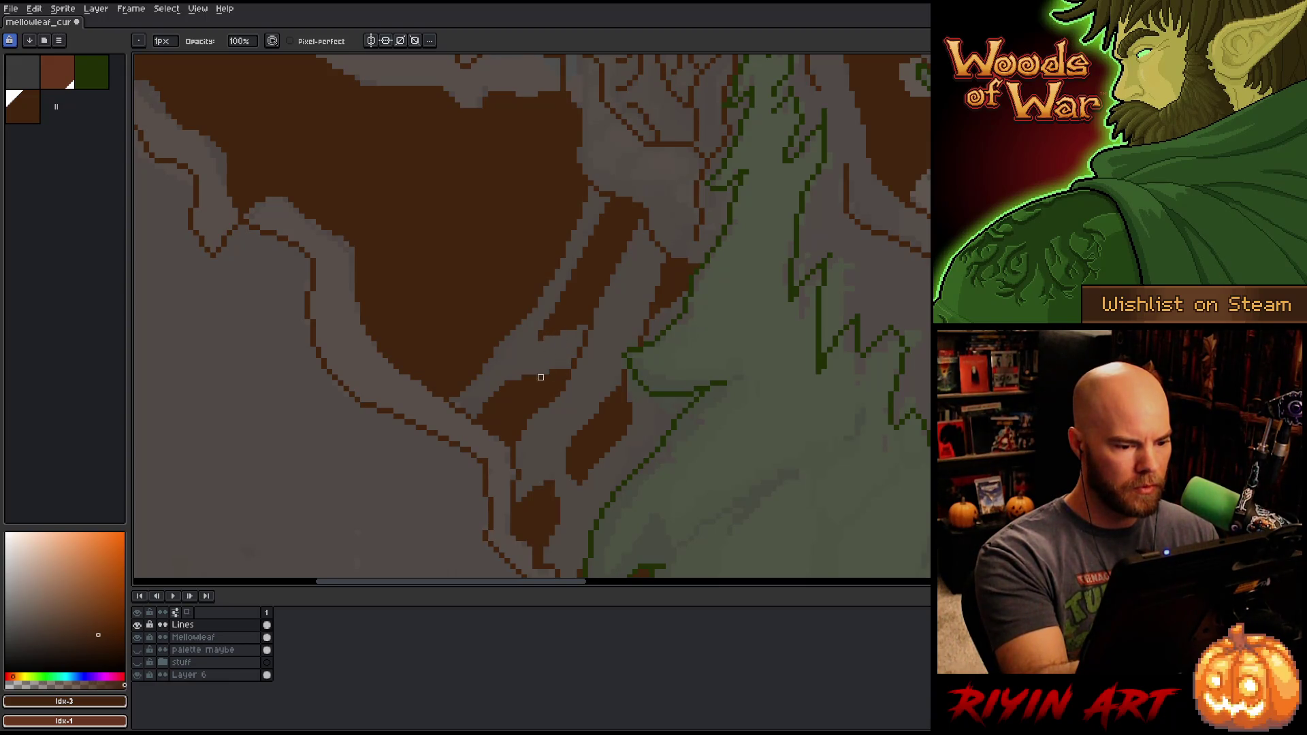
pyautogui.press('b')
# Step: Save the cleaned-up sprite
pyautogui.press('e')
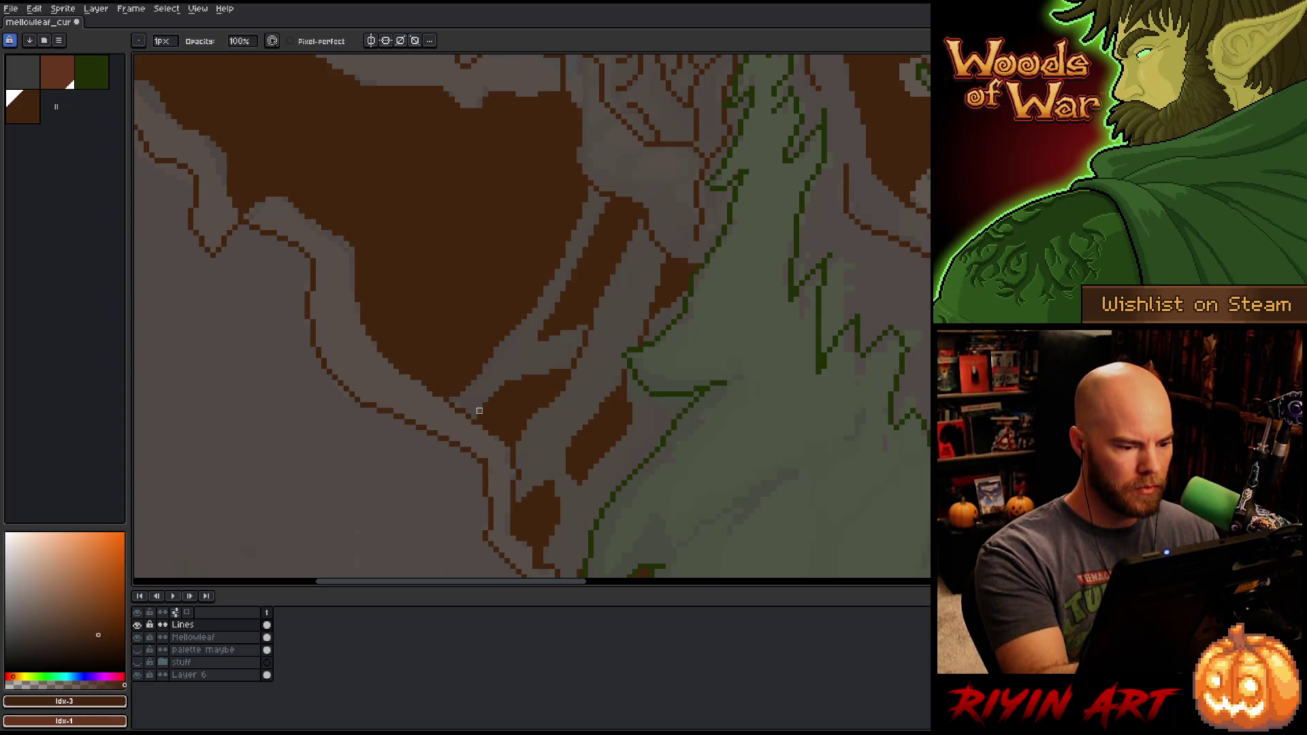
pyautogui.hotkey('ctrl', 's')
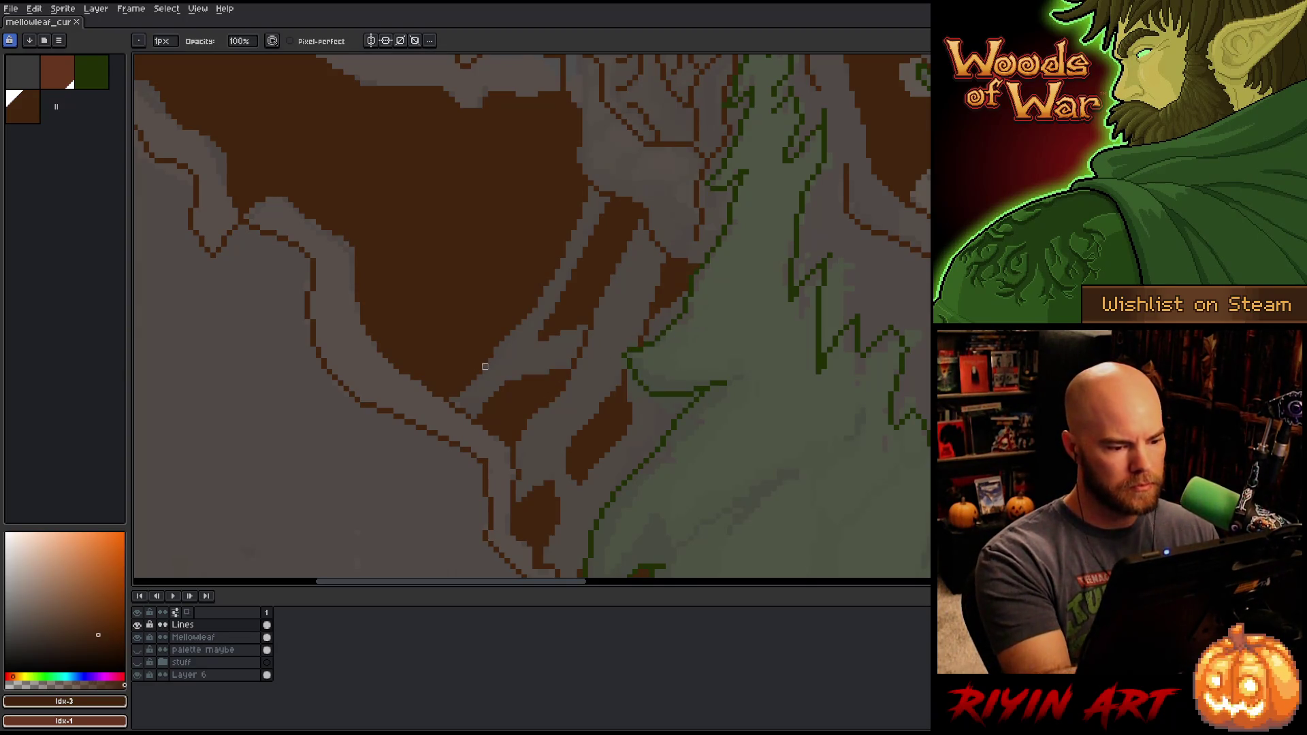
pyautogui.press('b')
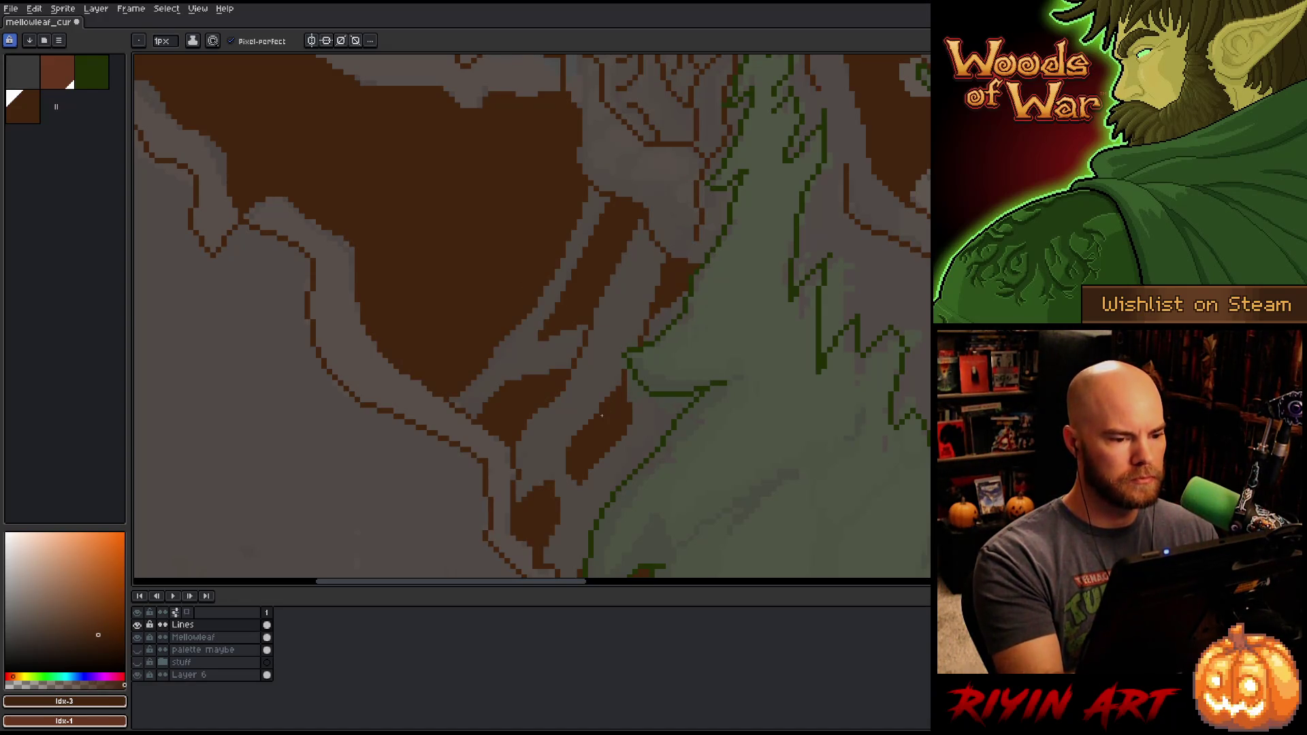
pyautogui.hotkey('ctrl', 's')
pyautogui.scroll(-1, 602, 415)
pyautogui.scroll(-1, 601, 415)
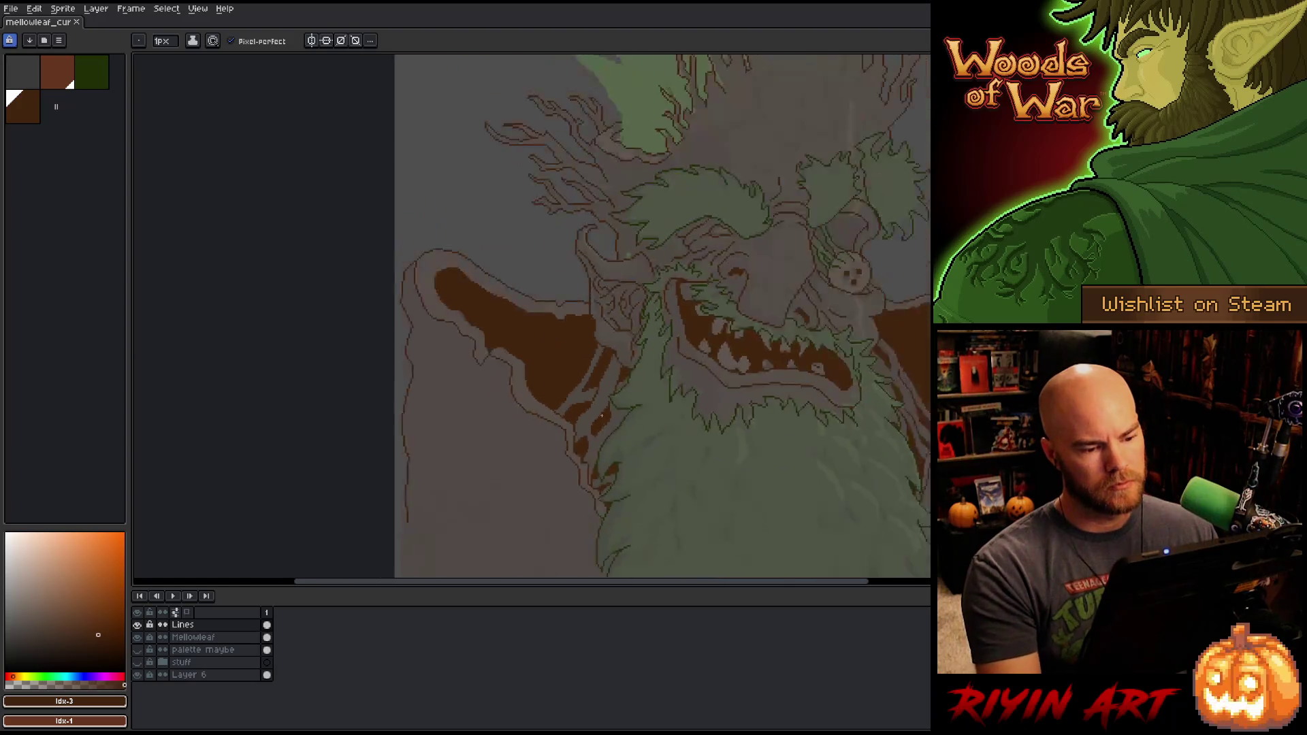
# Step: Bring the lower right of the body into view and touch up a pixel beside the right wing
pyautogui.scroll(-1, 602, 415)
pyautogui.scroll(-2, 612, 415)
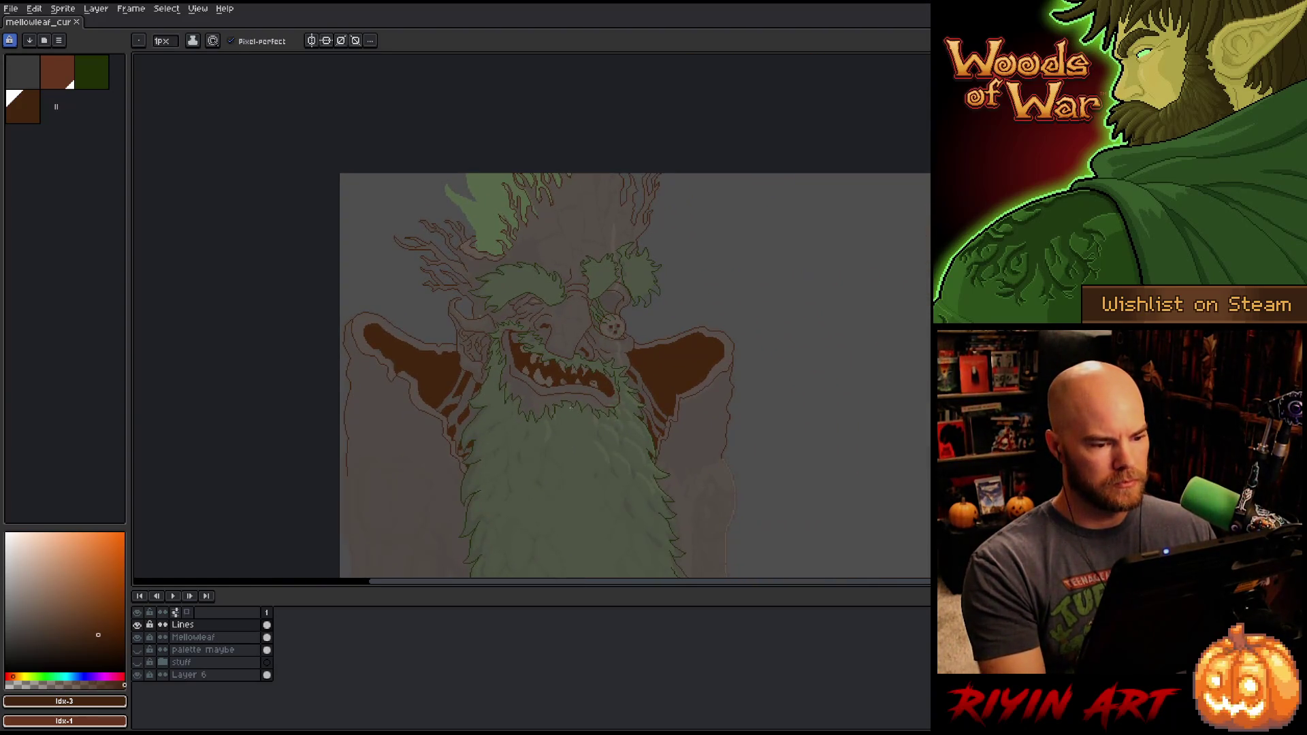
pyautogui.scroll(-1, 564, 390)
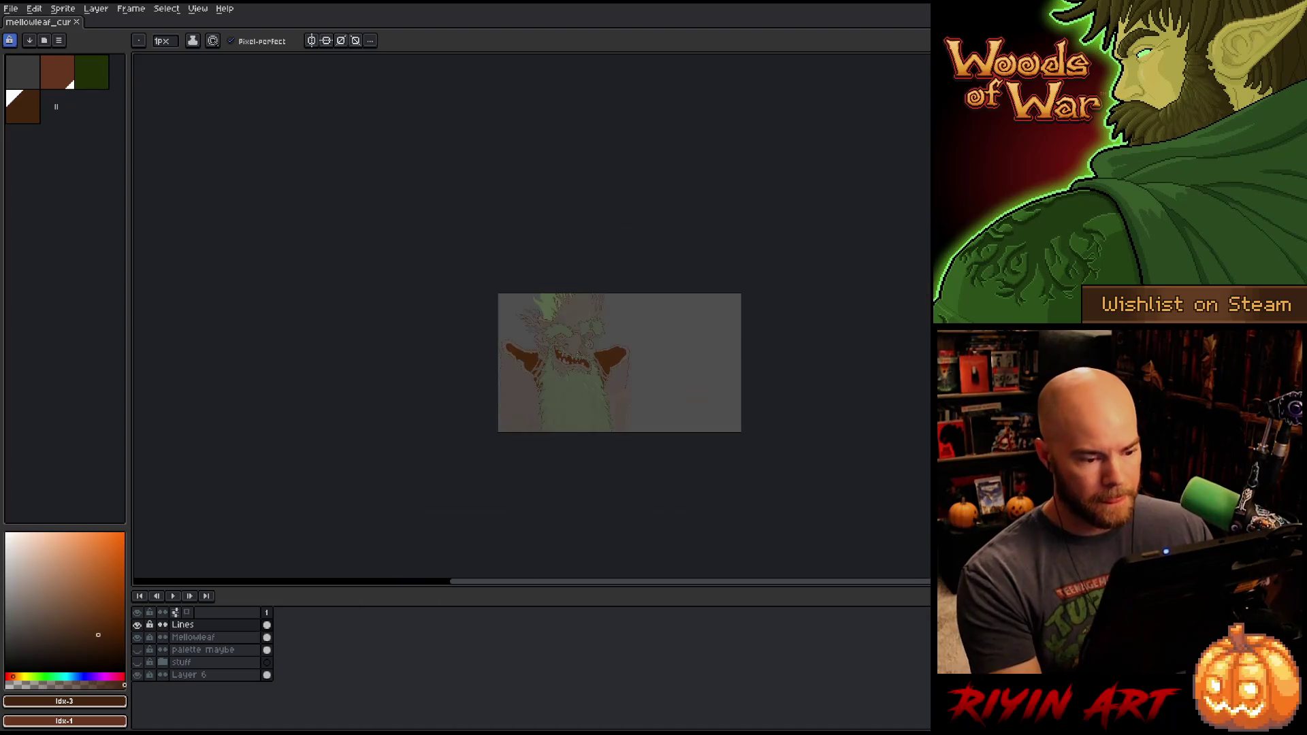
pyautogui.scroll(3, 563, 390)
pyautogui.press('space')
pyautogui.moveTo(564, 390); pyautogui.dragTo(680, 363)
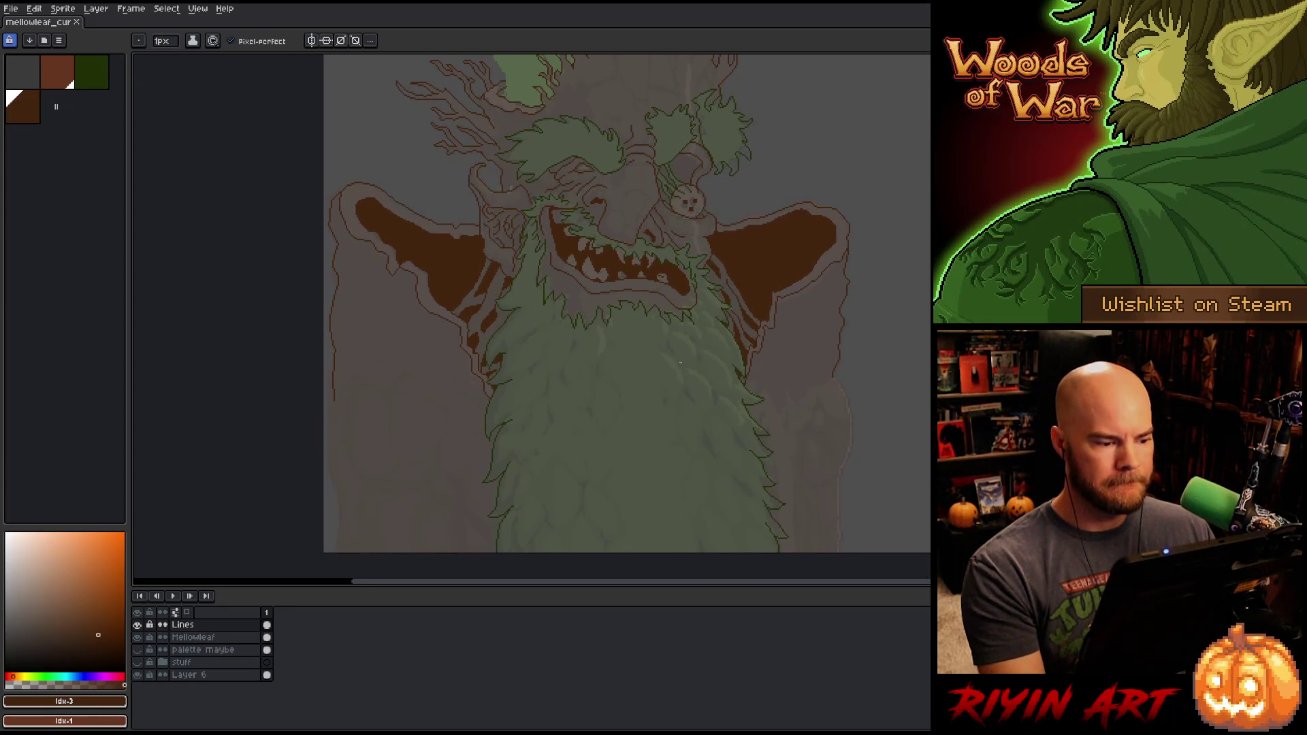
pyautogui.scroll(1, 759, 345)
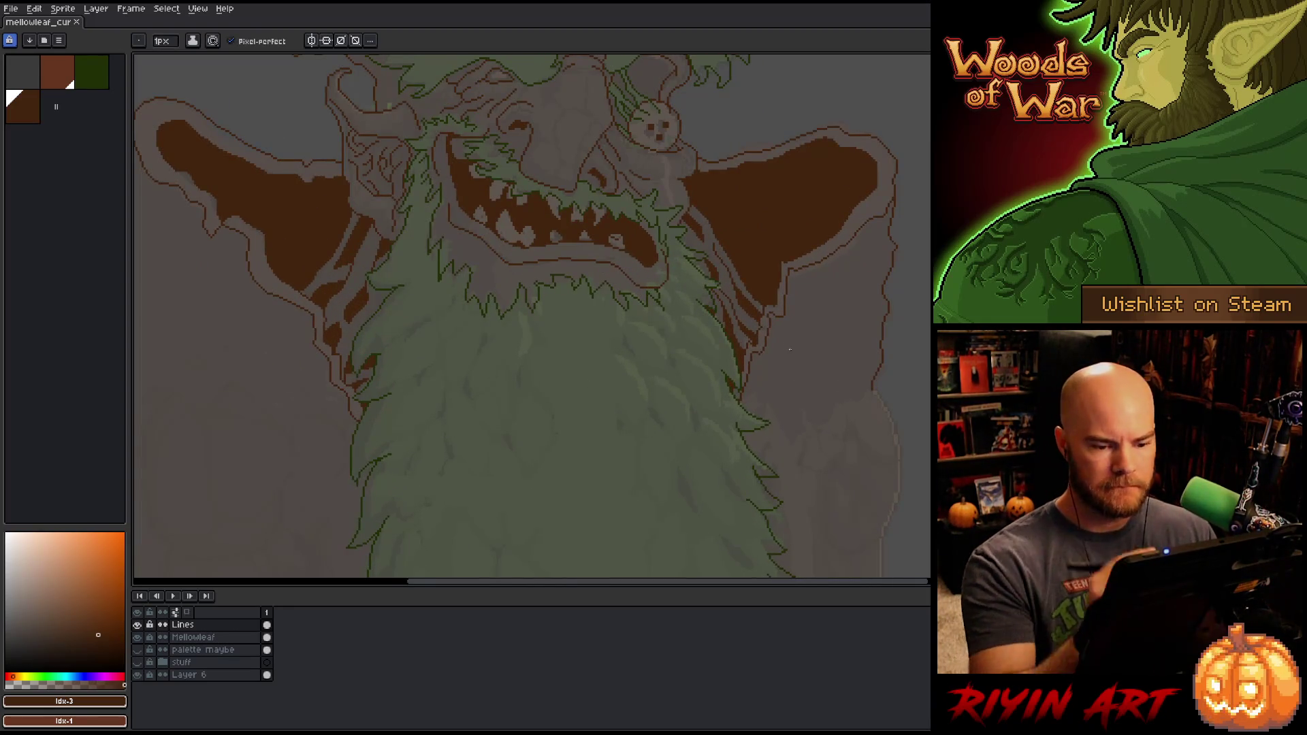
pyautogui.moveTo(802, 208); pyautogui.dragTo(728, 78)
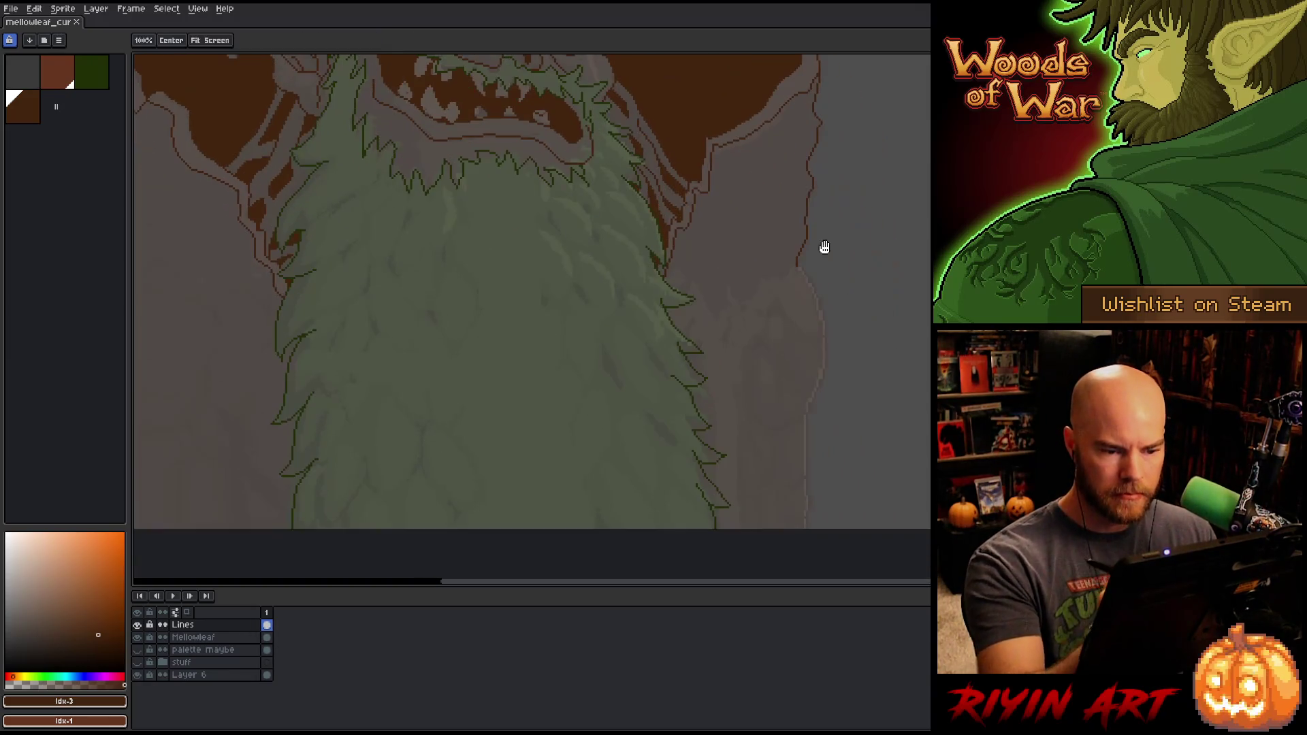
pyautogui.click(710, 138)
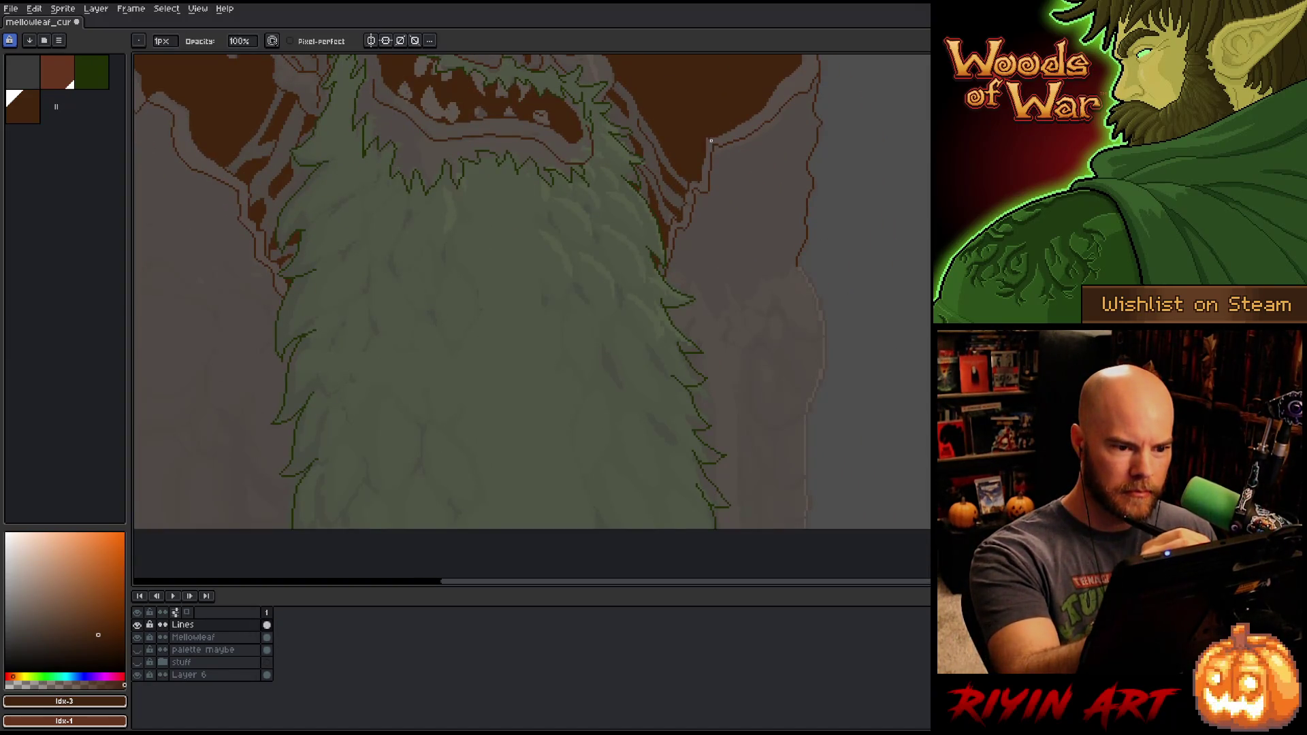
# Step: Draw a brown outline segment down the body's right side
pyautogui.press('b')
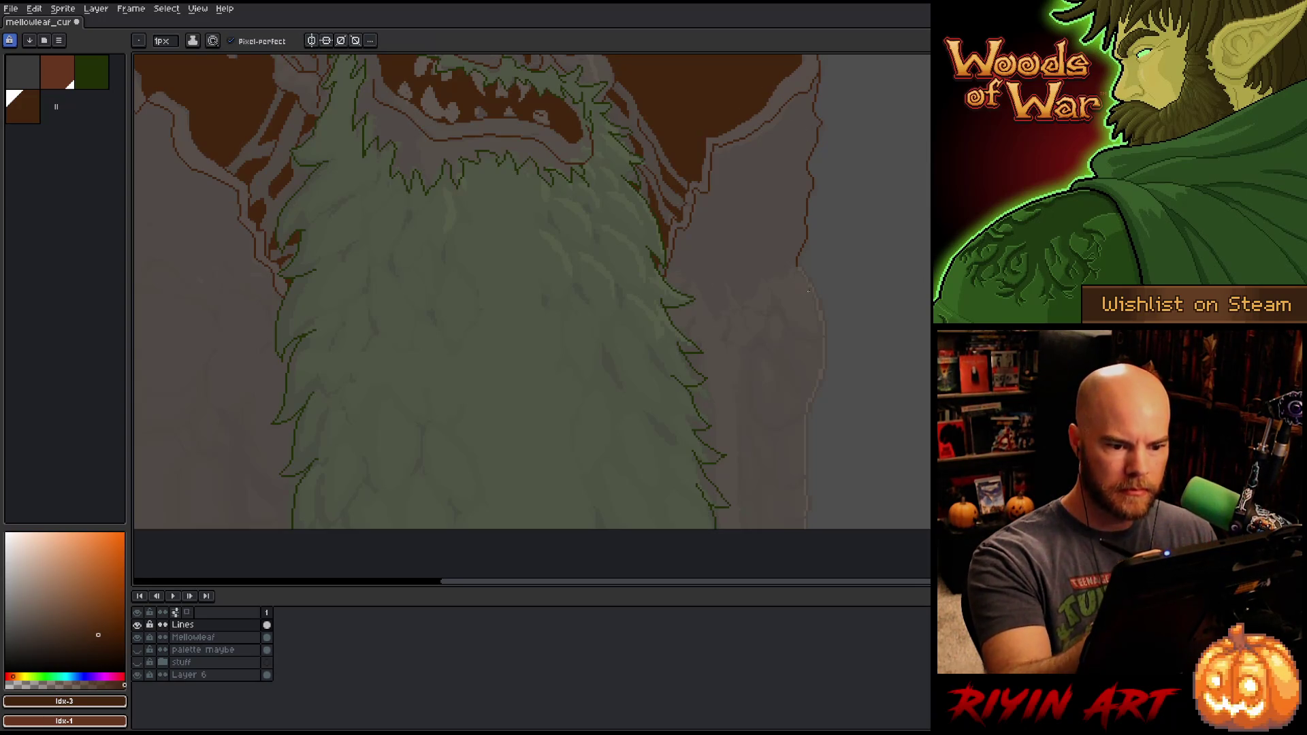
pyautogui.moveTo(803, 271)
pyautogui.mouseDown()
pyautogui.moveTo(821, 305)
pyautogui.moveTo(810, 484)
pyautogui.moveTo(895, 286)
pyautogui.mouseUp()
pyautogui.press('space')
pyautogui.moveTo(856, 351); pyautogui.dragTo(856, 385)
pyautogui.hotkey('ctrl', 'z')
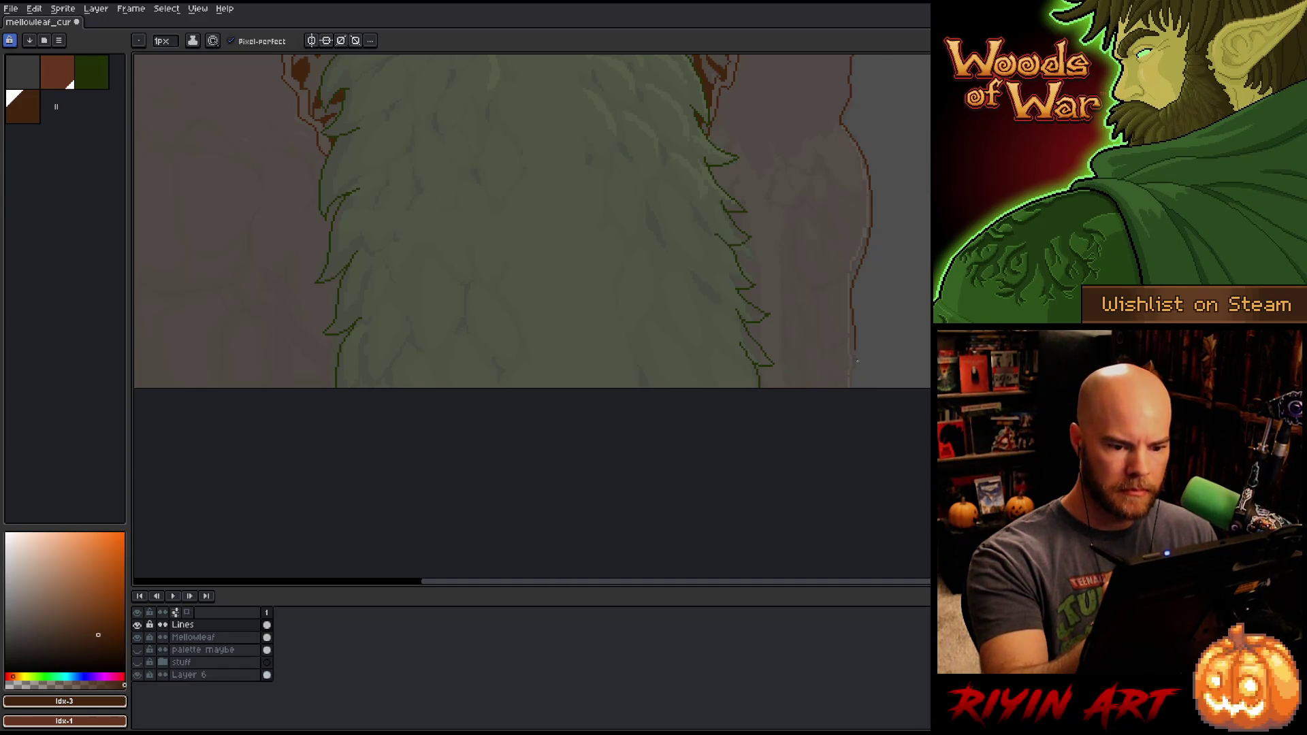
# Step: Trace a clean brown outline down the body's left edge, redrawing the first attempt
pyautogui.hscroll(-5, 794, 426)
pyautogui.scroll(2, 793, 427)
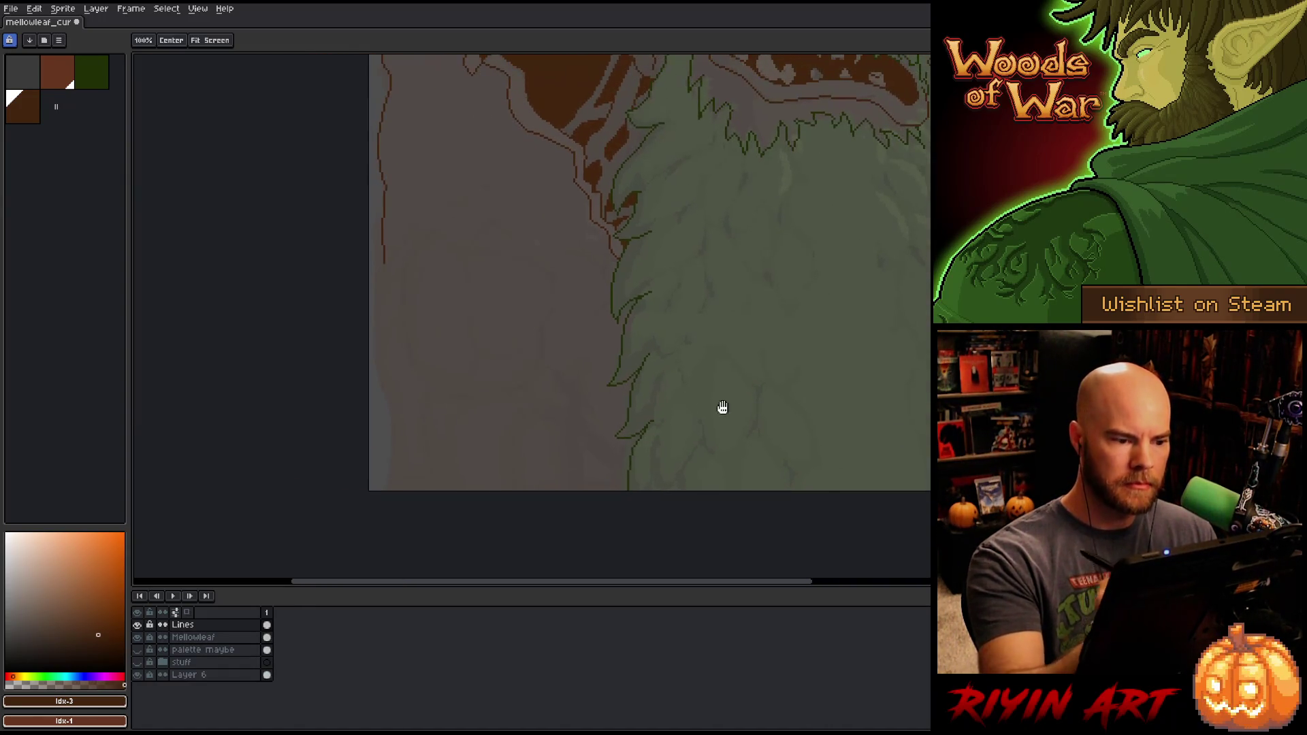
pyautogui.moveTo(377, 280); pyautogui.dragTo(385, 489)
pyautogui.hotkey('ctrl', 'z')
pyautogui.moveTo(383, 264); pyautogui.dragTo(385, 490)
pyautogui.press('space')
pyautogui.moveTo(846, 432); pyautogui.dragTo(710, 431)
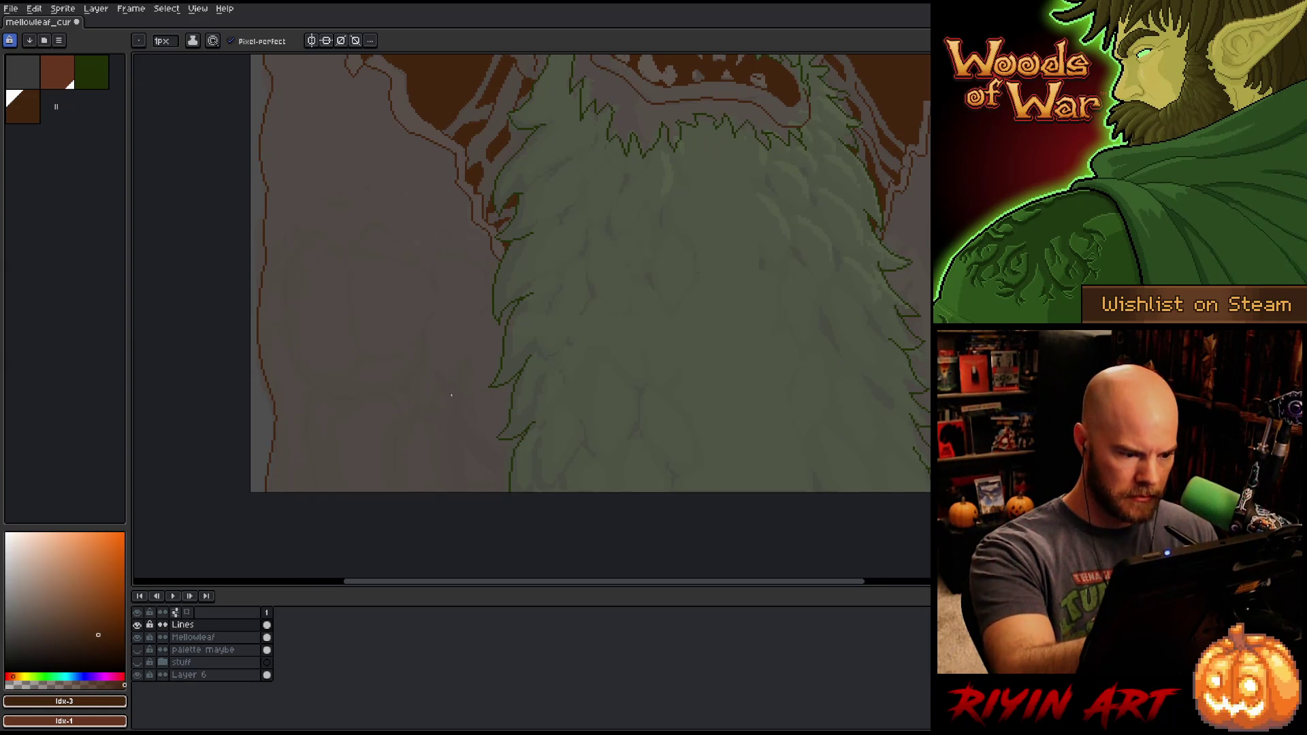
# Step: Draw a bold brown curved vine stroke from the V mark down toward the beard, plus a thin rising line
pyautogui.moveTo(446, 388); pyautogui.dragTo(427, 370)
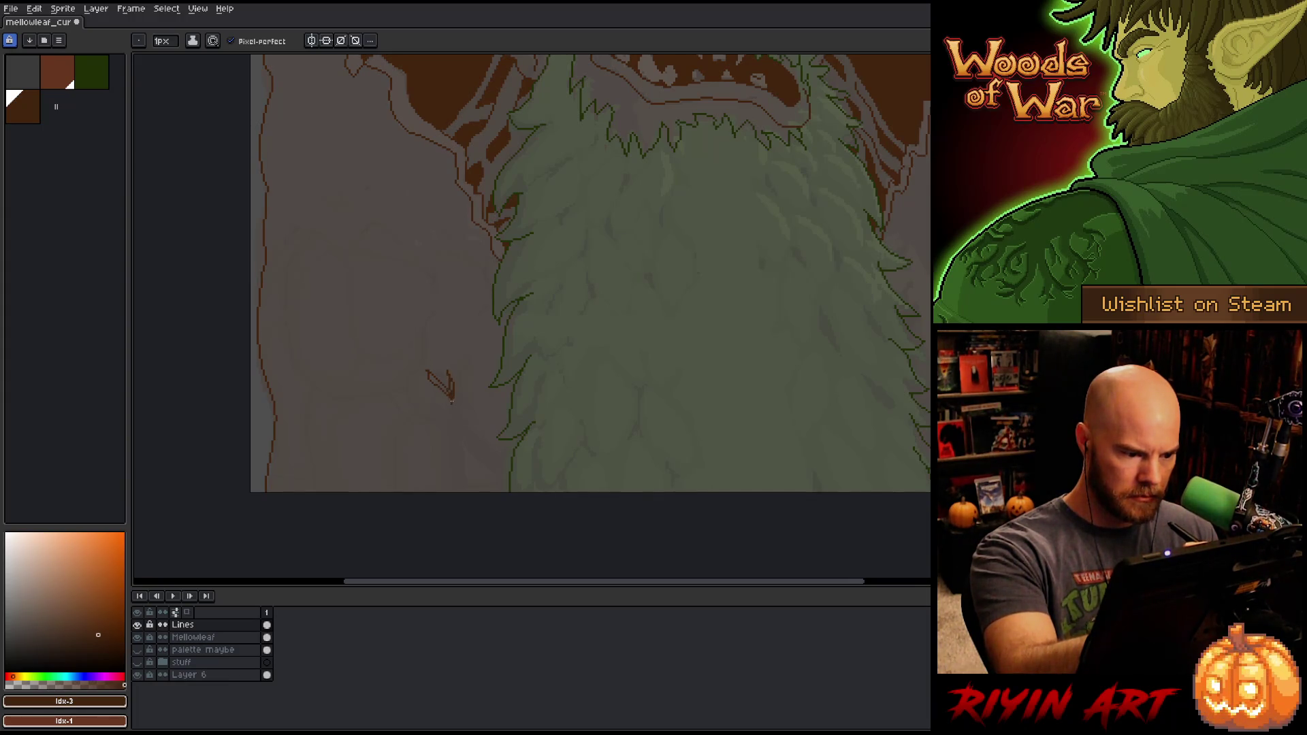
pyautogui.moveTo(454, 406); pyautogui.dragTo(466, 459)
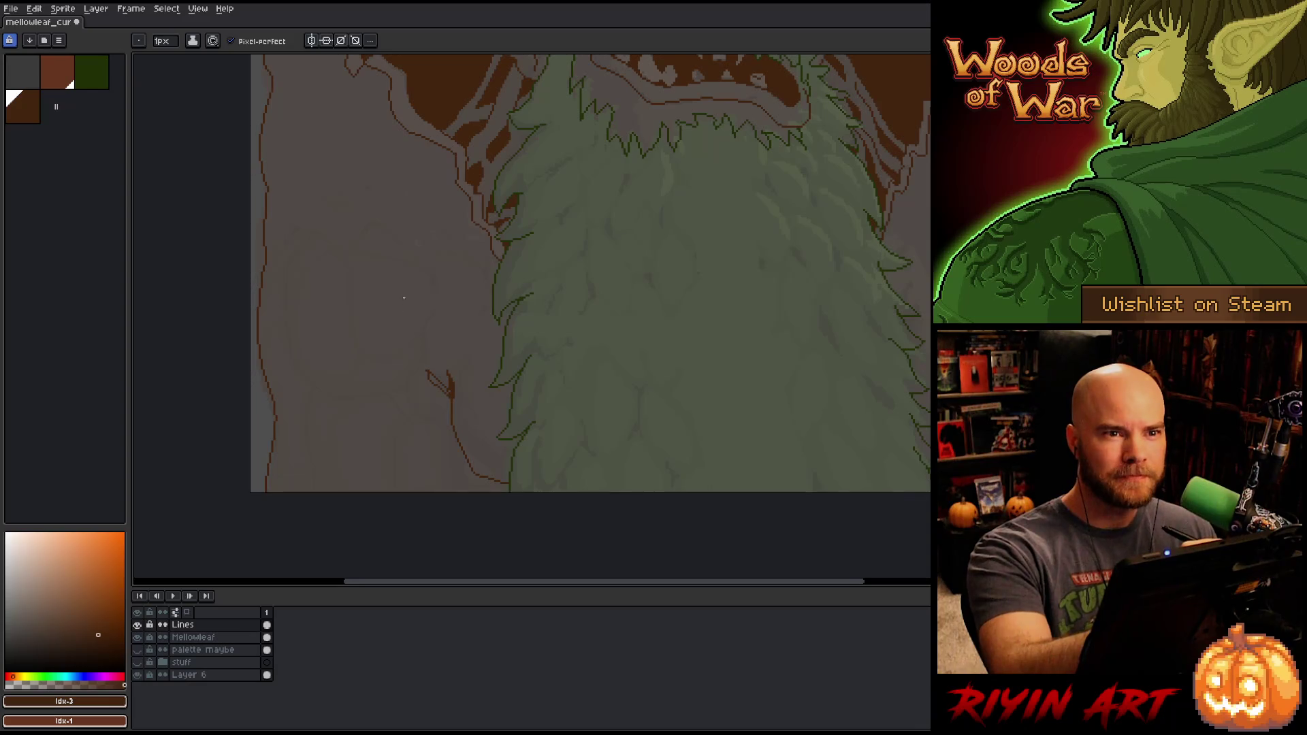
pyautogui.hotkey('ctrl', 'z')
pyautogui.moveTo(451, 409); pyautogui.dragTo(469, 467)
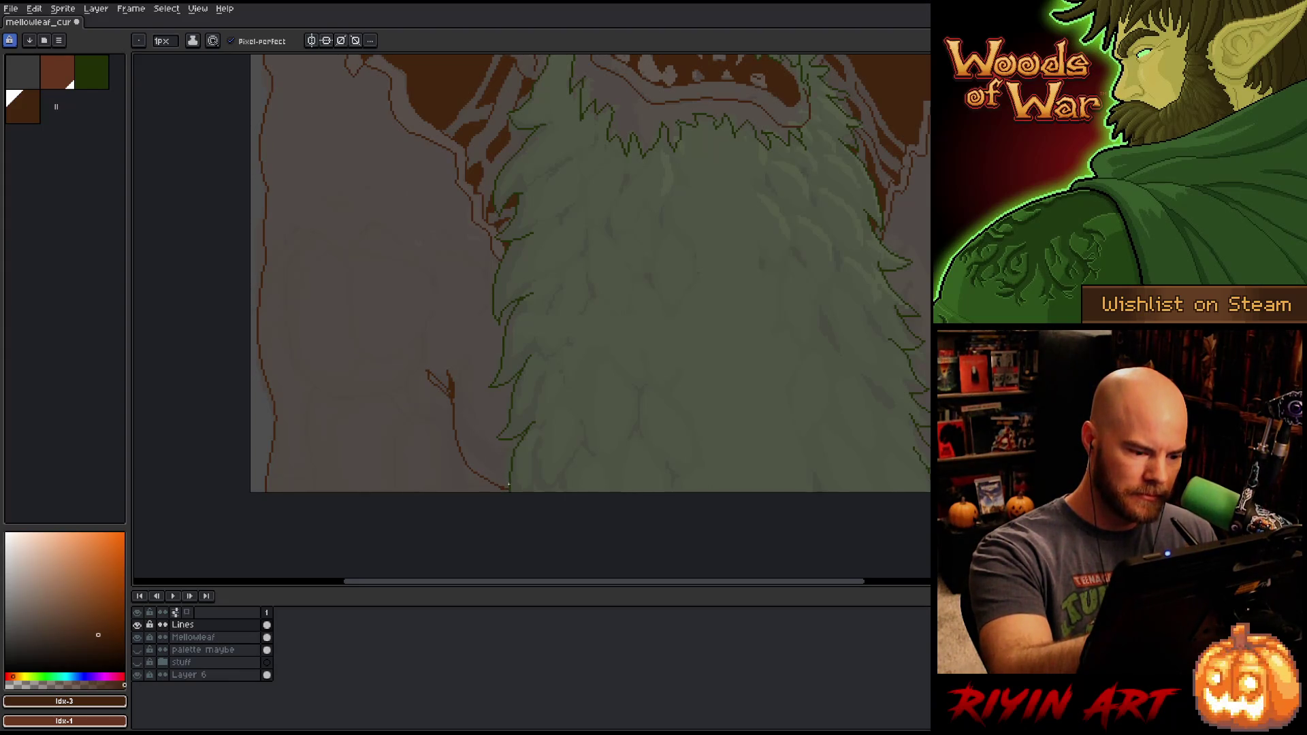
pyautogui.moveTo(469, 454); pyautogui.dragTo(452, 413)
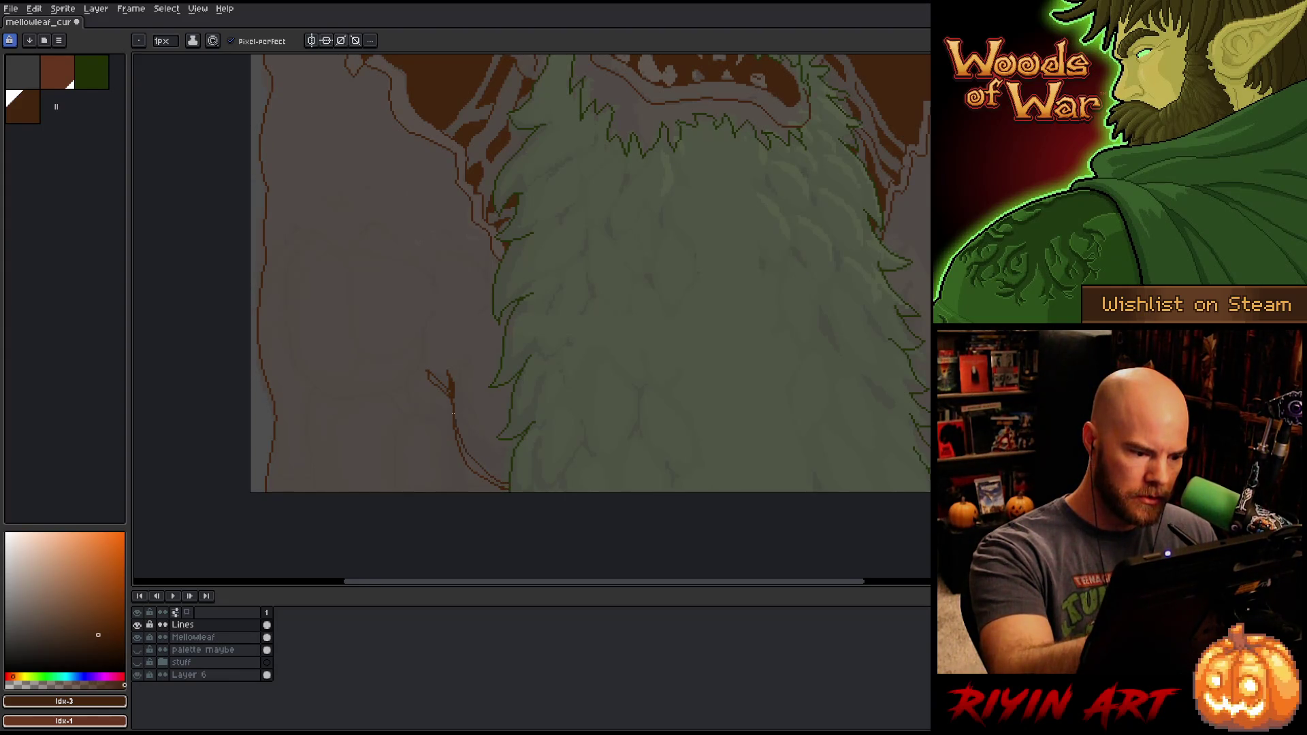
pyautogui.moveTo(508, 487); pyautogui.dragTo(447, 392)
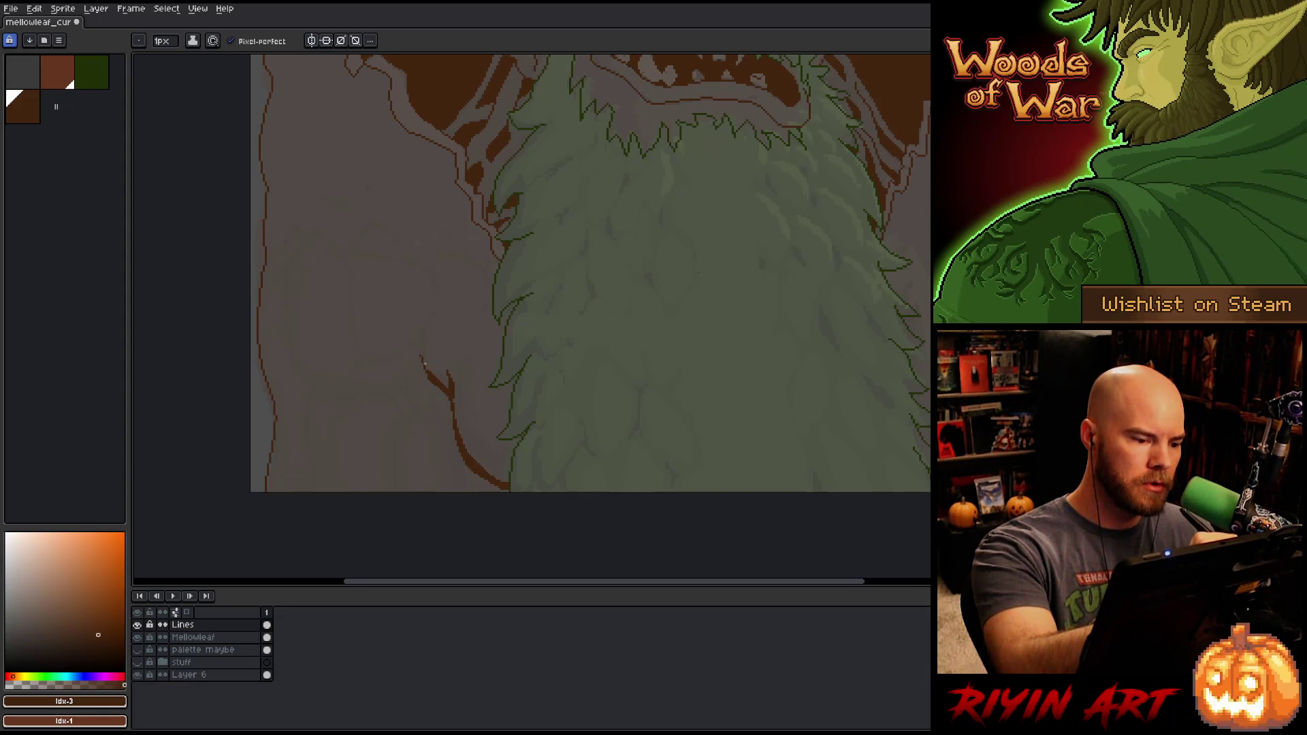
pyautogui.moveTo(427, 371); pyautogui.dragTo(421, 336)
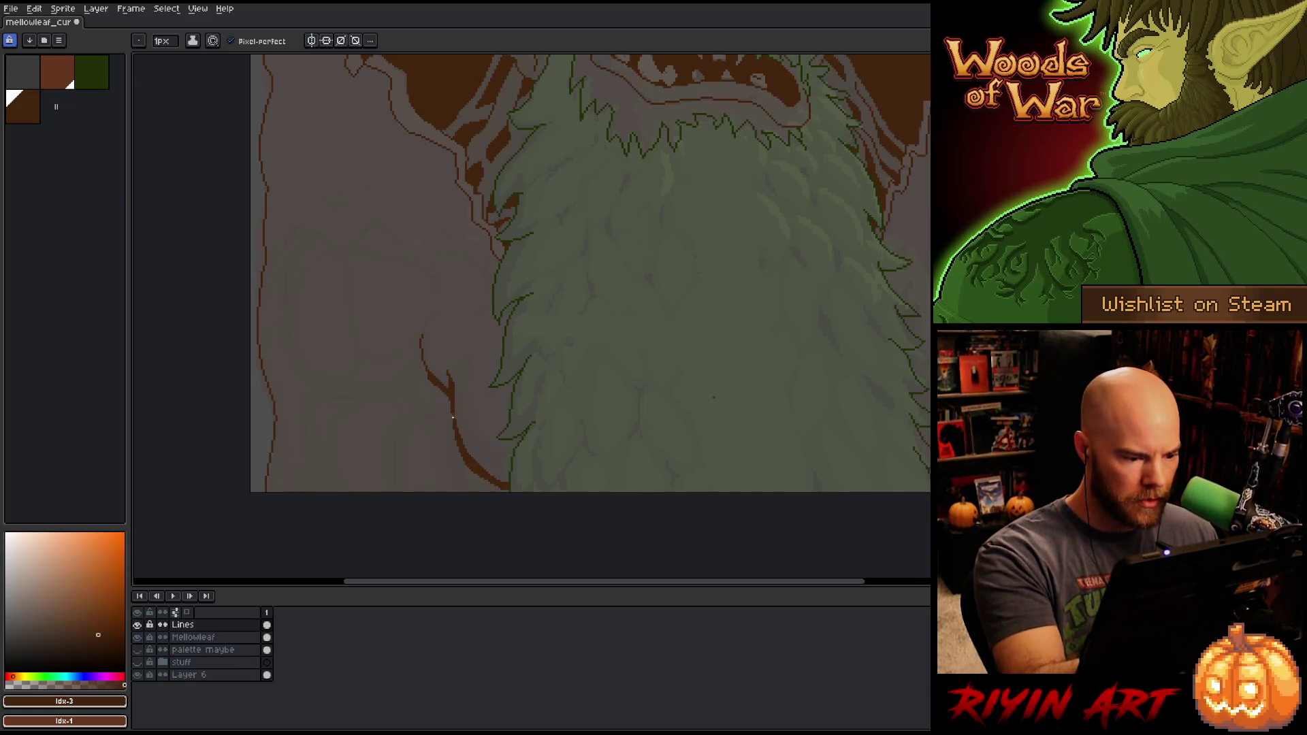
pyautogui.scroll(-2, 449, 419)
pyautogui.scroll(1, 451, 418)
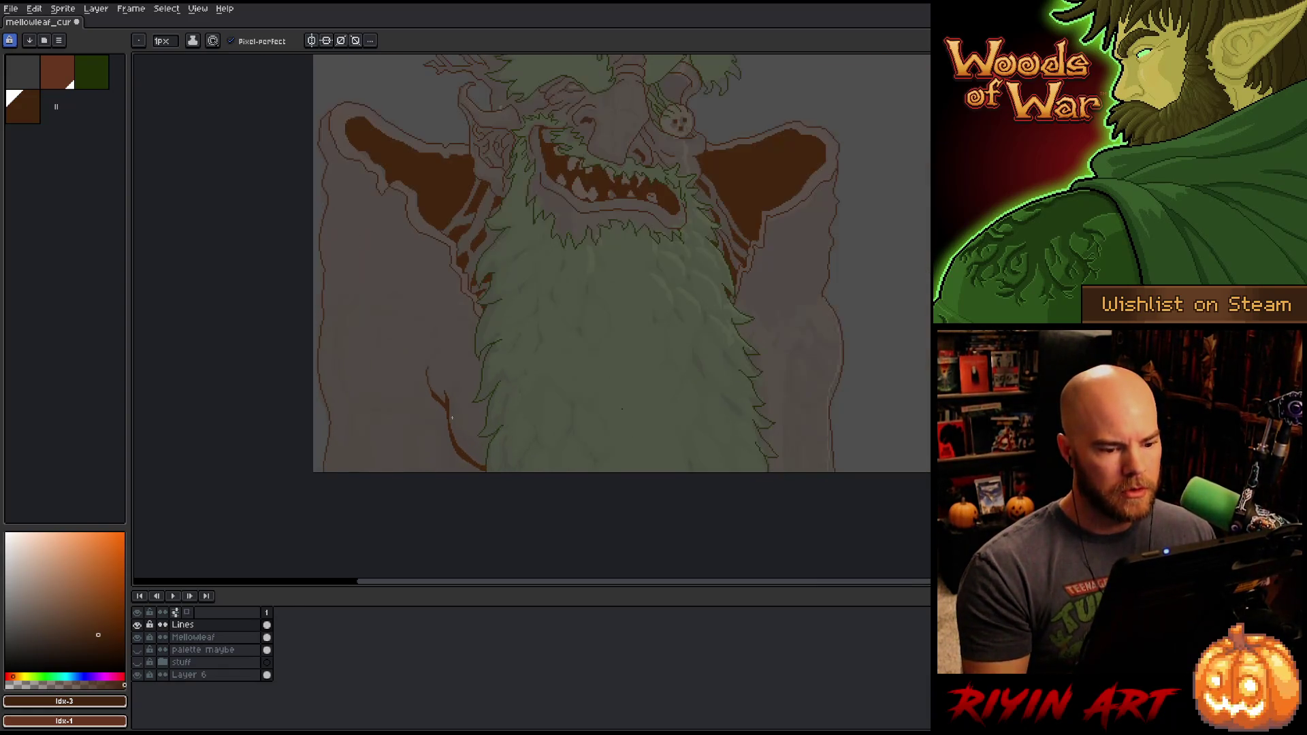
# Step: Recentre the figure, trying and undoing a short dark stroke near the lower beard
pyautogui.moveTo(799, 380); pyautogui.dragTo(883, 448)
pyautogui.press('b')
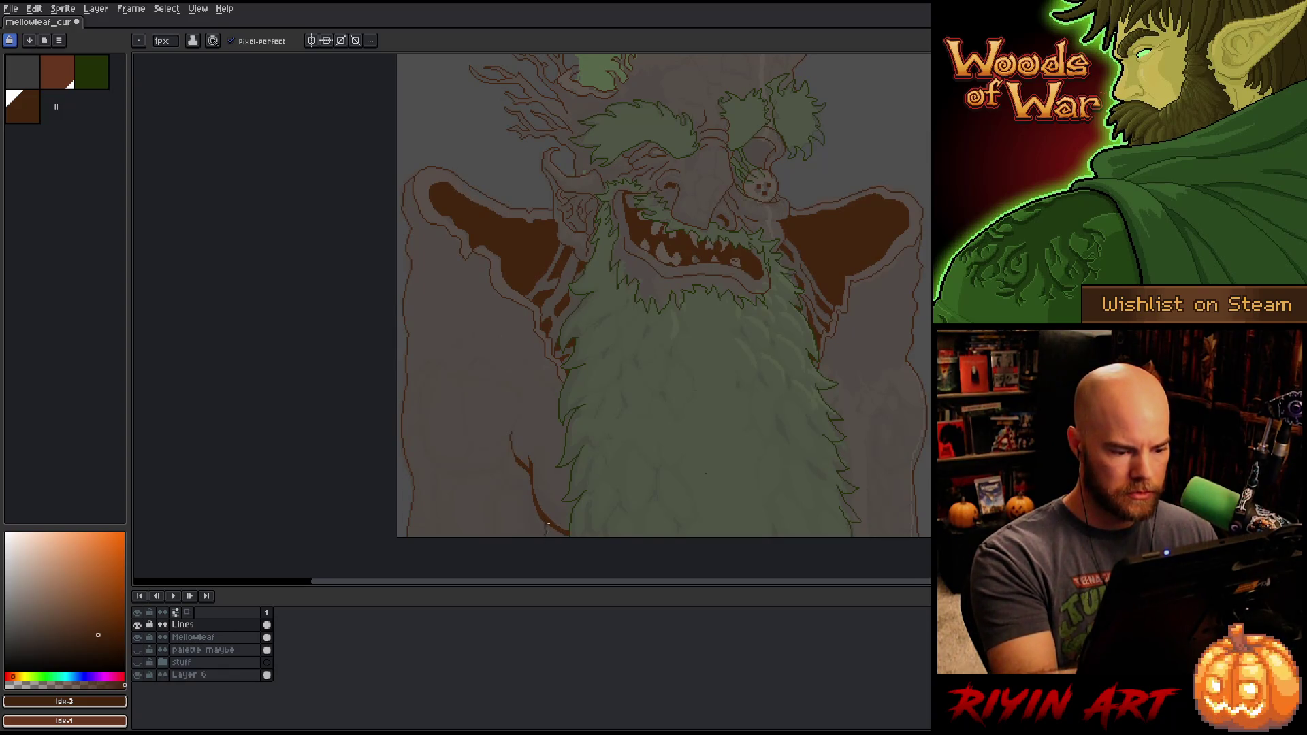
pyautogui.moveTo(537, 516); pyautogui.dragTo(539, 527)
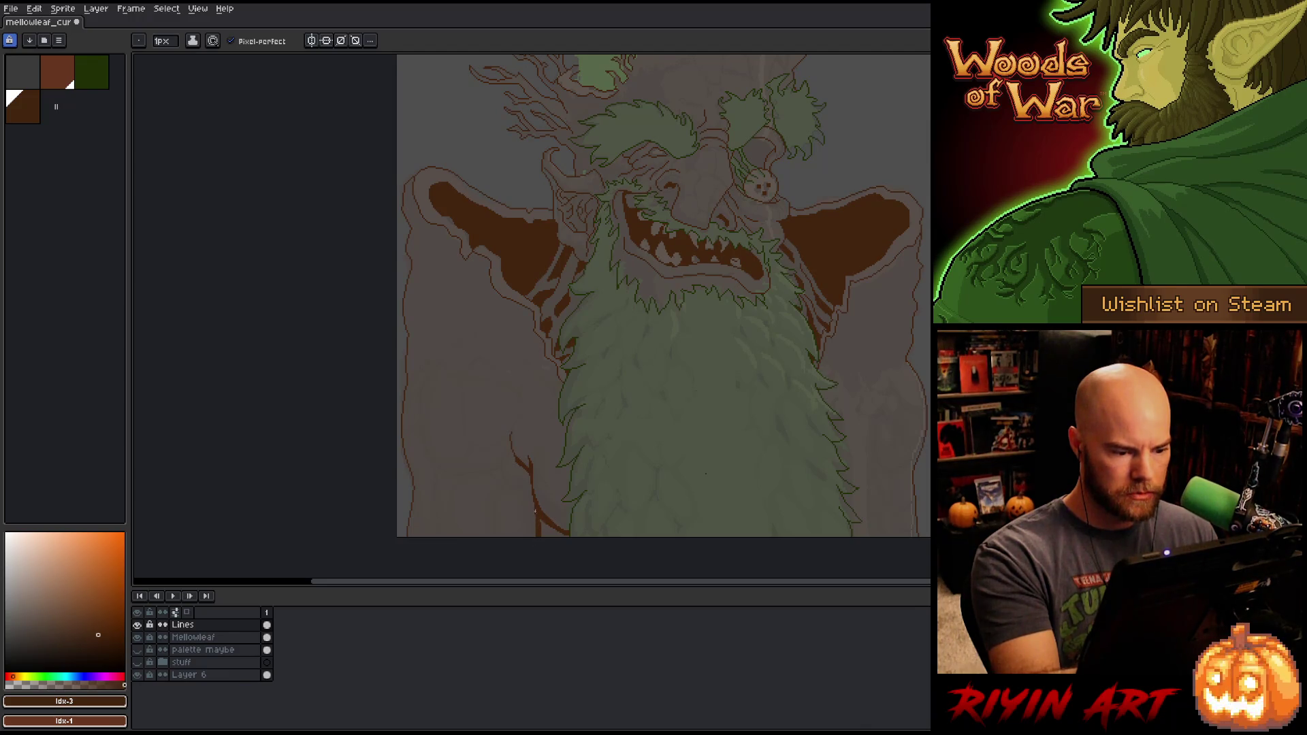
pyautogui.hotkey('ctrl', 'z')
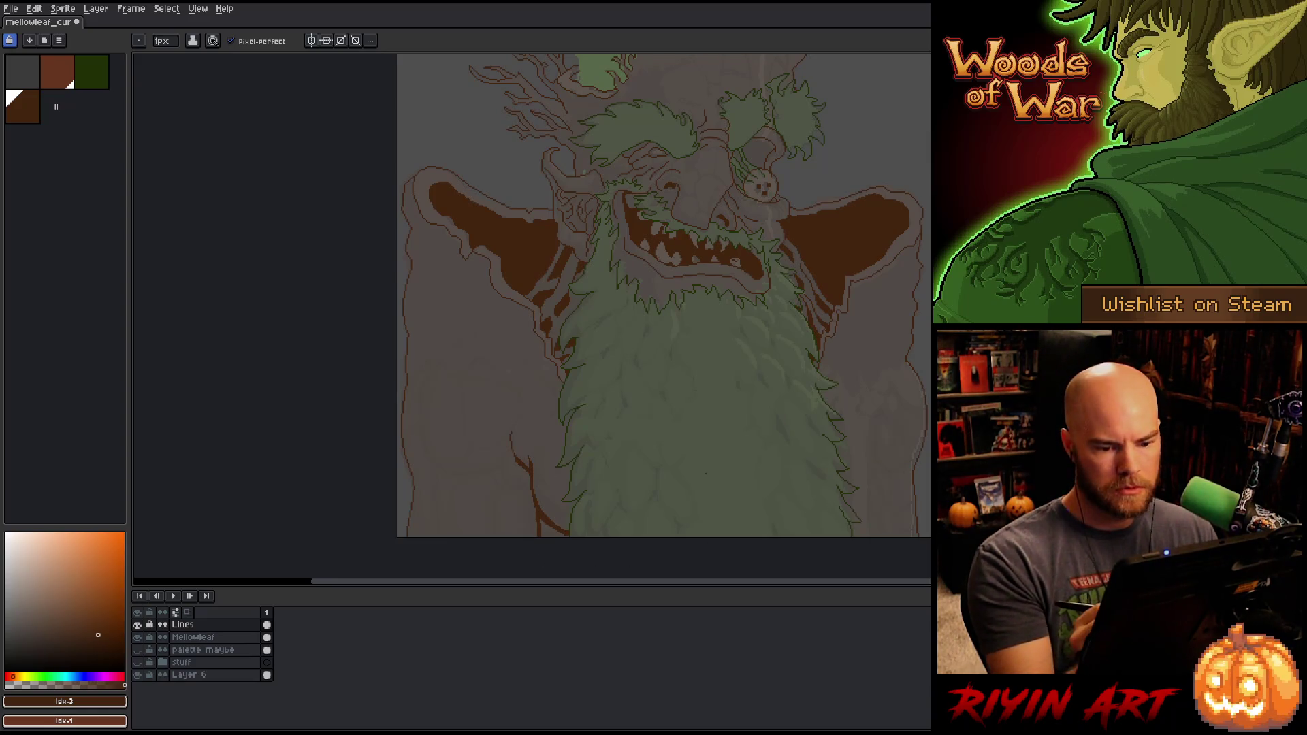
pyautogui.moveTo(904, 466); pyautogui.dragTo(849, 481)
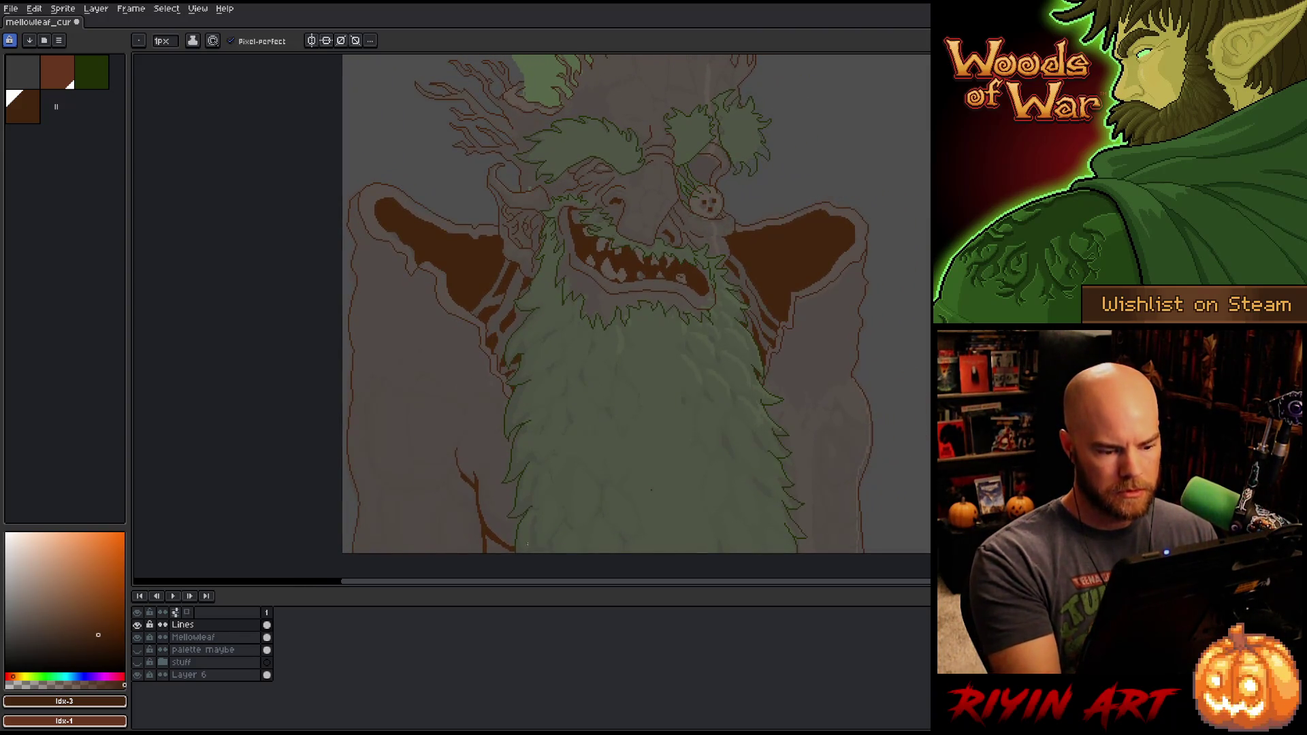
# Step: Select the area with the Magic Wand and draw a brown curved line right of the beard
pyautogui.press('e')
pyautogui.press('m')
pyautogui.press('w')
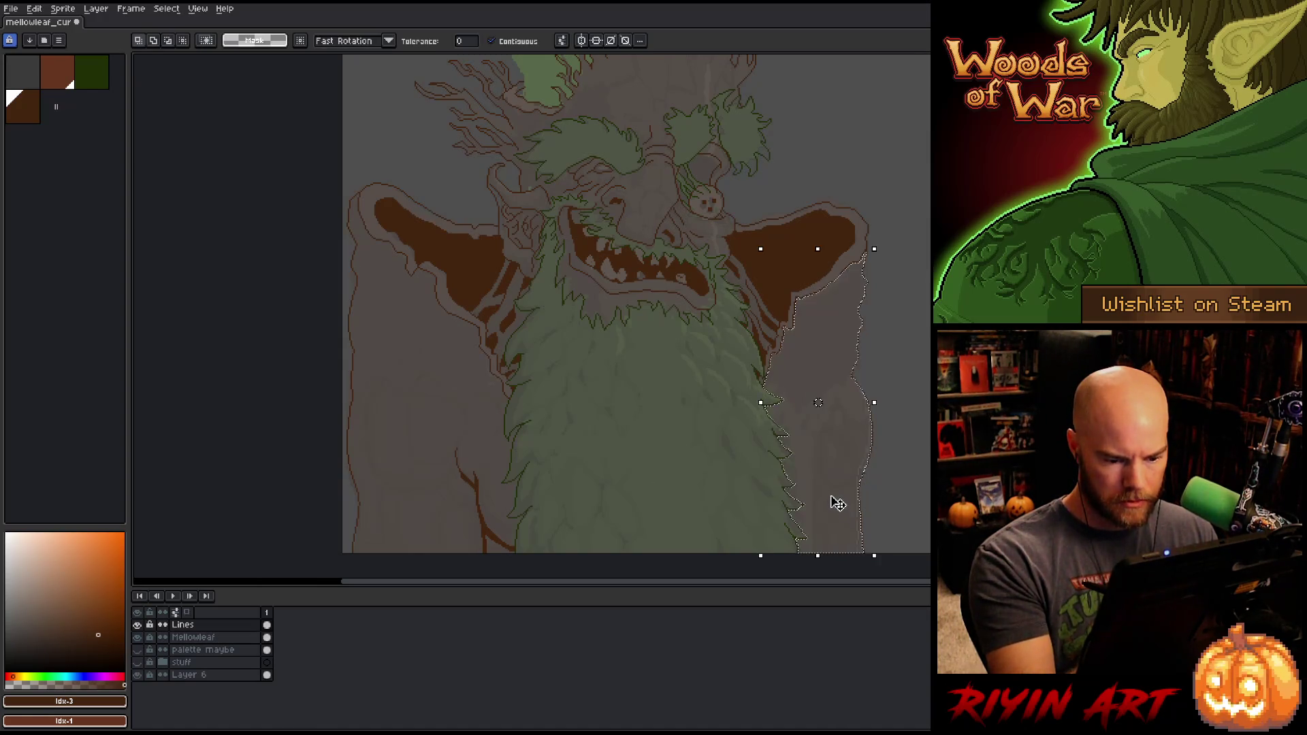
pyautogui.press('b')
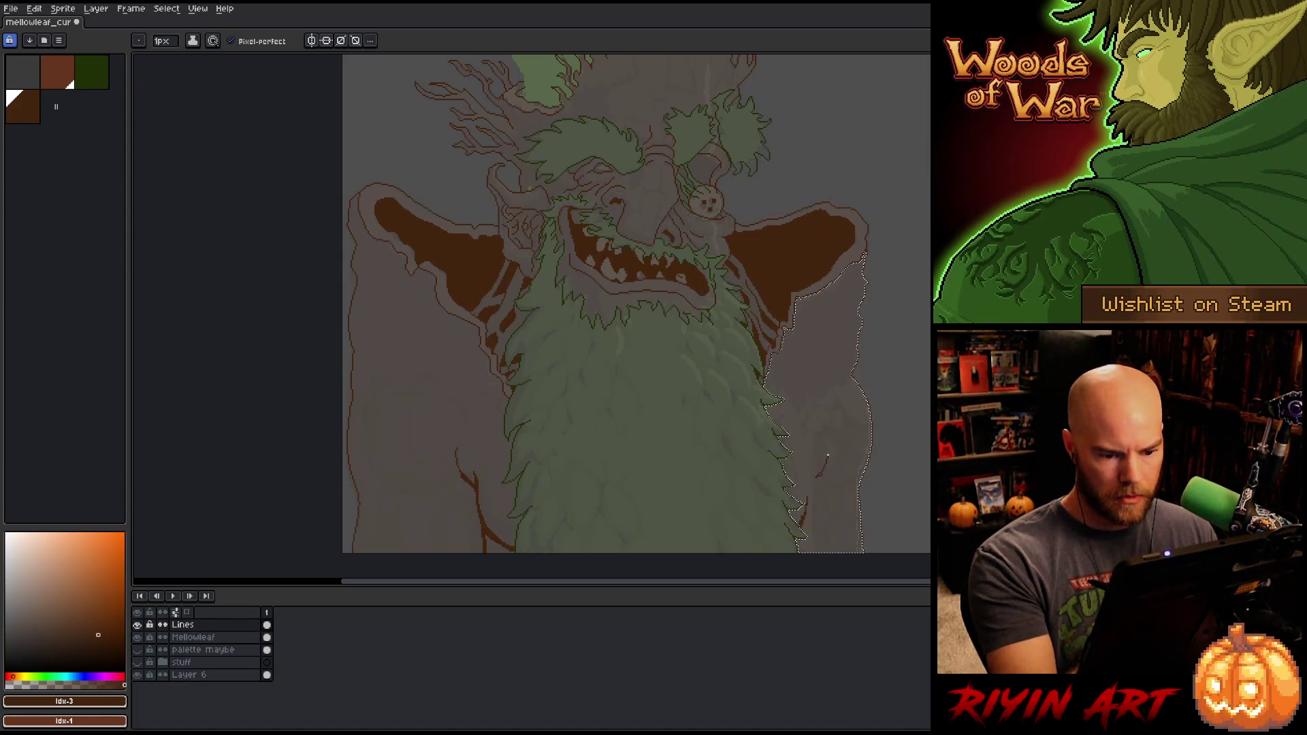
pyautogui.moveTo(827, 458); pyautogui.dragTo(814, 482)
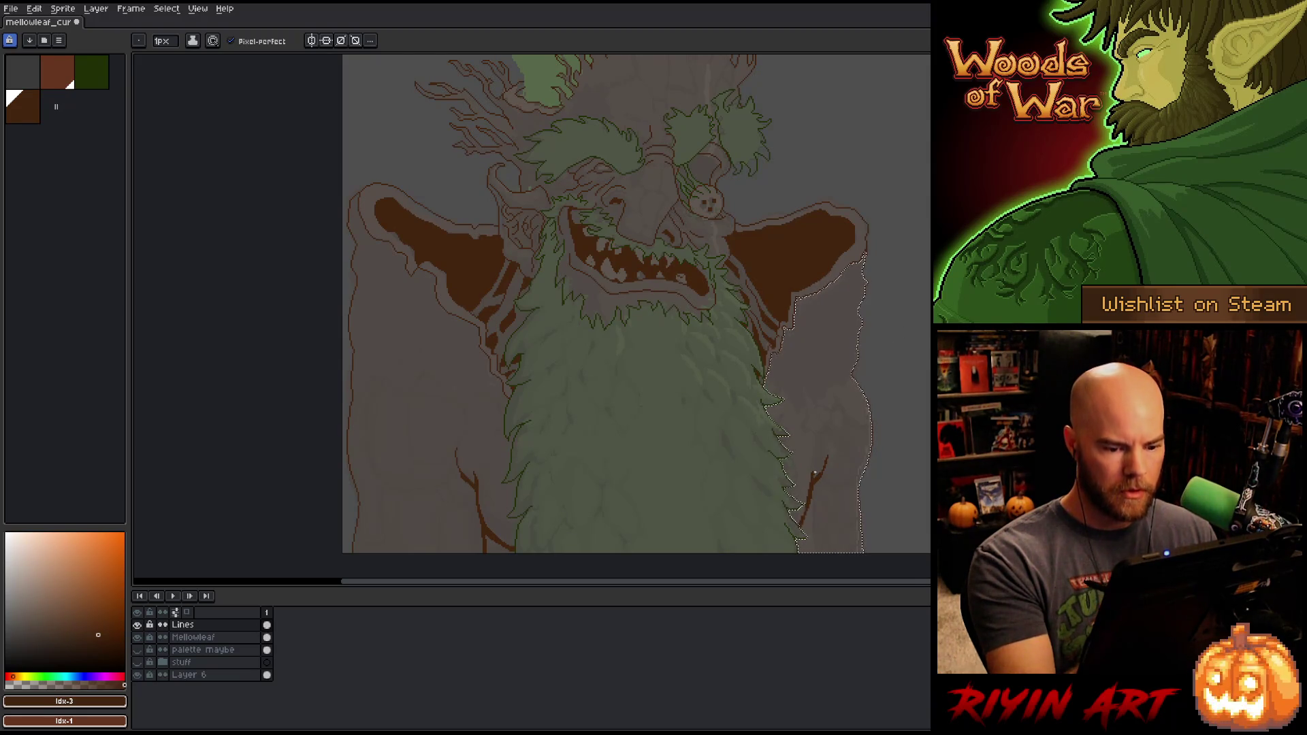
# Step: Erase the short brown stroke right of the beard
pyautogui.press('e')
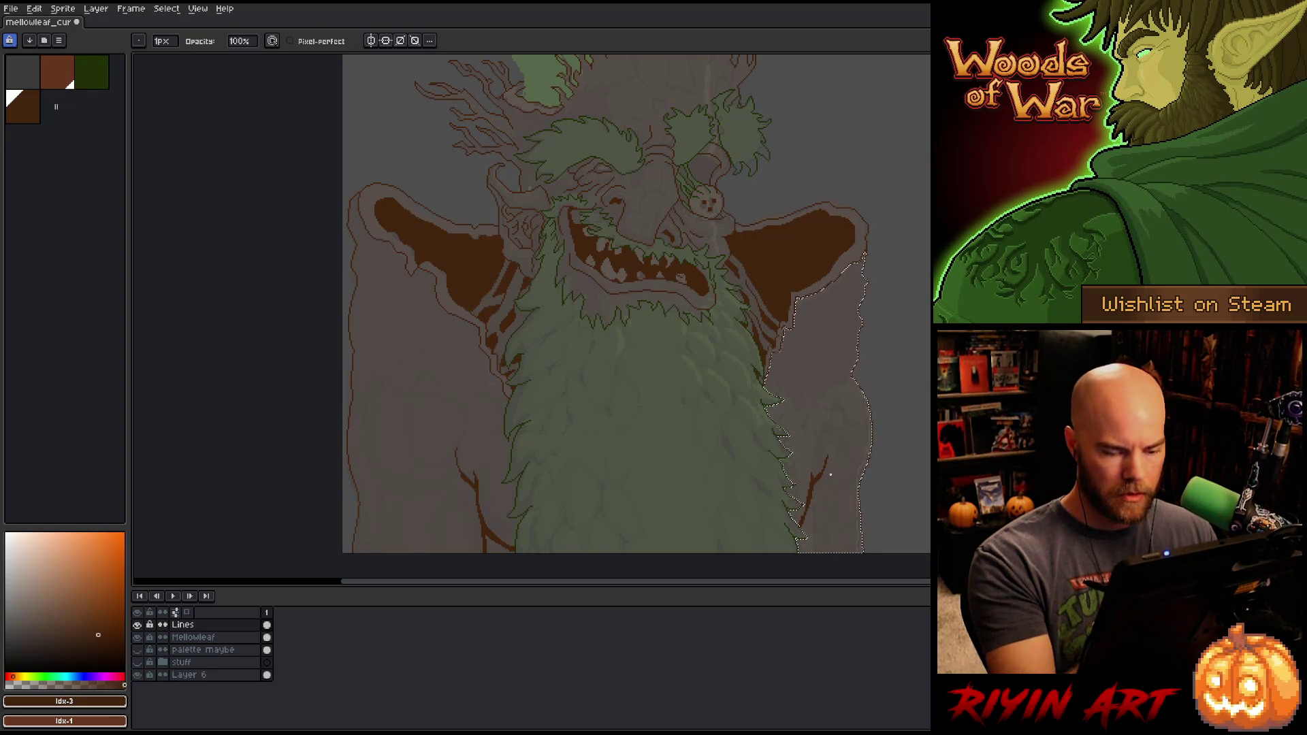
pyautogui.press('b')
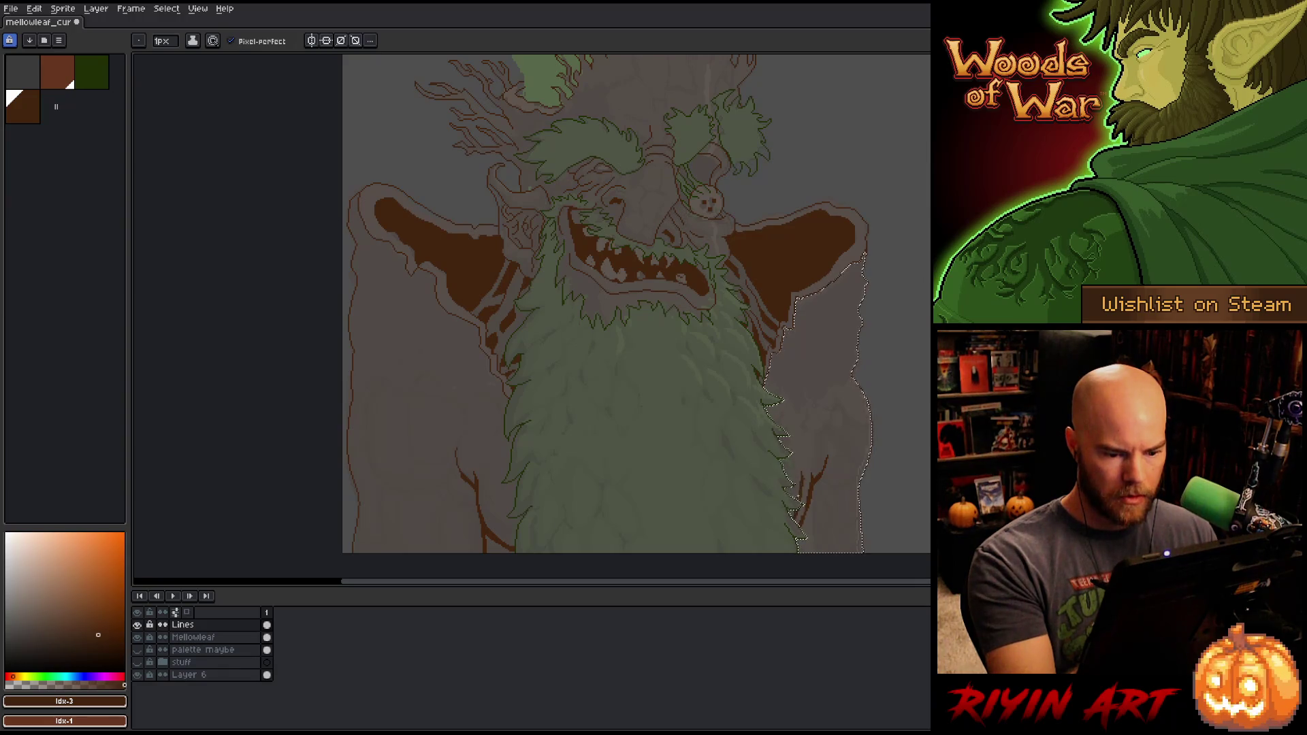
pyautogui.press('e')
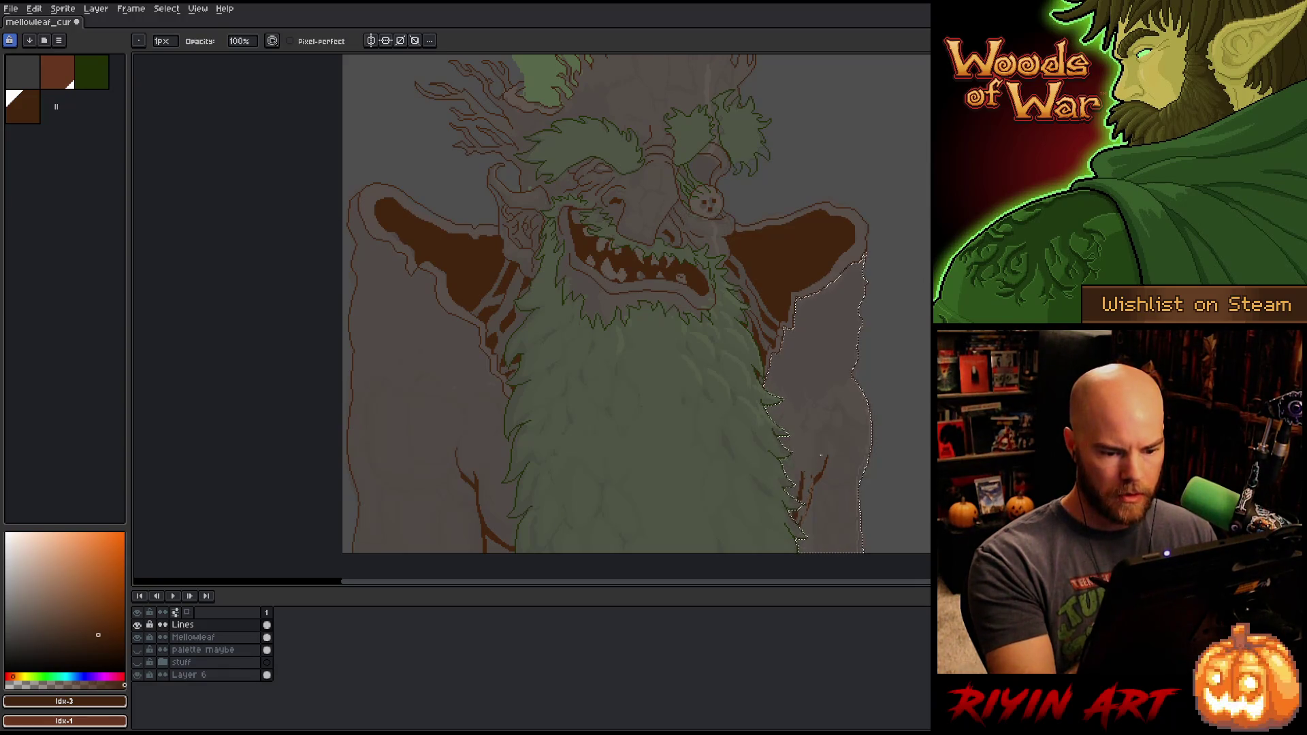
pyautogui.moveTo(828, 455); pyautogui.dragTo(812, 486)
pyautogui.press('b')
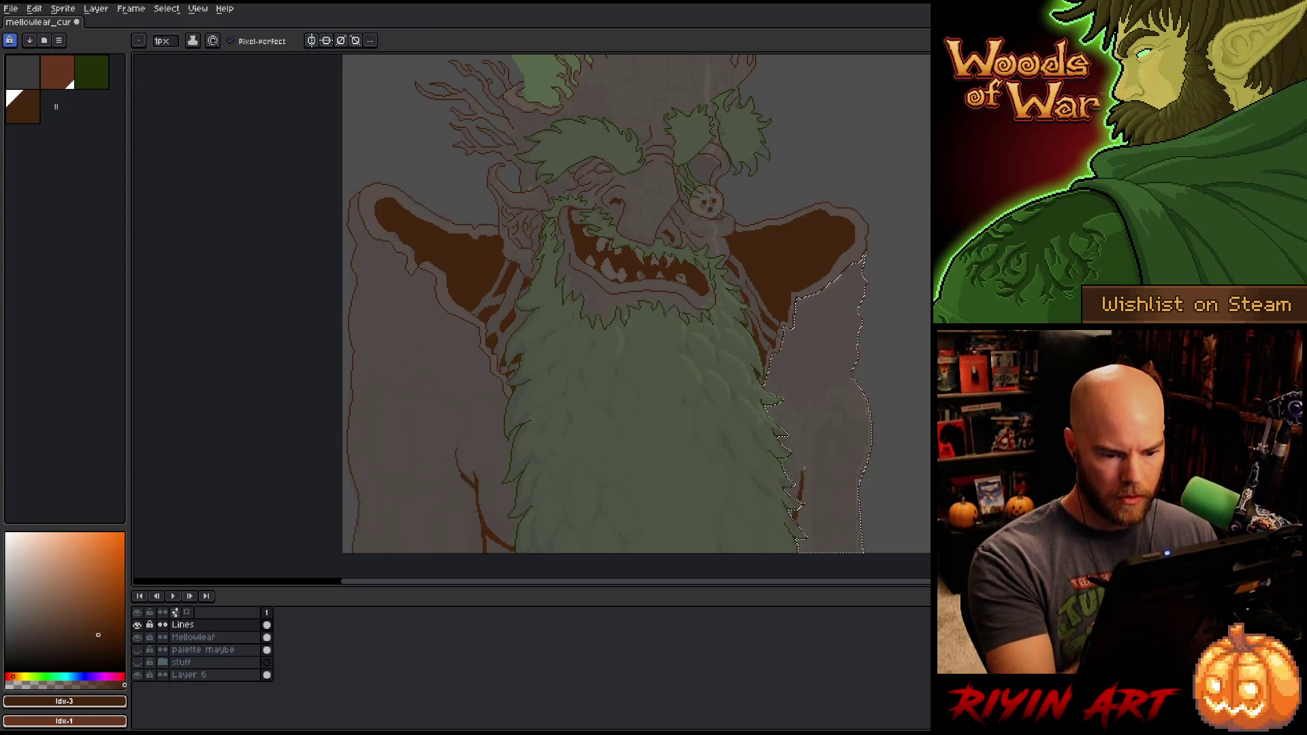
pyautogui.press('e')
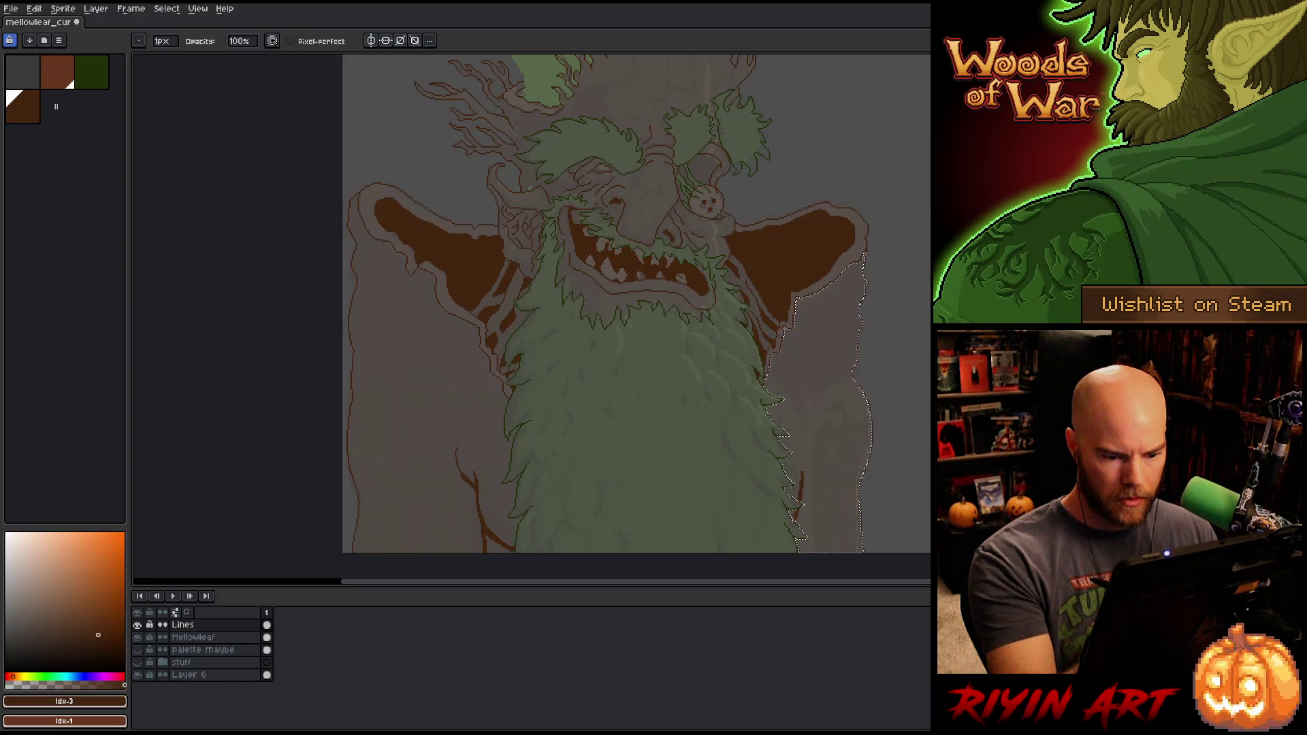
pyautogui.press('b')
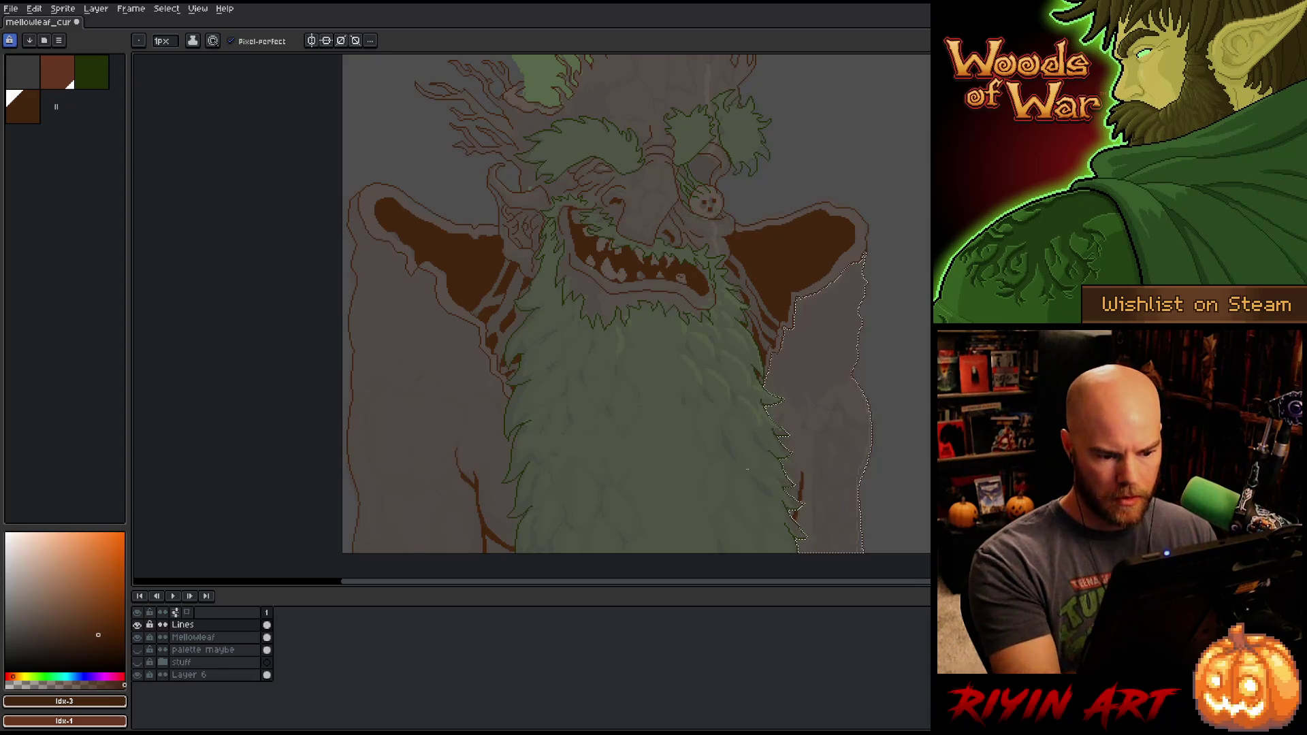
# Step: Redraw a short brown line right of the beard and pan toward the crown
pyautogui.moveTo(802, 479); pyautogui.dragTo(819, 462)
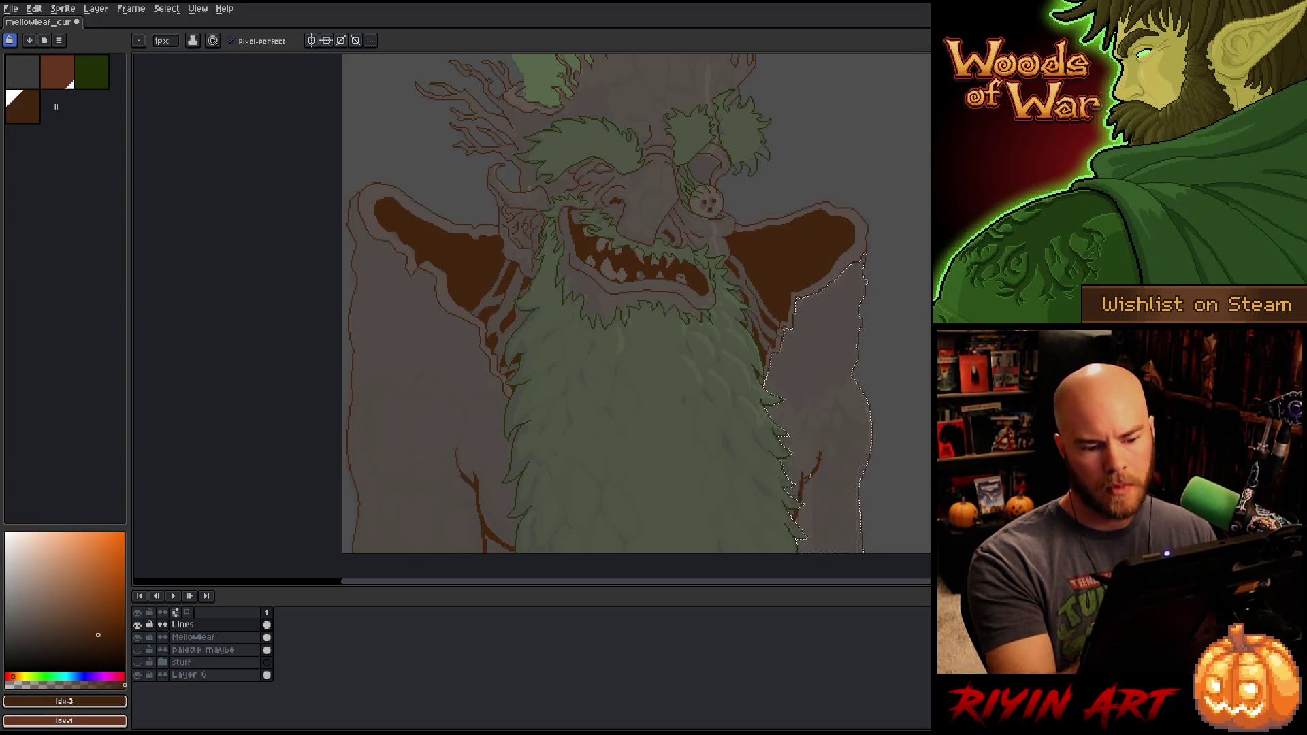
pyautogui.press('e')
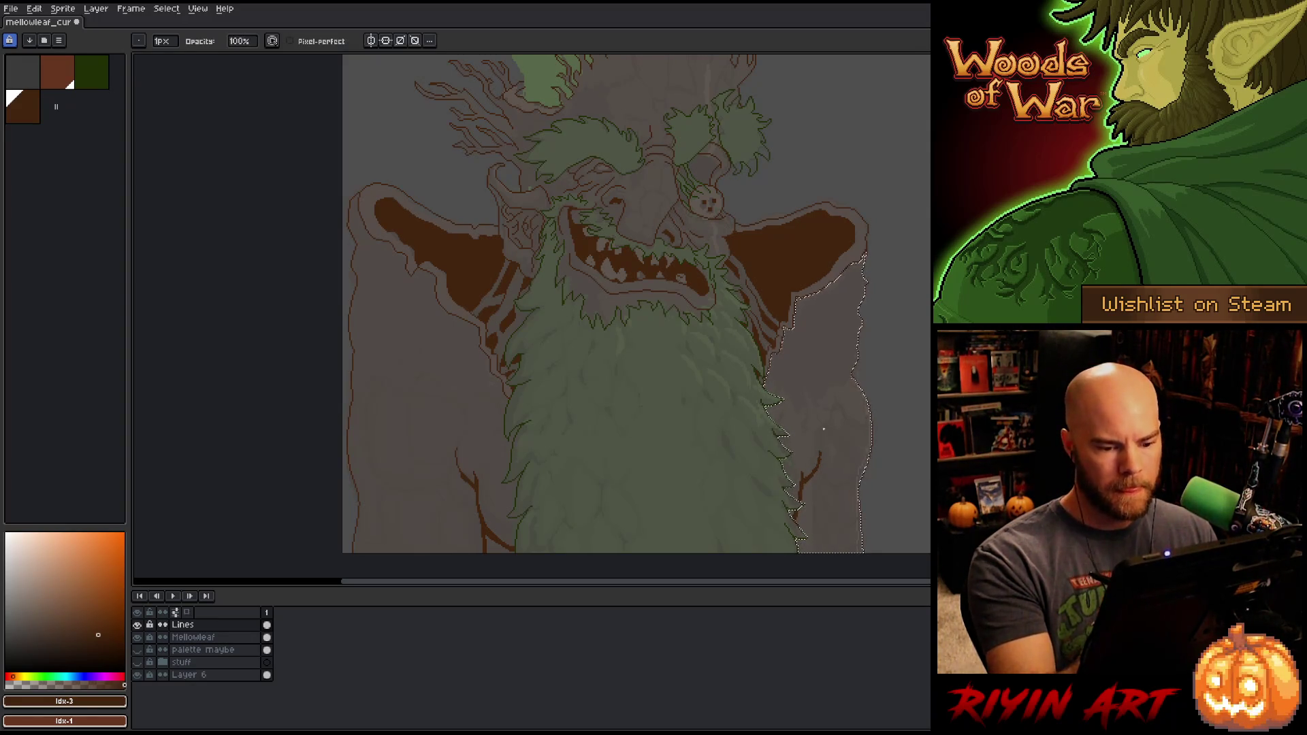
pyautogui.press('b')
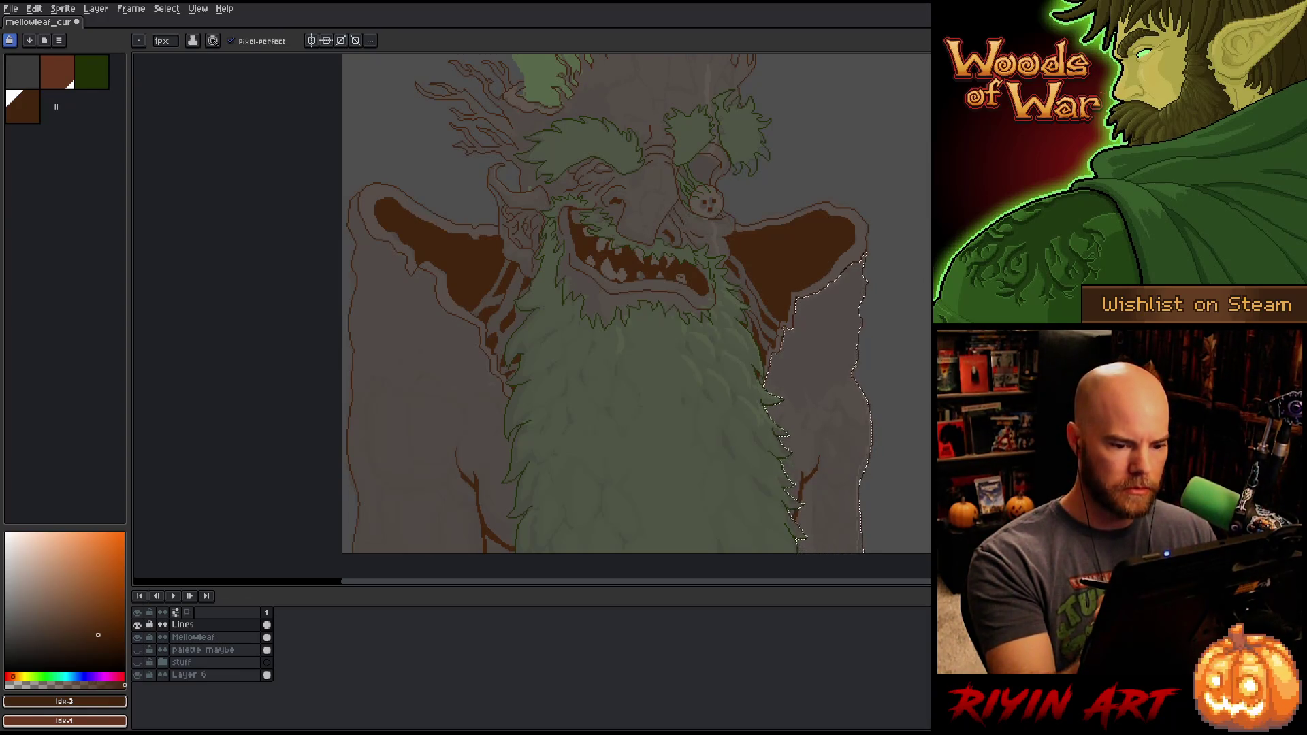
pyautogui.press('e')
pyautogui.press('b')
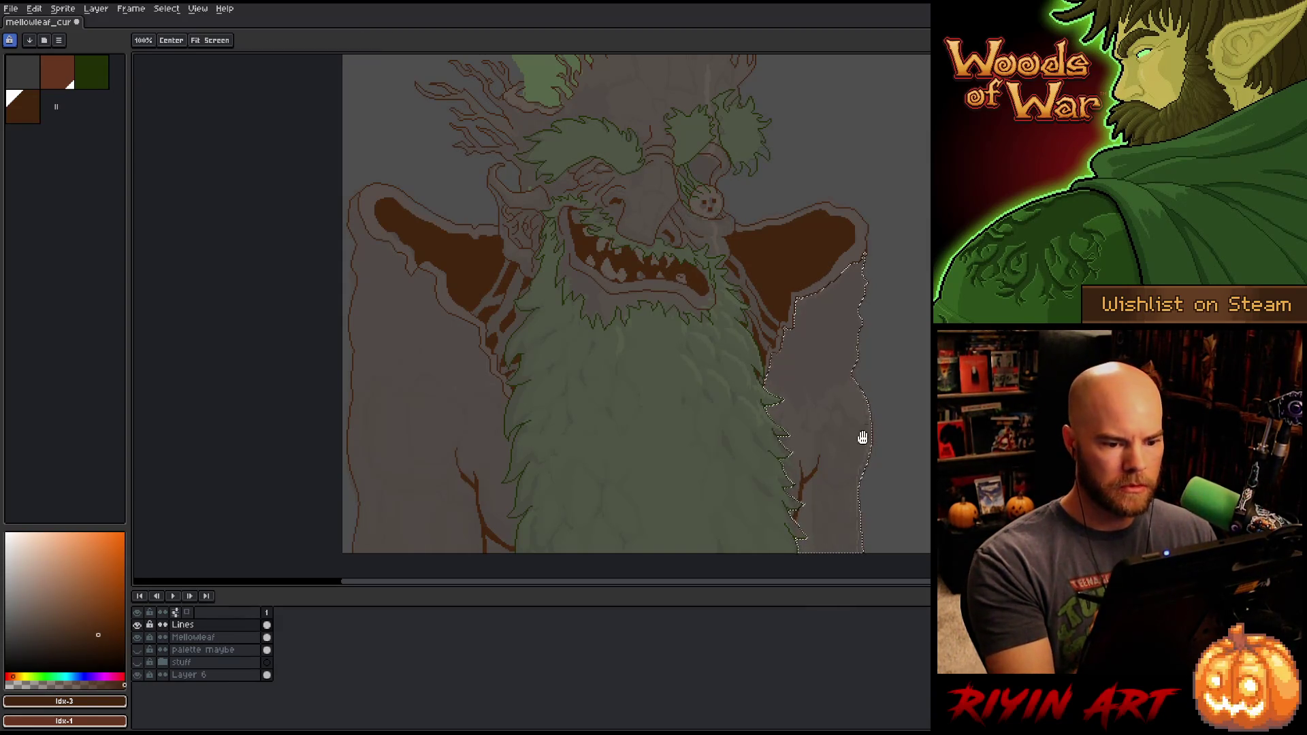
pyautogui.moveTo(862, 438); pyautogui.dragTo(863, 497)
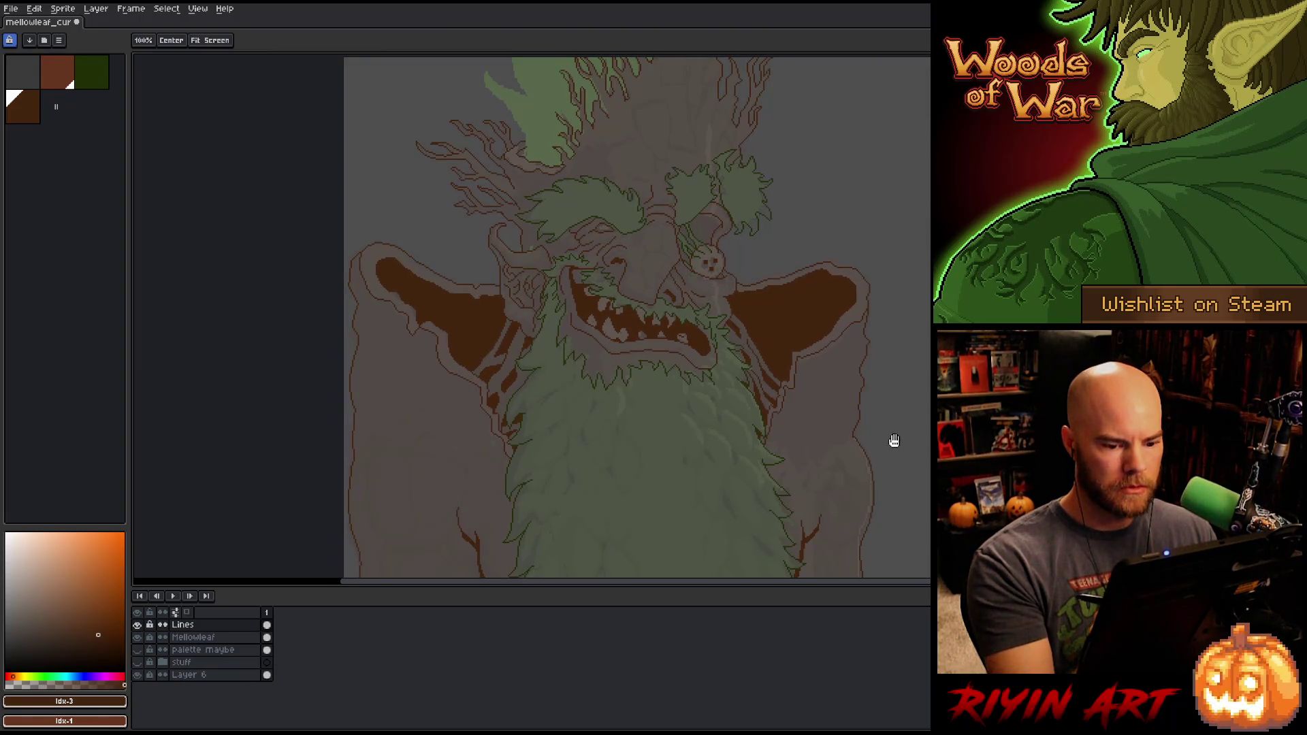
pyautogui.moveTo(916, 431)
pyautogui.mouseDown()
pyautogui.moveTo(899, 479)
pyautogui.moveTo(885, 438)
pyautogui.moveTo(857, 471)
pyautogui.moveTo(865, 422)
pyautogui.mouseUp()
# Step: Raise the Mellowleaf layer opacity to 100%
pyautogui.doubleClick(204, 637)
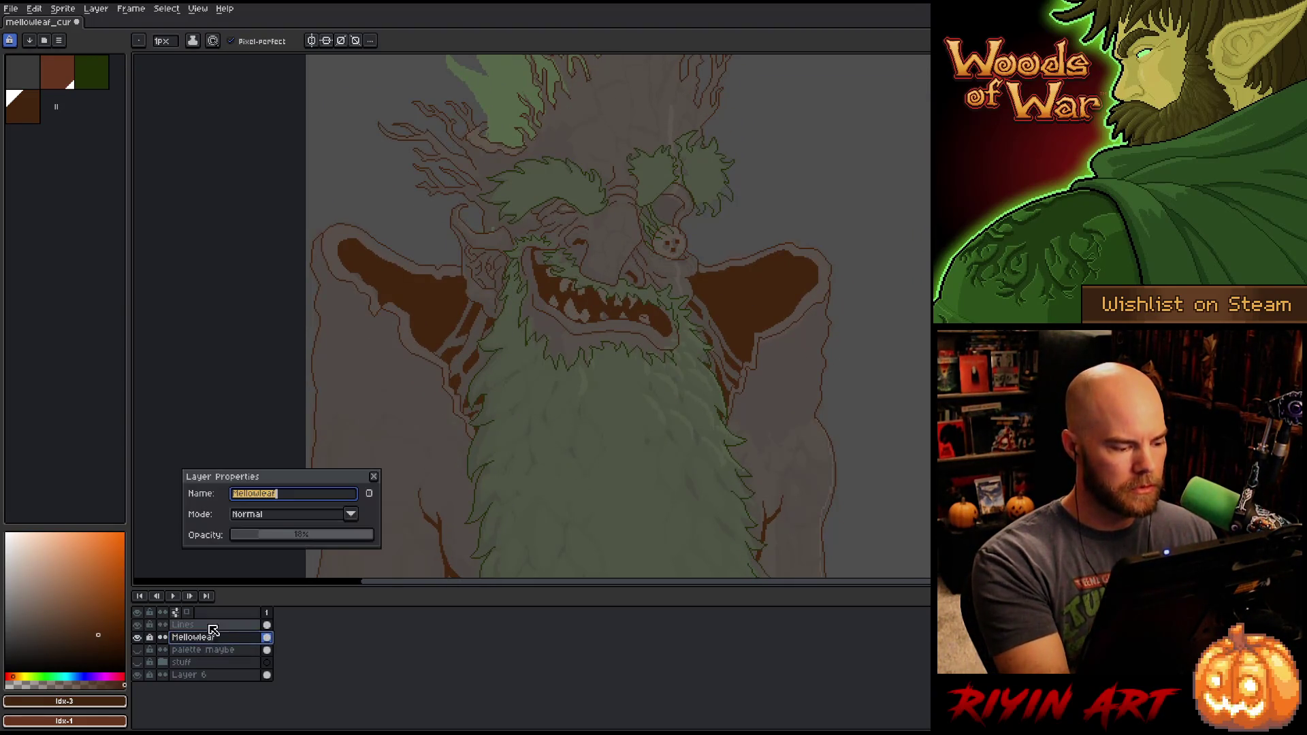
pyautogui.moveTo(289, 535); pyautogui.dragTo(505, 543)
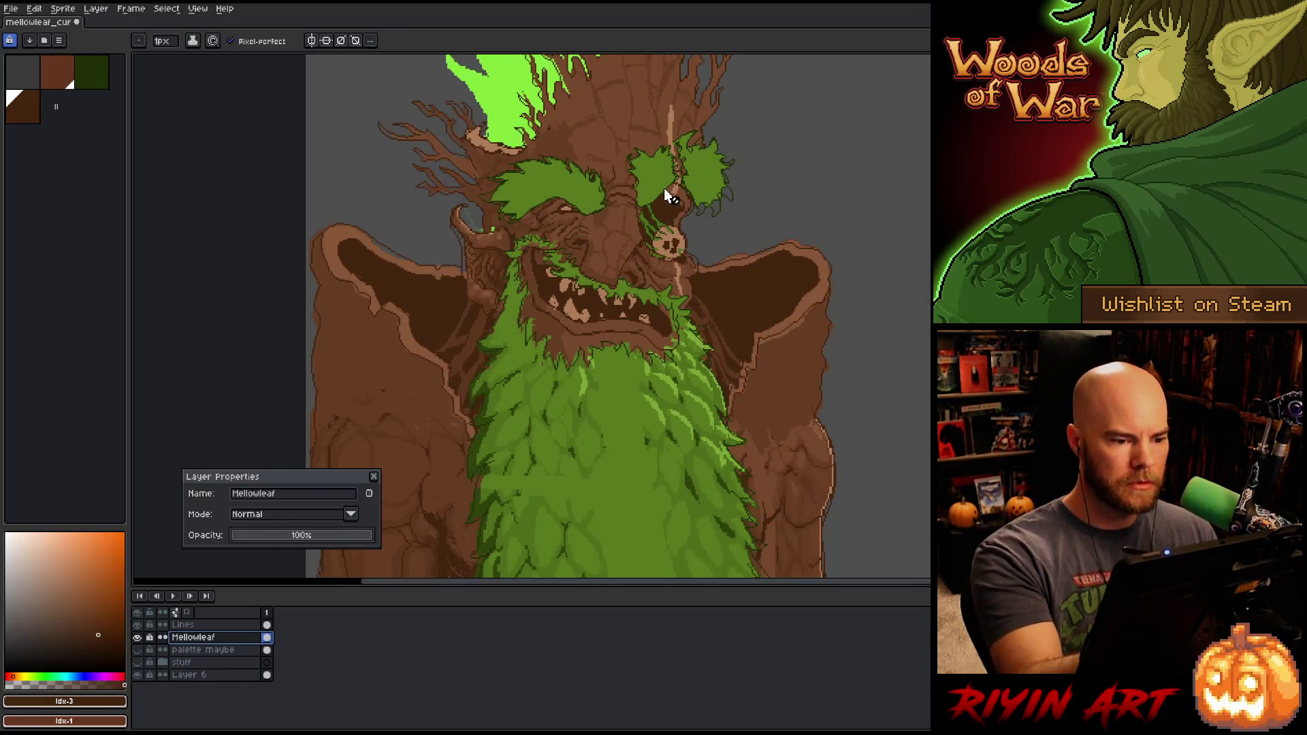
pyautogui.click(374, 477)
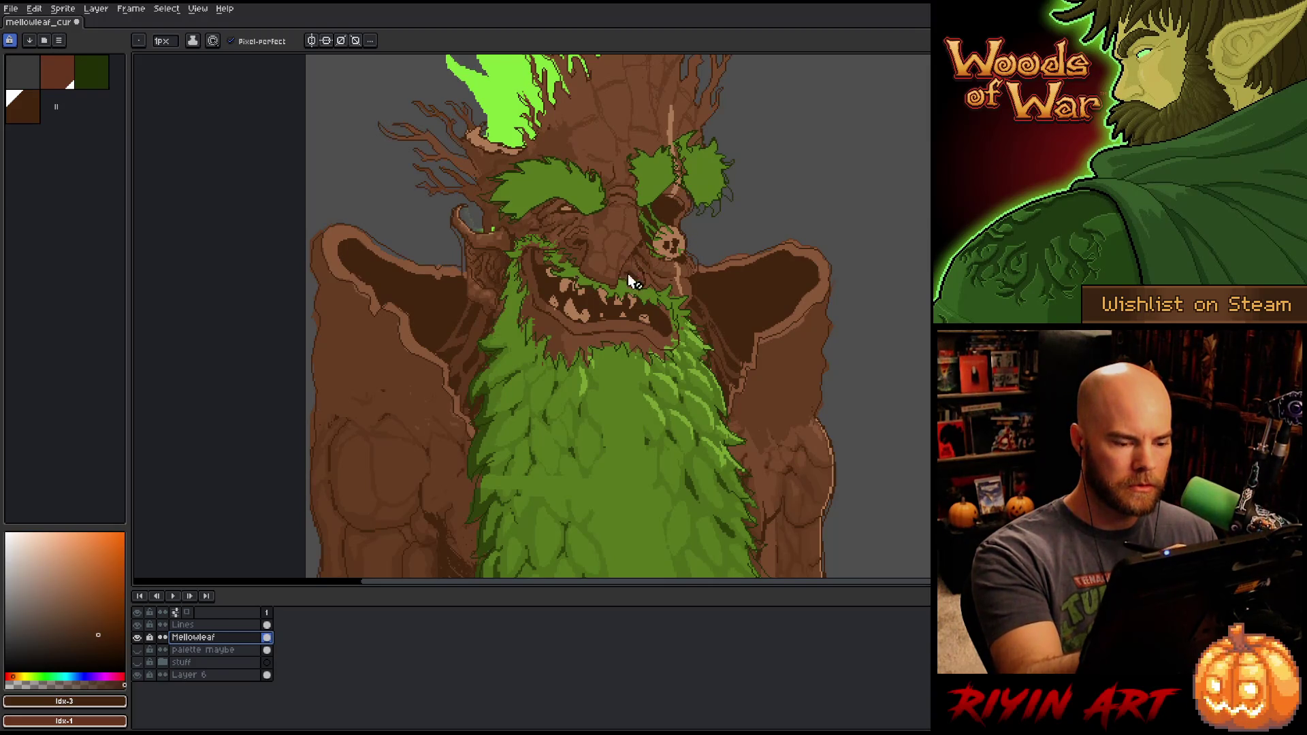
# Step: Sample three greens from the beard and add each to the palette
pyautogui.press('i')
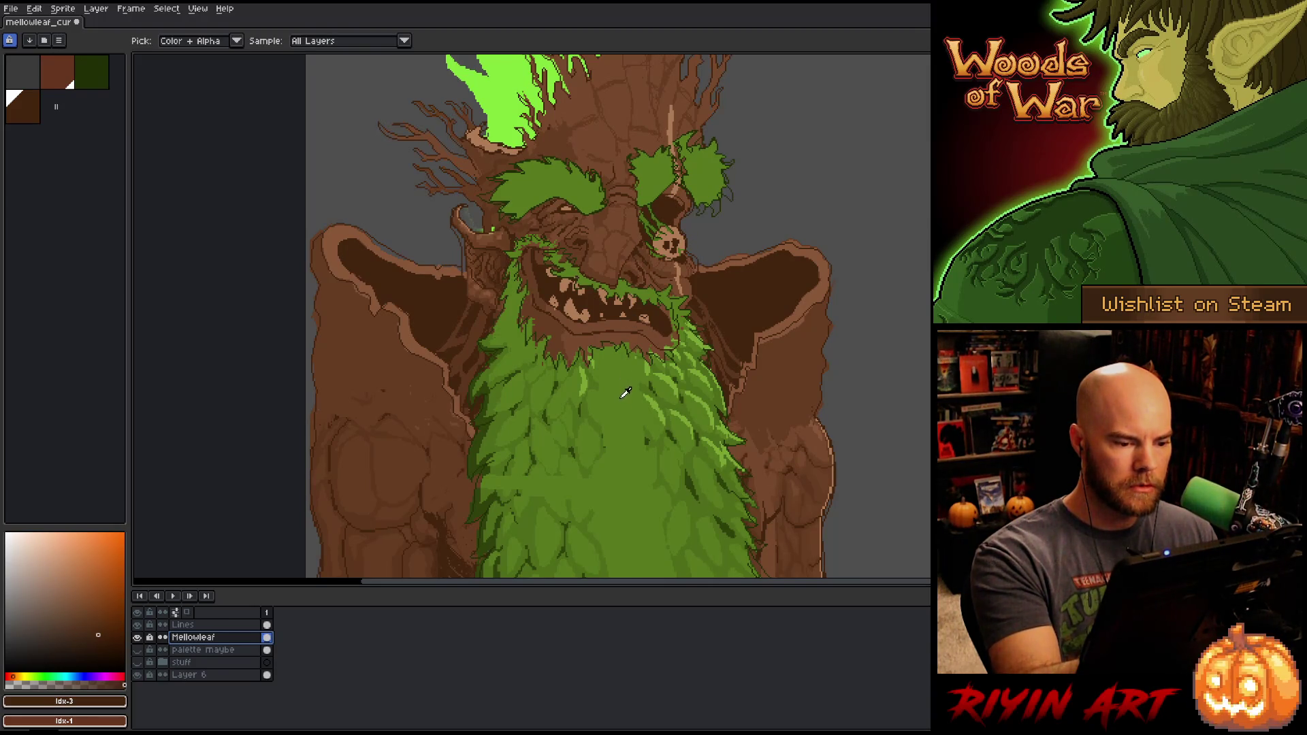
pyautogui.click(623, 382)
pyautogui.press('b')
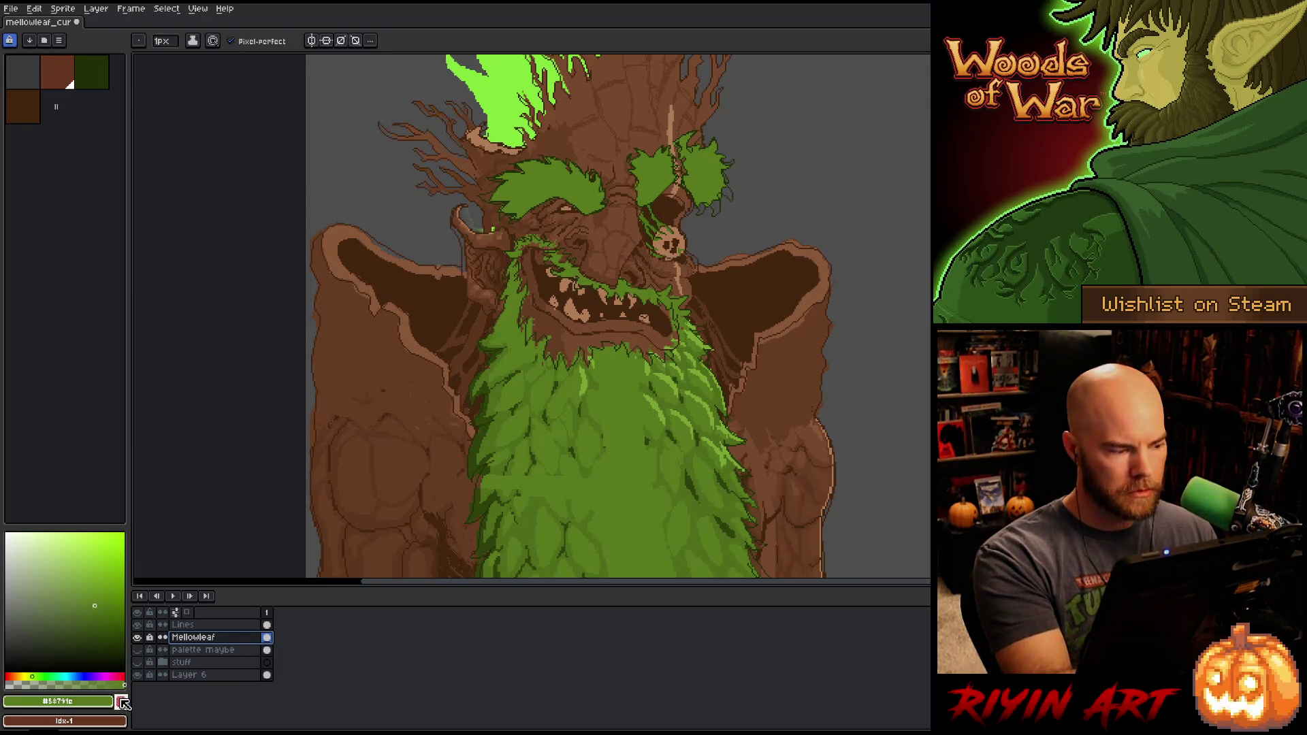
pyautogui.click(122, 701)
pyautogui.press('i')
pyautogui.click(493, 437)
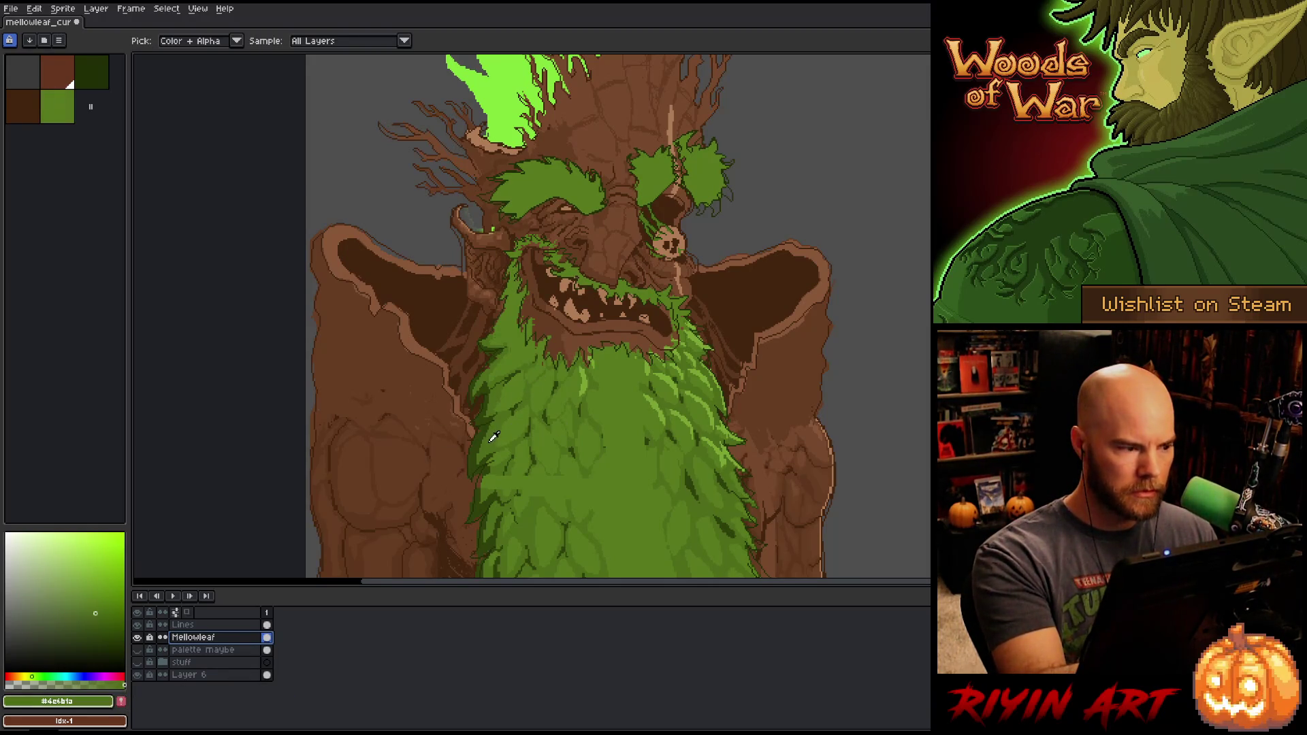
pyautogui.press('b')
pyautogui.click(123, 702)
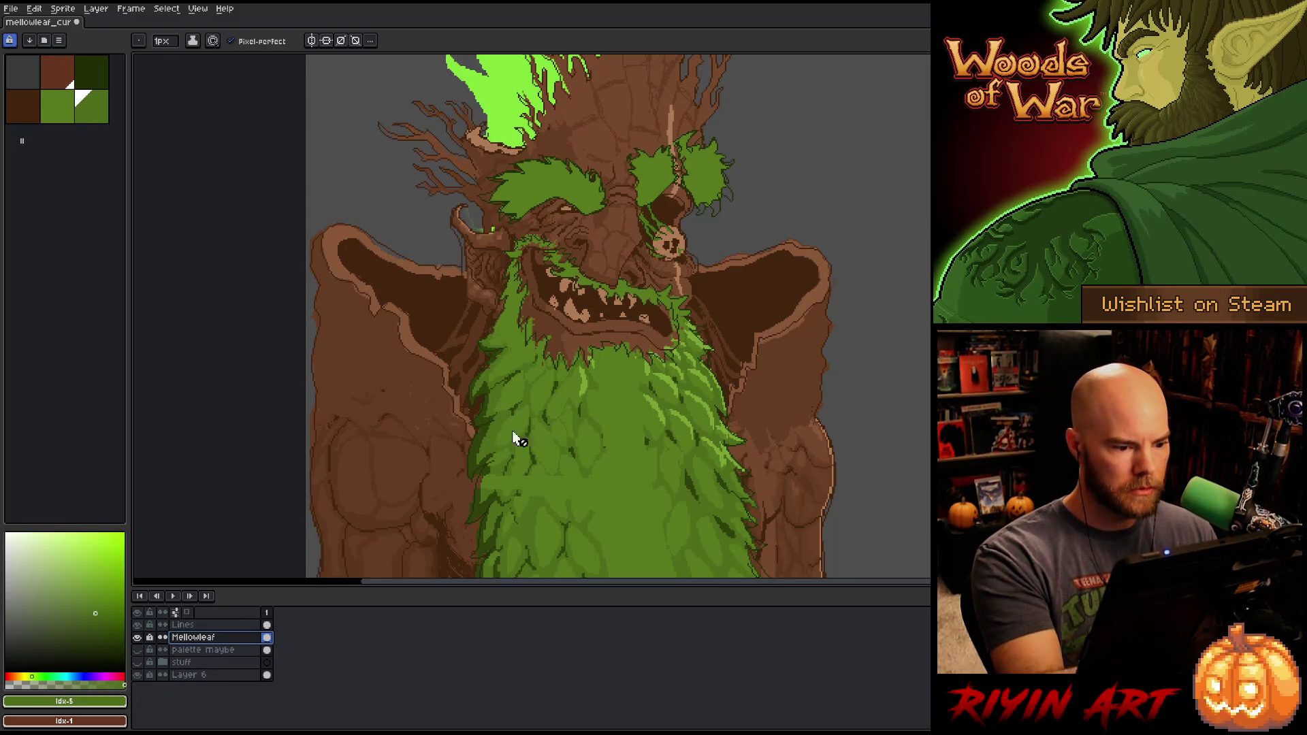
pyautogui.press('i')
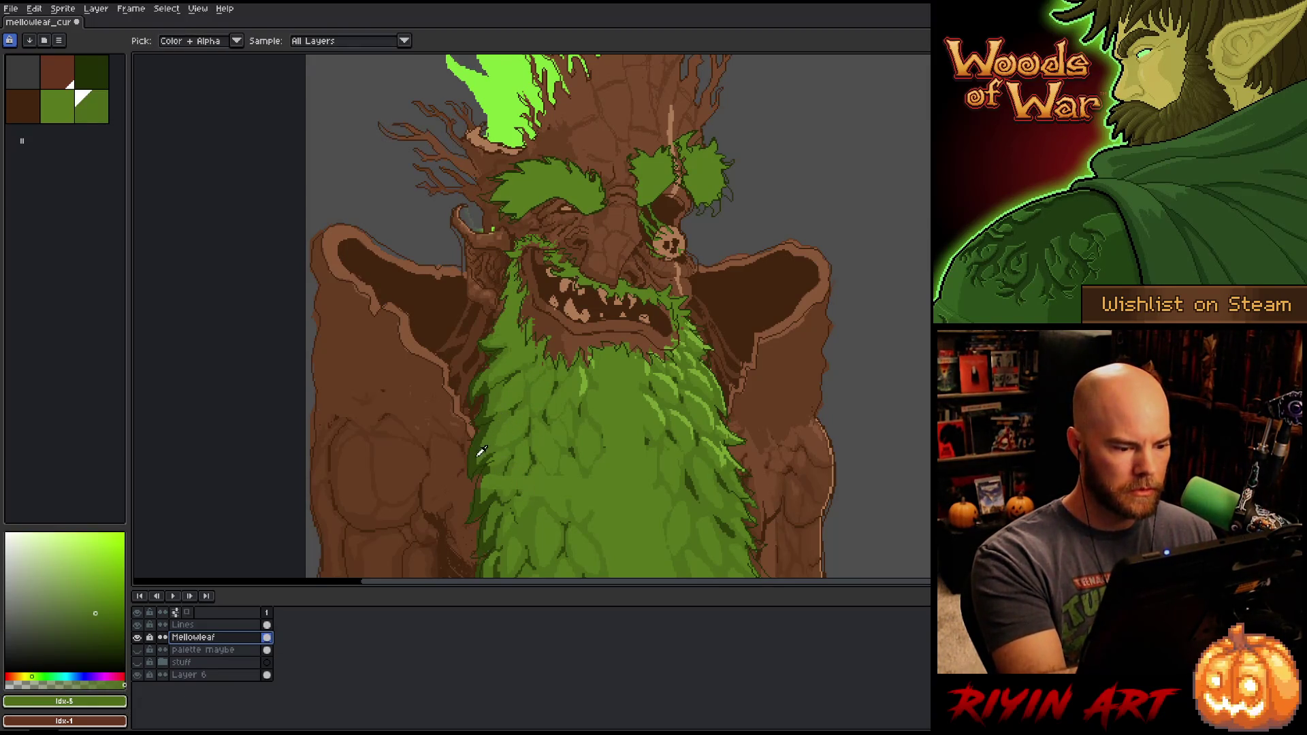
pyautogui.click(480, 453)
pyautogui.press('b')
pyautogui.click(123, 702)
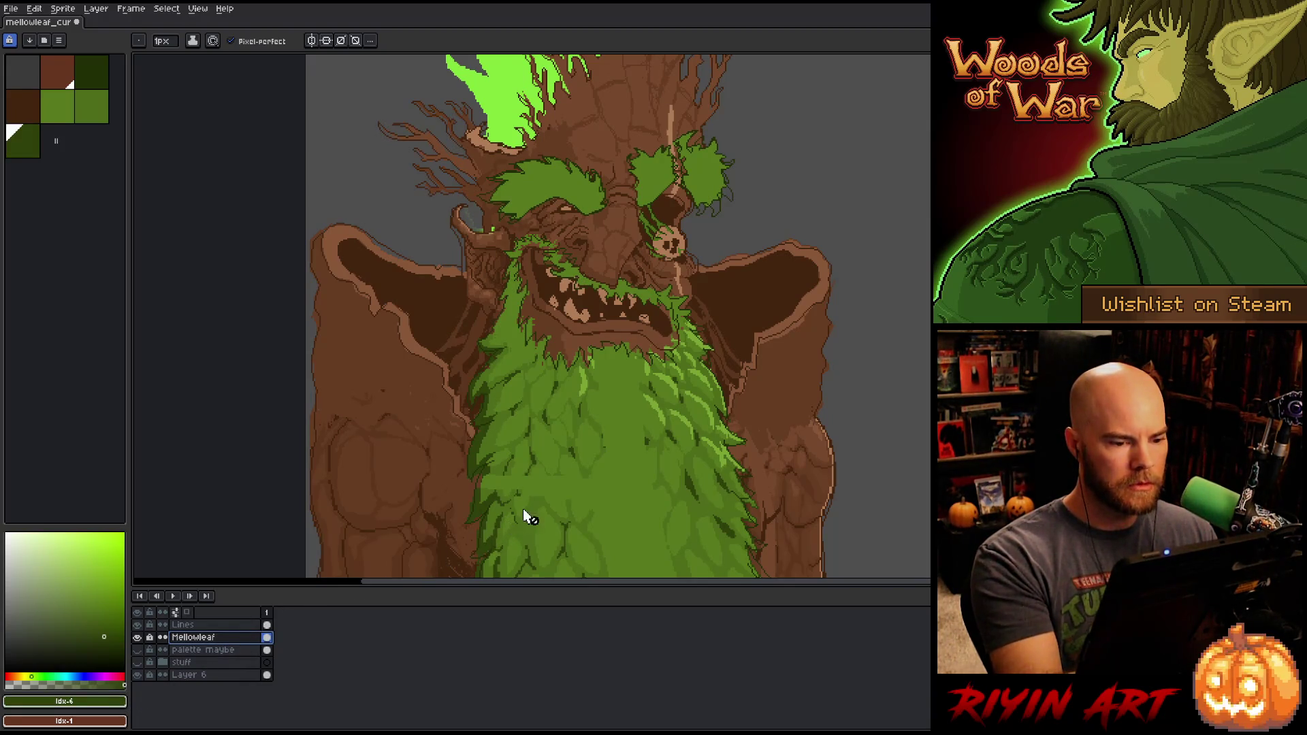
# Step: Remove the old brown swatch and the unused grey swatch from the palette
pyautogui.click(369, 347)
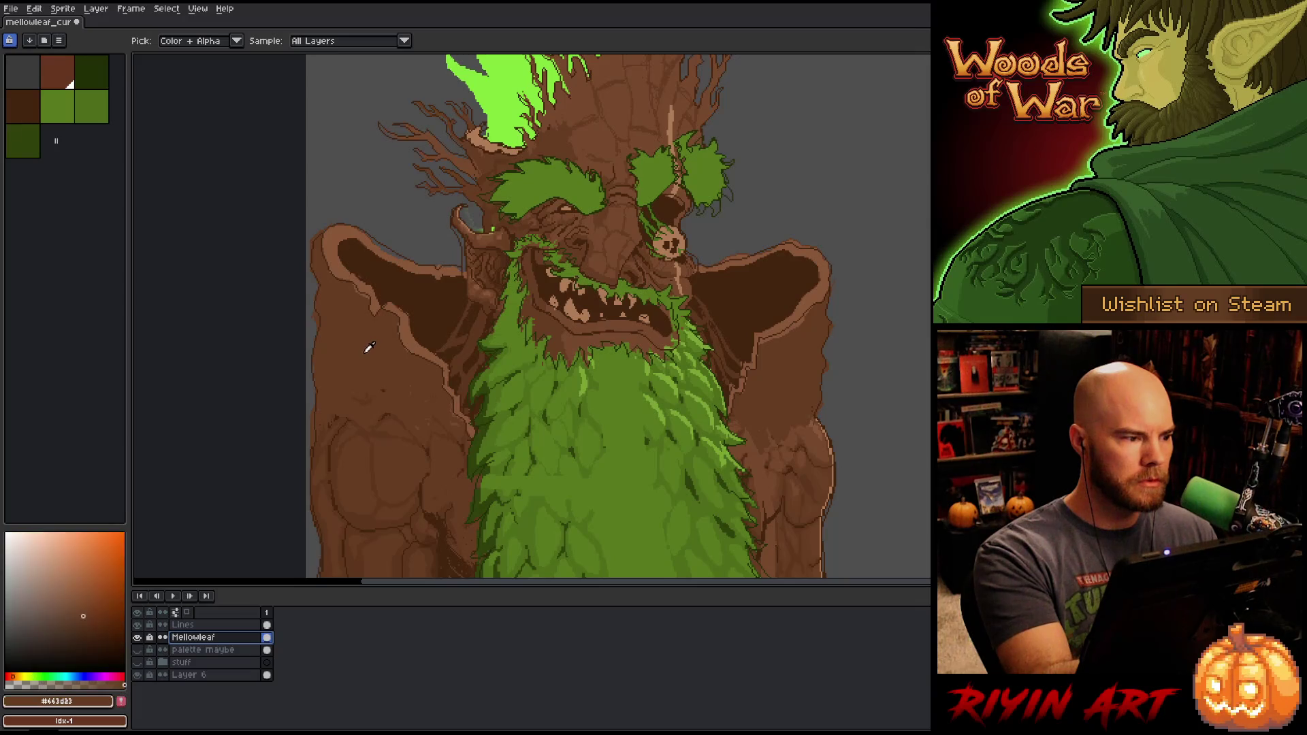
pyautogui.click(61, 78)
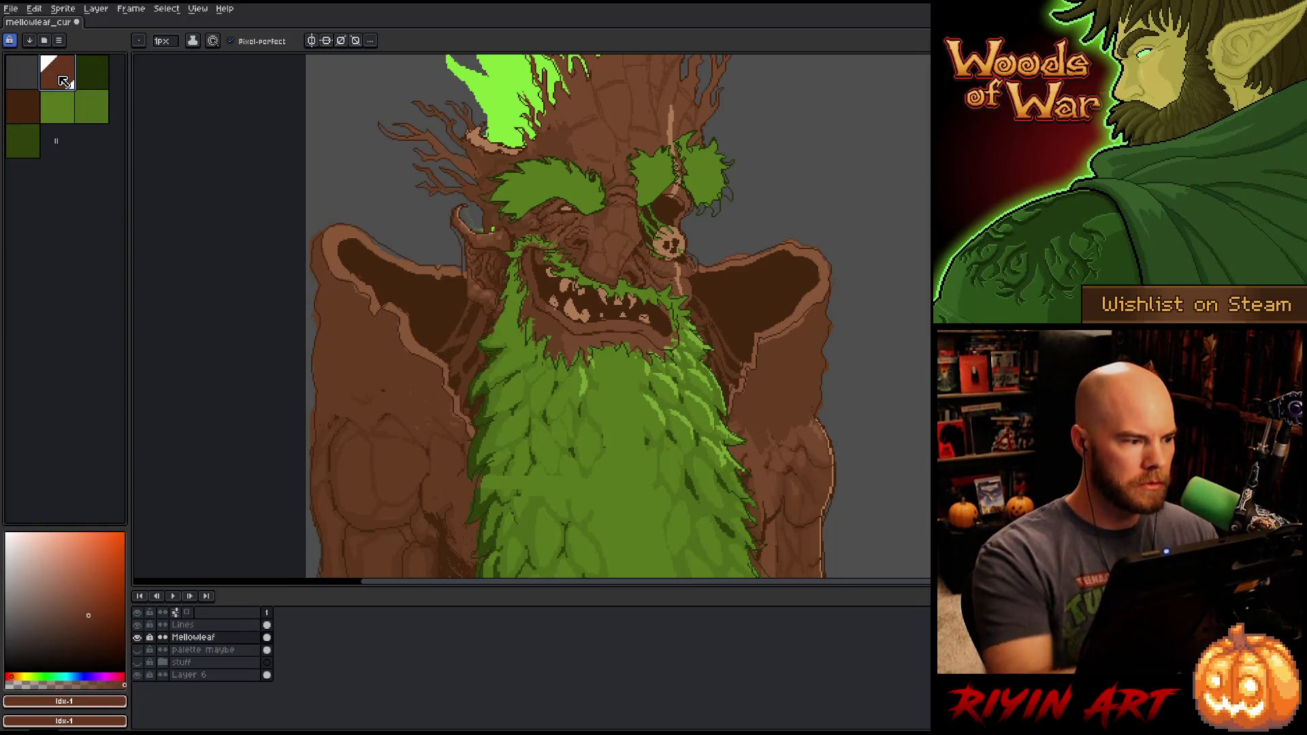
pyautogui.press('Delete')
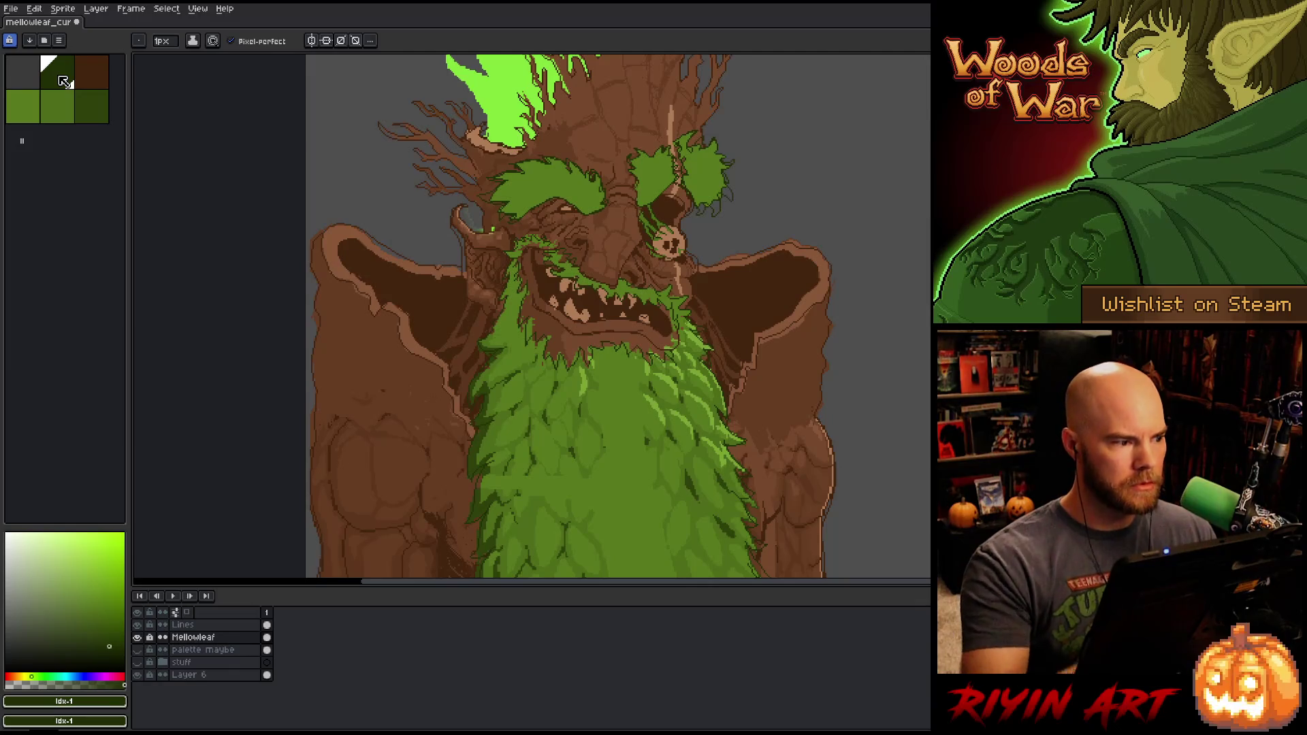
pyautogui.click(95, 81)
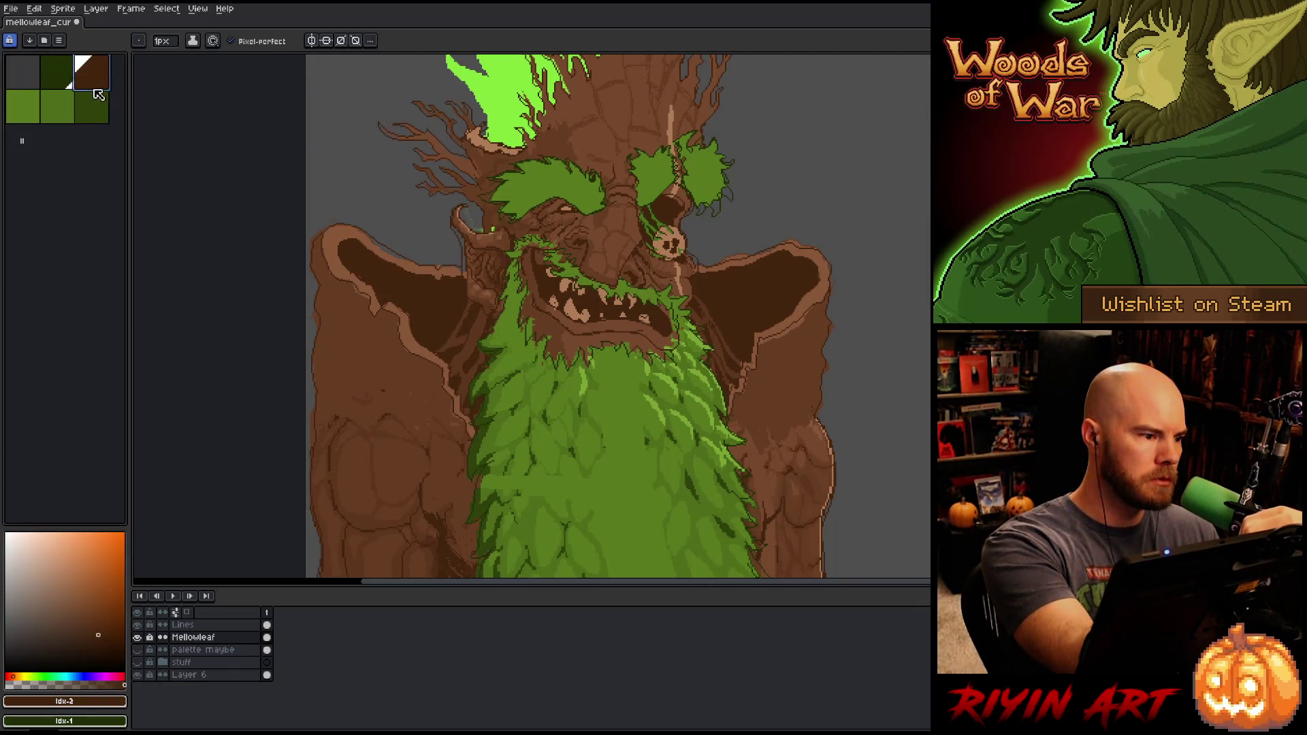
pyautogui.click(31, 75)
pyautogui.press('Delete')
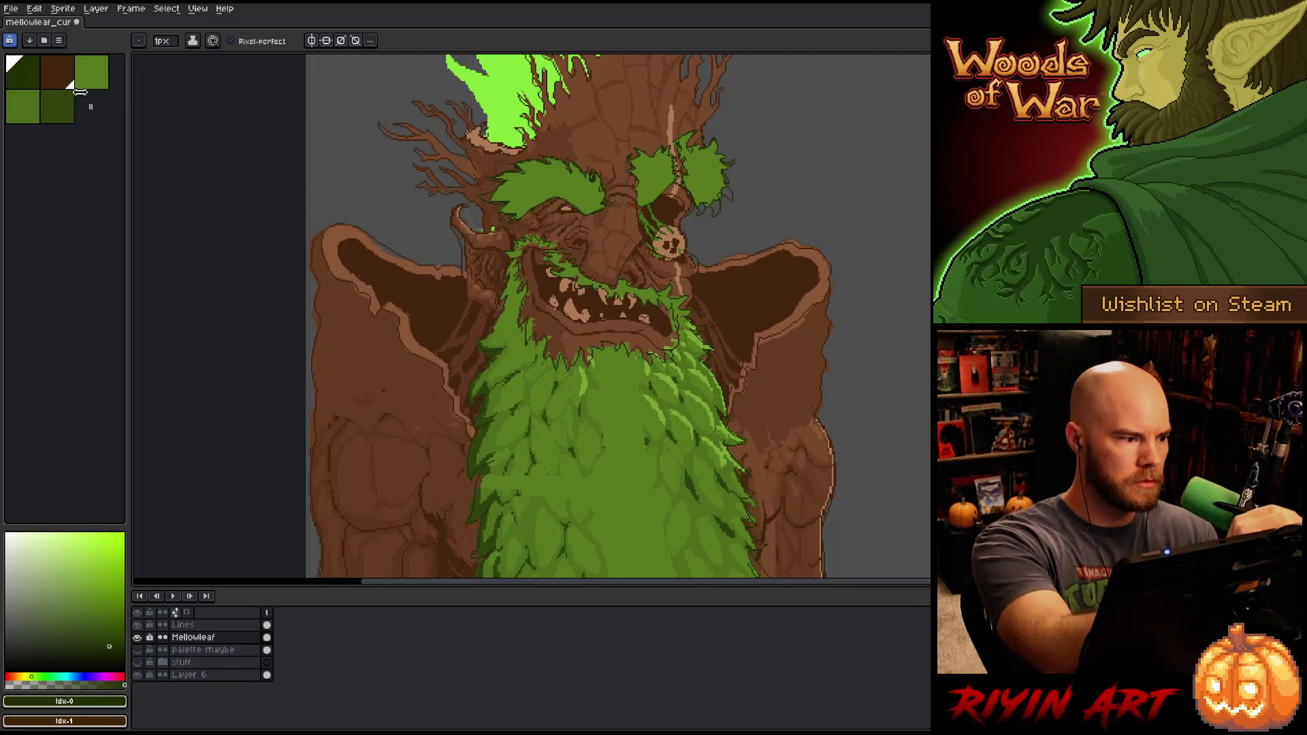
pyautogui.click(62, 81)
# Step: Reorder the brown and green swatches within the palette
pyautogui.click(60, 104)
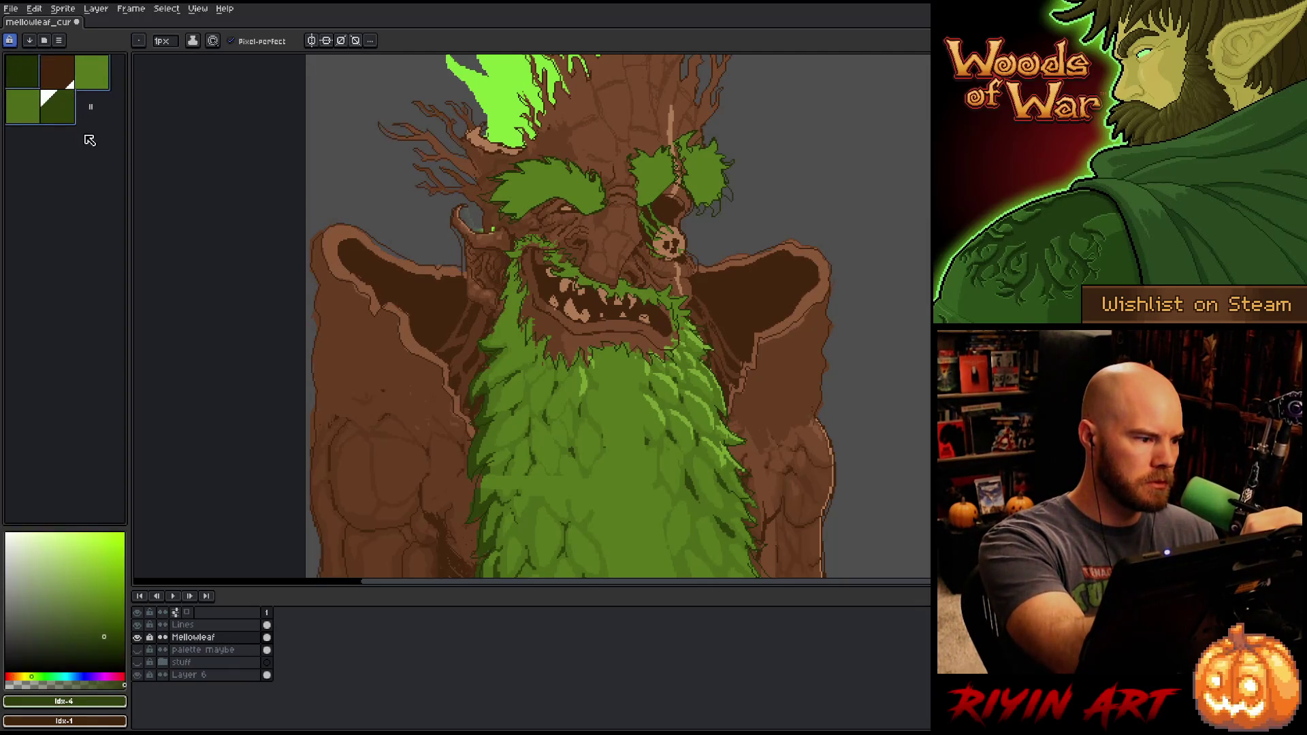
pyautogui.click(63, 76)
pyautogui.moveTo(74, 92)
pyautogui.mouseDown()
pyautogui.moveTo(90, 121)
pyautogui.moveTo(34, 102)
pyautogui.moveTo(58, 75)
pyautogui.mouseUp()
pyautogui.click(27, 117)
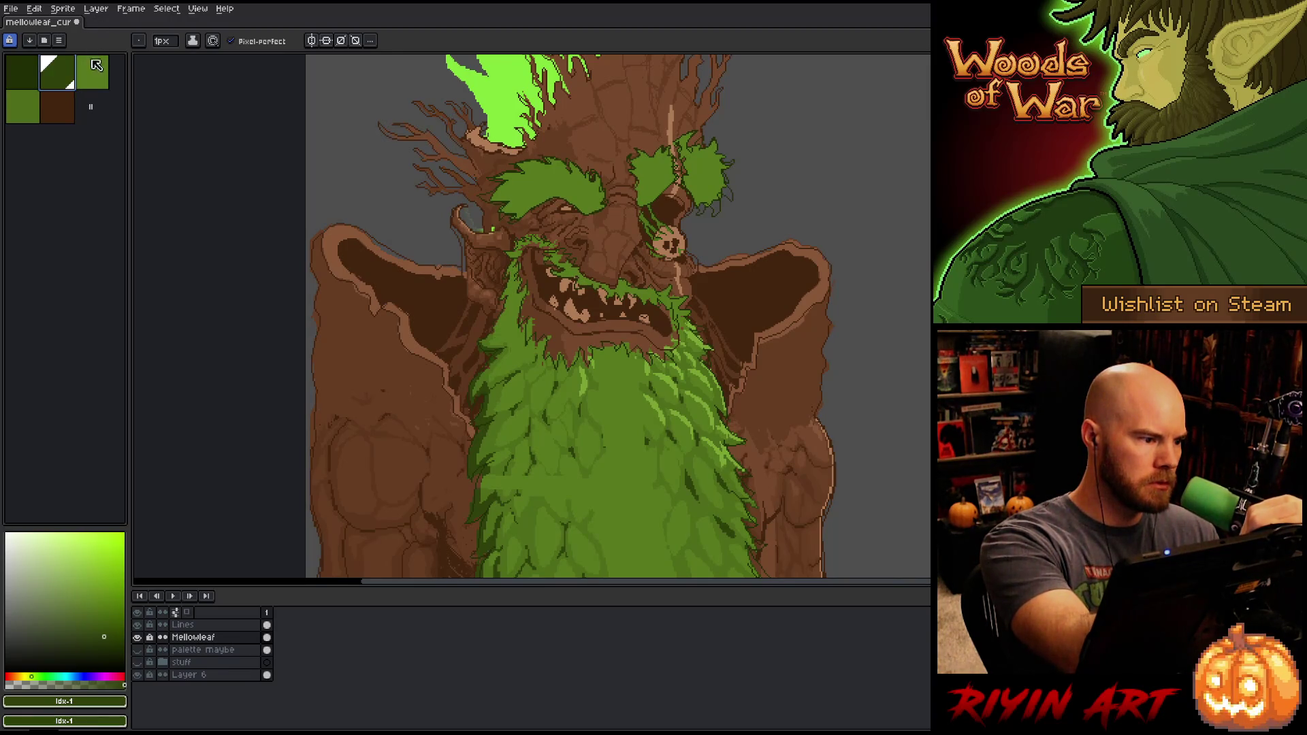
pyautogui.click(95, 80)
pyautogui.click(27, 117)
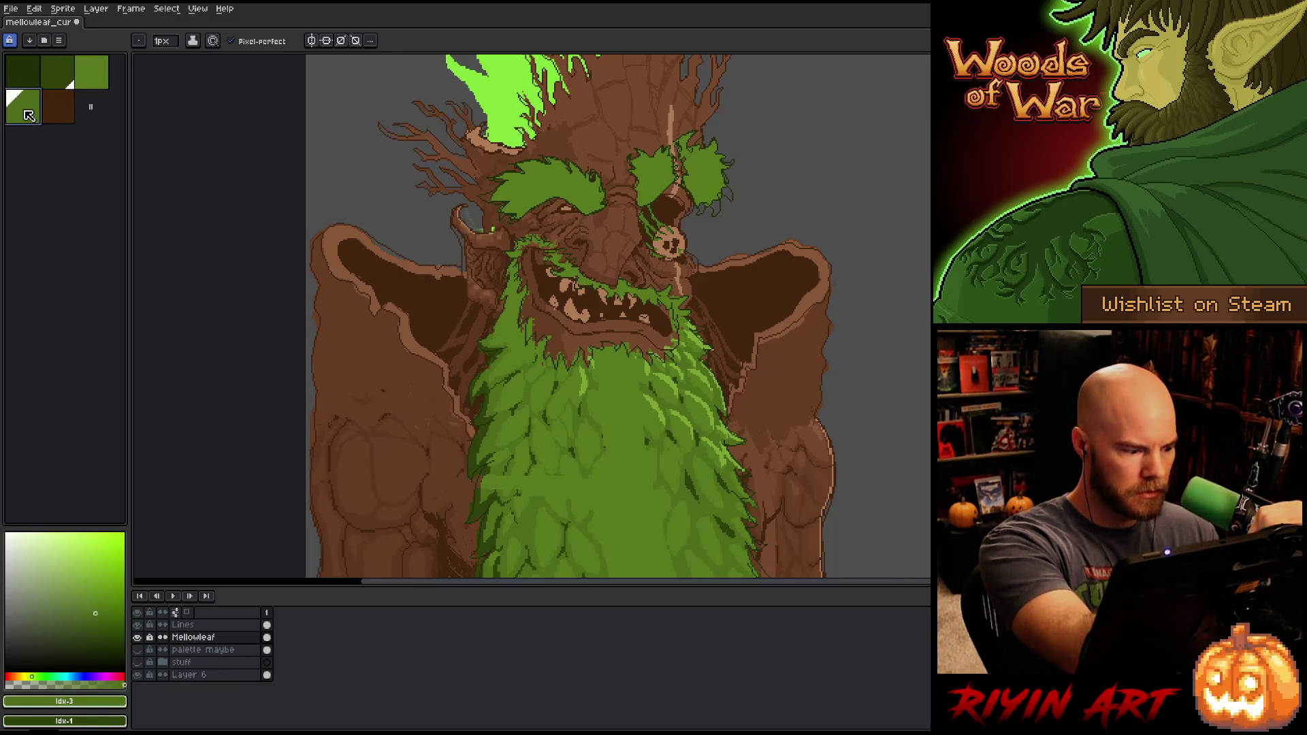
pyautogui.moveTo(38, 125); pyautogui.dragTo(61, 109)
pyautogui.click(91, 76)
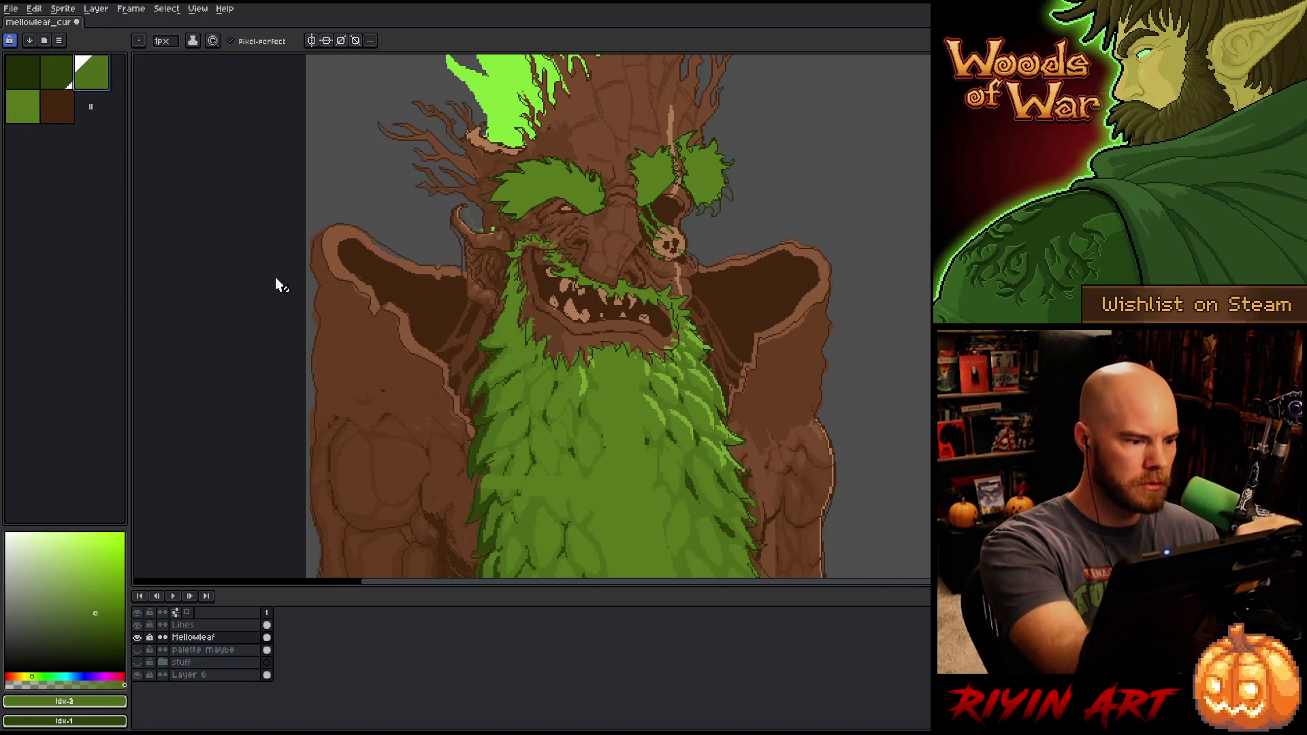
# Step: Sample the dark brown #5c341c from the tree's body and add it to the palette
pyautogui.keyDown('alt'); pyautogui.click(428, 296); pyautogui.keyUp('alt')
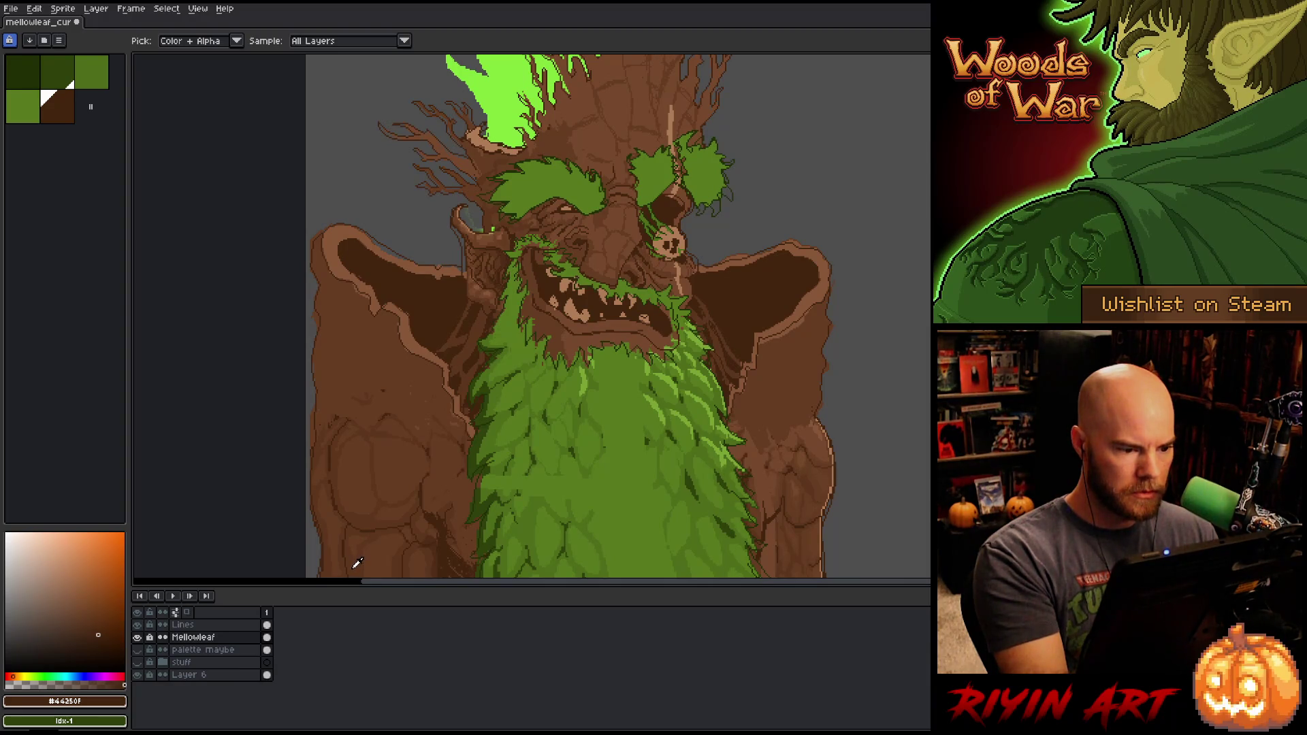
pyautogui.click(359, 564)
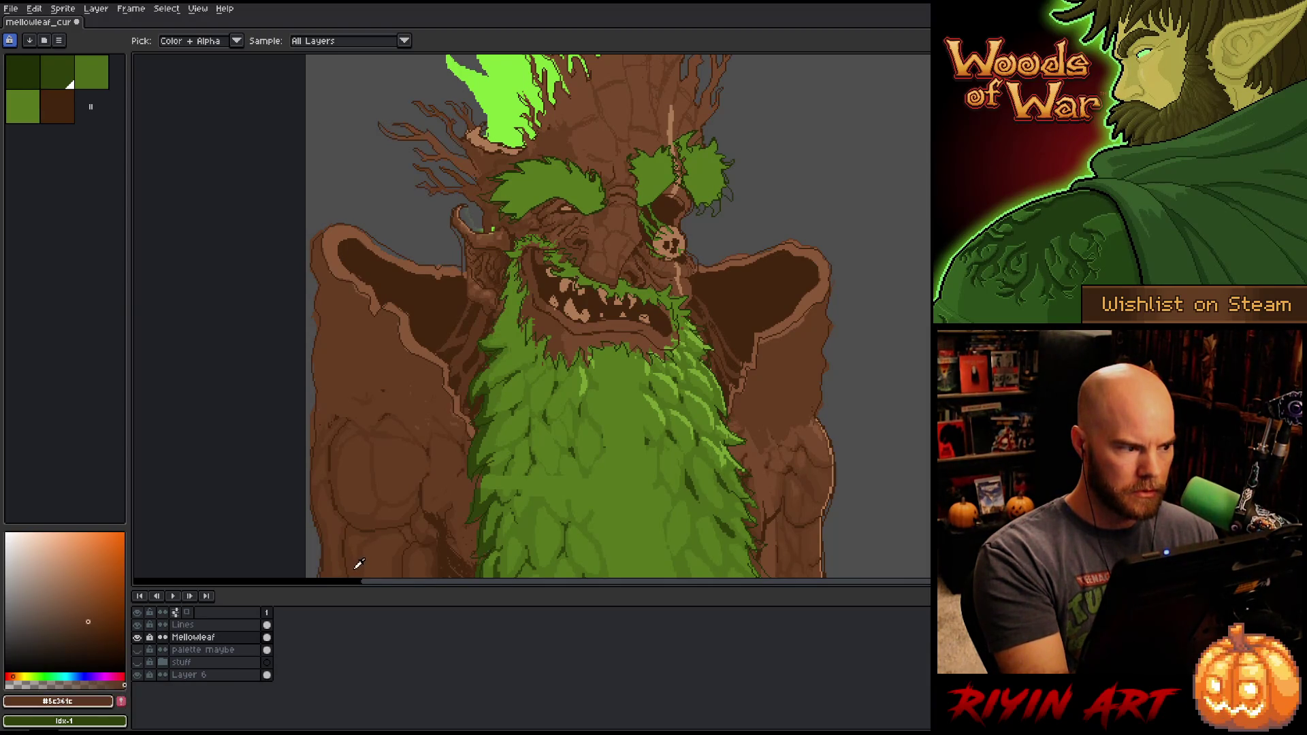
pyautogui.click(120, 701)
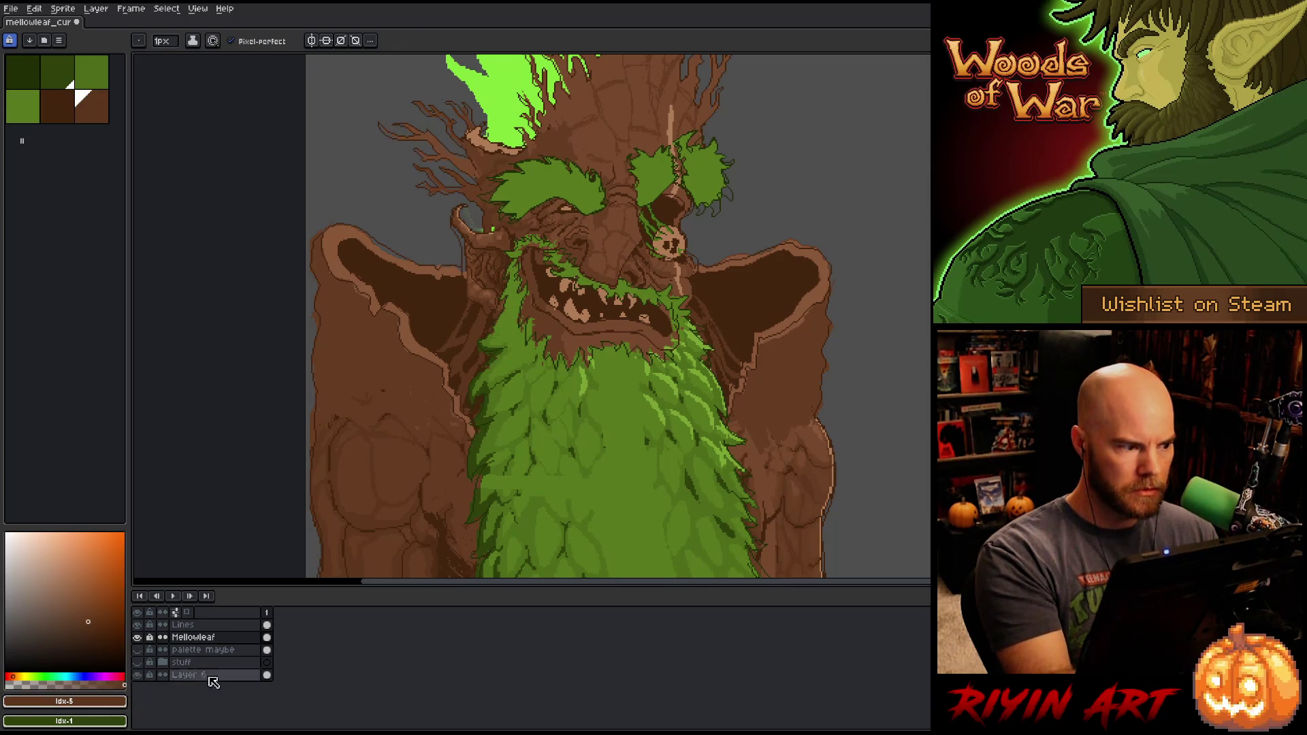
# Step: Sample the brown #663d23 and the right-shoulder brown from the artwork into the palette
pyautogui.press('i')
pyautogui.click(398, 475)
pyautogui.press('b')
pyautogui.click(120, 701)
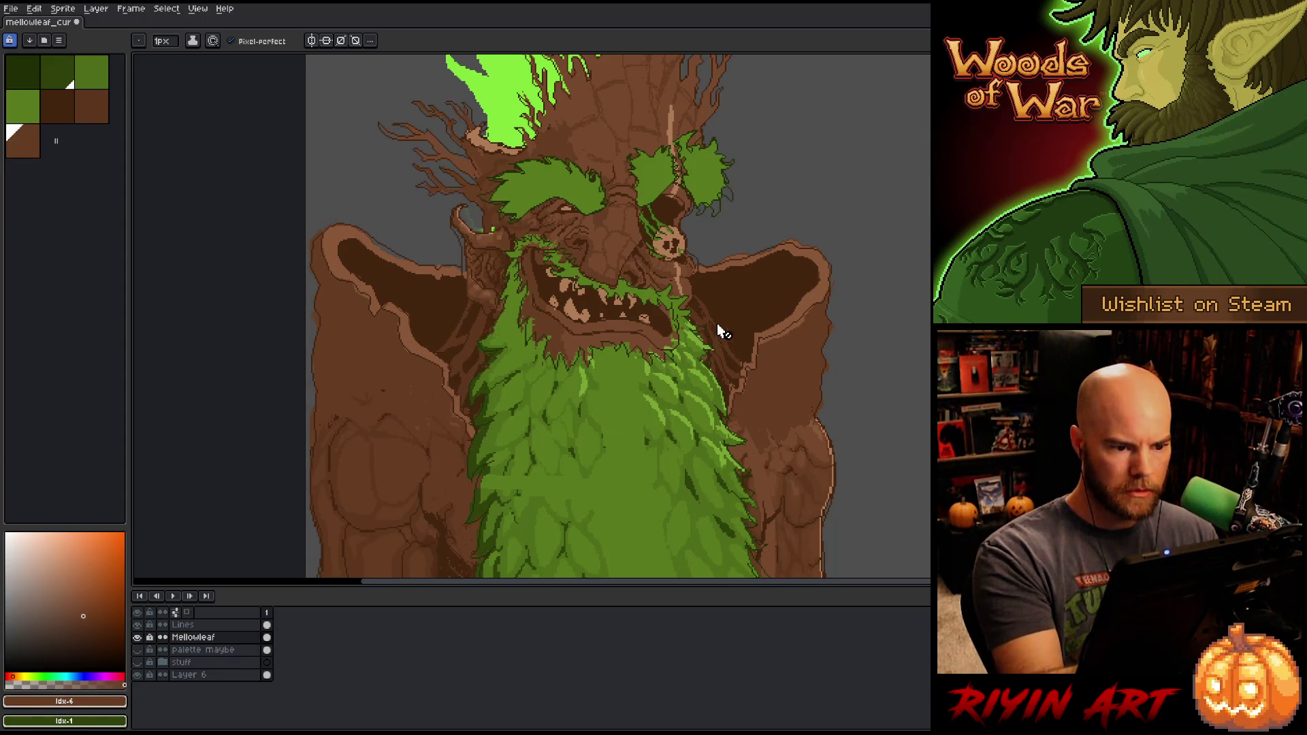
pyautogui.press('i')
pyautogui.click(813, 294)
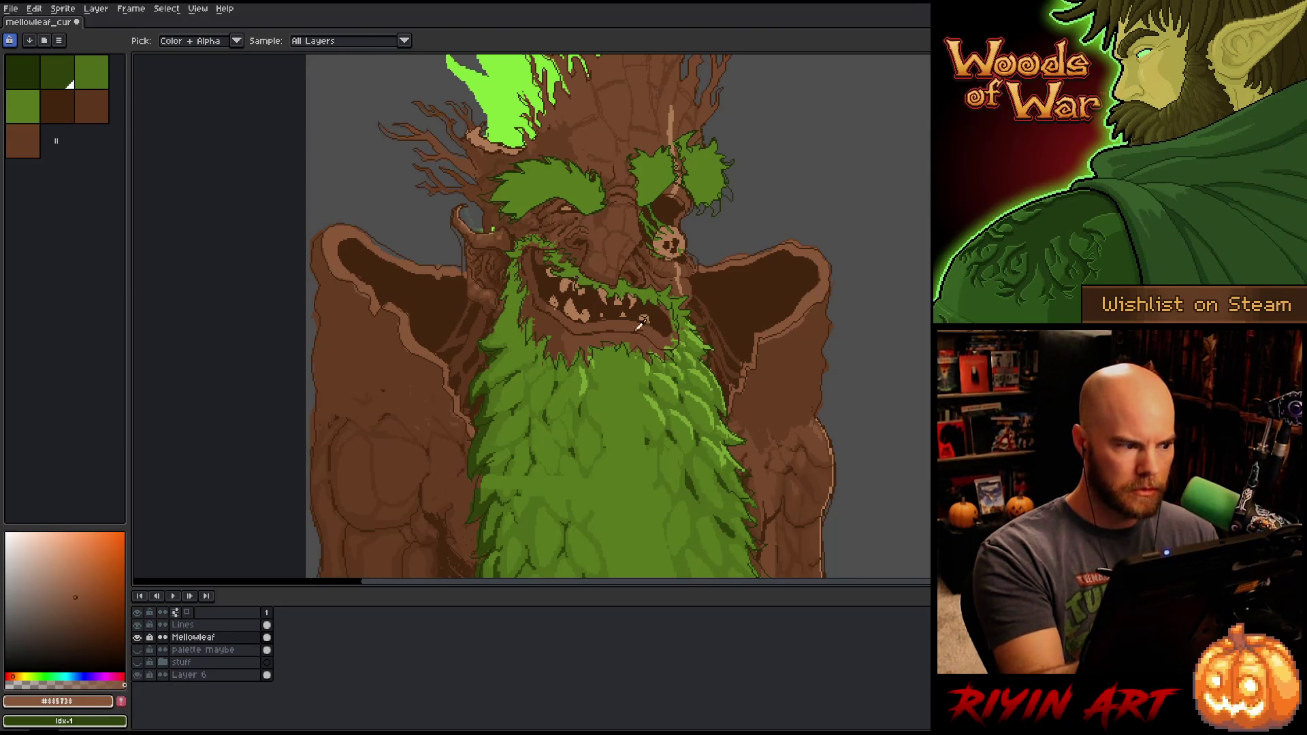
pyautogui.press('b')
pyautogui.click(120, 701)
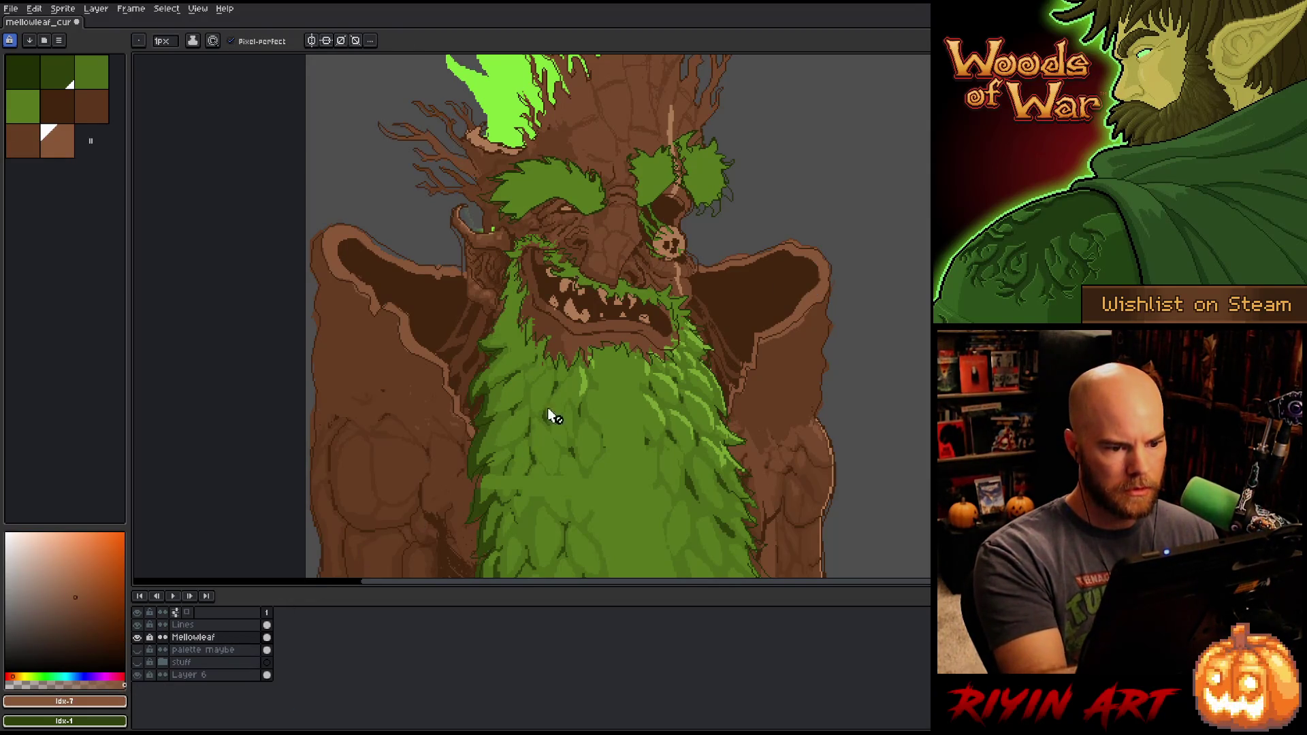
# Step: Sample the light brown #b07d56 and the flame's bright green #82e13c into the palette
pyautogui.press('i')
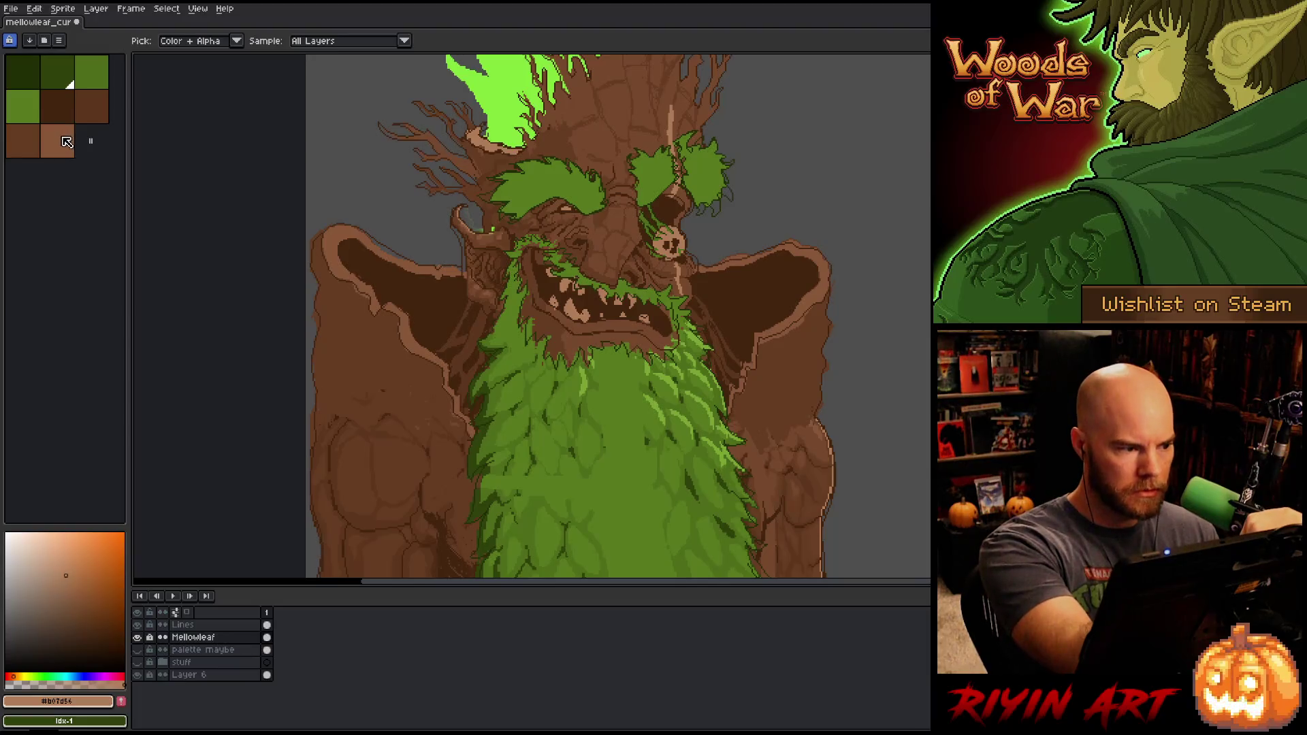
pyautogui.click(57, 141)
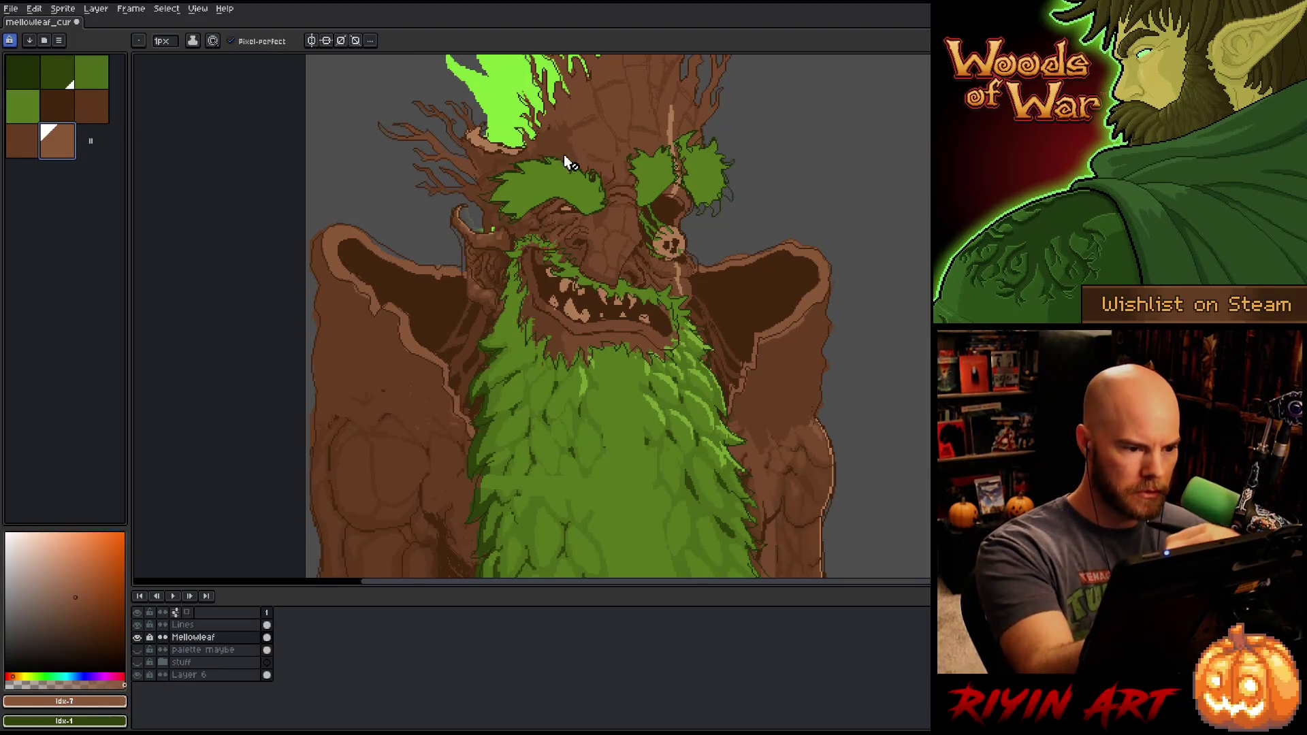
pyautogui.click(569, 204)
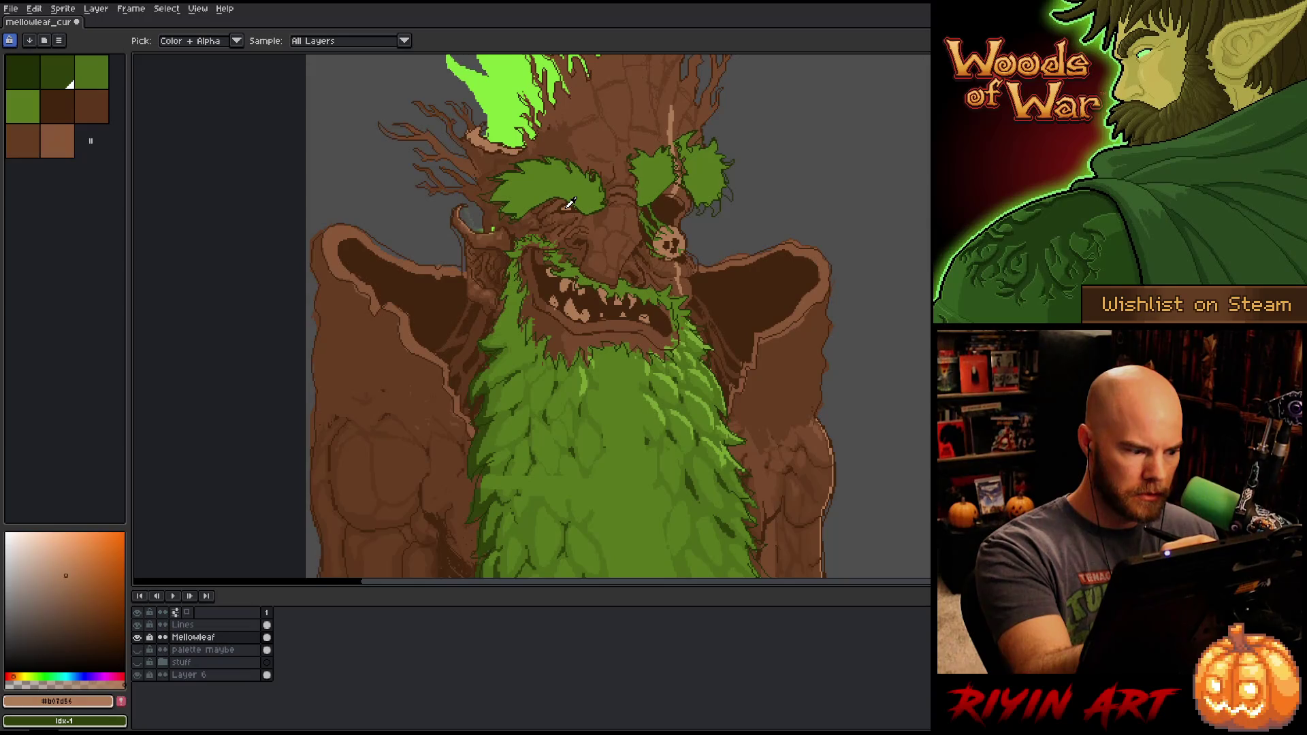
pyautogui.press('b')
pyautogui.click(121, 701)
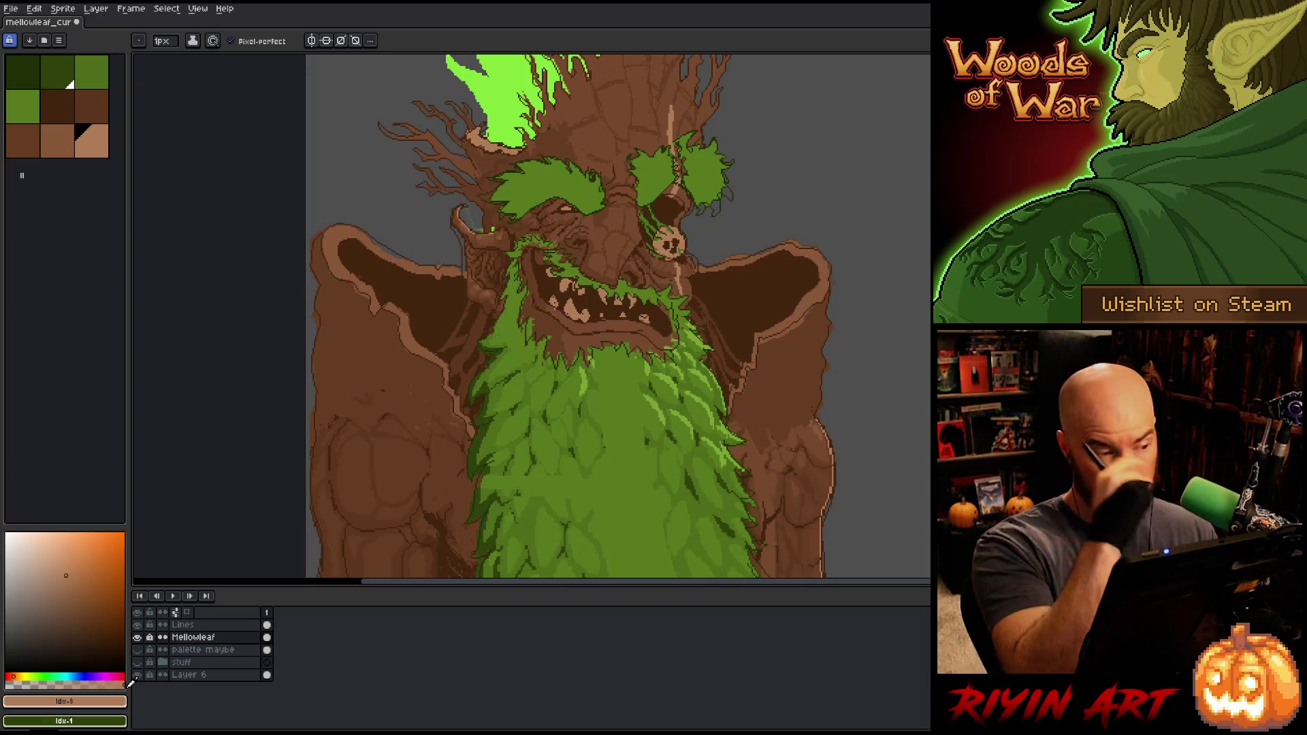
pyautogui.keyDown('alt'); pyautogui.click(504, 95); pyautogui.keyUp('alt')
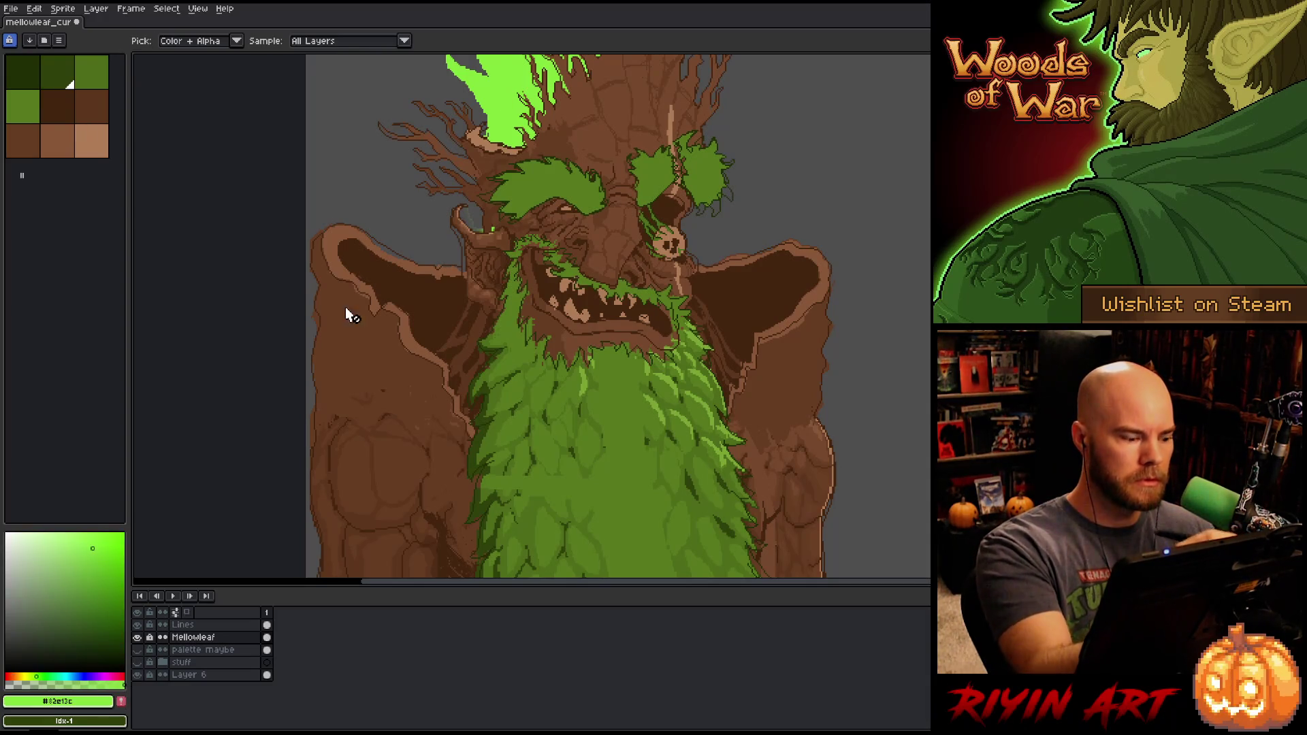
pyautogui.click(121, 703)
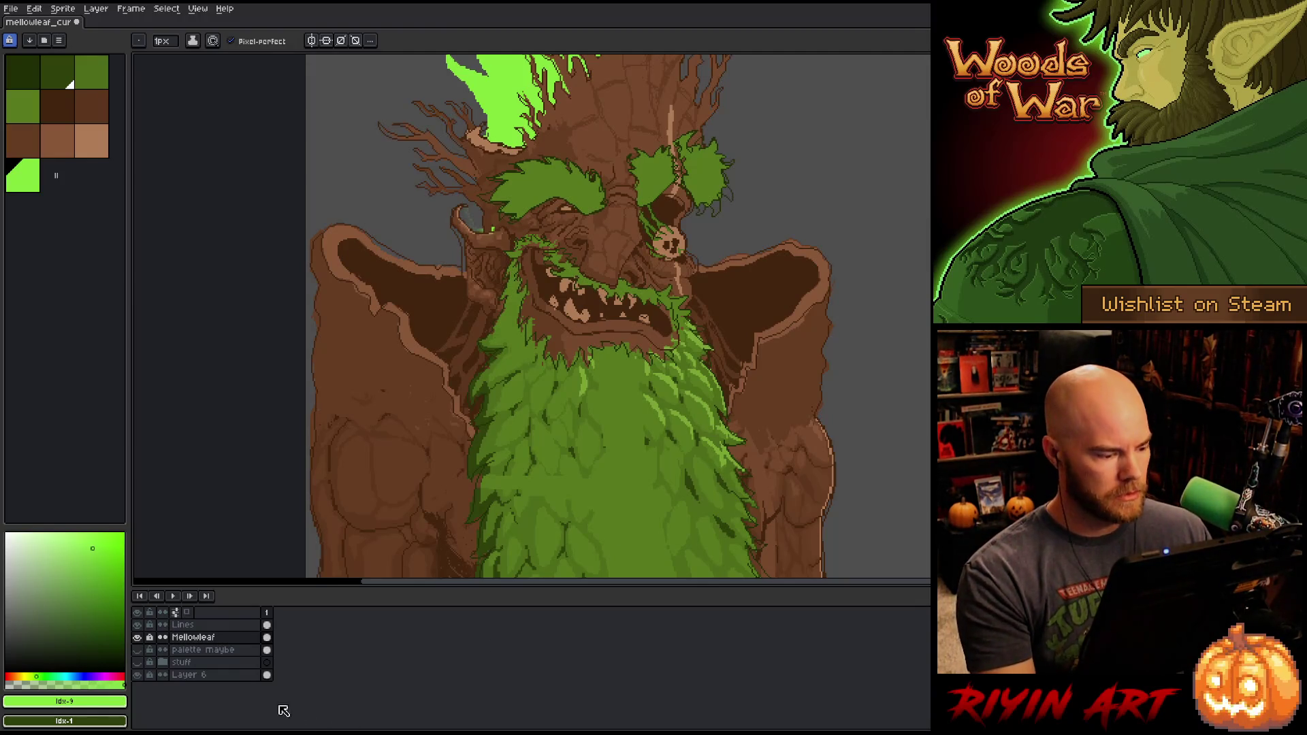
# Step: Select the Lines layer, hide Mellowleaf and zoom in on the head's line art
pyautogui.press('Up')
pyautogui.click(138, 637)
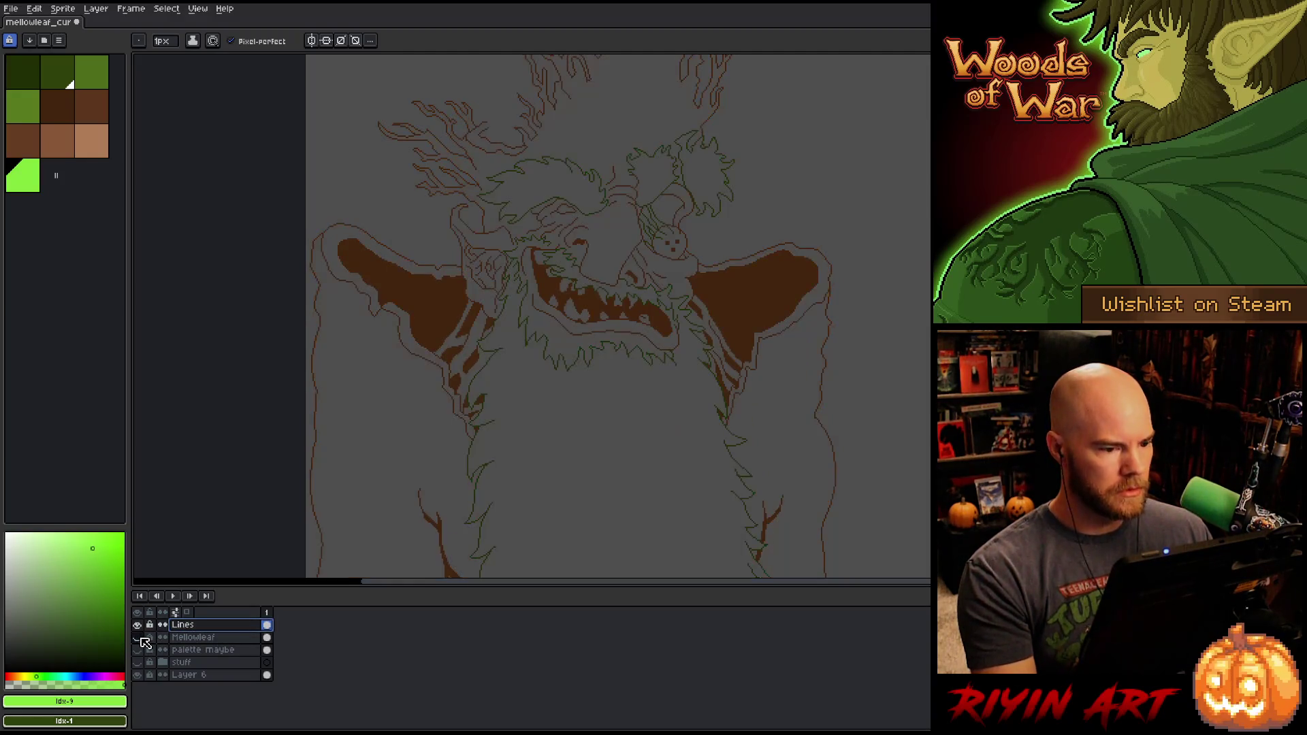
pyautogui.scroll(-1, 425, 448)
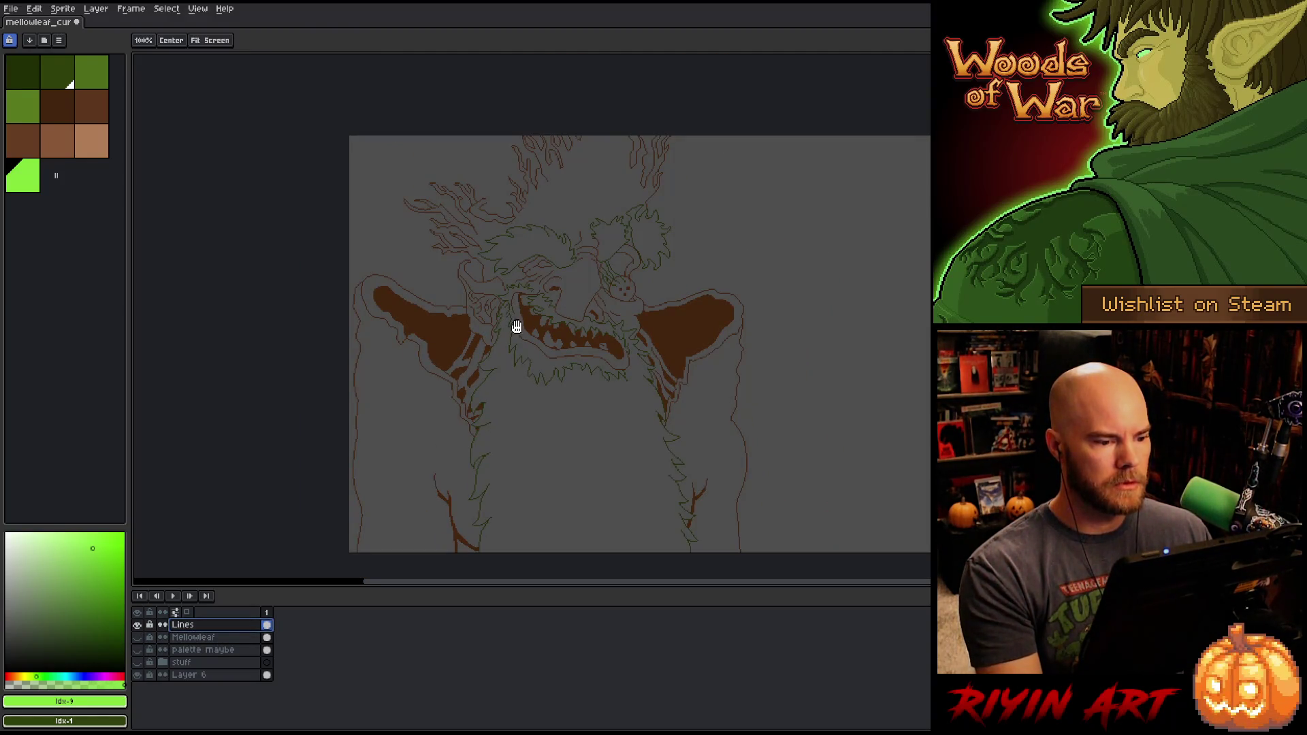
pyautogui.moveTo(517, 324); pyautogui.dragTo(506, 339)
pyautogui.scroll(1, 504, 255)
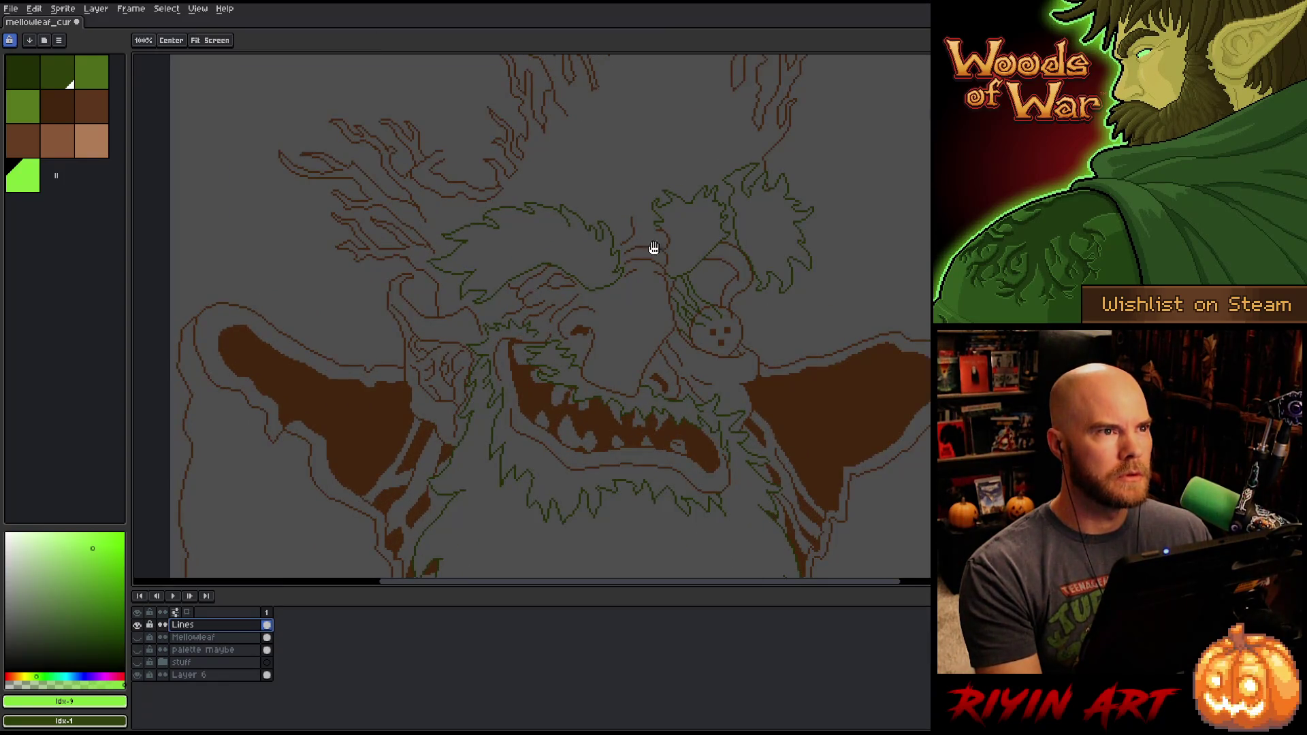
pyautogui.moveTo(654, 251); pyautogui.dragTo(633, 340)
pyautogui.press('b')
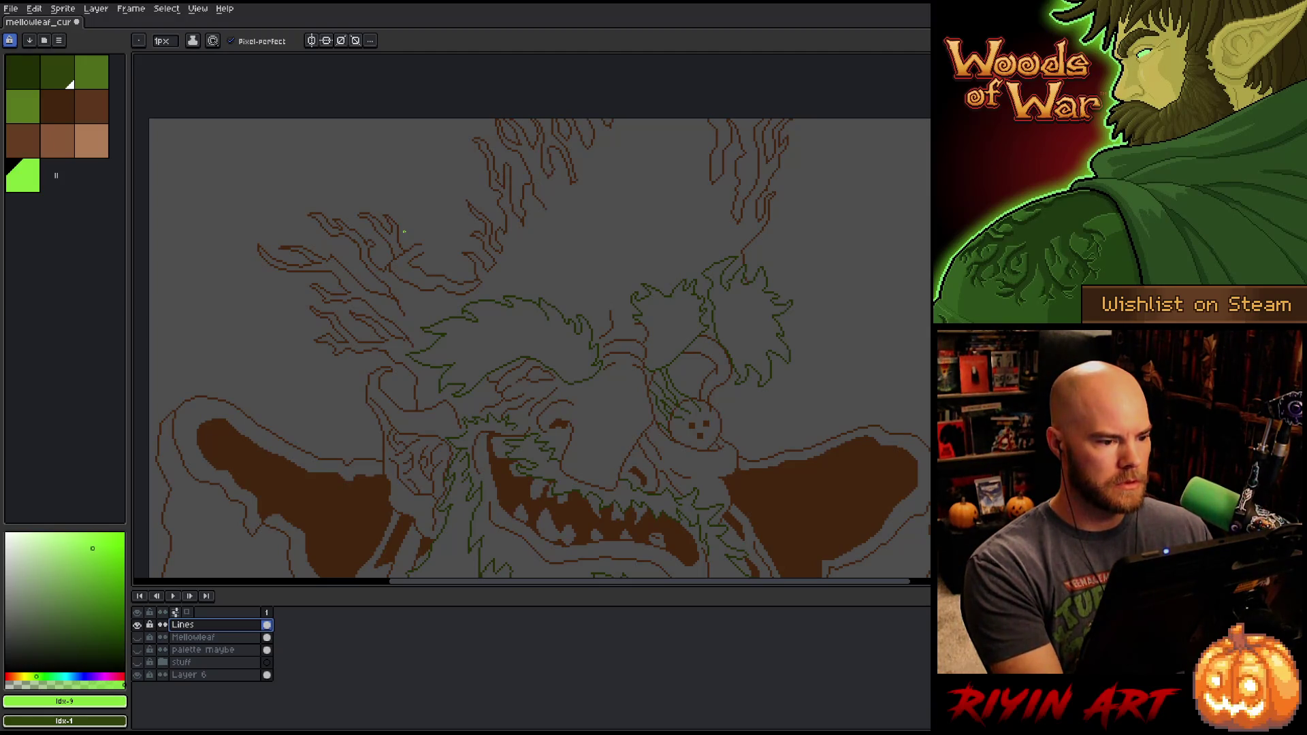
# Step: Show Mellowleaf again and set its layer opacity to 27%
pyautogui.click(138, 637)
pyautogui.doubleClick(192, 638)
pyautogui.click(273, 536)
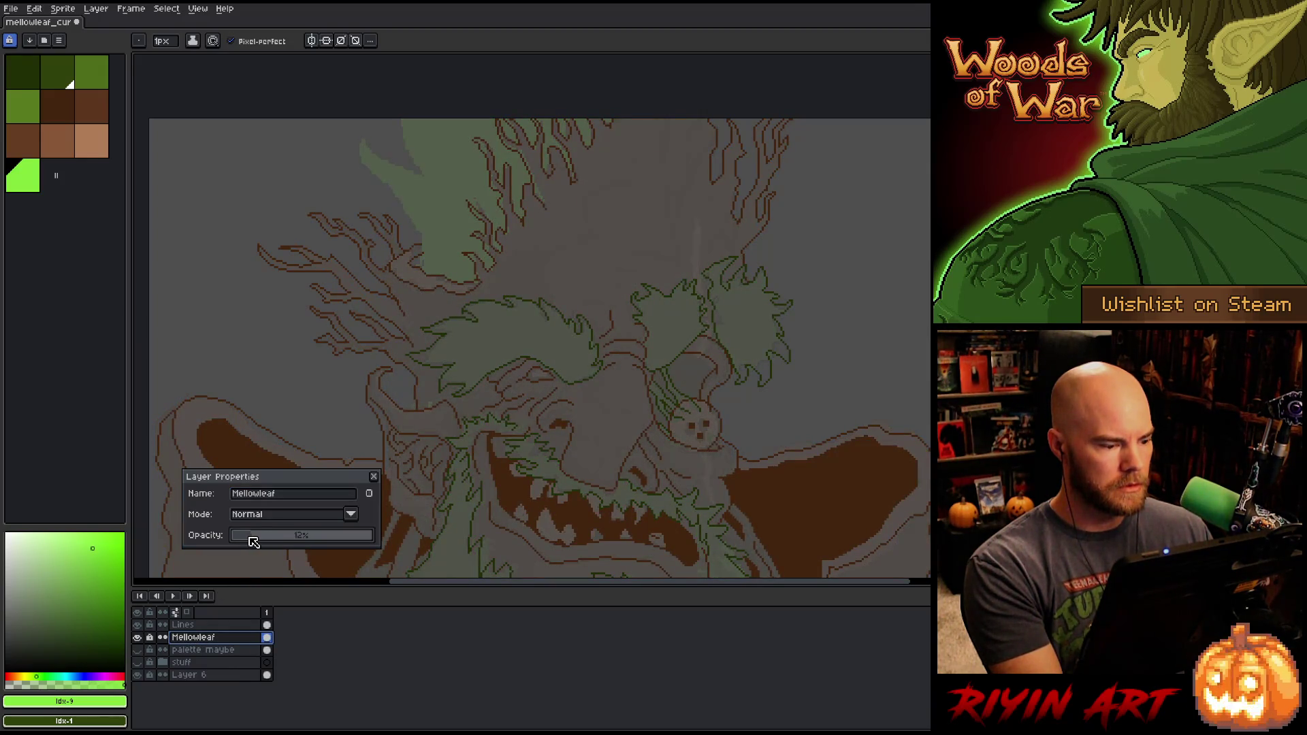
pyautogui.click(224, 624)
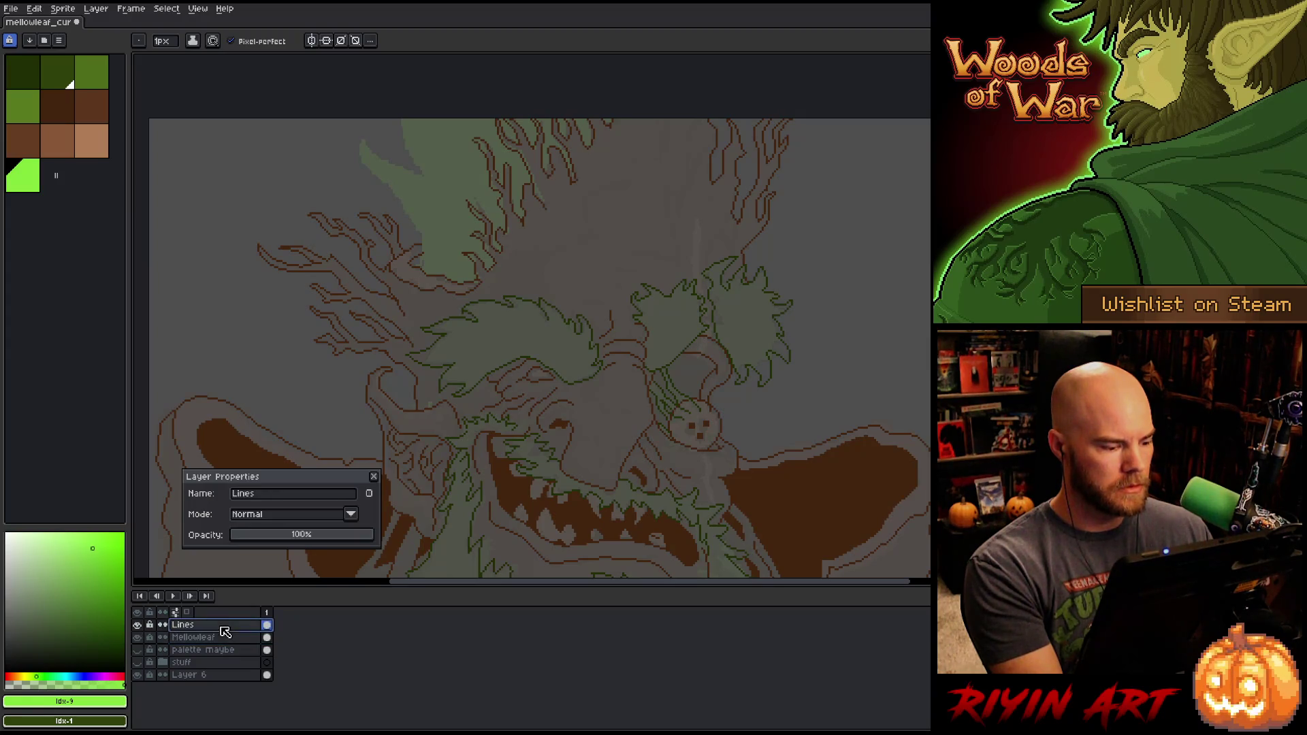
pyautogui.click(375, 477)
pyautogui.click(48, 194)
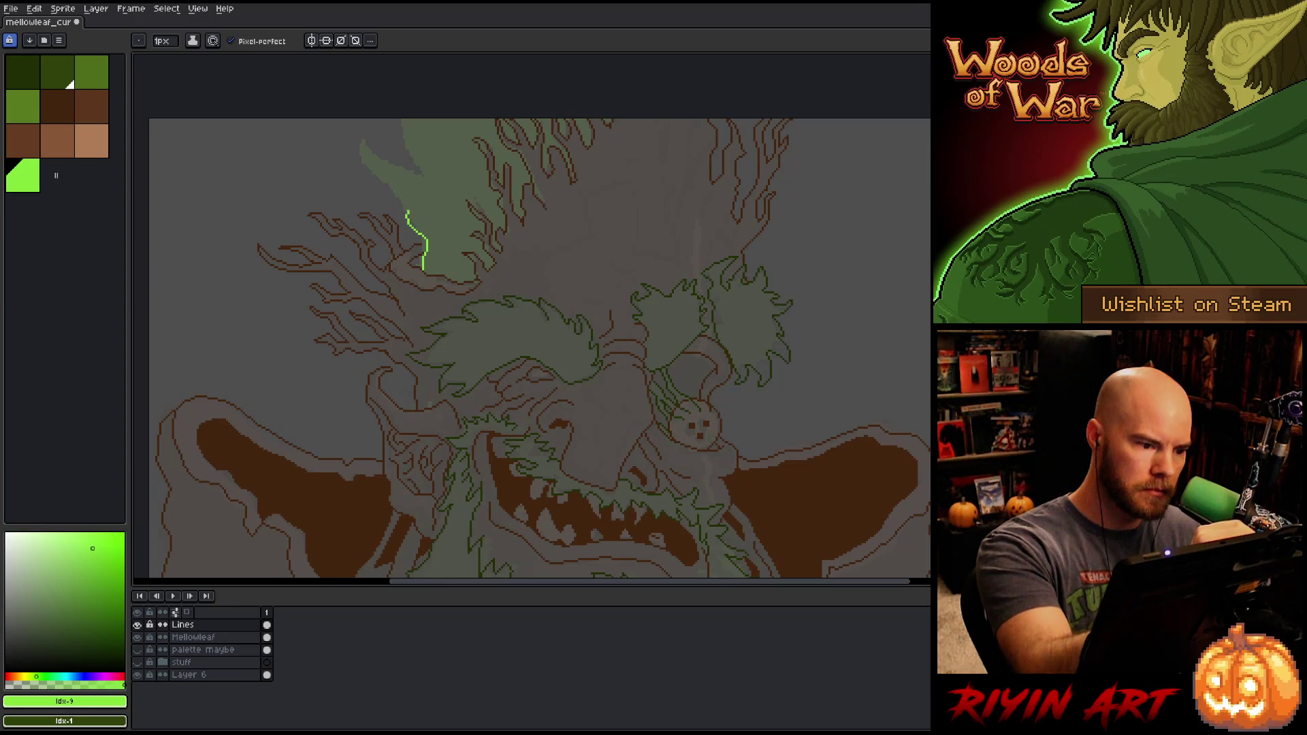
# Step: Draw a green outline up the crest and bucket-fill its four enclosed shapes bright green
pyautogui.moveTo(421, 204)
pyautogui.mouseDown()
pyautogui.moveTo(380, 131)
pyautogui.moveTo(410, 158)
pyautogui.mouseUp()
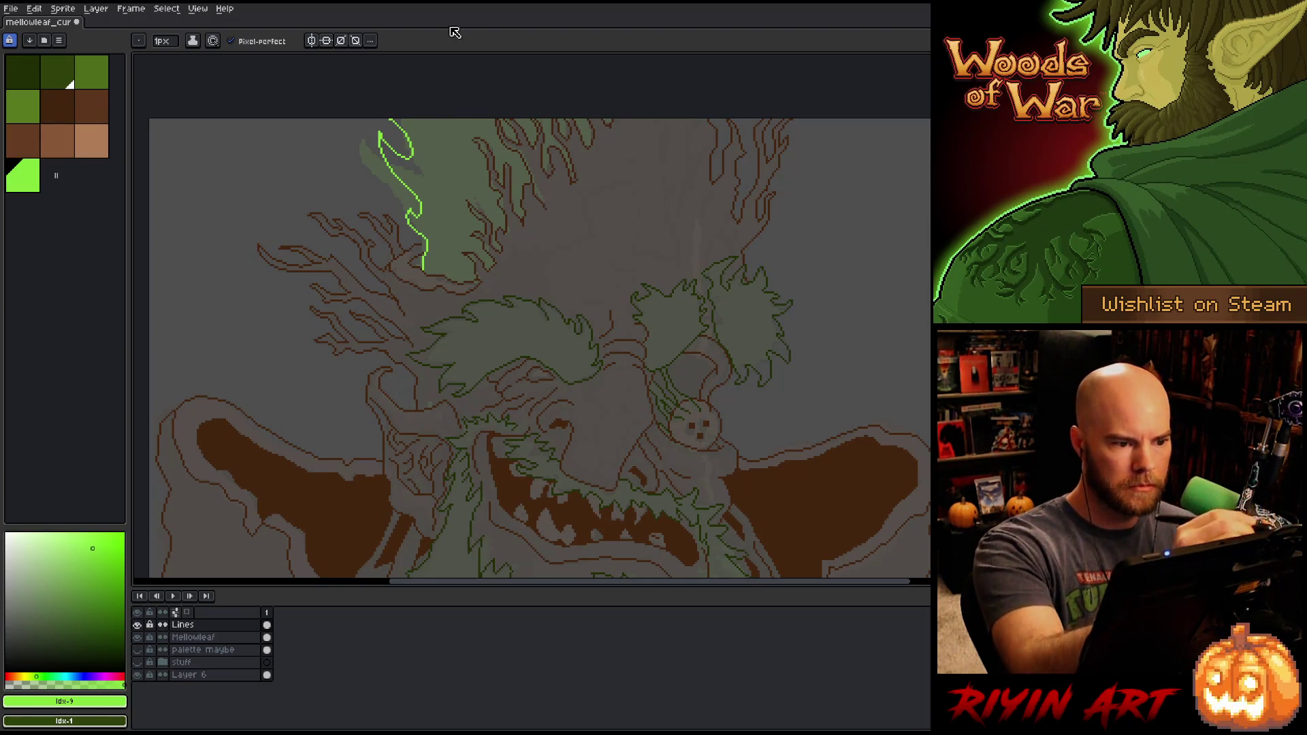
pyautogui.press('g')
pyautogui.click(439, 174)
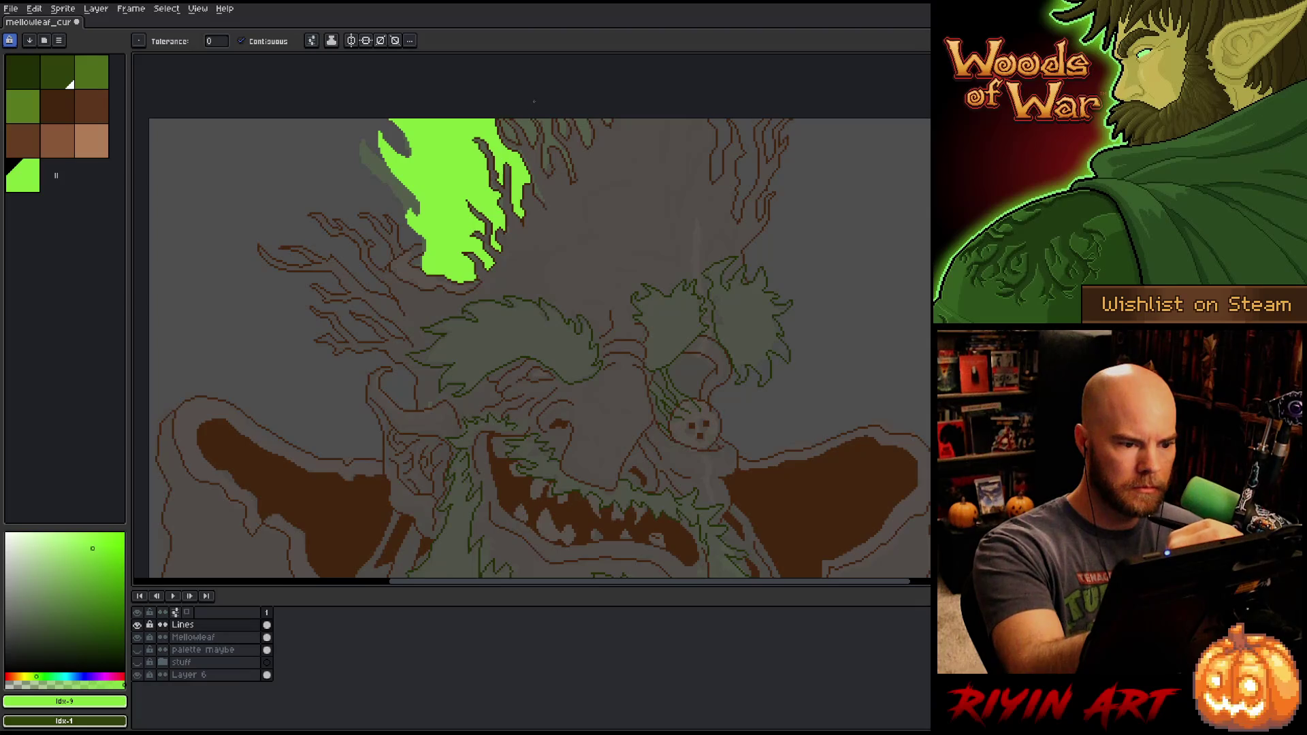
pyautogui.click(525, 126)
pyautogui.click(547, 142)
pyautogui.click(584, 131)
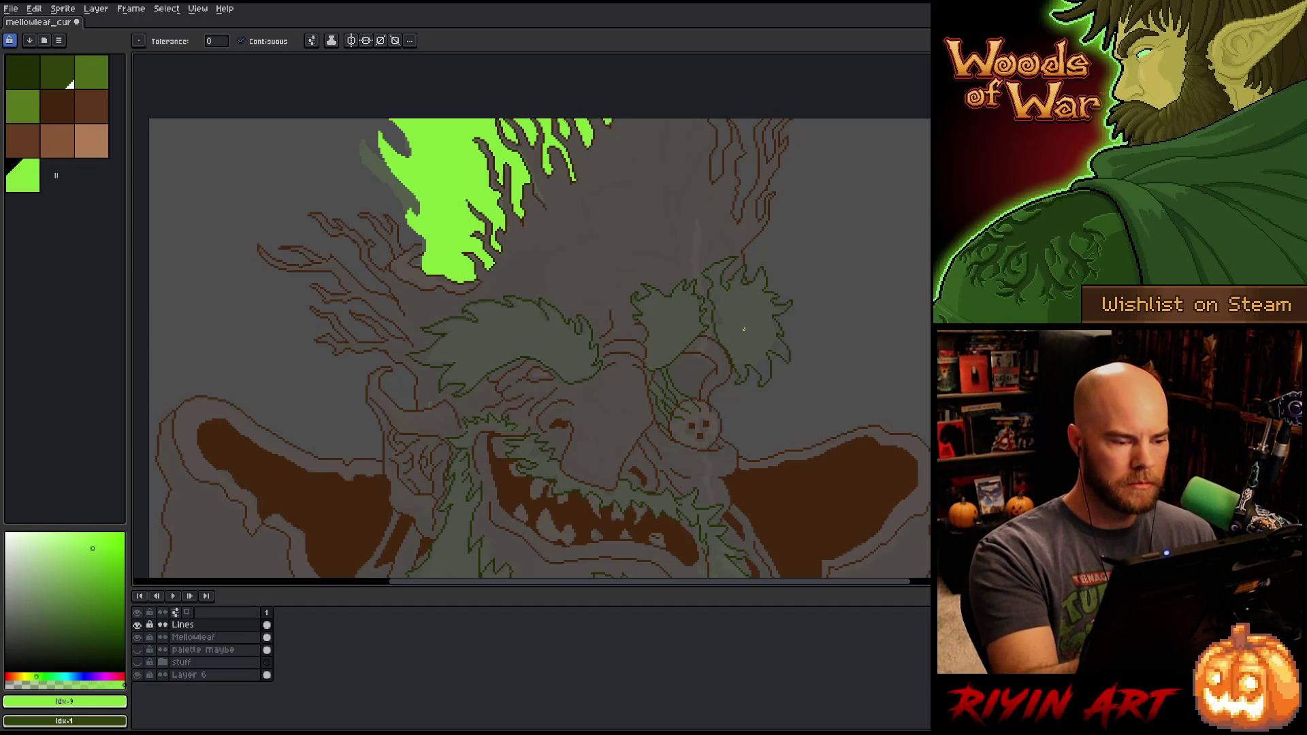
# Step: Return to the Pencil, bring the lower face into view and pick the tan colour
pyautogui.press('b')
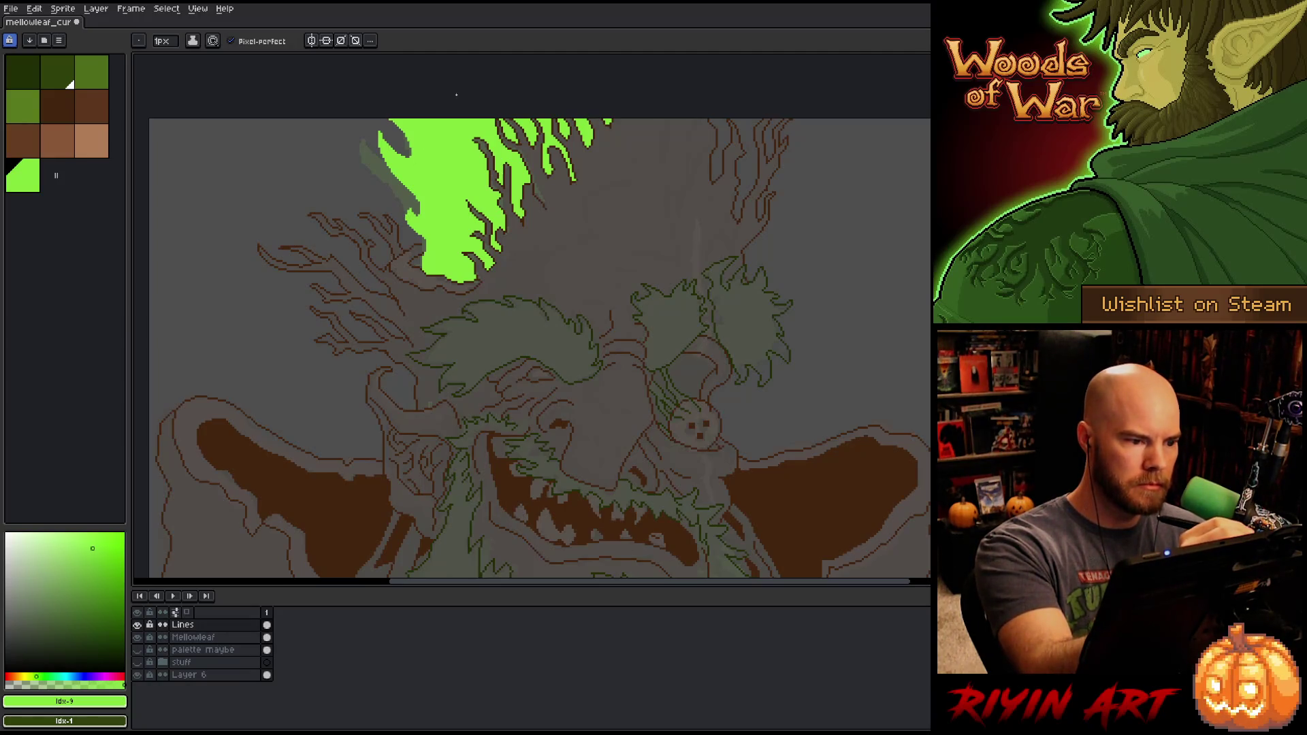
pyautogui.press('e')
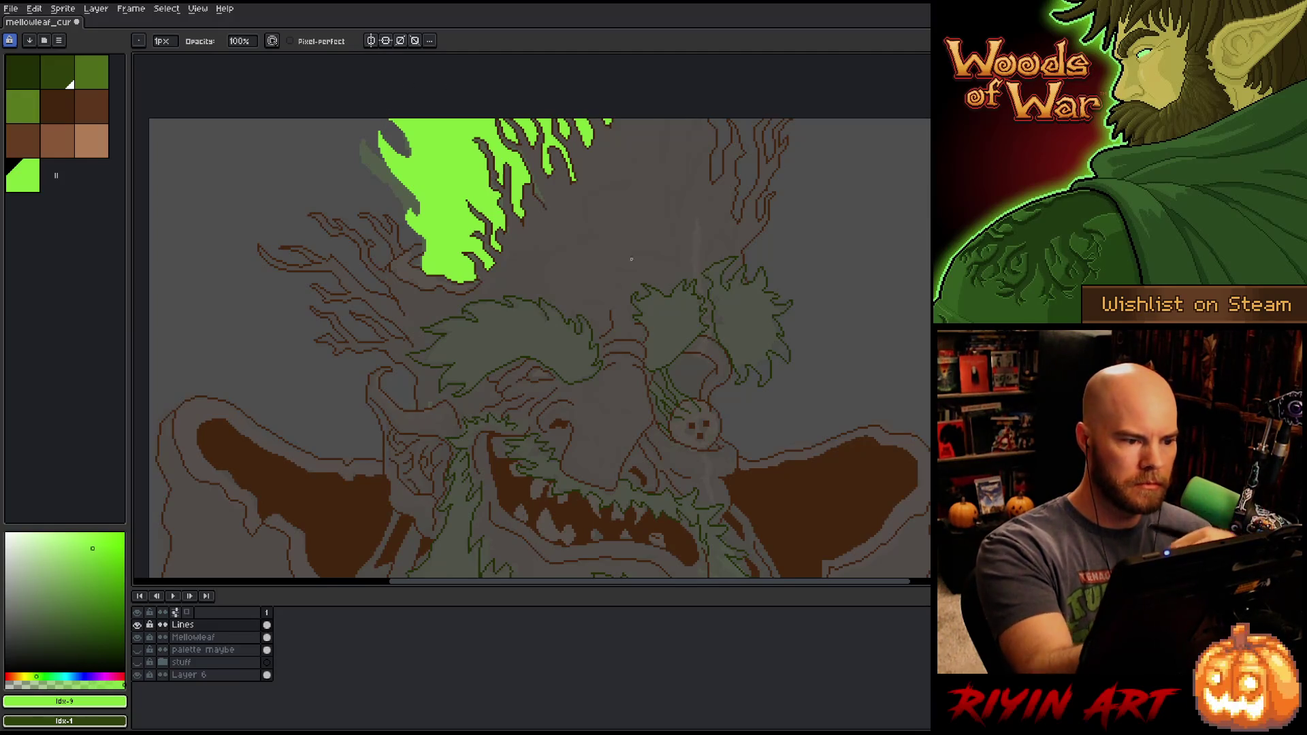
pyautogui.press('b')
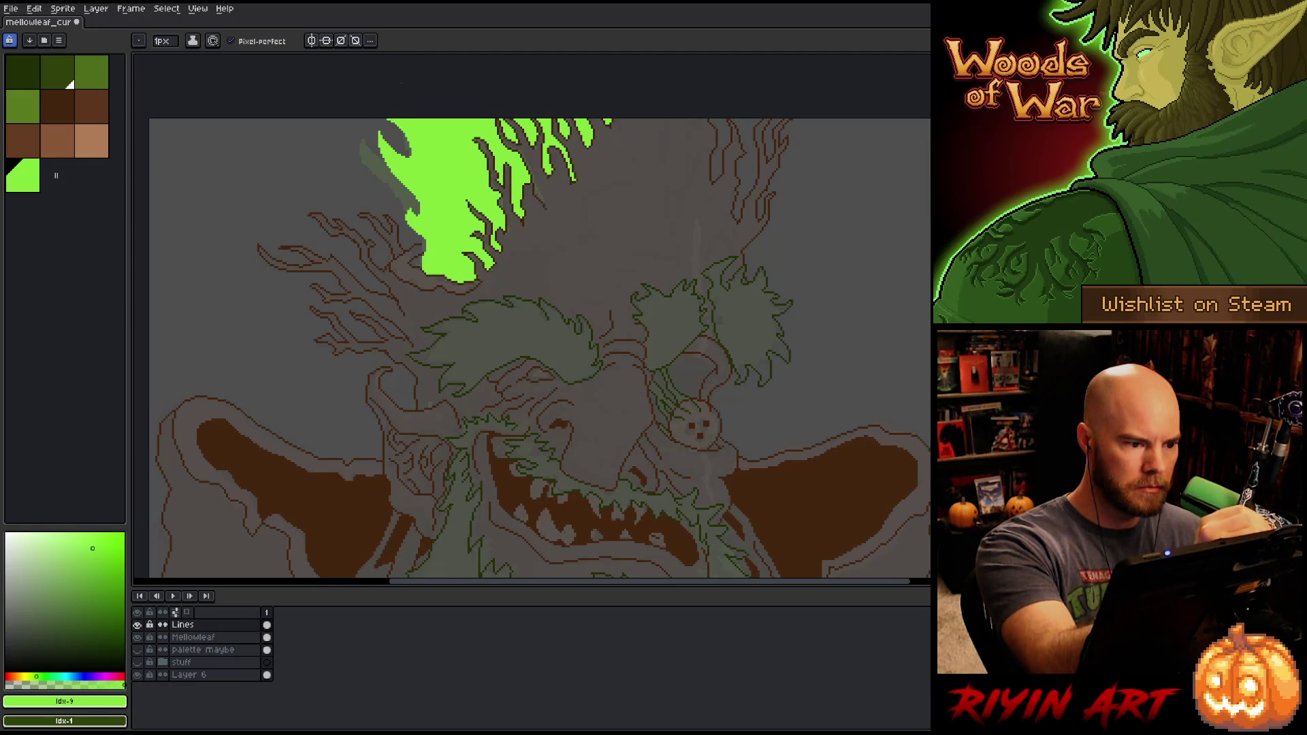
pyautogui.moveTo(741, 432)
pyautogui.mouseDown()
pyautogui.moveTo(706, 315)
pyautogui.moveTo(721, 306)
pyautogui.moveTo(522, 279)
pyautogui.mouseUp()
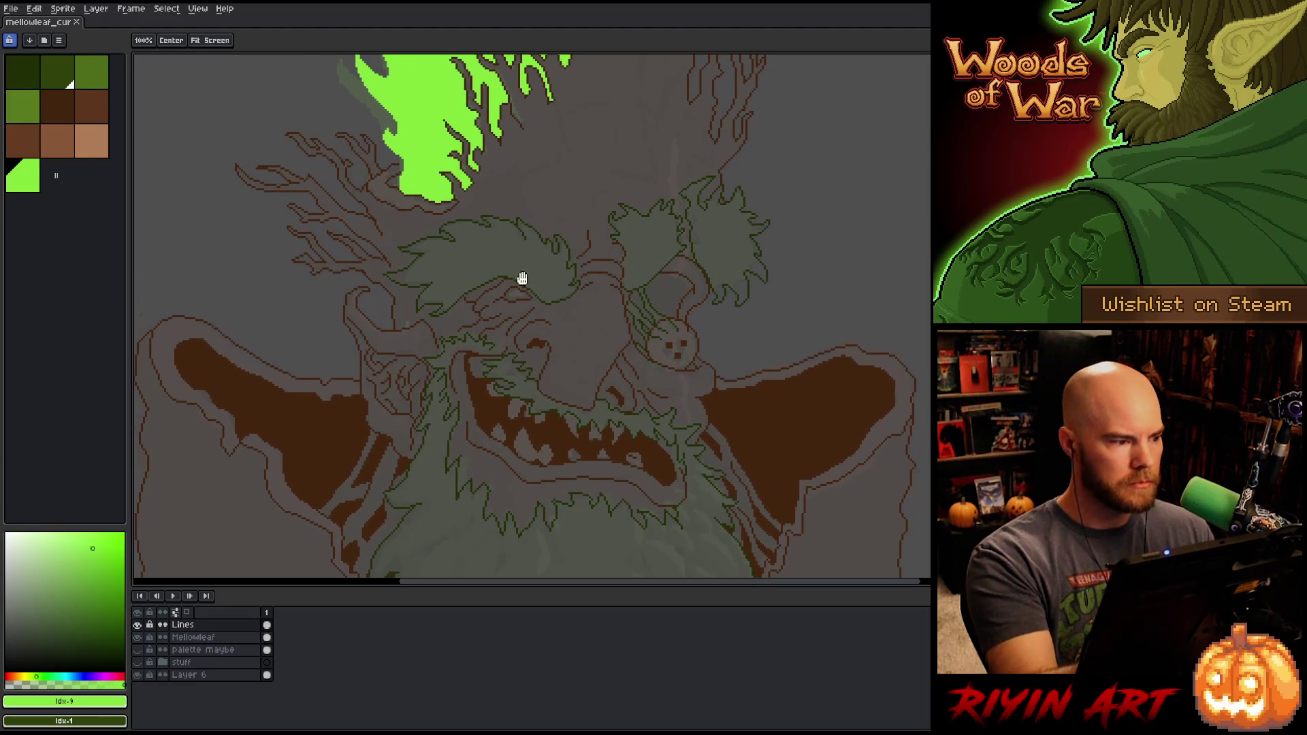
pyautogui.click(91, 141)
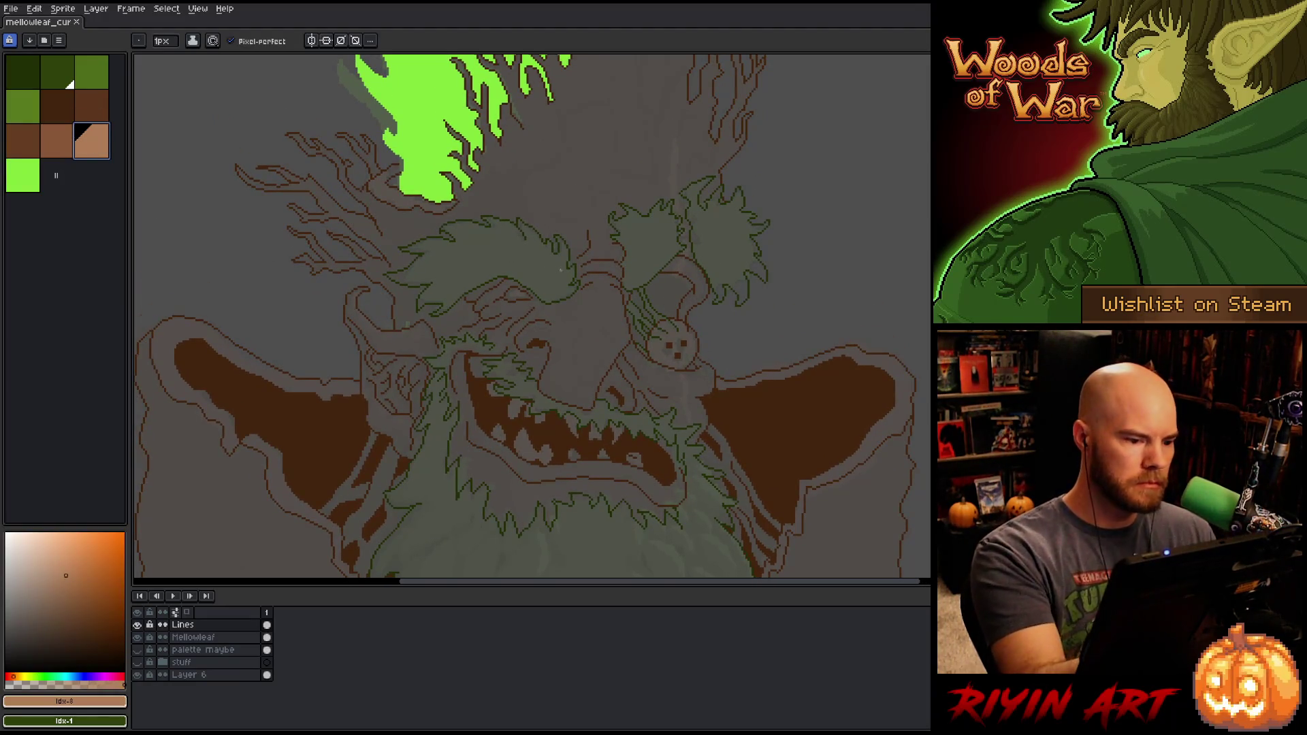
# Step: Paint the monster's eye solid tan with the Pencil
pyautogui.press('g')
pyautogui.scroll(5, 517, 293)
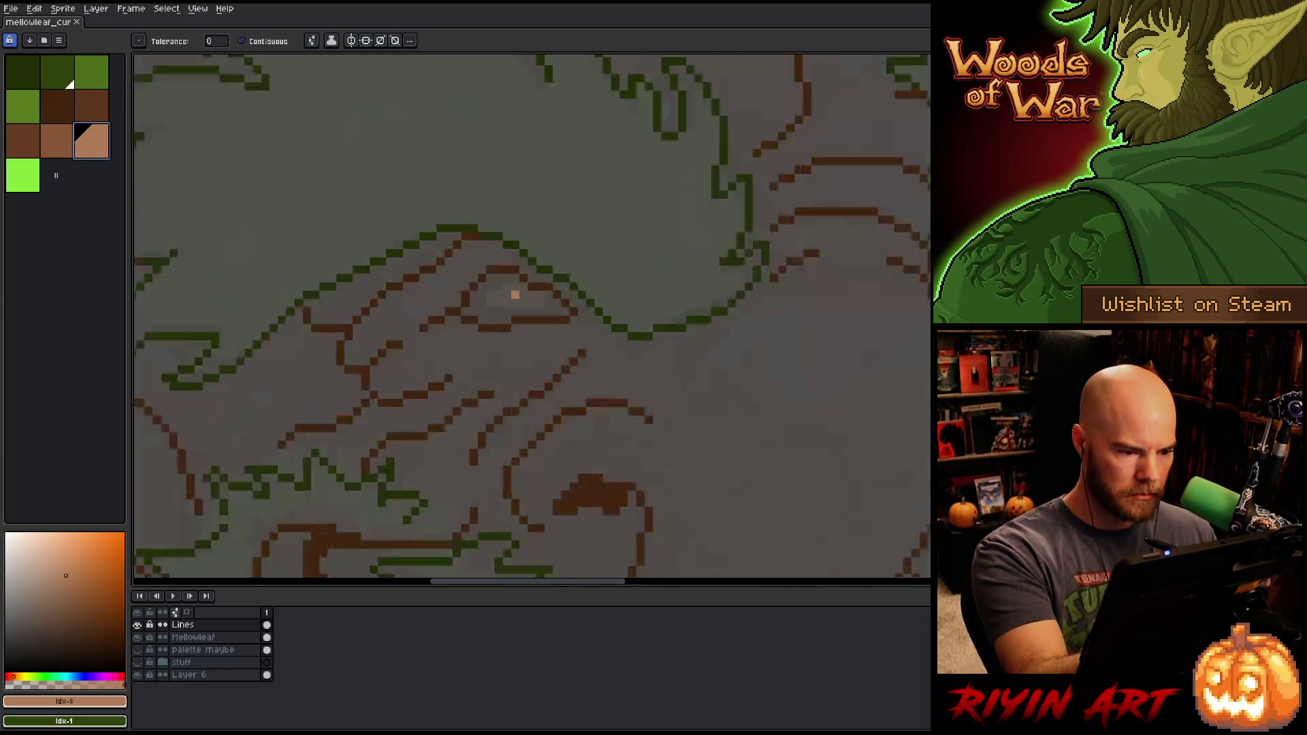
pyautogui.press('b')
pyautogui.moveTo(530, 280)
pyautogui.mouseDown()
pyautogui.moveTo(496, 280)
pyautogui.moveTo(562, 297)
pyautogui.moveTo(461, 297)
pyautogui.mouseUp()
pyautogui.moveTo(563, 313); pyautogui.dragTo(463, 314)
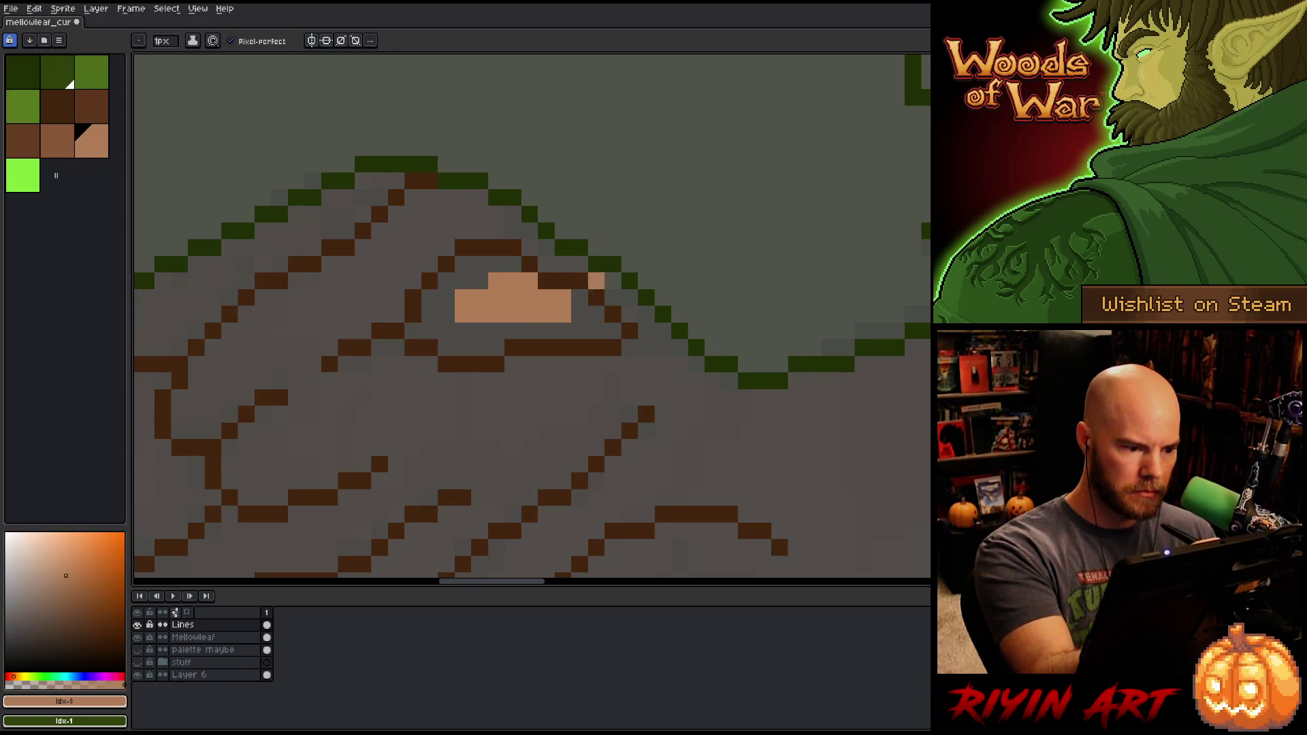
# Step: Bucket-fill the round disc face tan and the upper and lower teeth darker tan, undoing a stray mouth fill
pyautogui.scroll(-5, 746, 414)
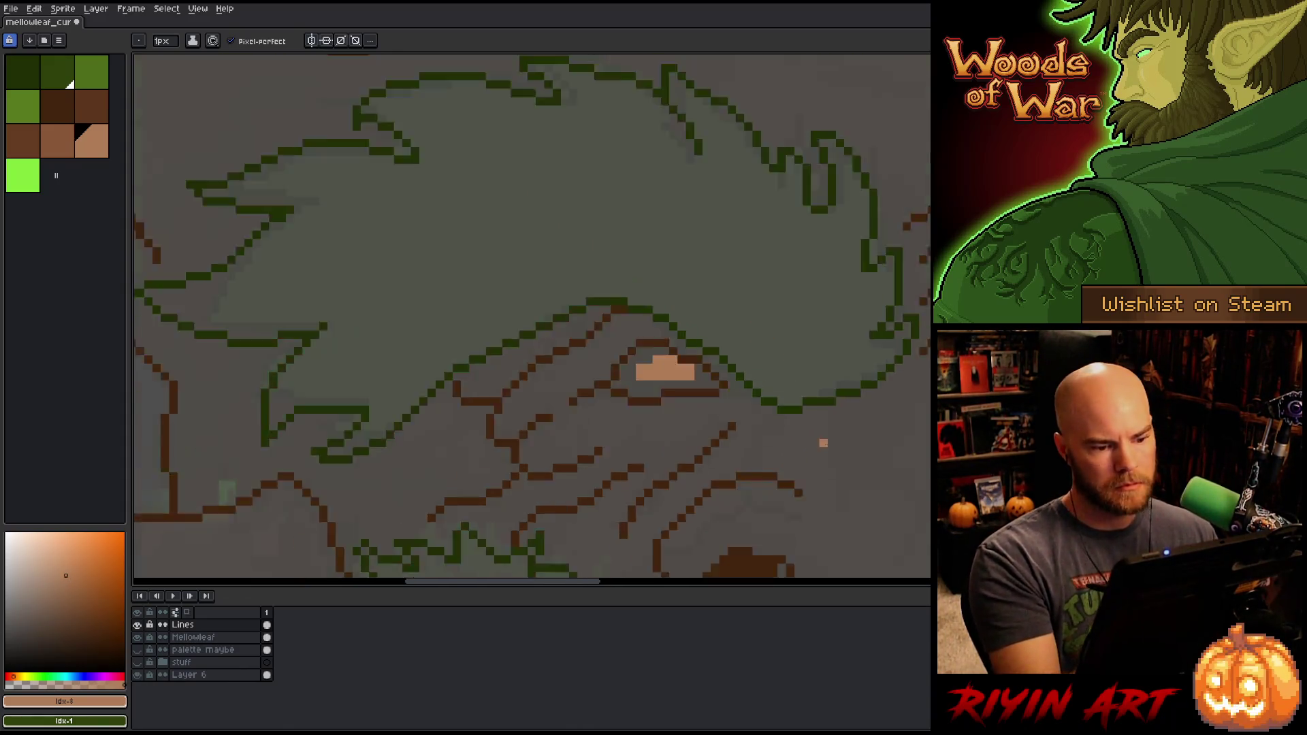
pyautogui.press('g')
pyautogui.scroll(-1, 709, 270)
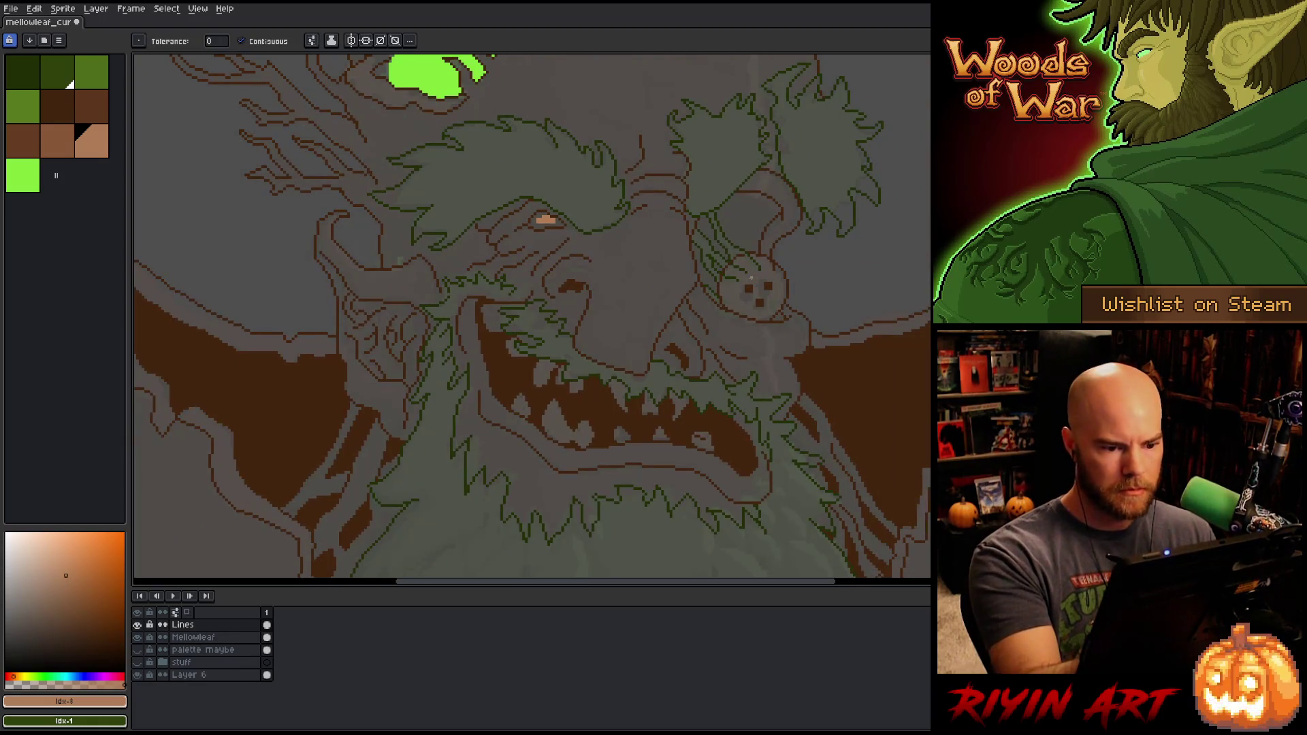
pyautogui.click(754, 274)
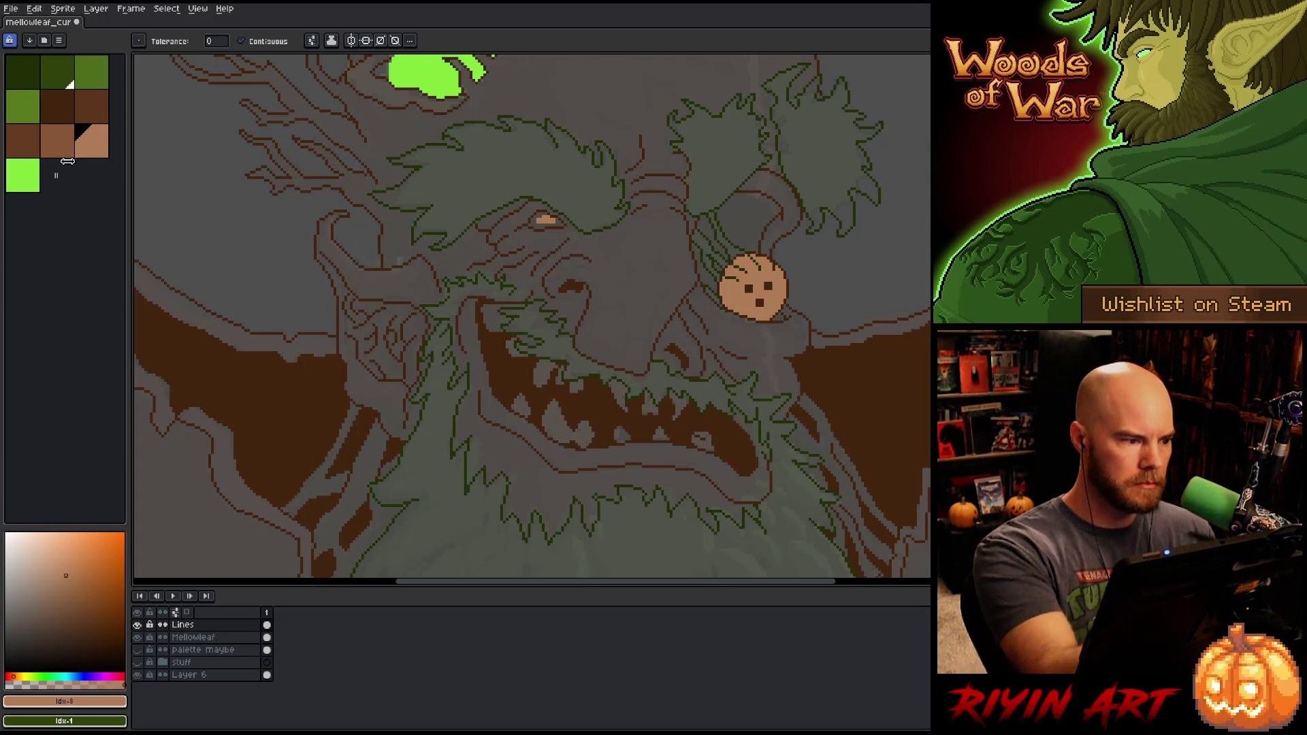
pyautogui.click(57, 141)
pyautogui.click(565, 419)
pyautogui.click(544, 373)
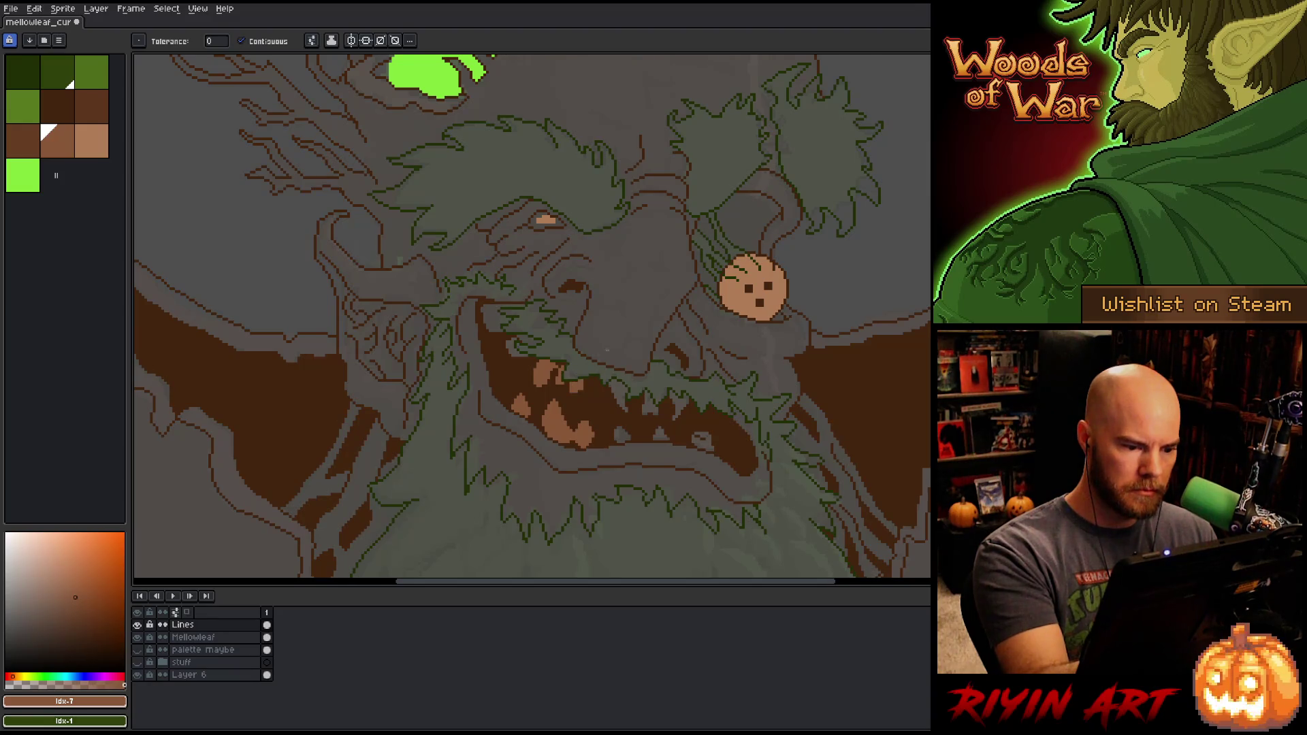
pyautogui.scroll(-1, 608, 350)
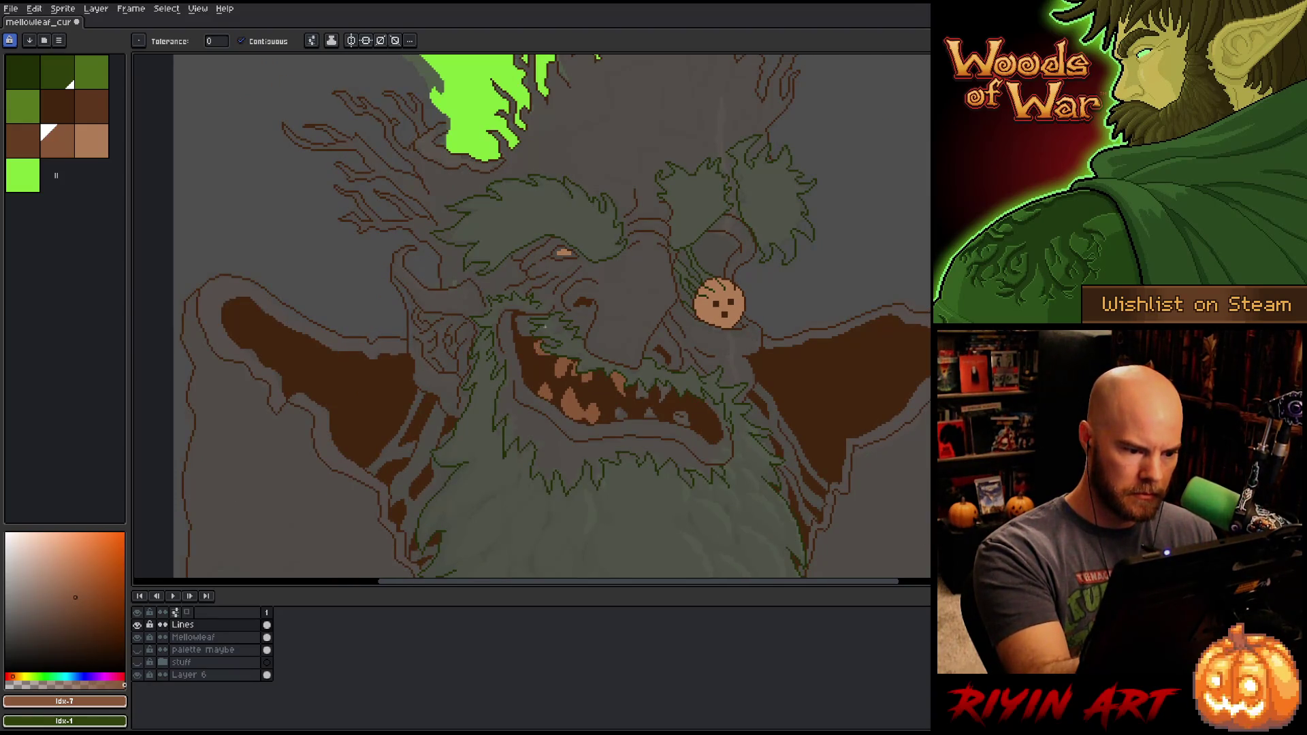
pyautogui.click(524, 331)
pyautogui.hotkey('ctrl', 'z')
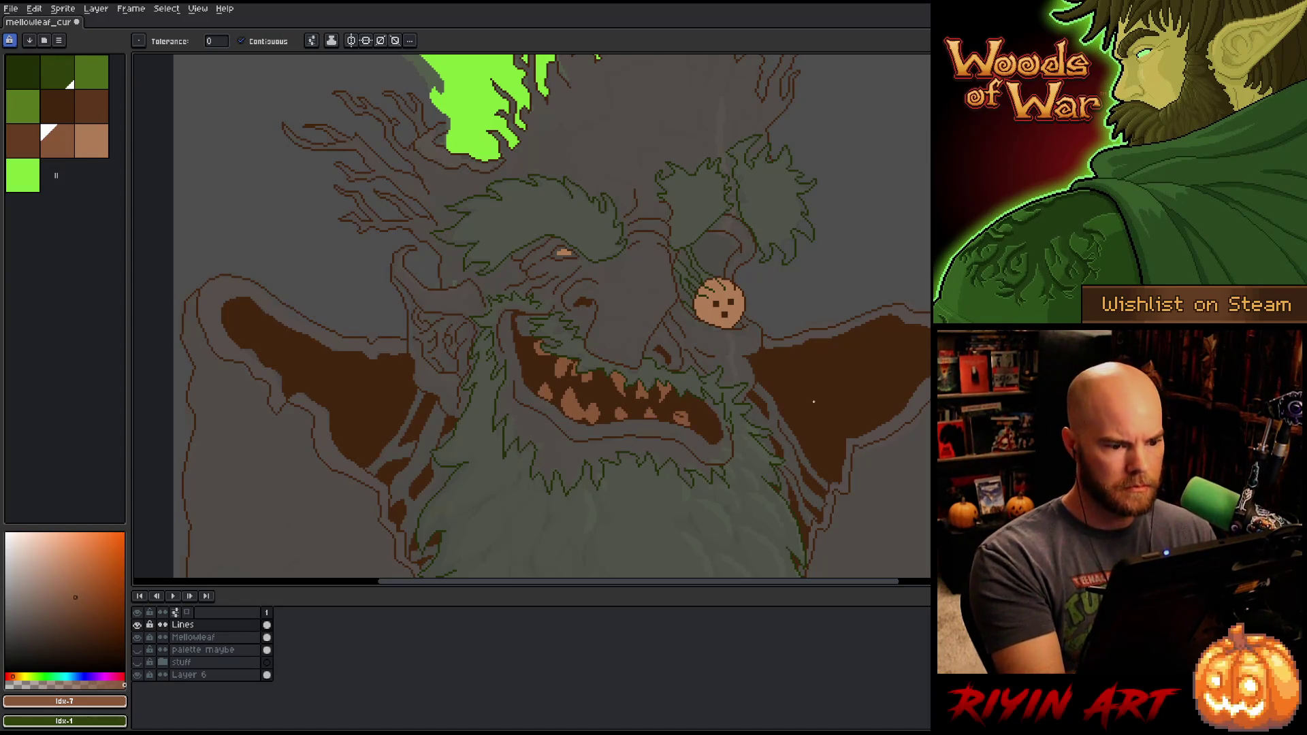
# Step: Pan to the top of the head and undo an accidental background fill
pyautogui.scroll(-2, 787, 381)
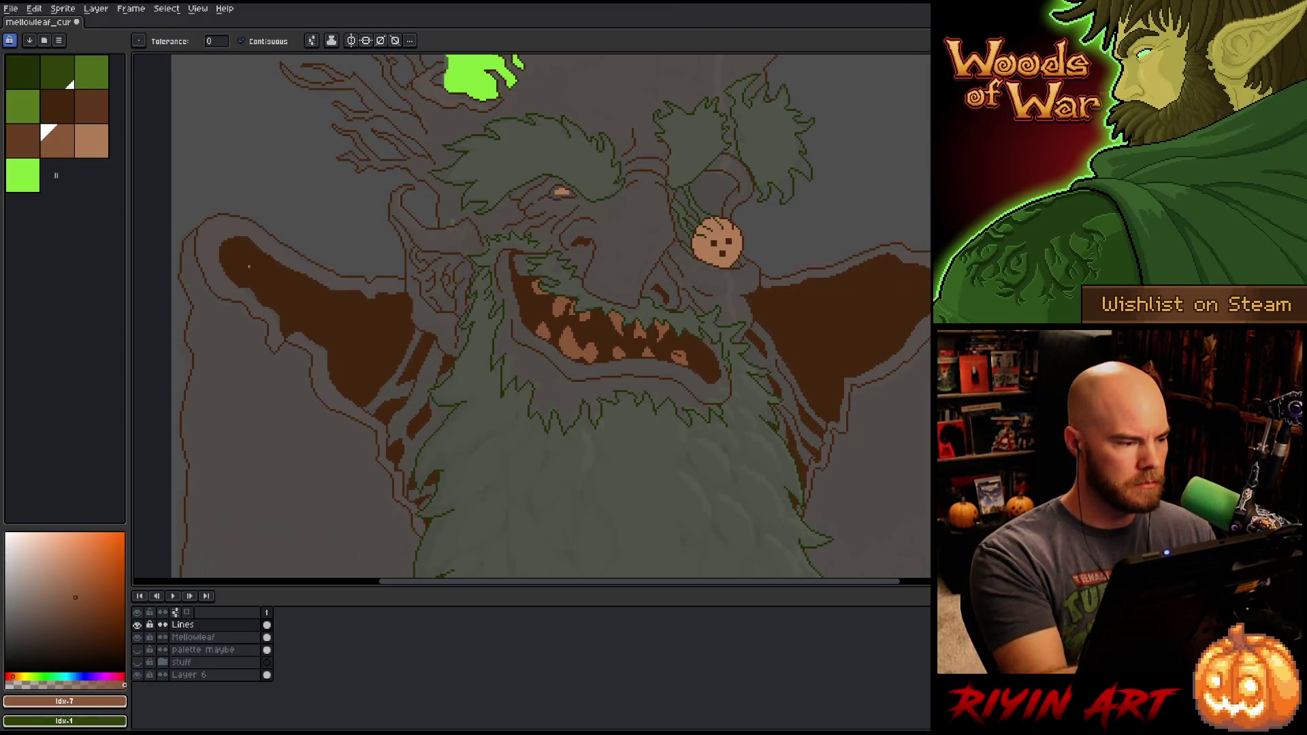
pyautogui.press('[')
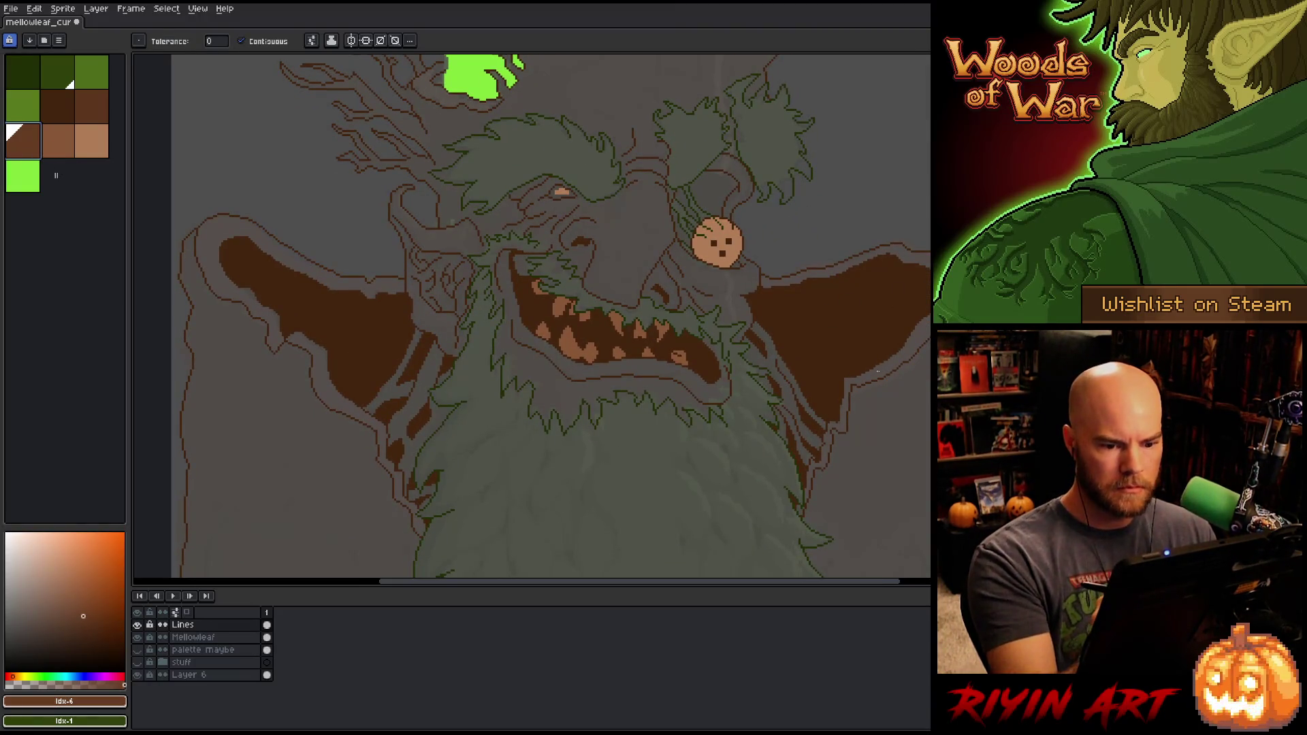
pyautogui.press('space')
pyautogui.moveTo(638, 233); pyautogui.dragTo(599, 369)
pyautogui.click(614, 334)
pyautogui.hotkey('ctrl', 'z')
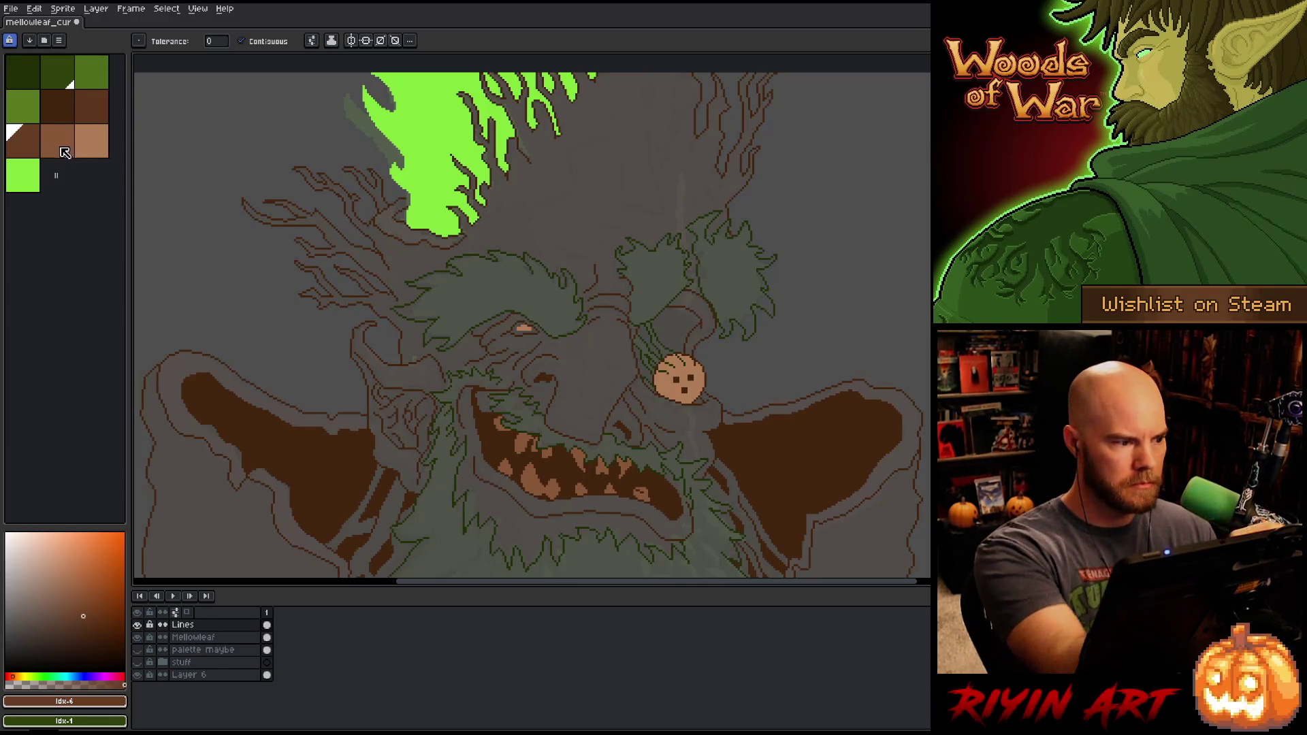
pyautogui.press(']')
# Step: Magic-wand select the areas around the leaves and draw a vertical tan vine down past the disc
pyautogui.press('b')
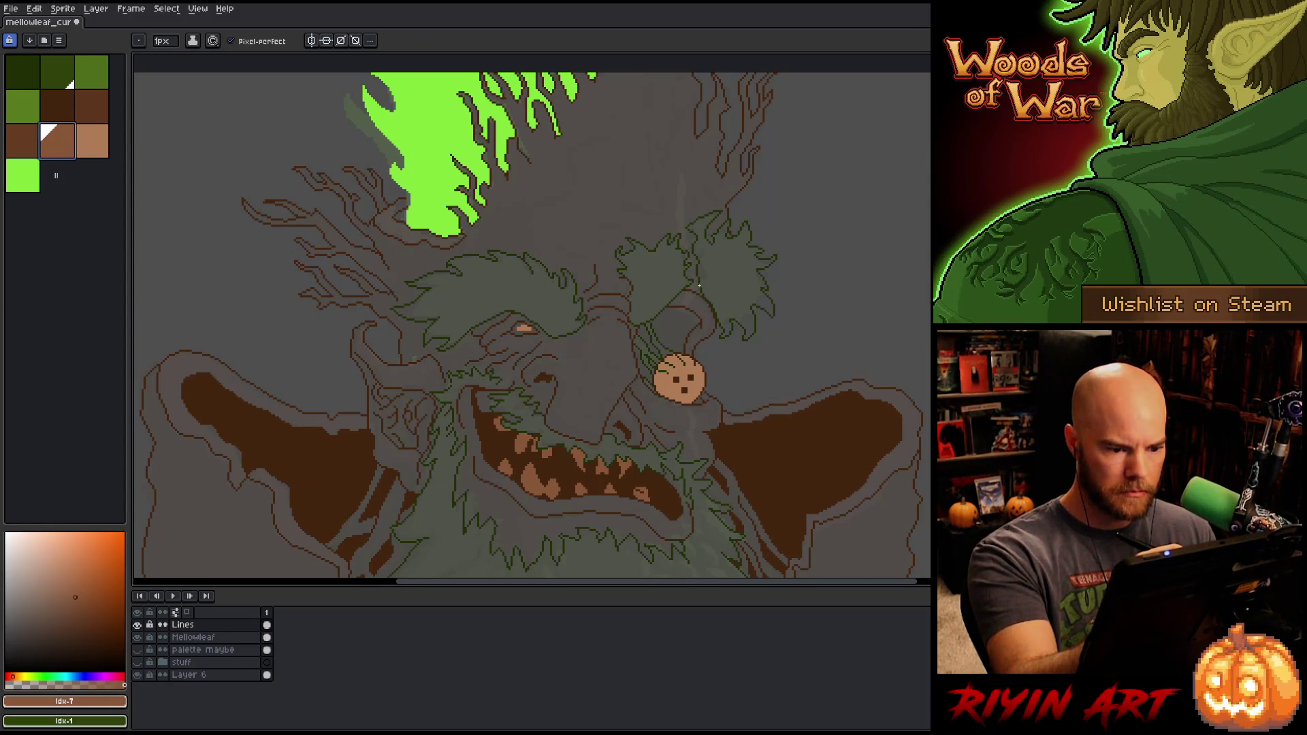
pyautogui.scroll(4, 699, 285)
pyautogui.press('w')
pyautogui.click(671, 271)
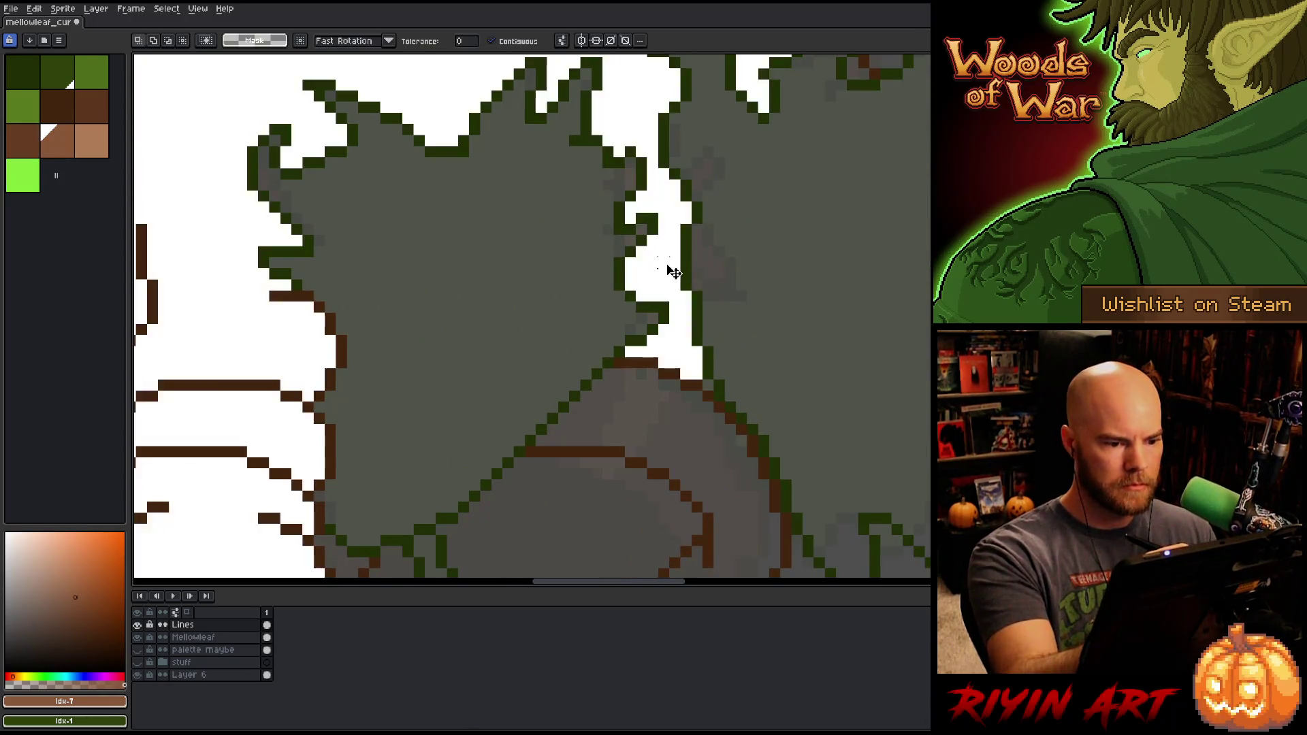
pyautogui.keyDown('shift'); pyautogui.click(720, 458); pyautogui.keyUp('shift')
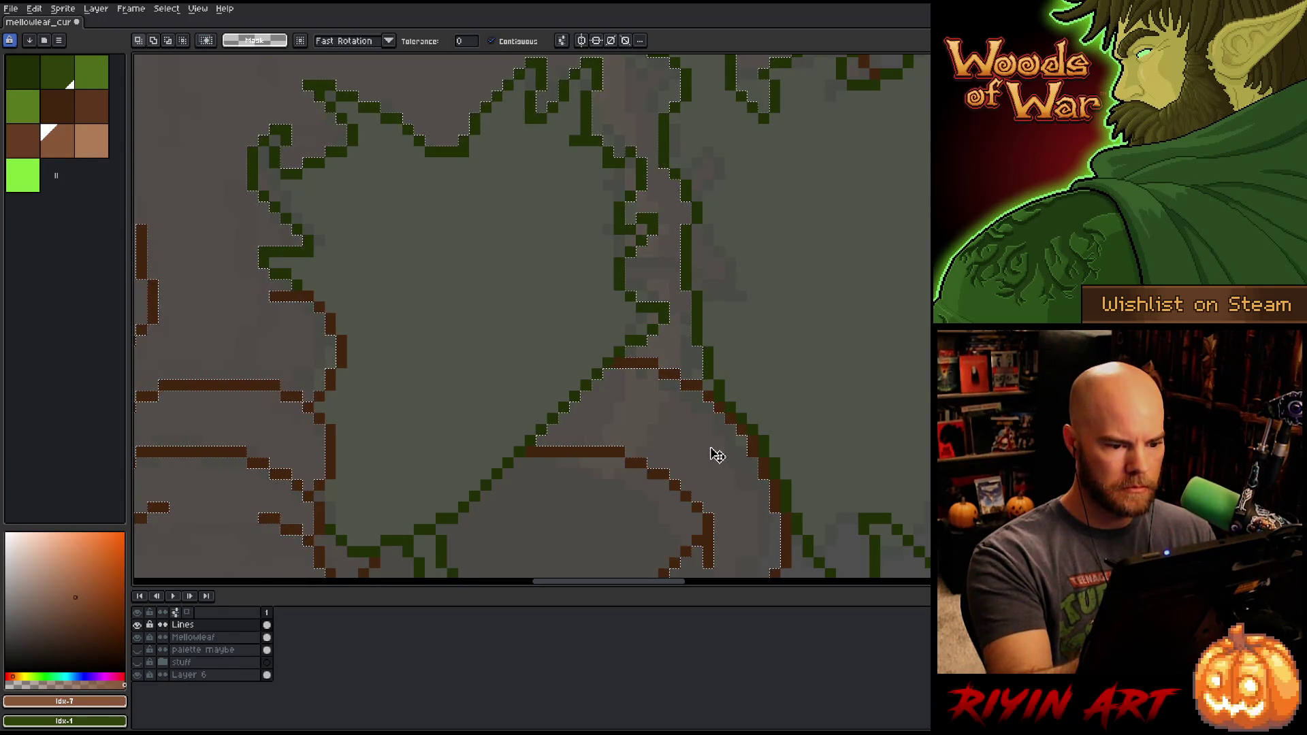
pyautogui.scroll(-4, 729, 417)
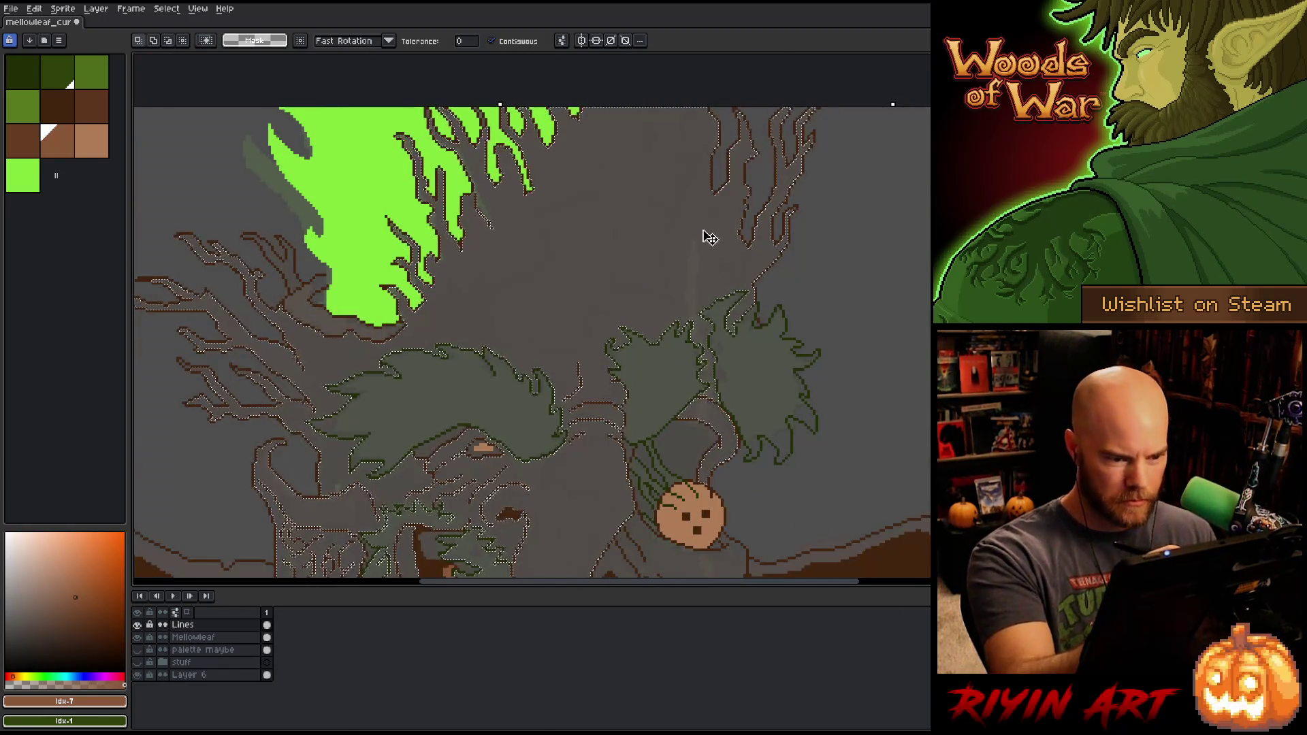
pyautogui.press('b')
pyautogui.moveTo(695, 254); pyautogui.dragTo(658, 88)
pyautogui.moveTo(663, 63); pyautogui.dragTo(677, 453)
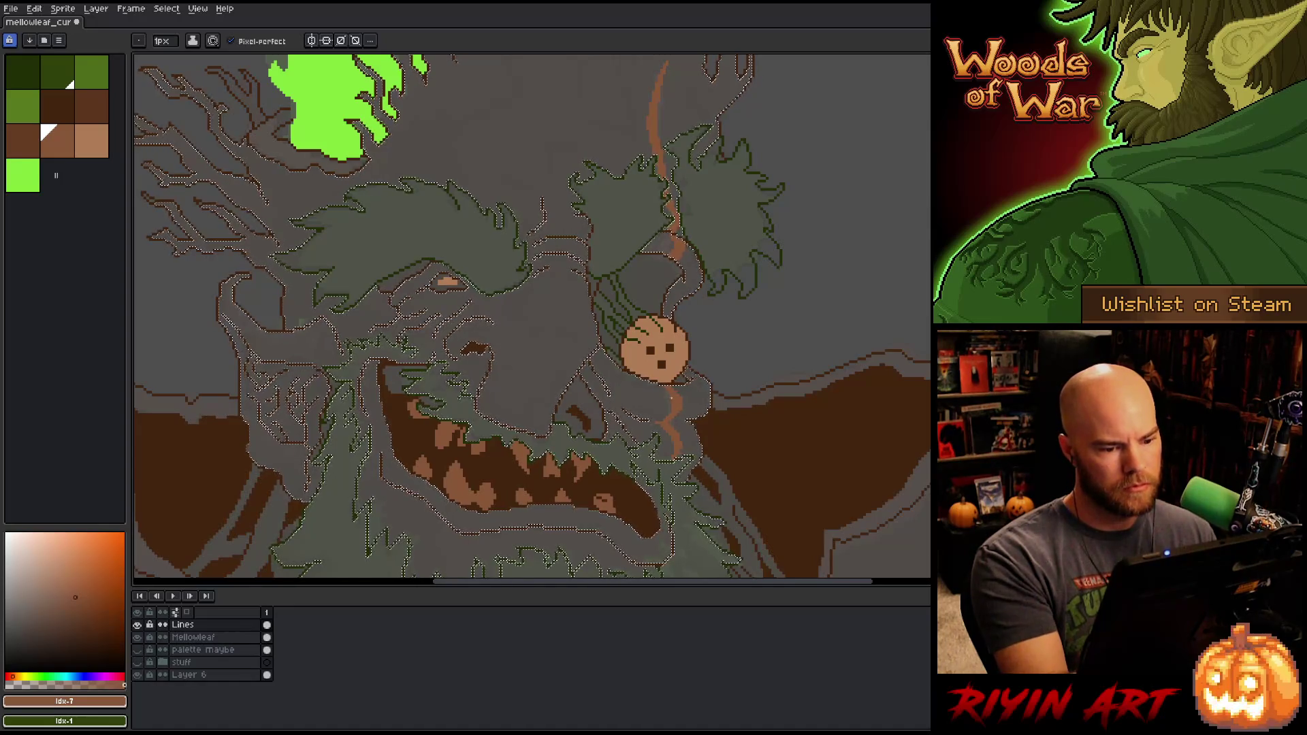
# Step: Clear the selection and pick the green swatch for the foliage
pyautogui.press('e')
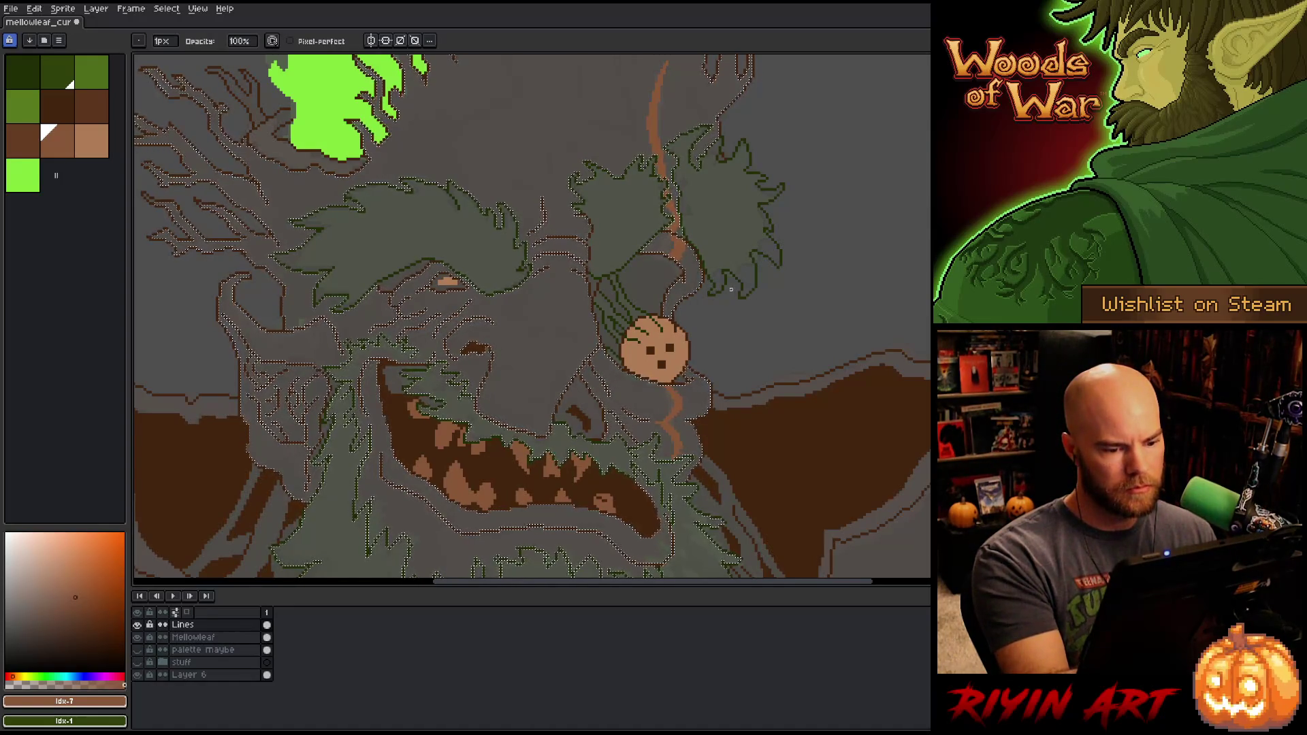
pyautogui.moveTo(722, 400); pyautogui.dragTo(787, 409)
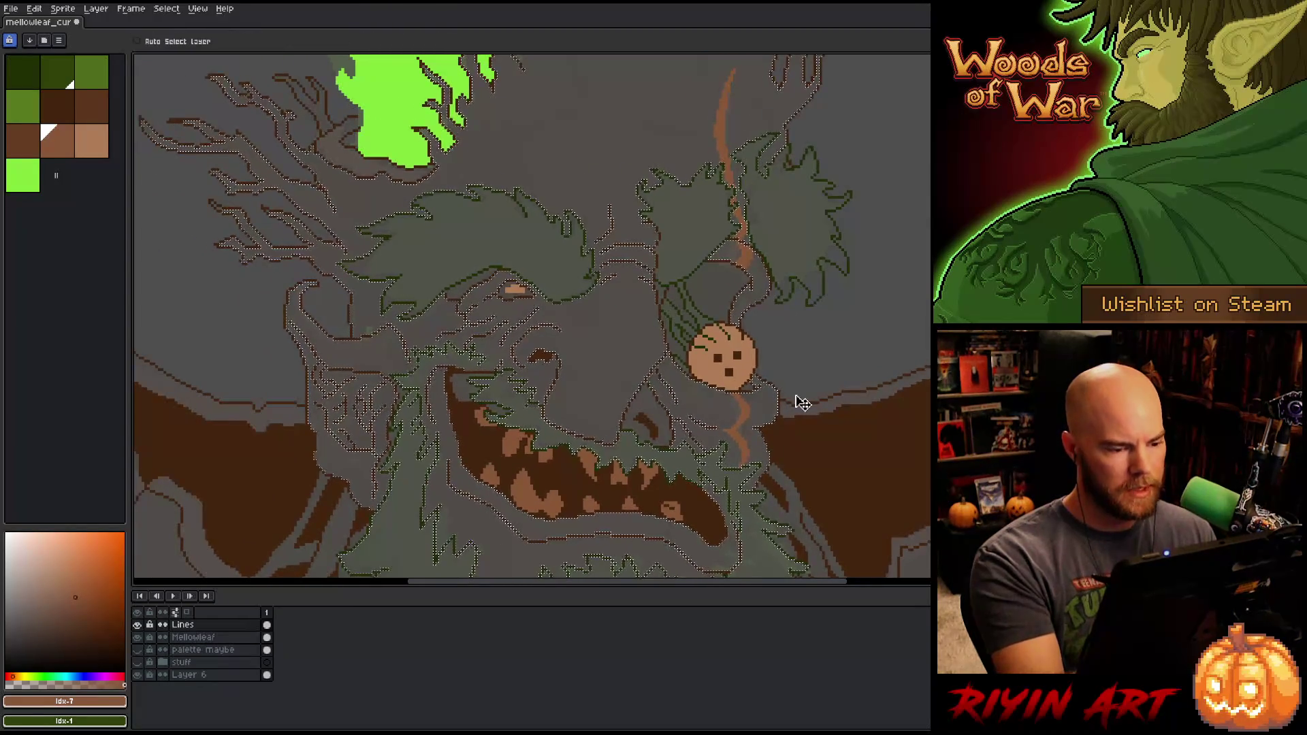
pyautogui.hotkey('ctrl', 'd')
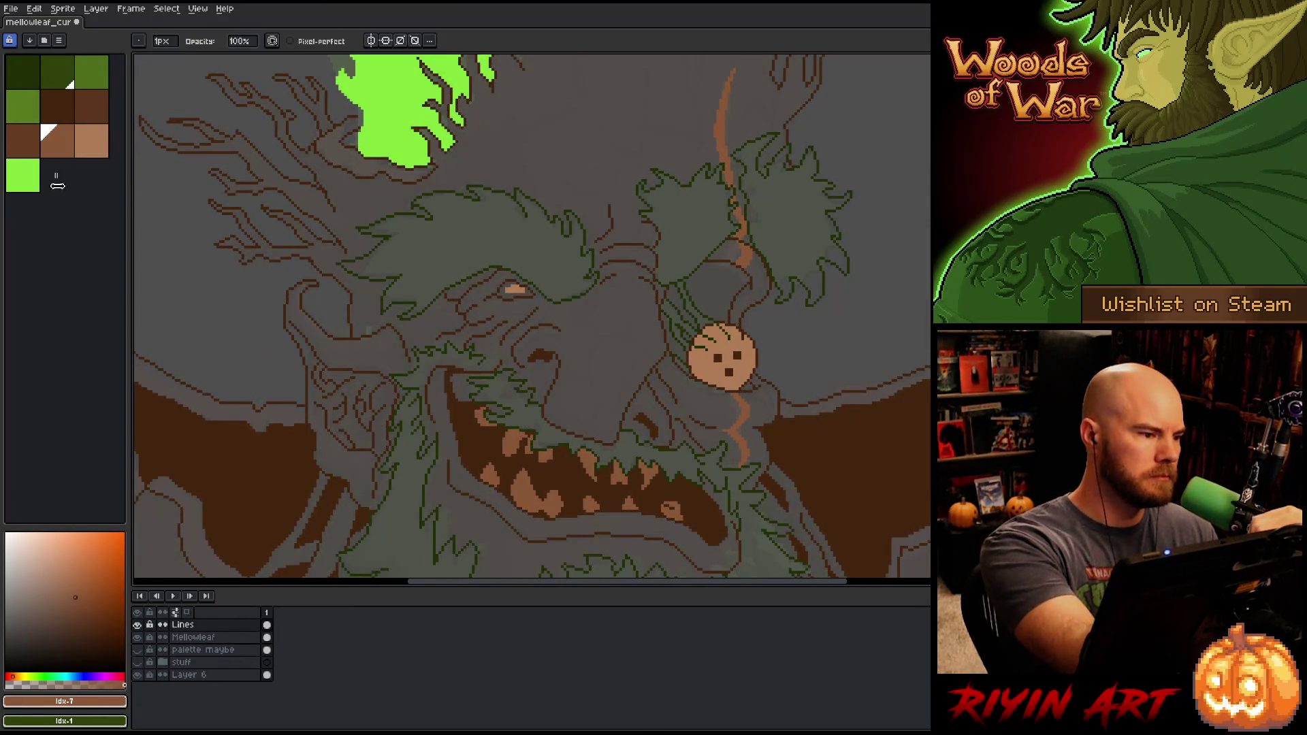
pyautogui.click(92, 68)
pyautogui.moveTo(468, 270); pyautogui.dragTo(633, 300)
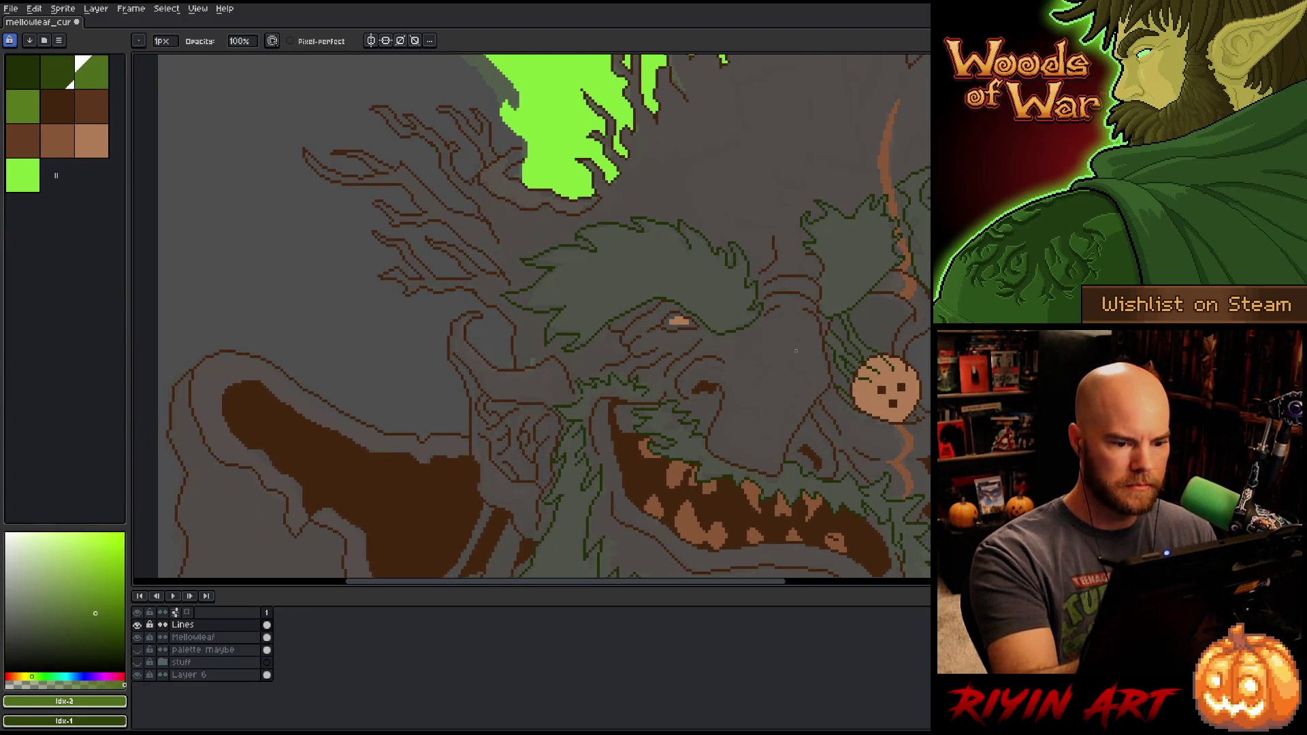
# Step: Bucket-fill the hair tuft, two right-side leaves and the stem gap green, then extend the leaf stroke
pyautogui.press('g')
pyautogui.click(717, 287)
pyautogui.click(866, 223)
pyautogui.click(917, 225)
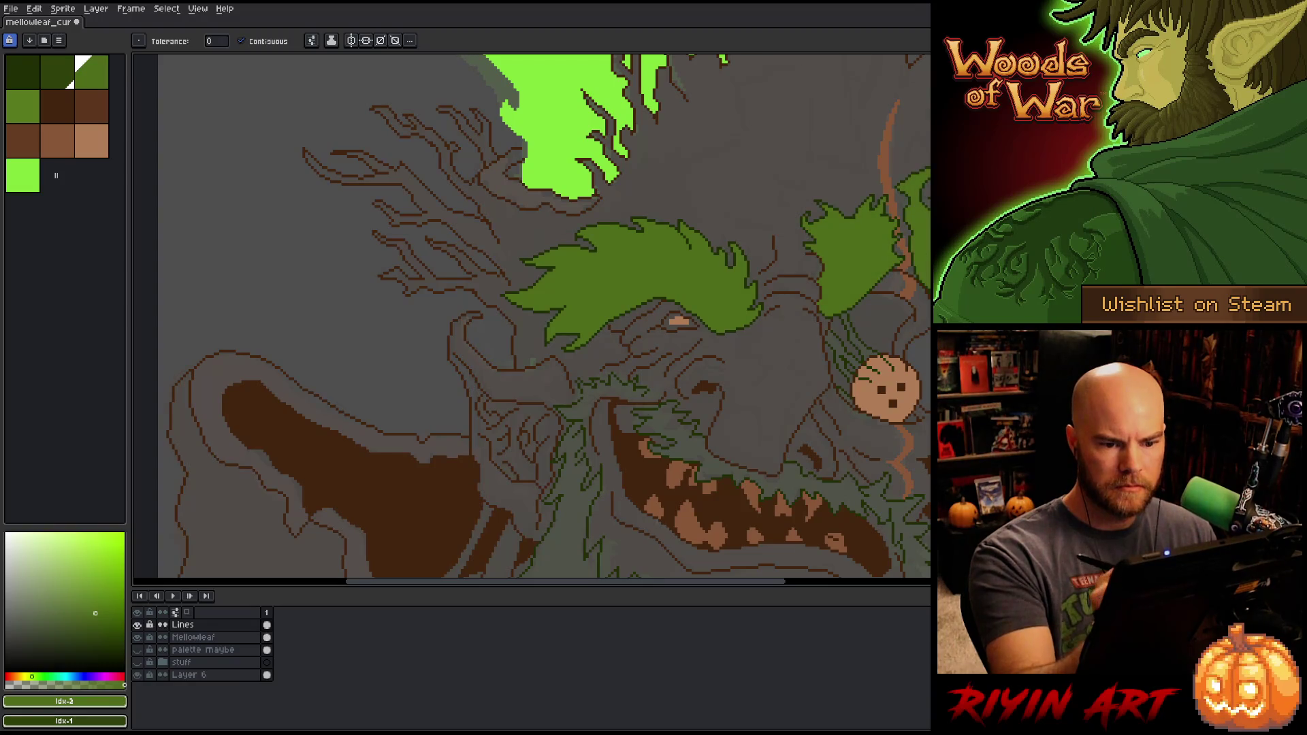
pyautogui.moveTo(864, 351); pyautogui.dragTo(833, 243)
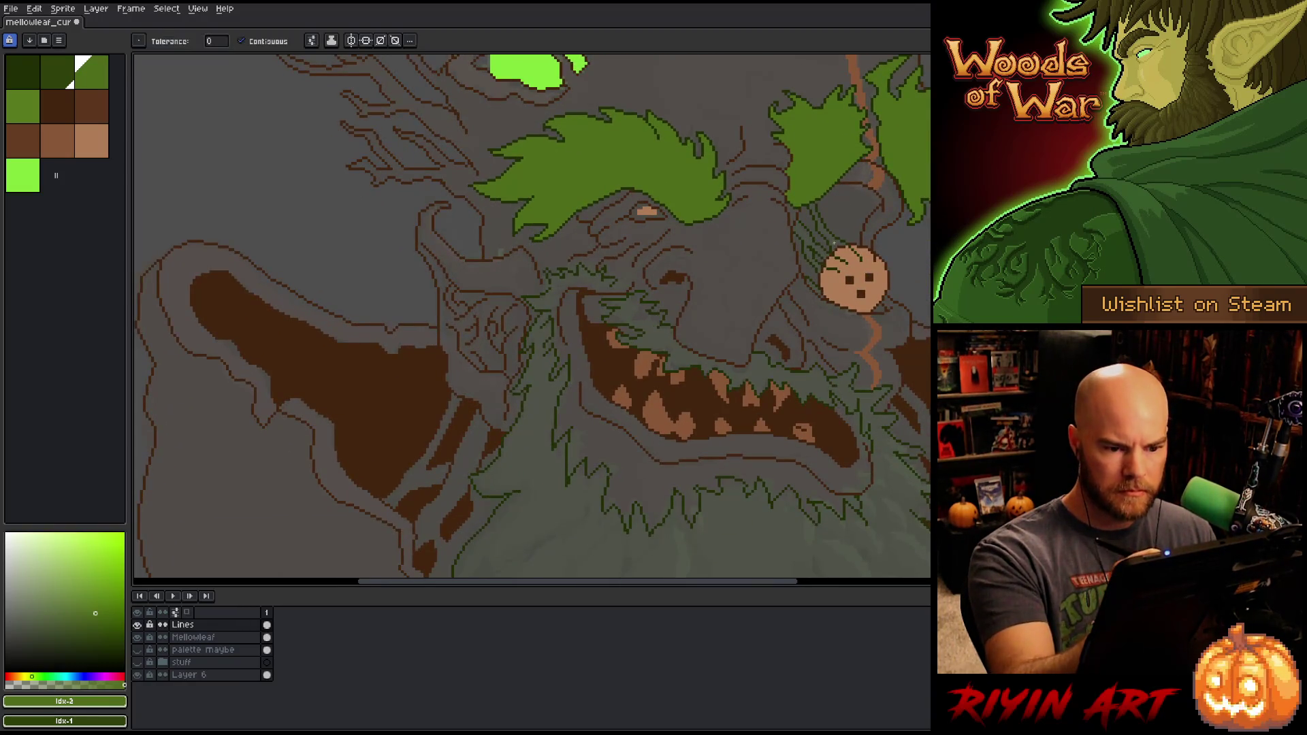
pyautogui.click(807, 242)
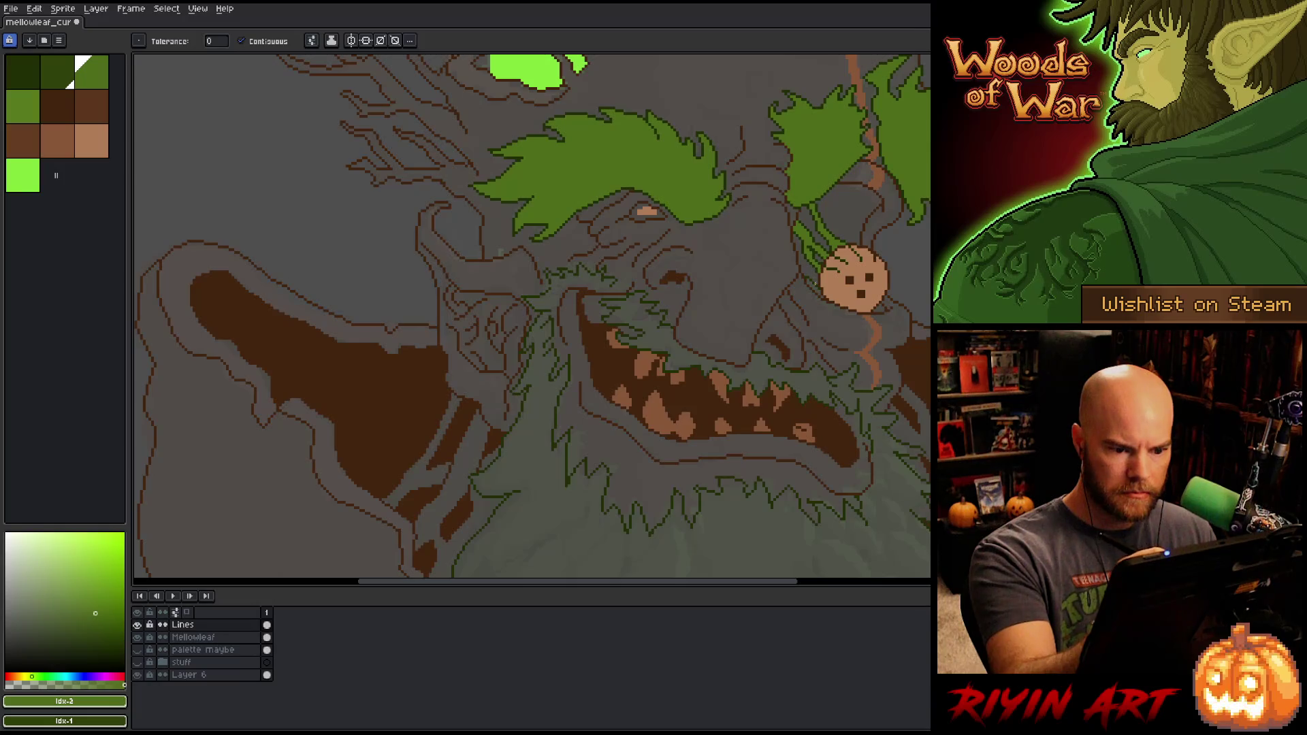
pyautogui.press('b')
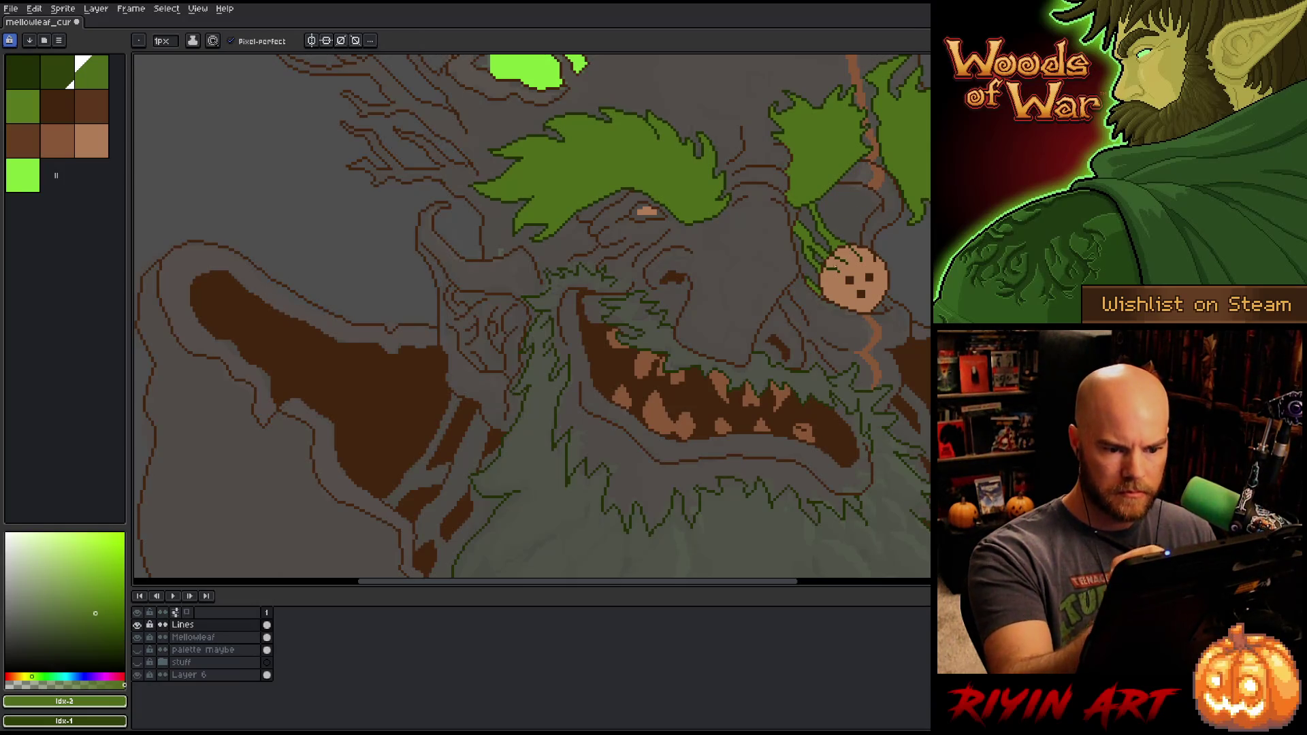
pyautogui.scroll(5, 868, 262)
pyautogui.moveTo(727, 179)
pyautogui.mouseDown()
pyautogui.moveTo(727, 194)
pyautogui.moveTo(710, 194)
pyautogui.moveTo(804, 257)
pyautogui.mouseUp()
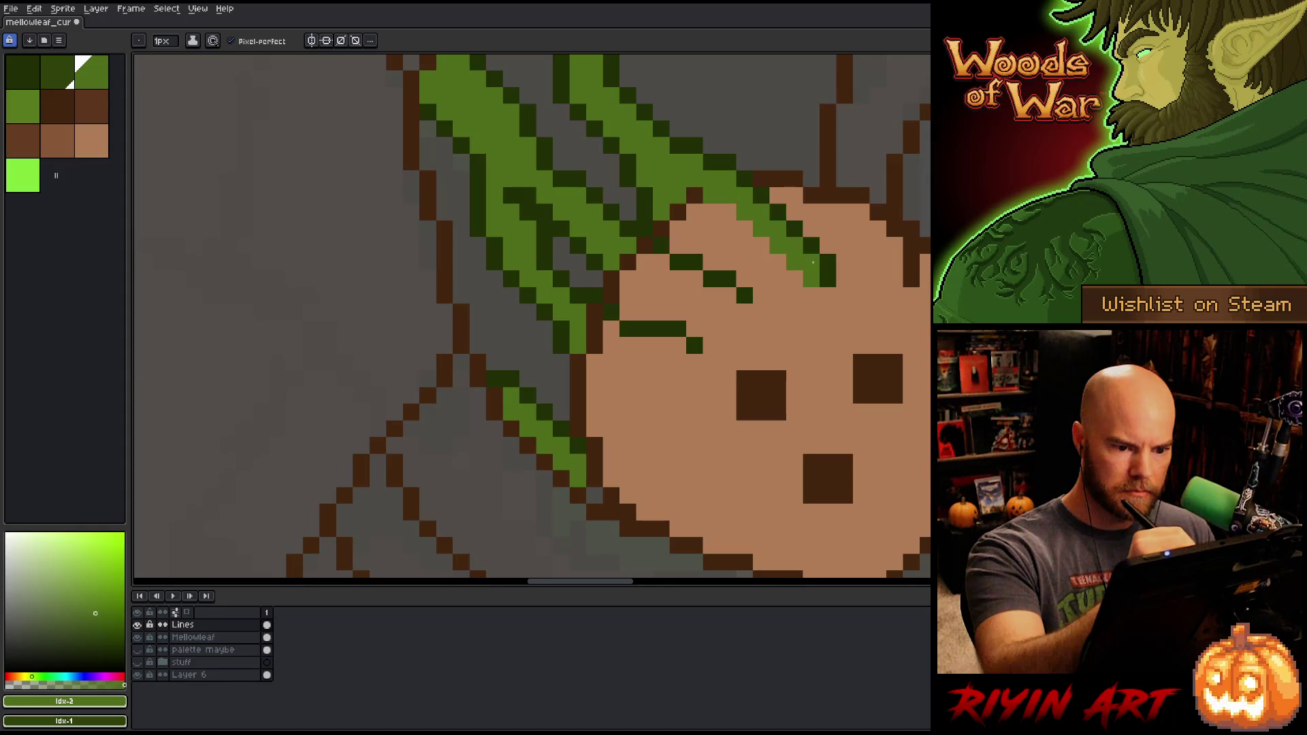
# Step: Clean up stray leaf pixels and extend the leaf tip onto the disc face
pyautogui.moveTo(791, 206); pyautogui.dragTo(808, 262)
pyautogui.click(812, 279)
pyautogui.click(828, 295)
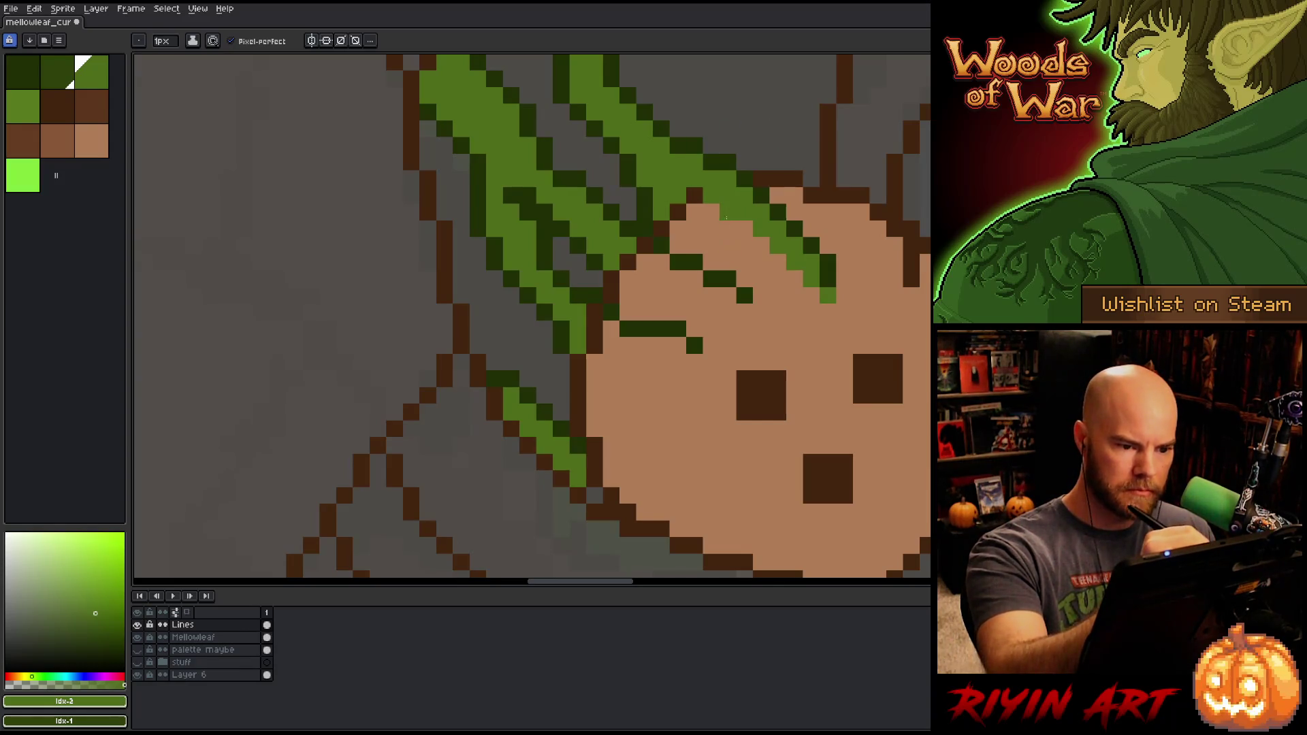
pyautogui.click(662, 262)
pyautogui.click(645, 262)
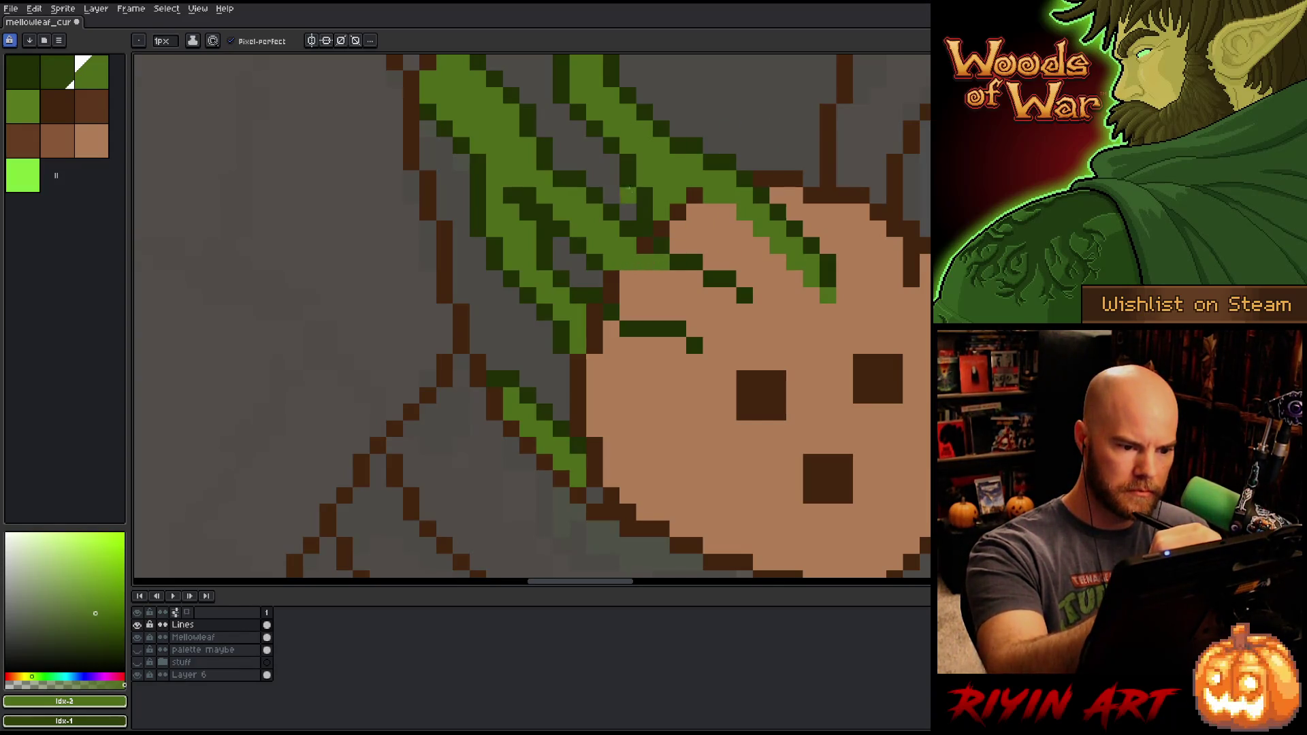
pyautogui.click(654, 246)
pyautogui.click(628, 261)
pyautogui.click(661, 262)
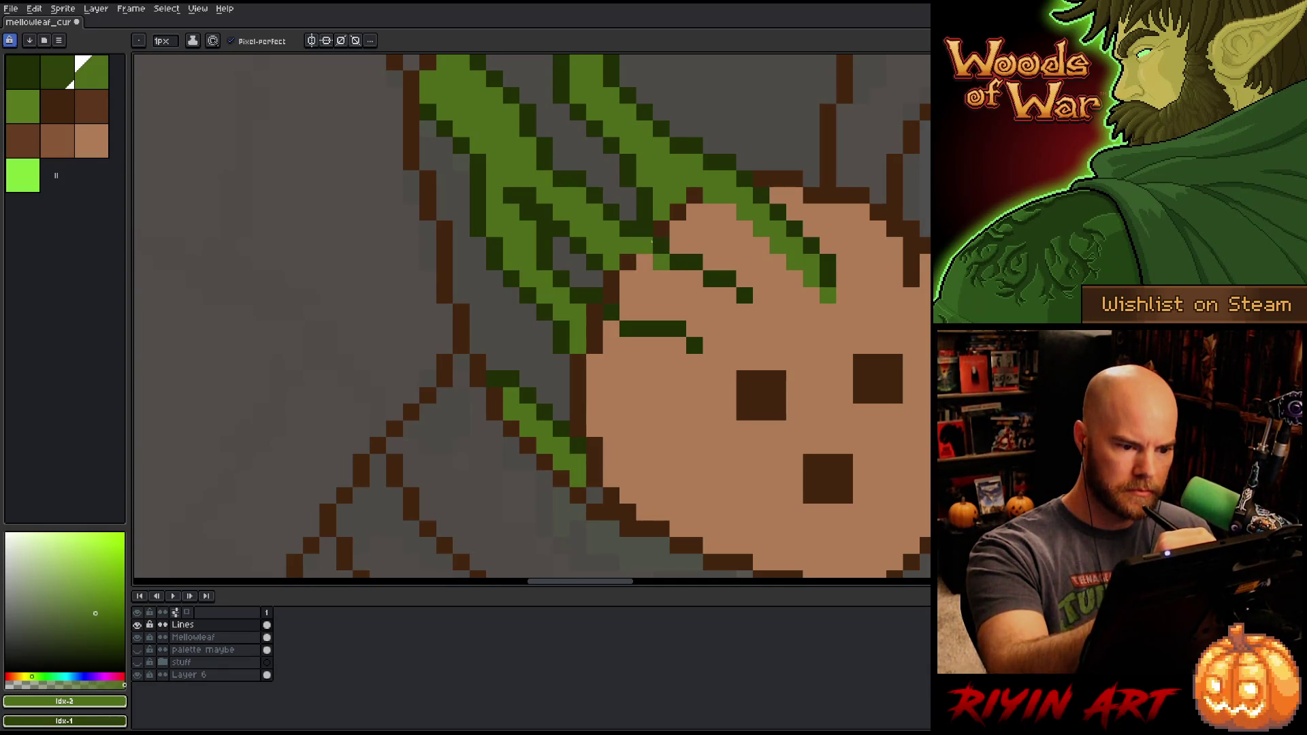
# Step: Add green moss pixels down the disc's left edge beneath the leaves
pyautogui.click(695, 277)
pyautogui.click(678, 278)
pyautogui.click(729, 294)
pyautogui.click(711, 295)
pyautogui.click(694, 362)
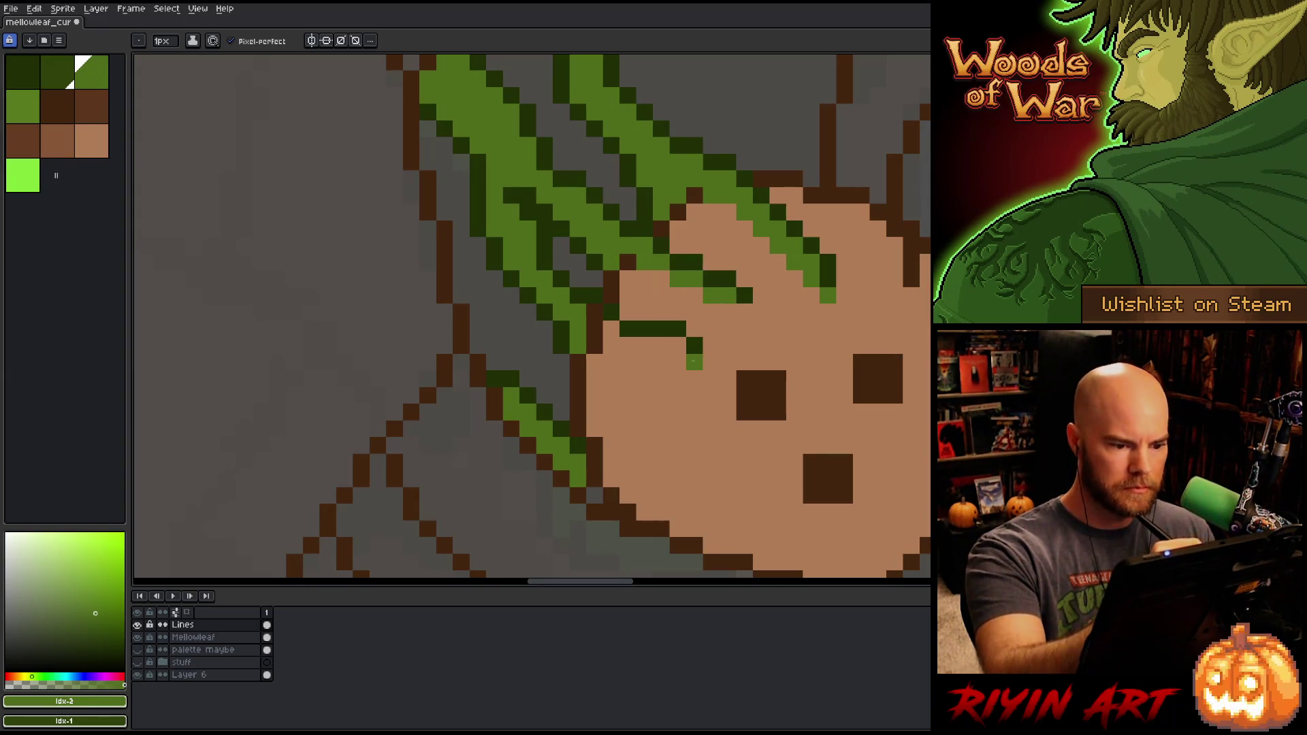
pyautogui.moveTo(677, 346)
pyautogui.mouseDown()
pyautogui.moveTo(621, 346)
pyautogui.moveTo(612, 329)
pyautogui.mouseUp()
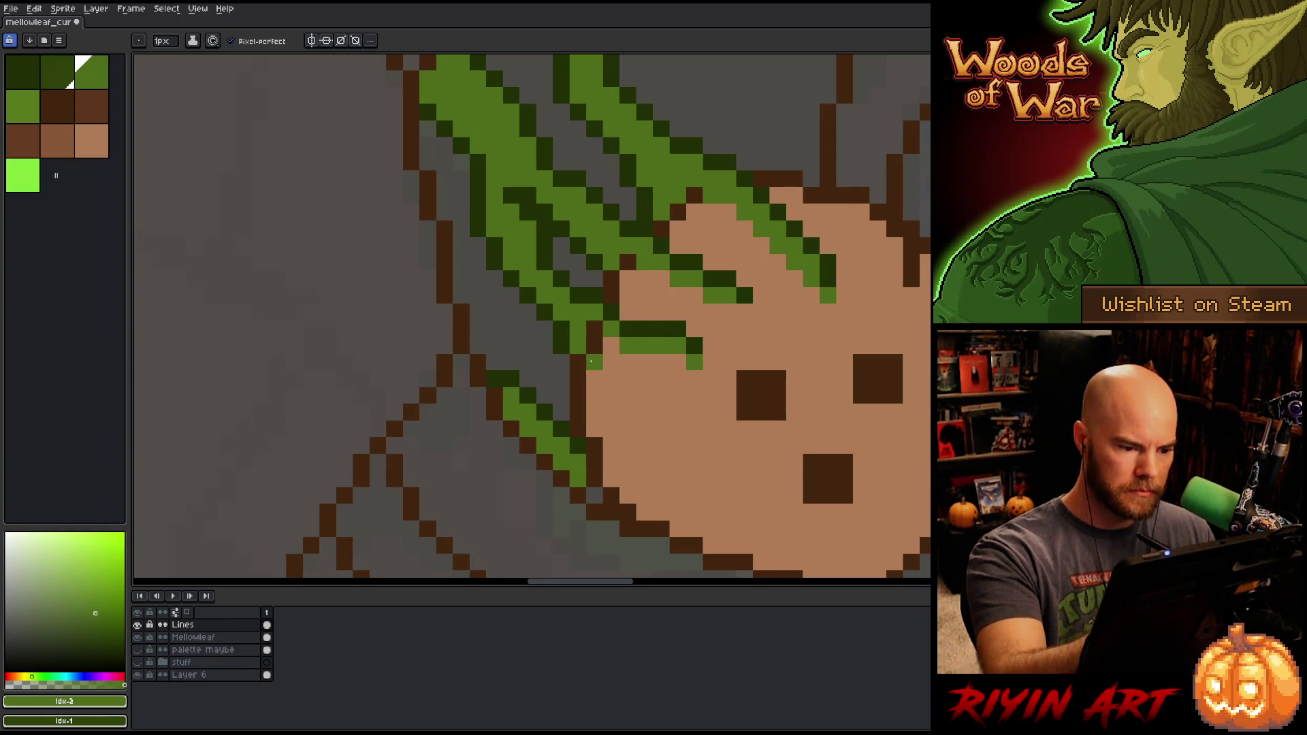
pyautogui.click(594, 361)
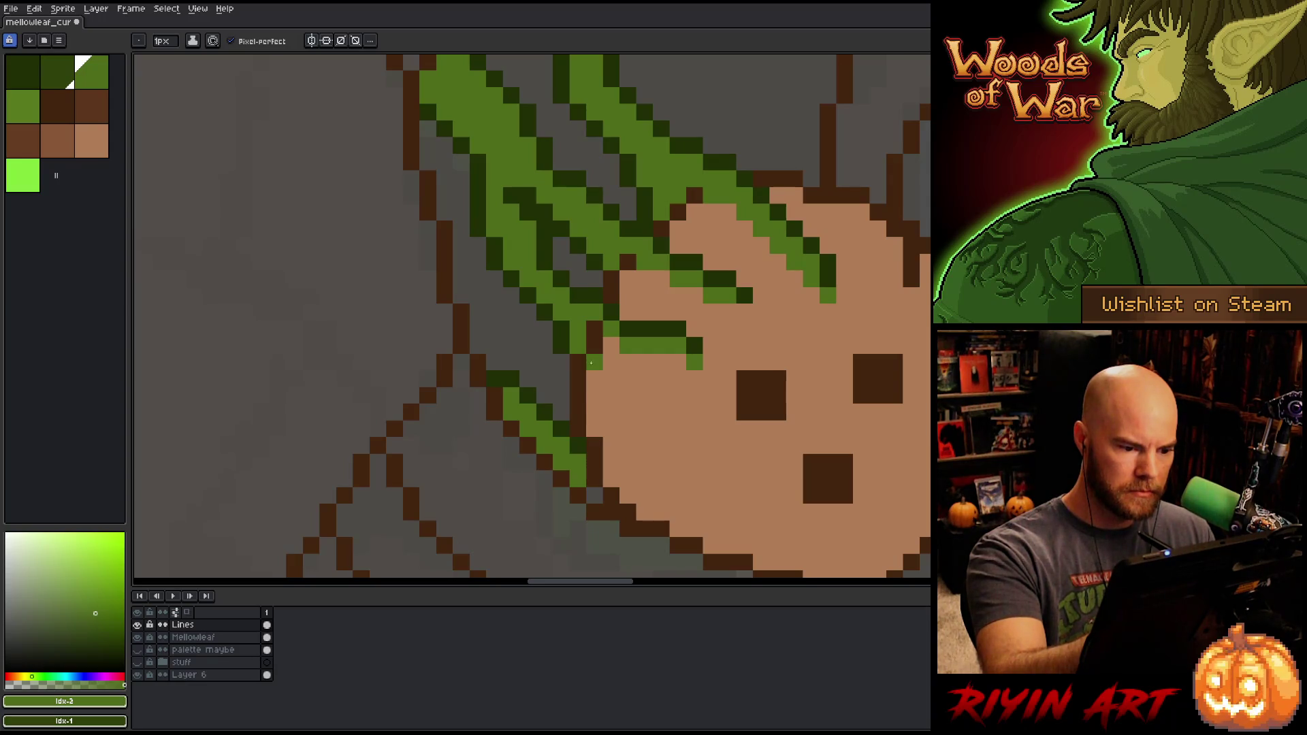
pyautogui.click(594, 396)
pyautogui.click(611, 412)
pyautogui.click(660, 428)
pyautogui.click(678, 411)
# Step: Refine the lower moss pixels into a curling tendril, undoing stray ones
pyautogui.hotkey('ctrl', 'z')
pyautogui.hotkey('ctrl', 'z')
pyautogui.click(660, 411)
pyautogui.moveTo(644, 396); pyautogui.dragTo(660, 397)
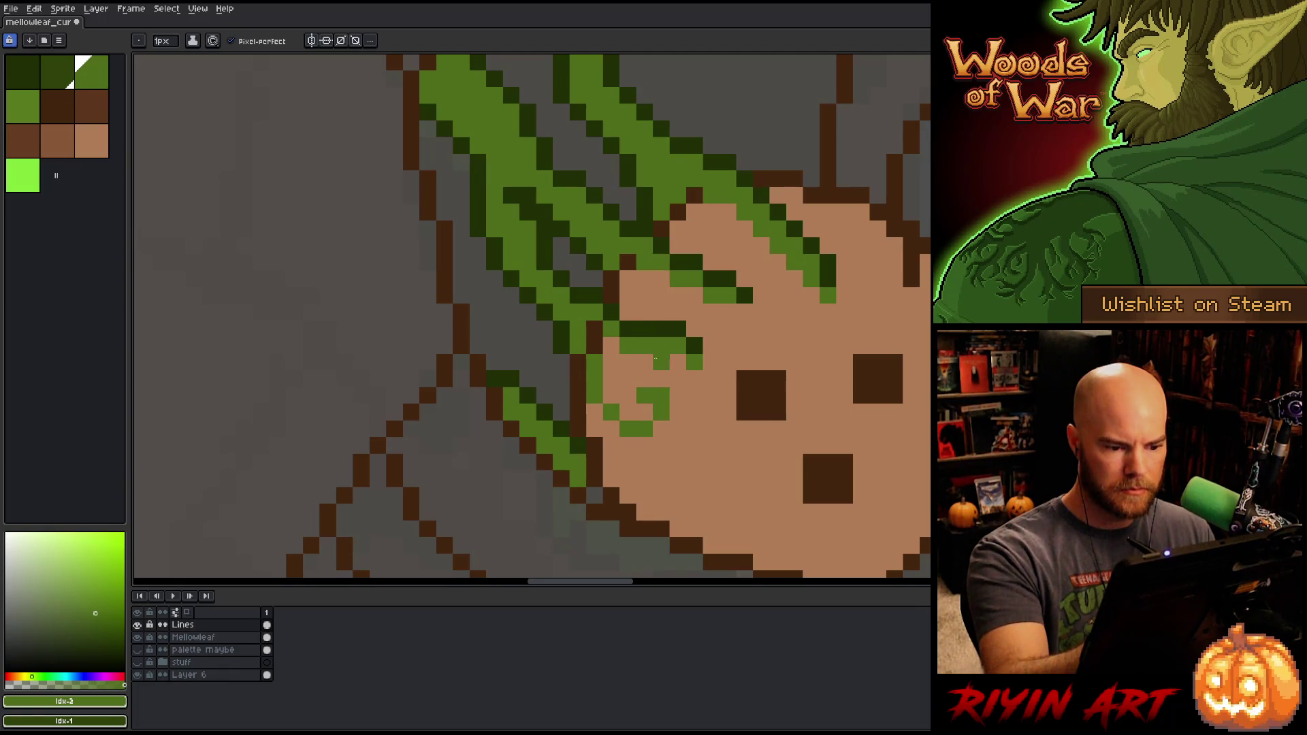
pyautogui.hotkey('ctrl', 'z')
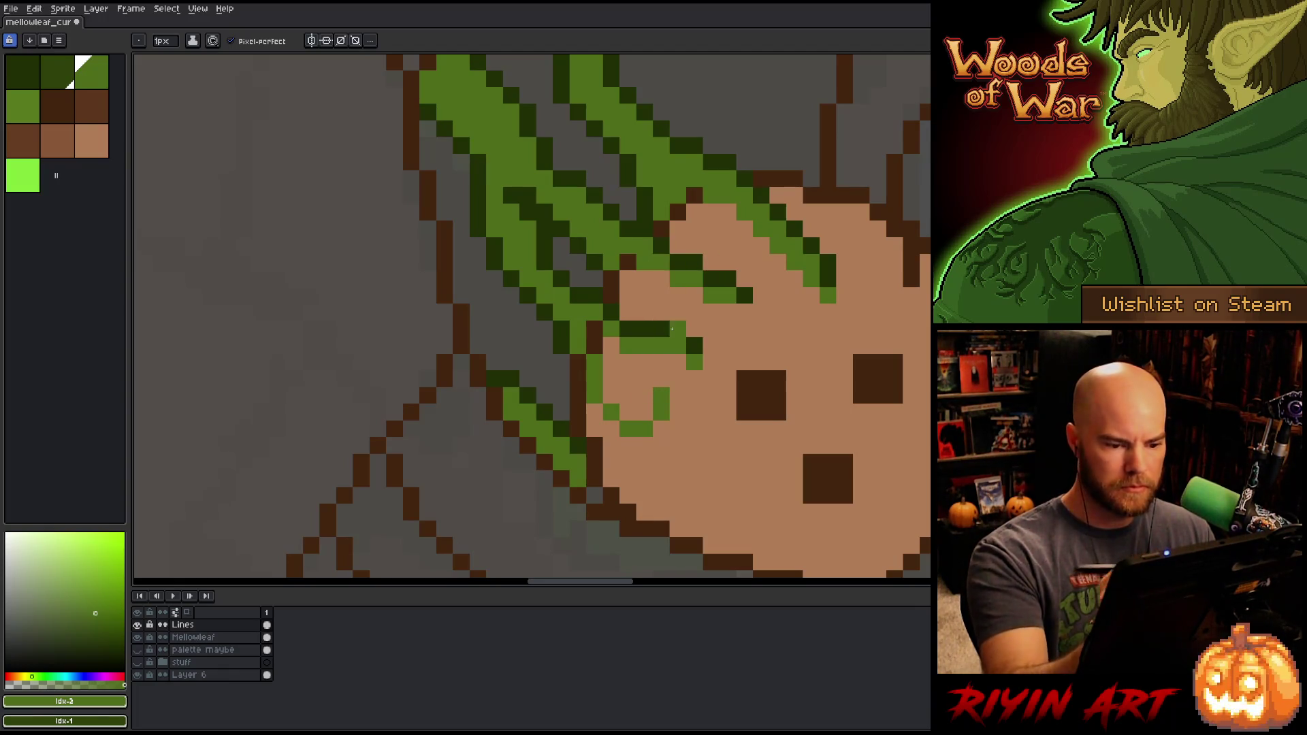
pyautogui.click(644, 378)
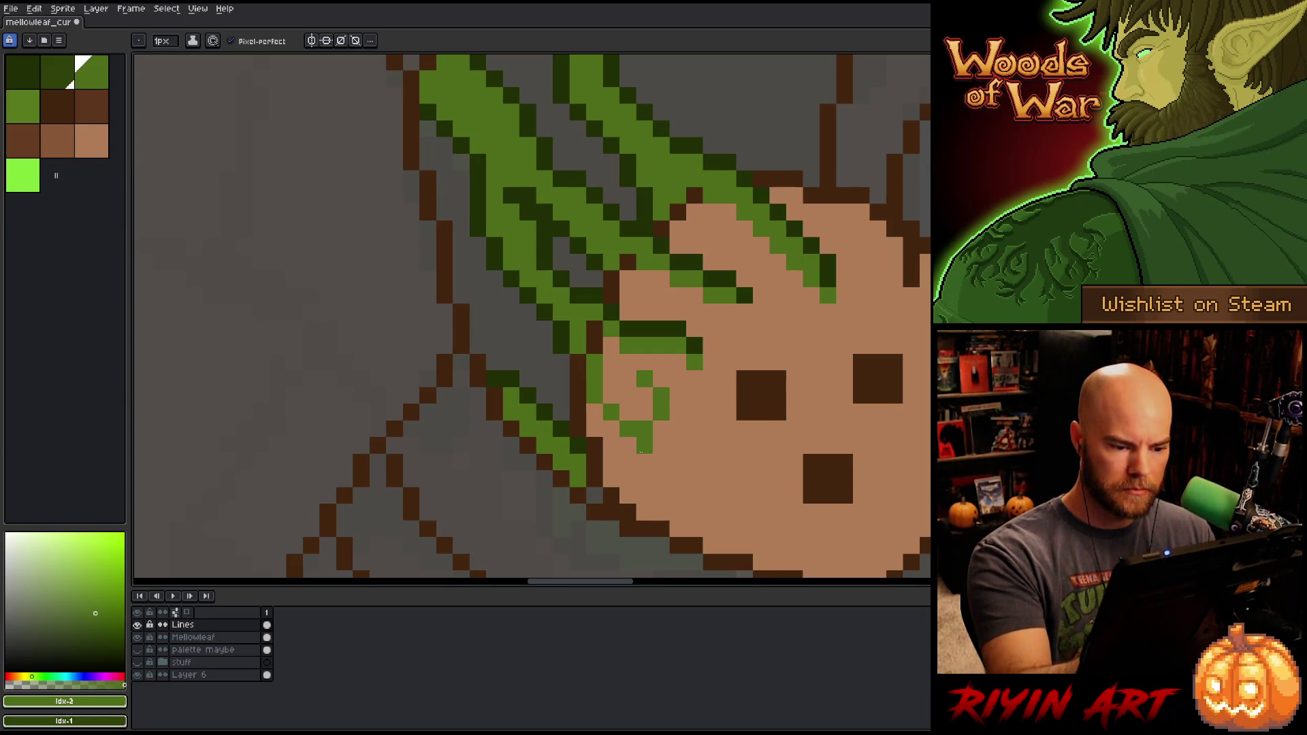
pyautogui.click(642, 450)
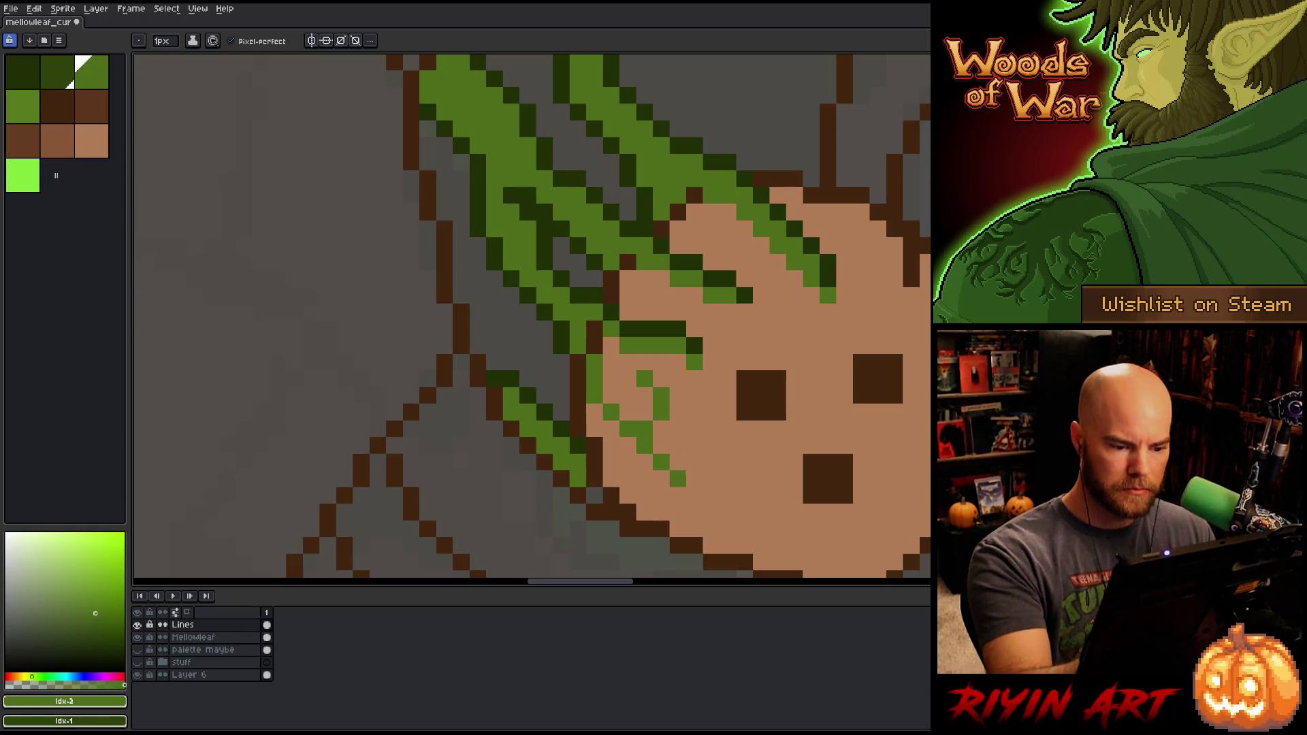
pyautogui.hotkey('ctrl', 'z')
pyautogui.hotkey('ctrl', 'z')
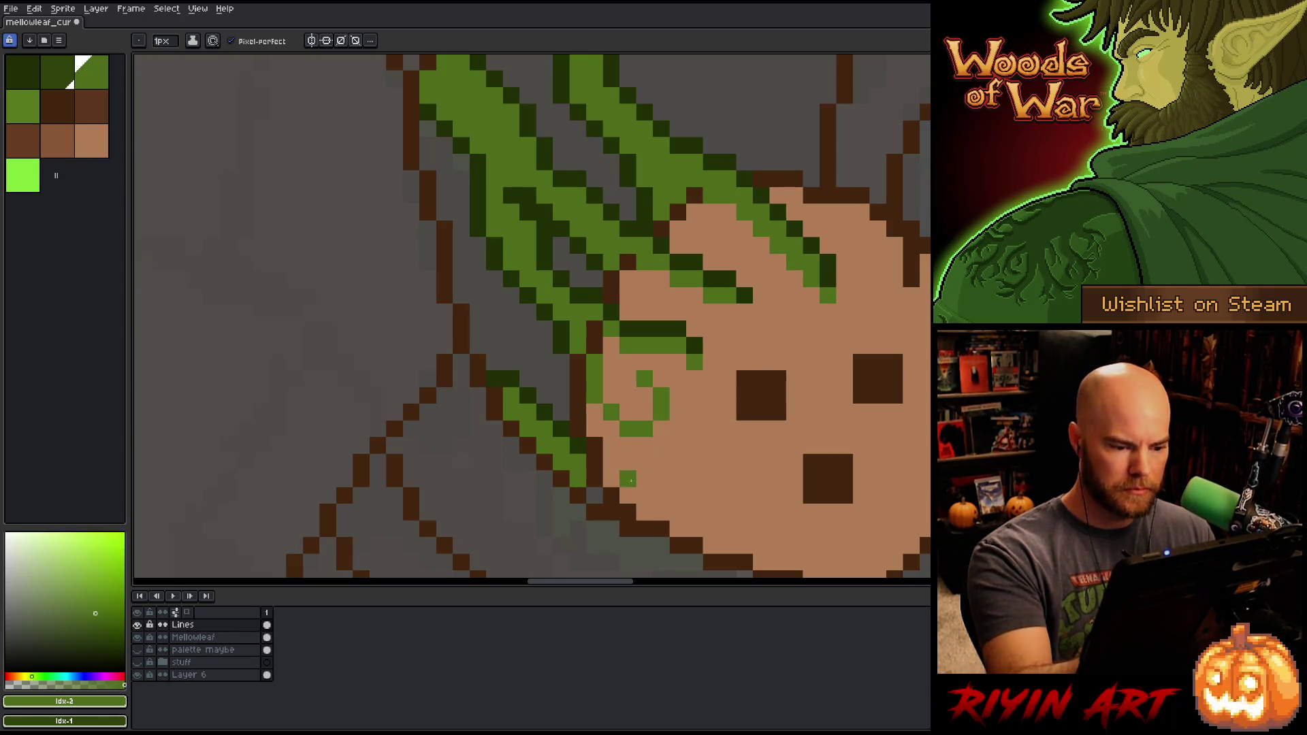
pyautogui.moveTo(611, 496); pyautogui.dragTo(628, 496)
pyautogui.click(644, 479)
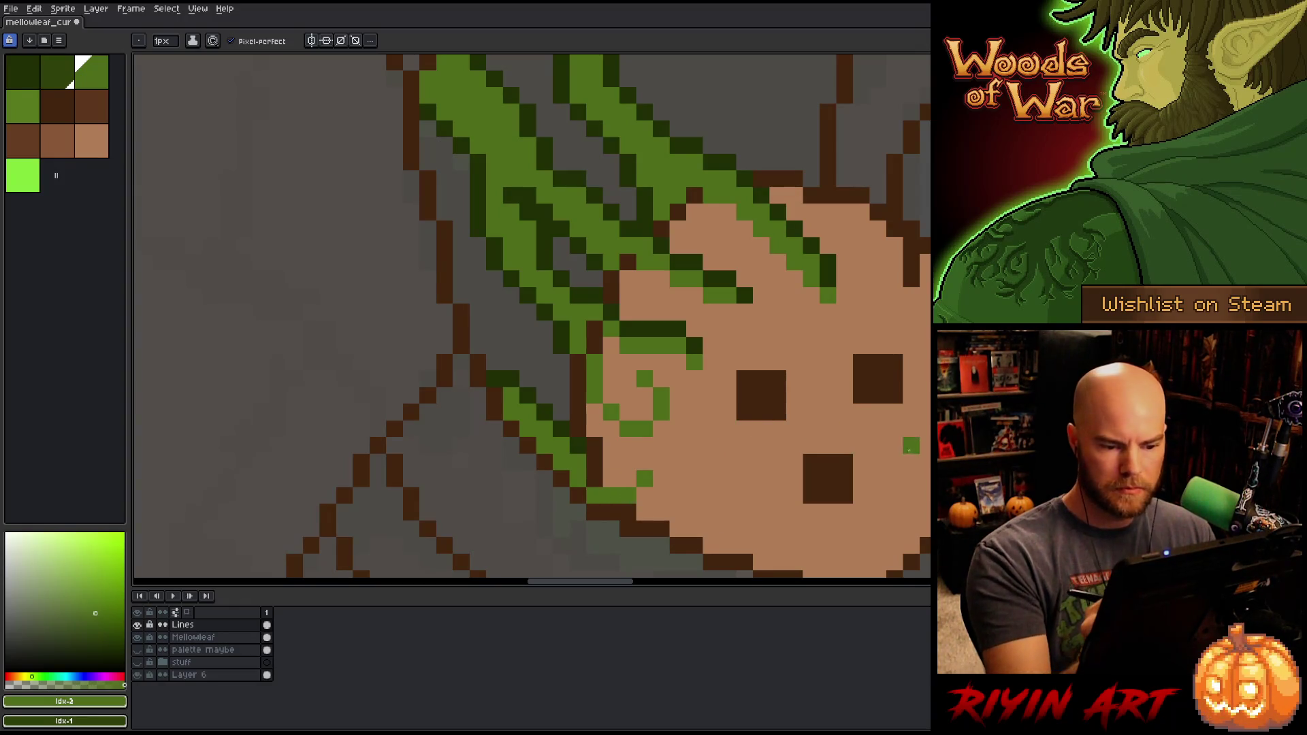
pyautogui.moveTo(757, 434); pyautogui.dragTo(665, 348)
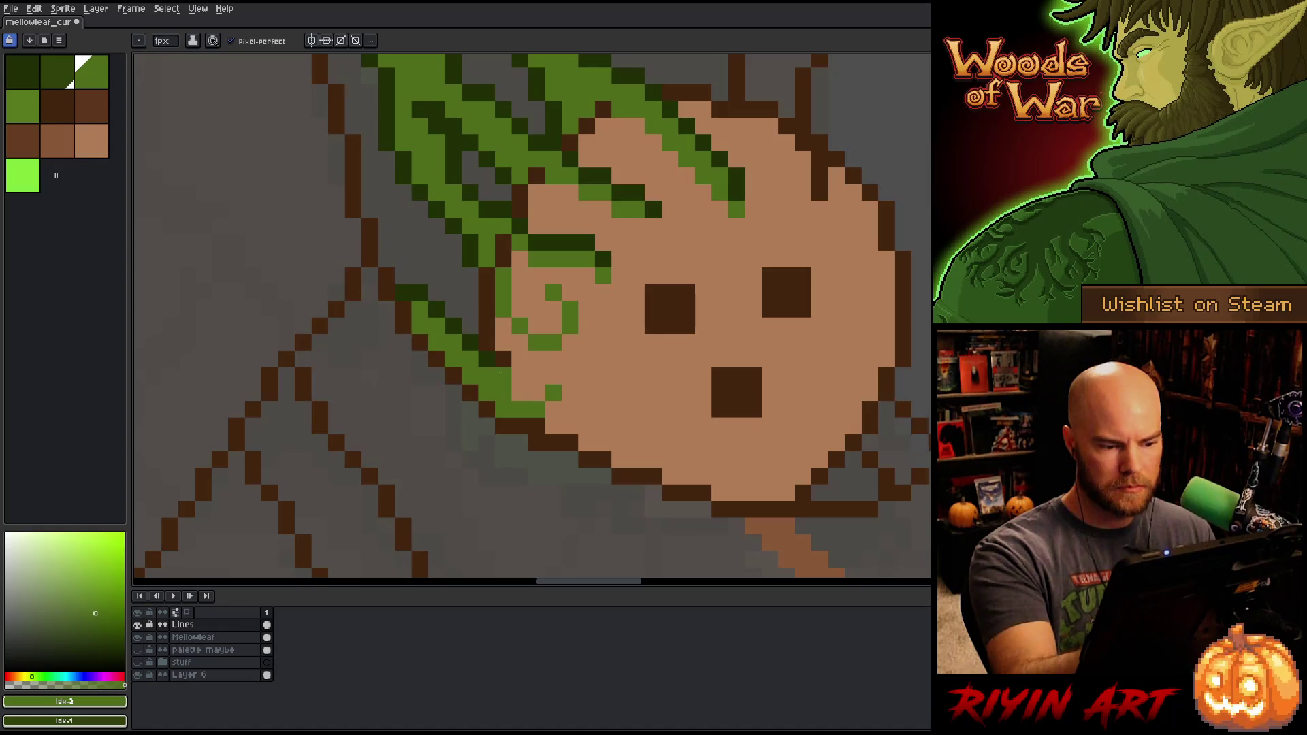
# Step: Pencil green moss pixels onto the right side of the tan disc face
pyautogui.click(803, 426)
pyautogui.click(819, 394)
pyautogui.click(819, 410)
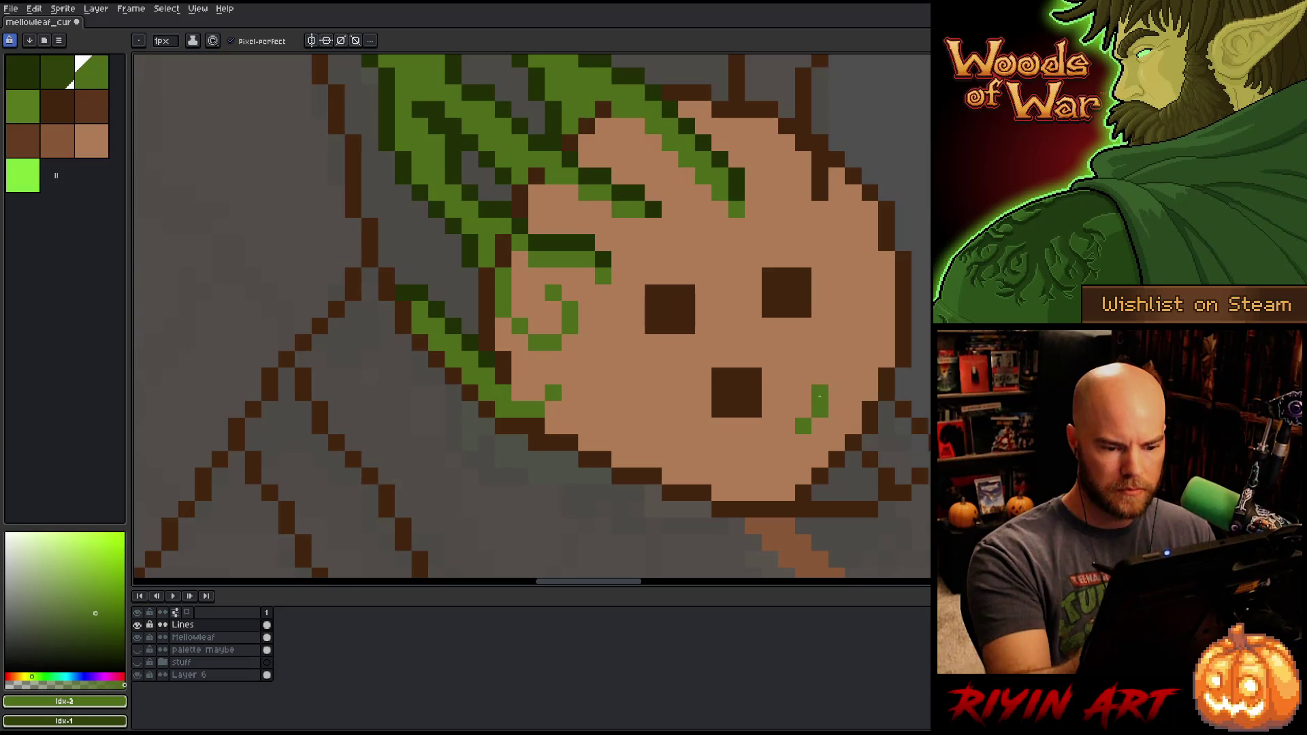
pyautogui.click(837, 393)
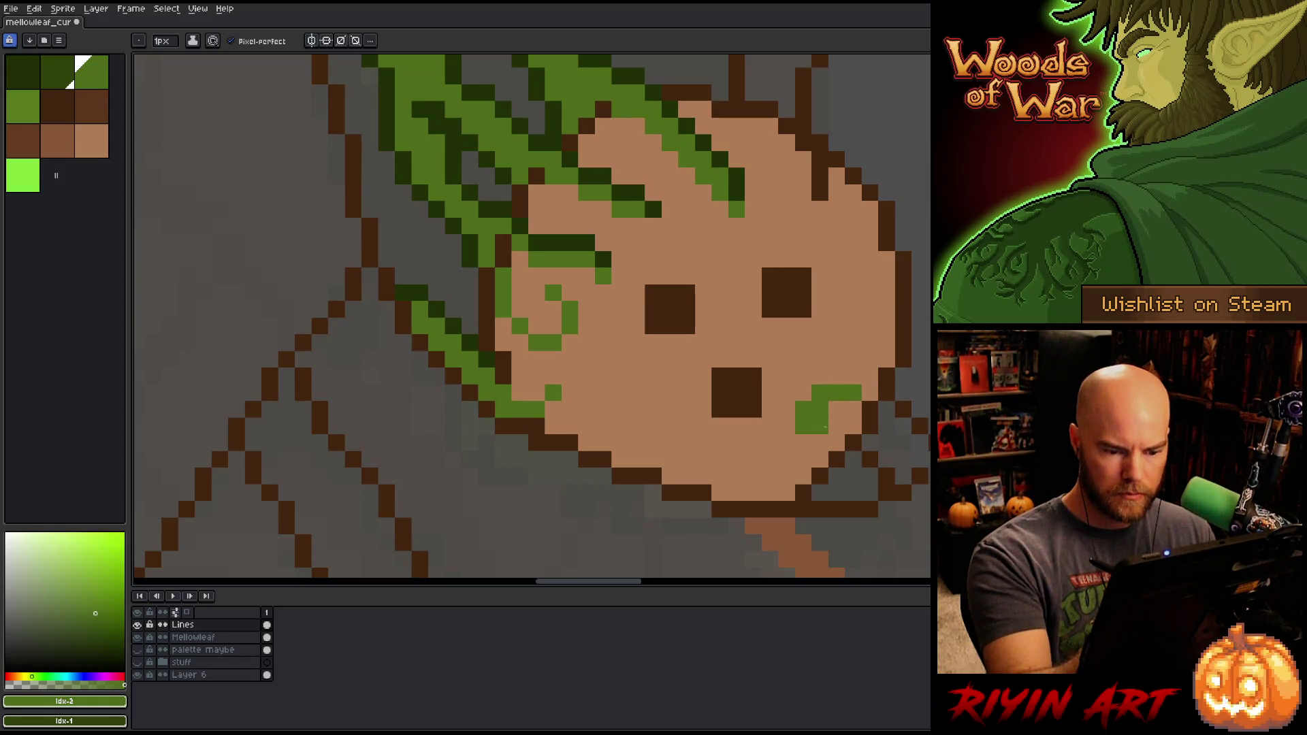
# Step: Re-sample leaf green and extend the moss up the face's right side, undoing a stray diagonal
pyautogui.keyDown('alt'); pyautogui.click(821, 439); pyautogui.keyUp('alt')
pyautogui.keyDown('alt'); pyautogui.click(817, 428); pyautogui.keyUp('alt')
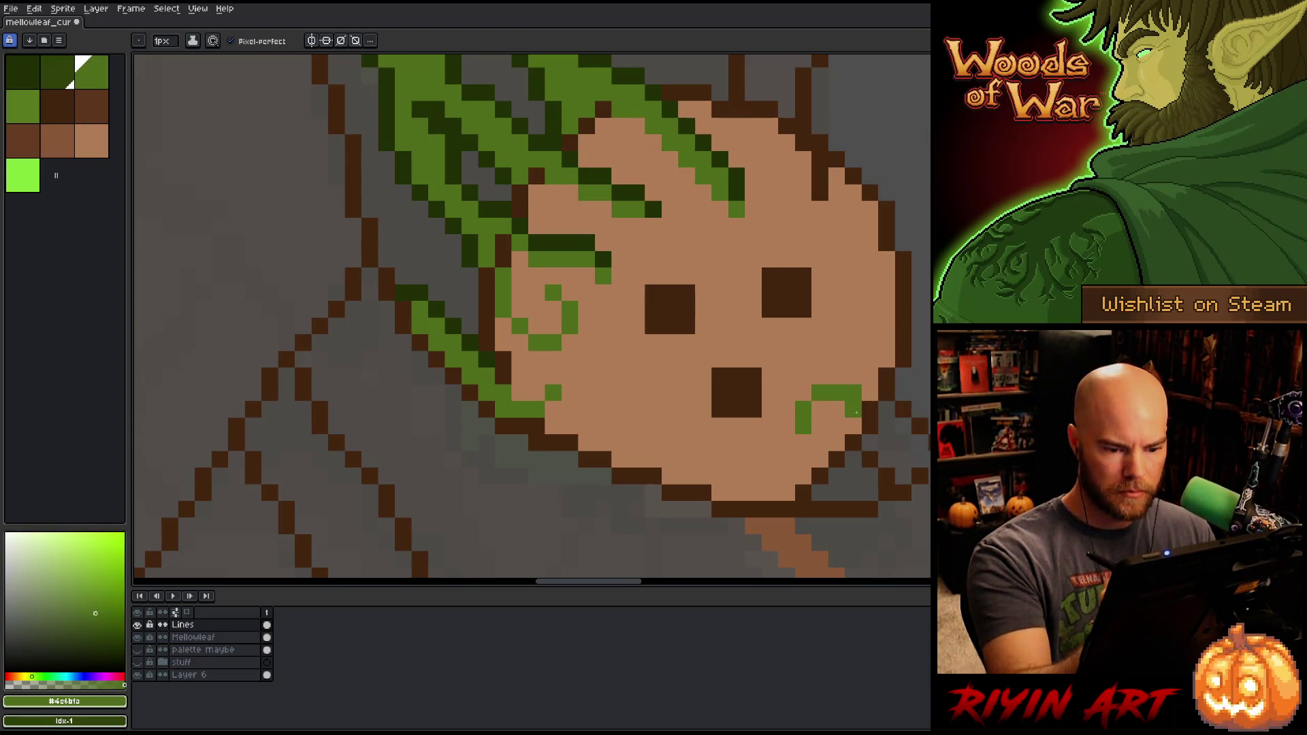
pyautogui.click(853, 376)
pyautogui.moveTo(853, 377)
pyautogui.mouseDown()
pyautogui.moveTo(837, 376)
pyautogui.moveTo(870, 384)
pyautogui.moveTo(870, 333)
pyautogui.mouseUp()
pyautogui.hotkey('ctrl', 'z')
pyautogui.hotkey('ctrl', 'z')
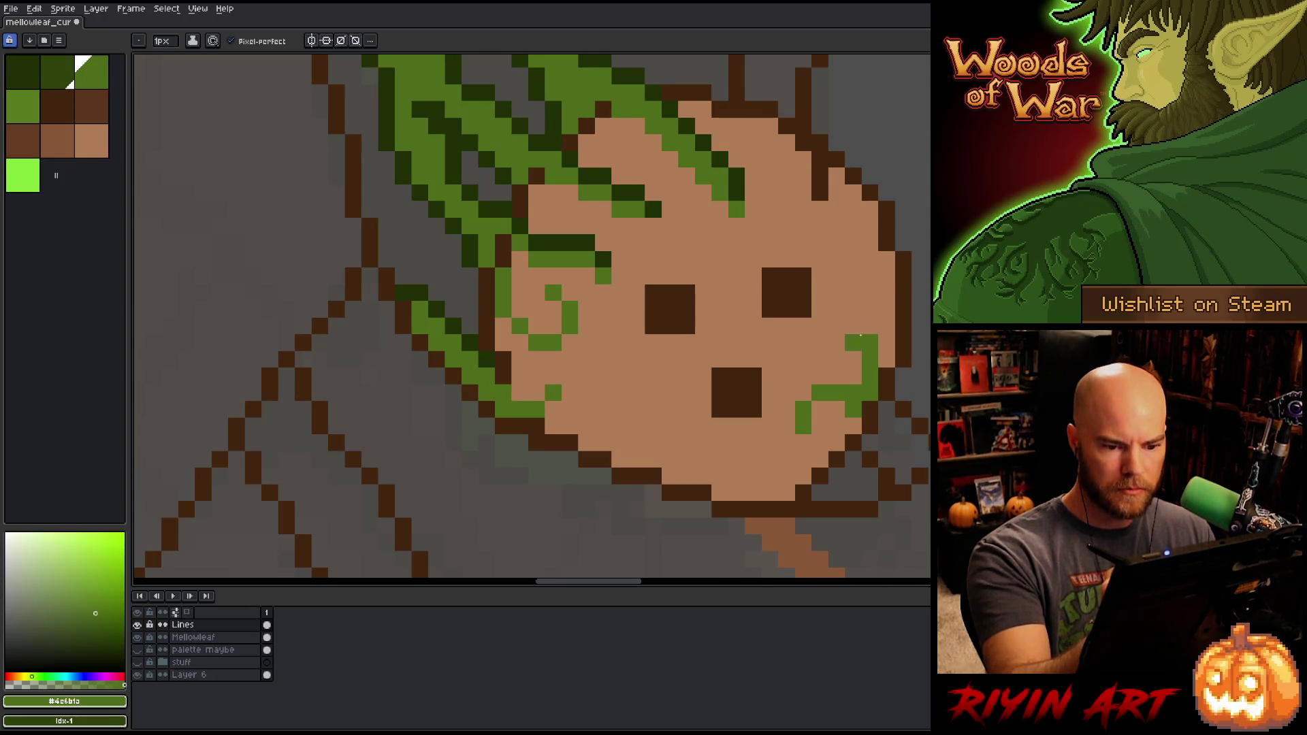
pyautogui.click(837, 327)
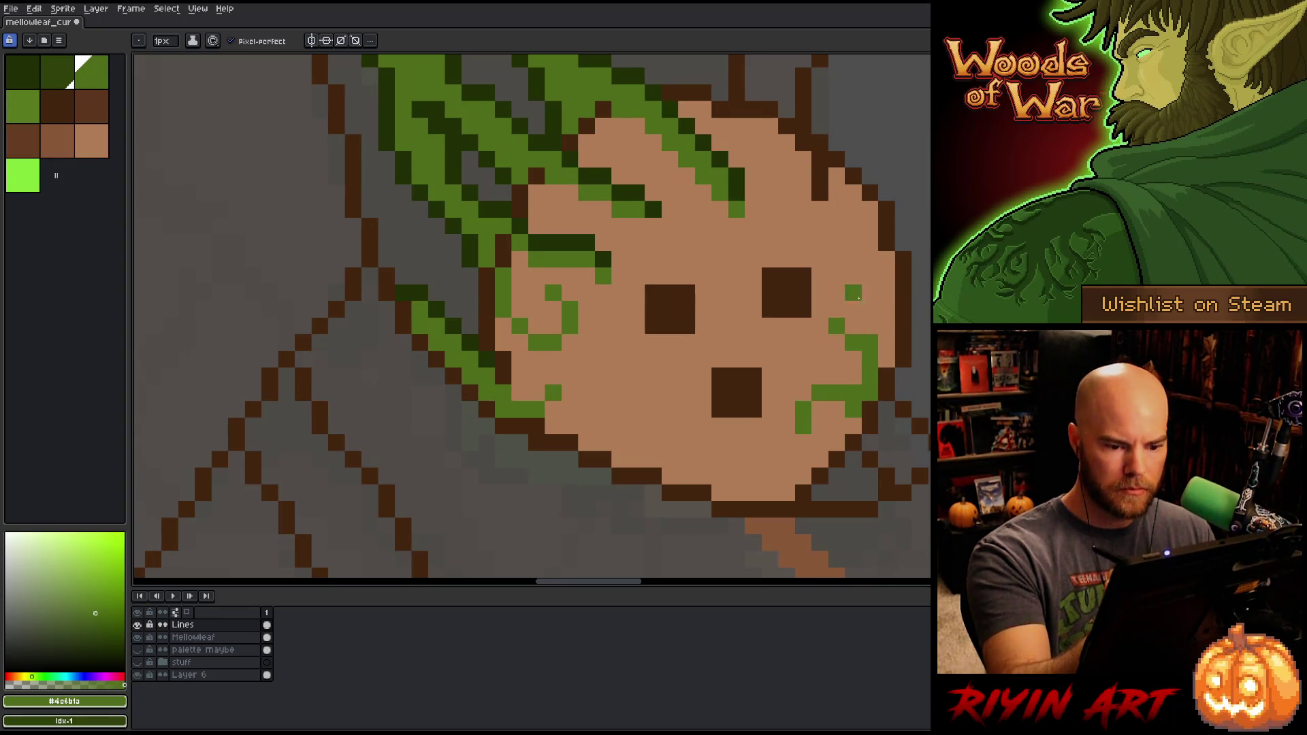
# Step: Re-pick the leaf green and paint a short moss column near the face's bottom
pyautogui.keyDown('alt'); pyautogui.click(885, 308); pyautogui.keyUp('alt')
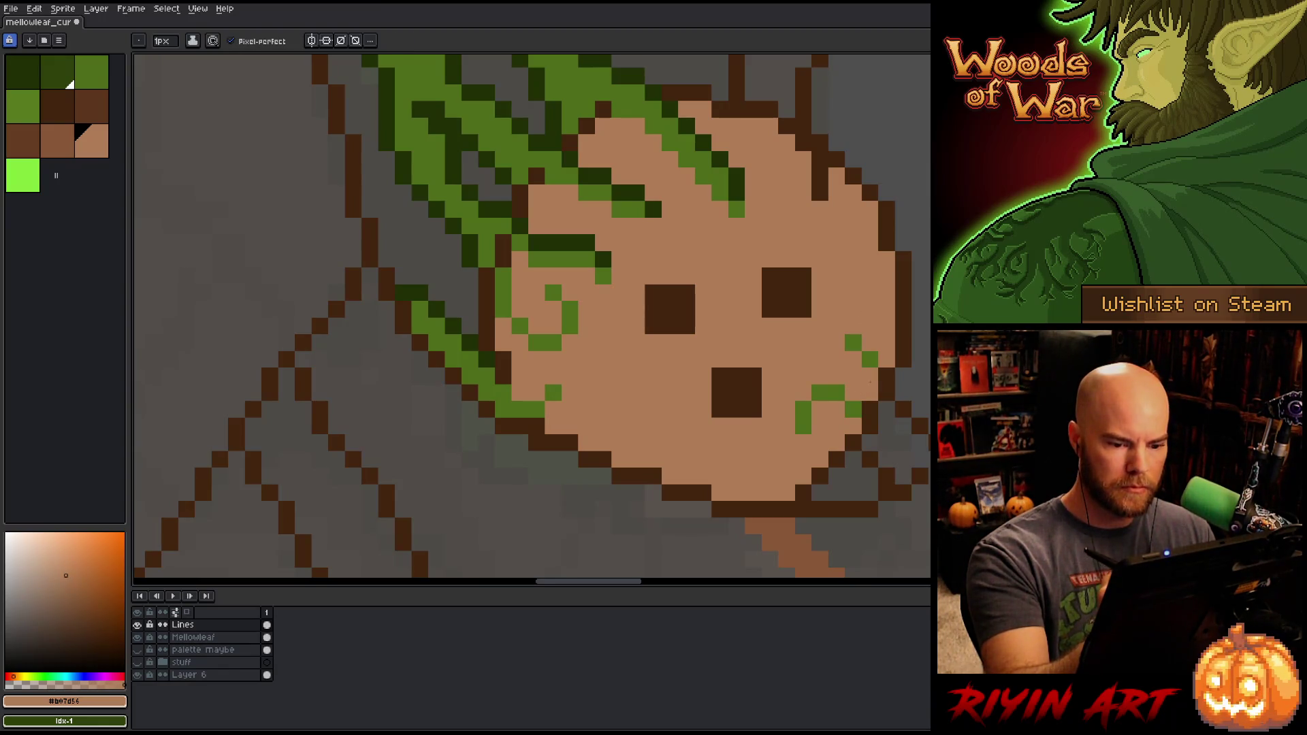
pyautogui.keyDown('alt'); pyautogui.click(854, 410); pyautogui.keyUp('alt')
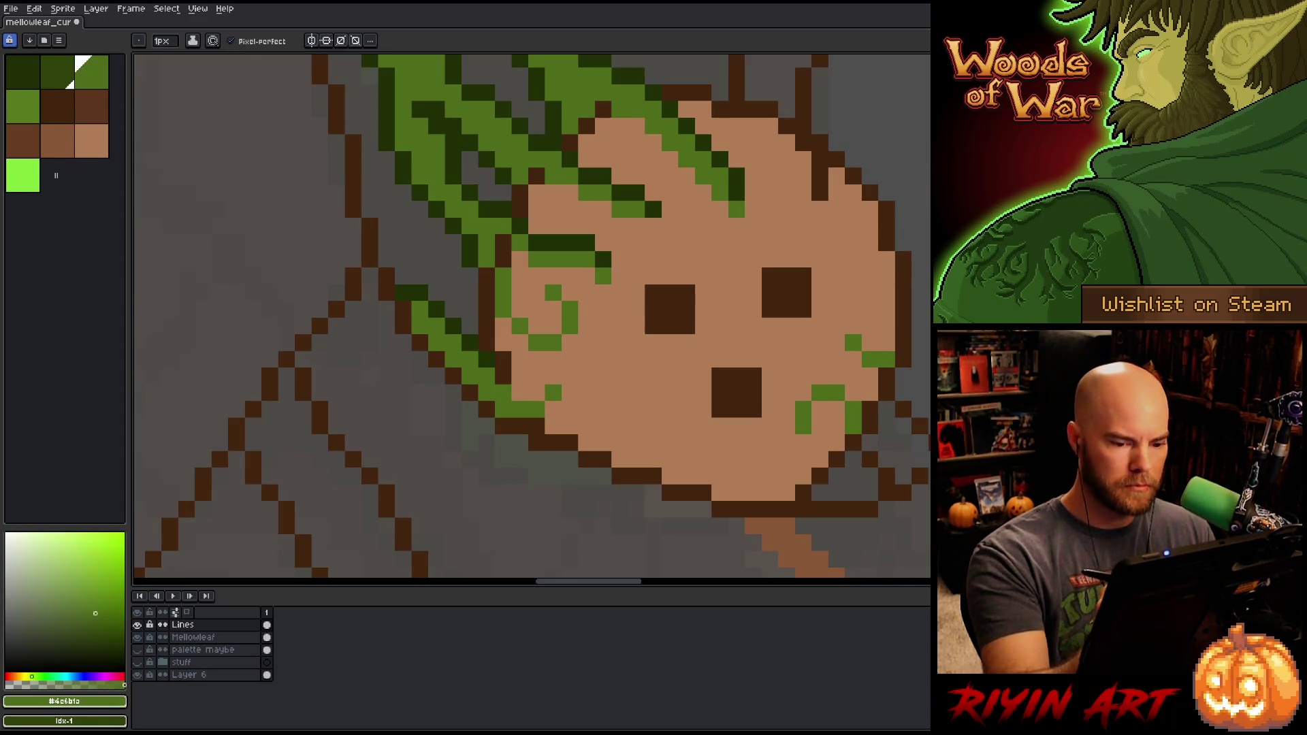
pyautogui.keyDown('alt'); pyautogui.click(870, 306); pyautogui.keyUp('alt')
pyautogui.keyDown('alt'); pyautogui.click(870, 325); pyautogui.keyUp('alt')
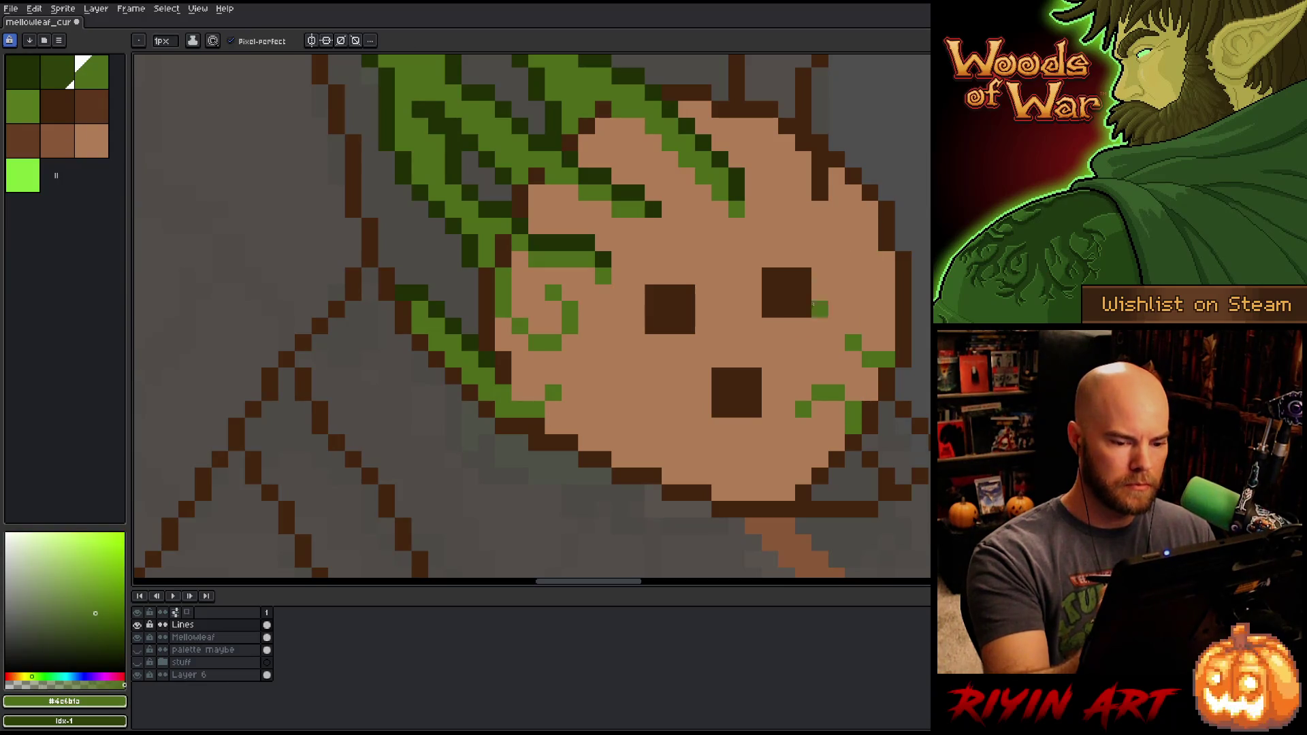
pyautogui.click(753, 476)
pyautogui.click(753, 460)
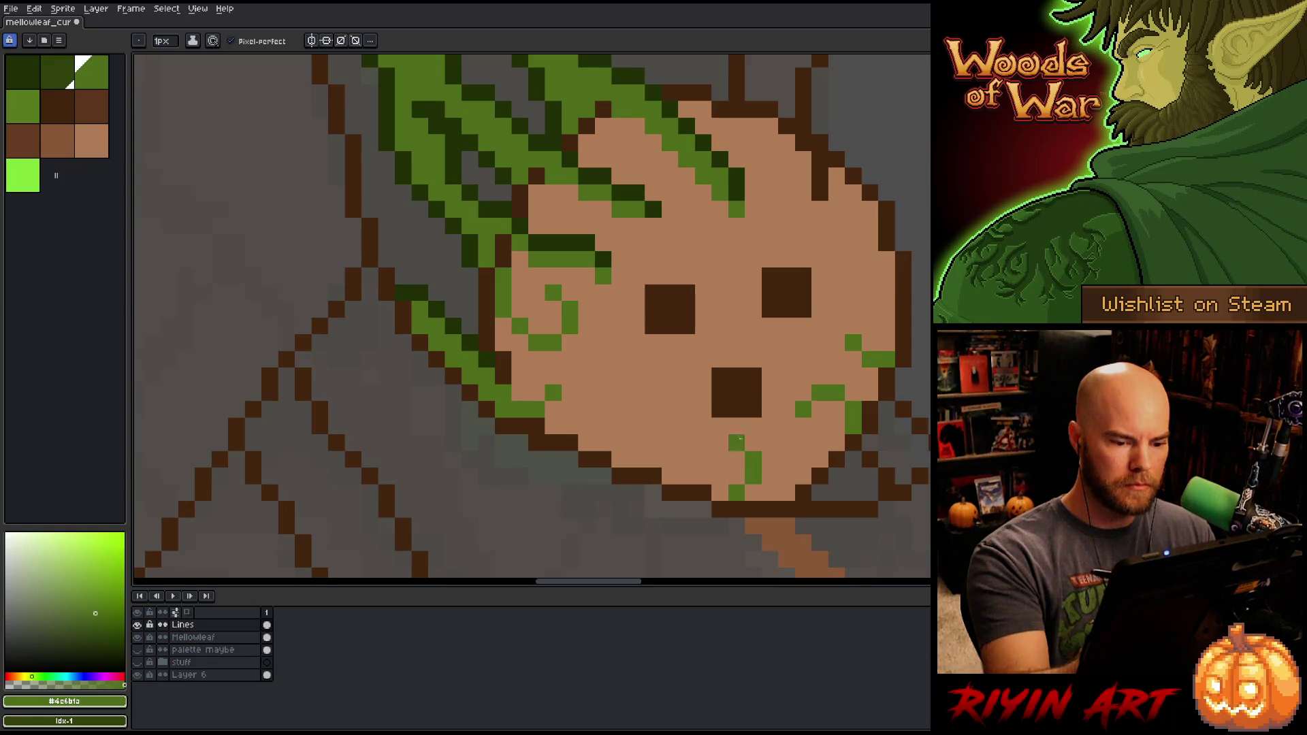
# Step: Add an L-shaped moss patch lower left and a few moss pixels on the left face
pyautogui.click(636, 458)
pyautogui.click(653, 443)
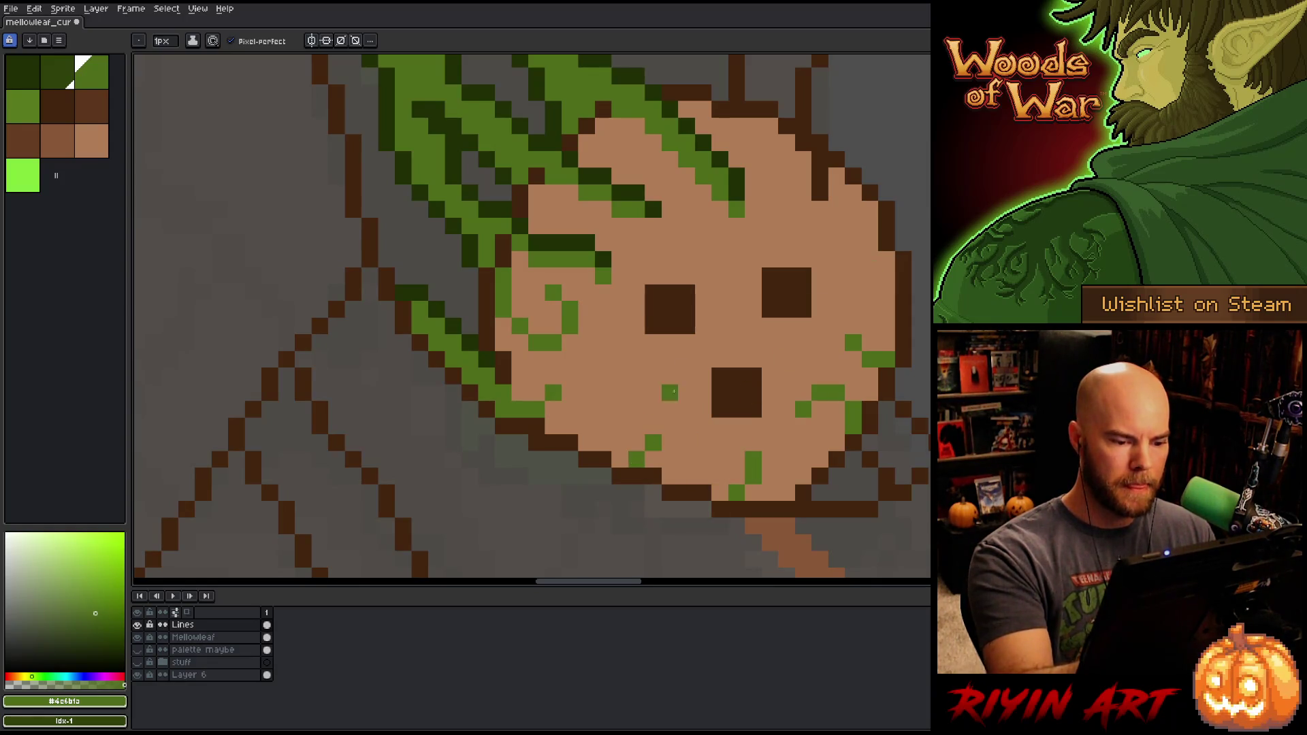
pyautogui.click(637, 443)
pyautogui.click(620, 458)
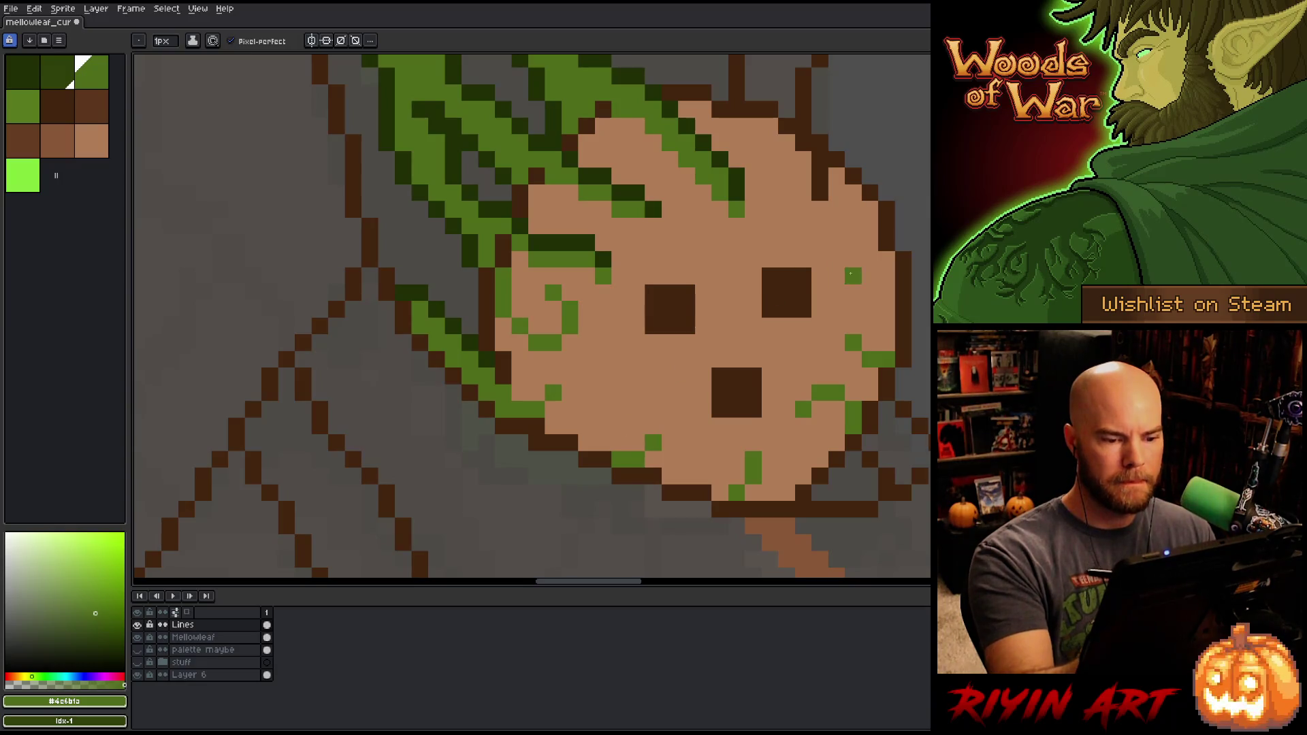
pyautogui.click(569, 392)
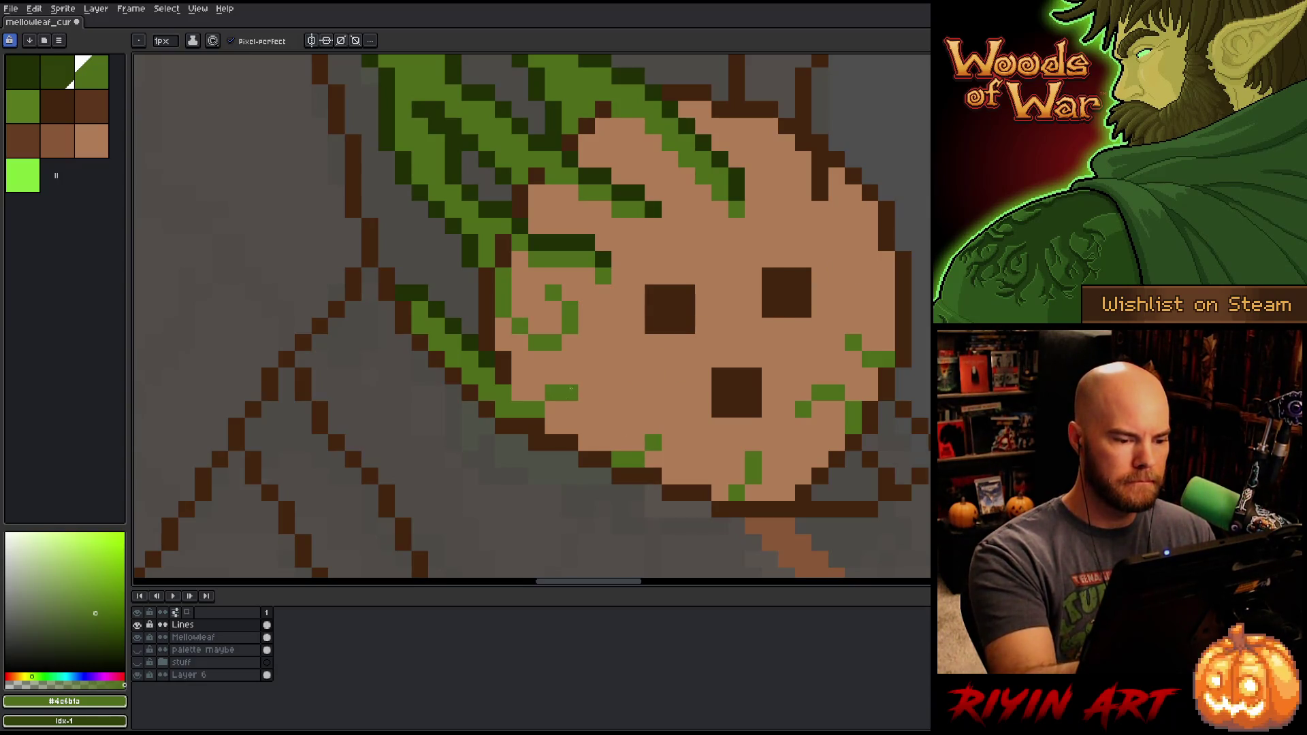
pyautogui.click(536, 393)
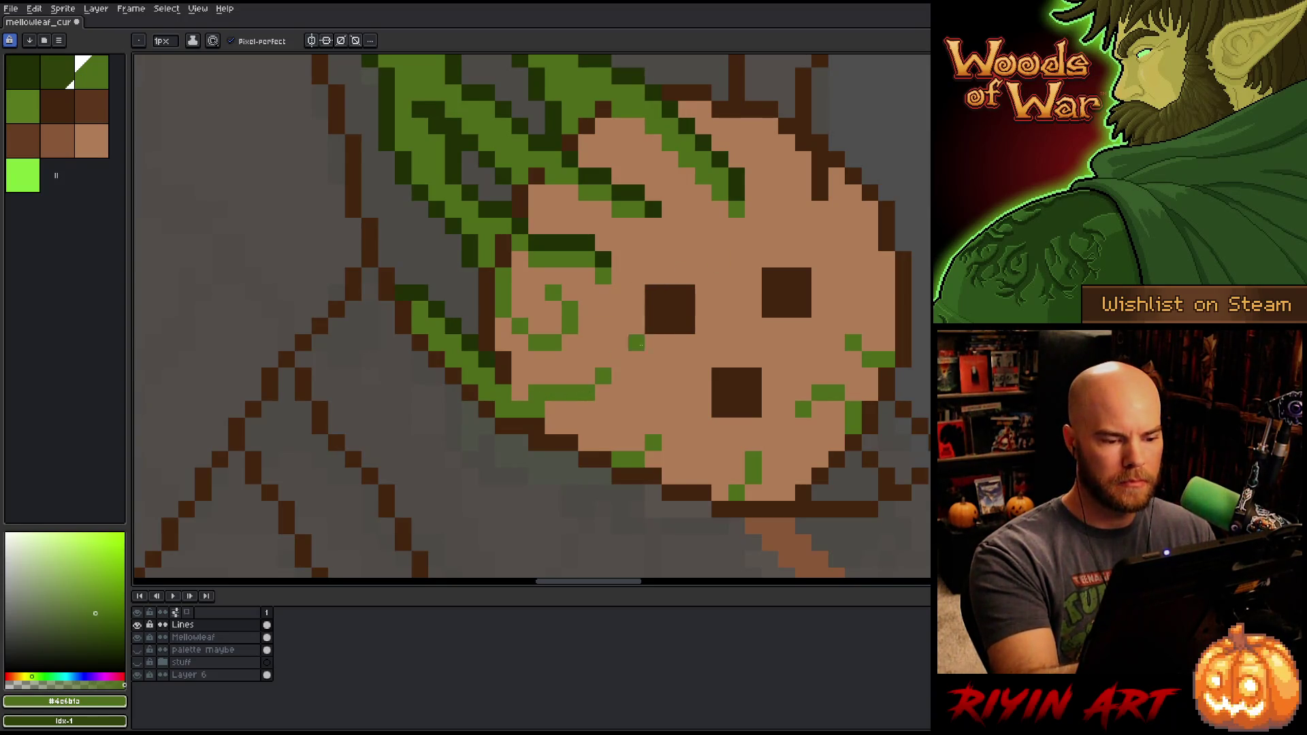
pyautogui.click(619, 376)
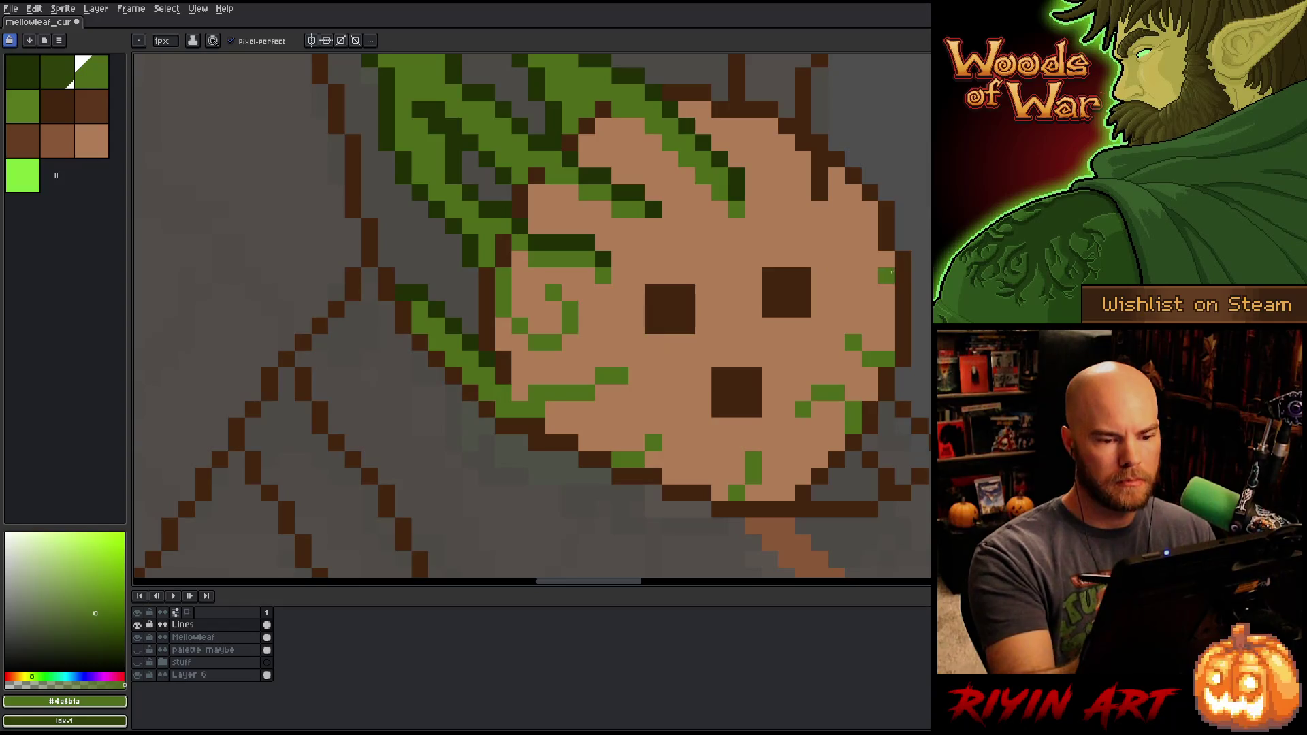
# Step: At the top of the disc, Alt-pick tan and cover the stray dark-green vein pixels
pyautogui.moveTo(681, 112)
pyautogui.mouseDown()
pyautogui.moveTo(714, 211)
pyautogui.moveTo(771, 291)
pyautogui.mouseUp()
pyautogui.keyDown('alt'); pyautogui.click(722, 218); pyautogui.keyUp('alt')
pyautogui.click(754, 274)
pyautogui.click(738, 258)
pyautogui.click(754, 291)
pyautogui.click(771, 308)
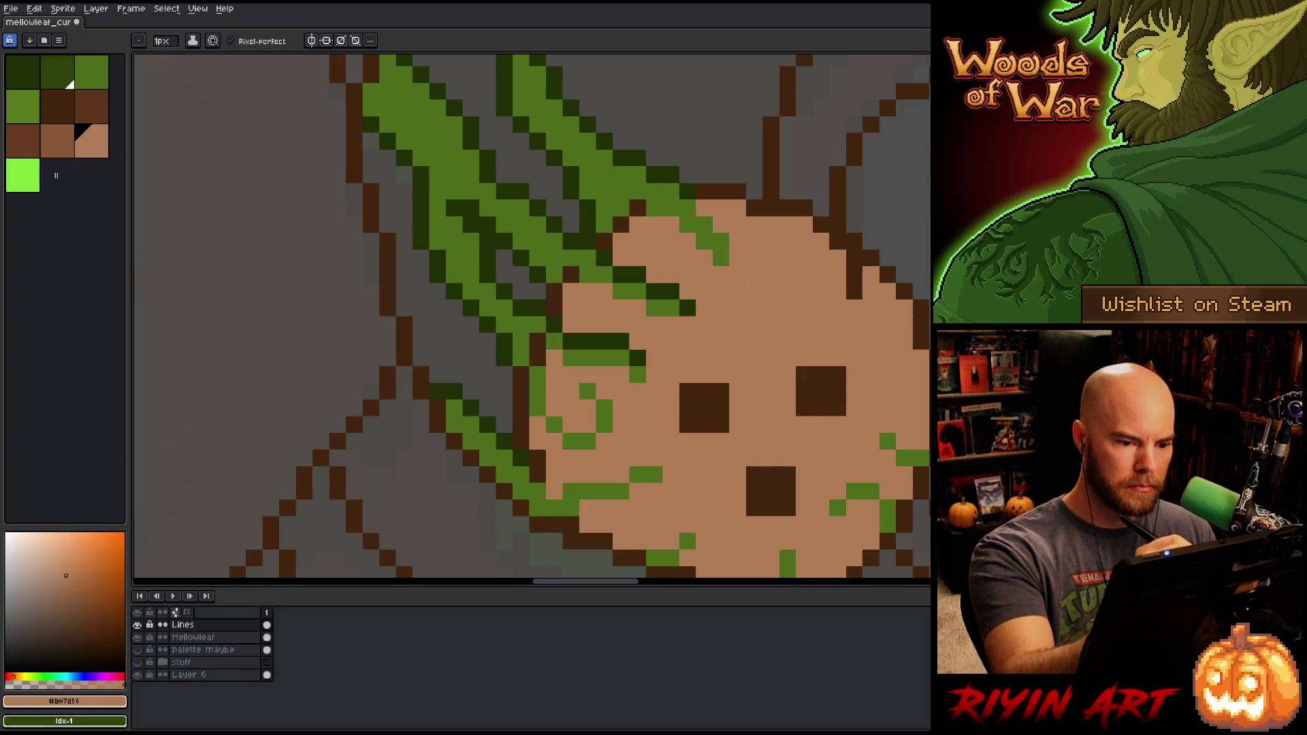
# Step: Add one green moss pixel near the top, then paint tan over the remaining vein rows
pyautogui.keyDown('alt'); pyautogui.click(721, 257); pyautogui.keyUp('alt')
pyautogui.click(738, 286)
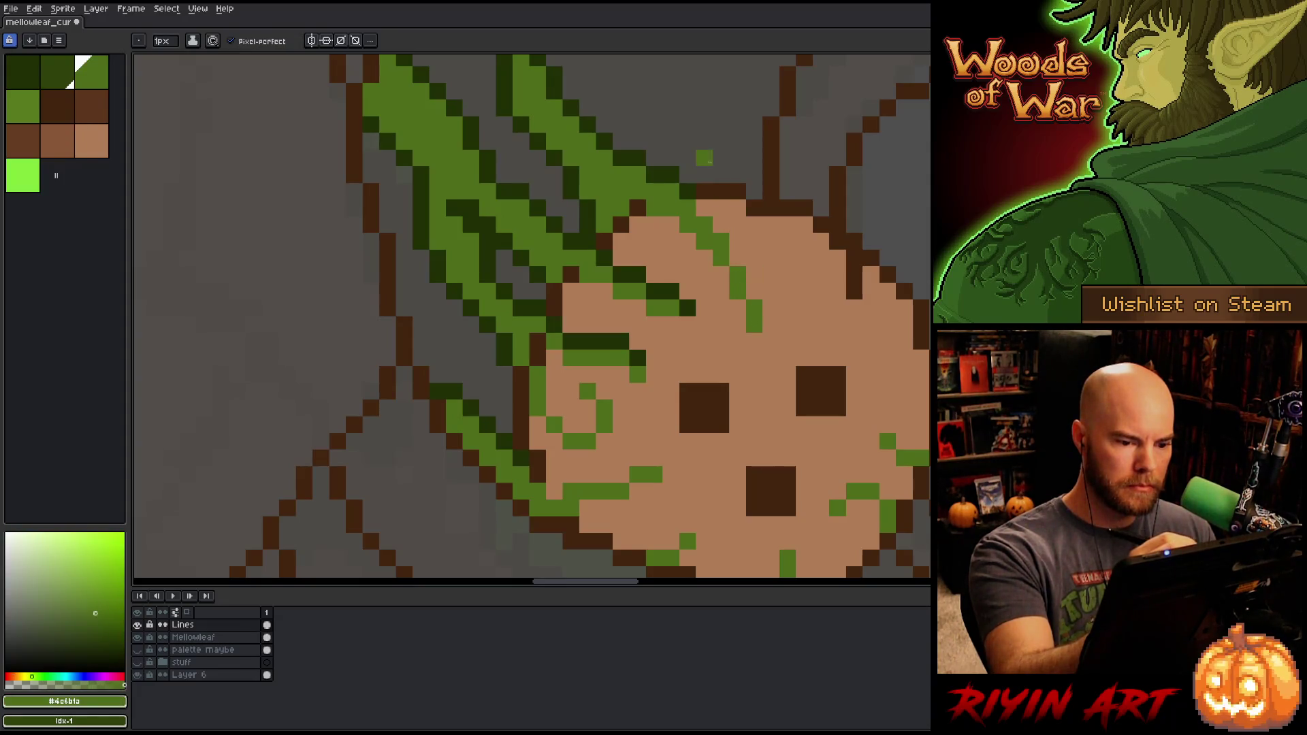
pyautogui.keyDown('alt'); pyautogui.click(721, 224); pyautogui.keyUp('alt')
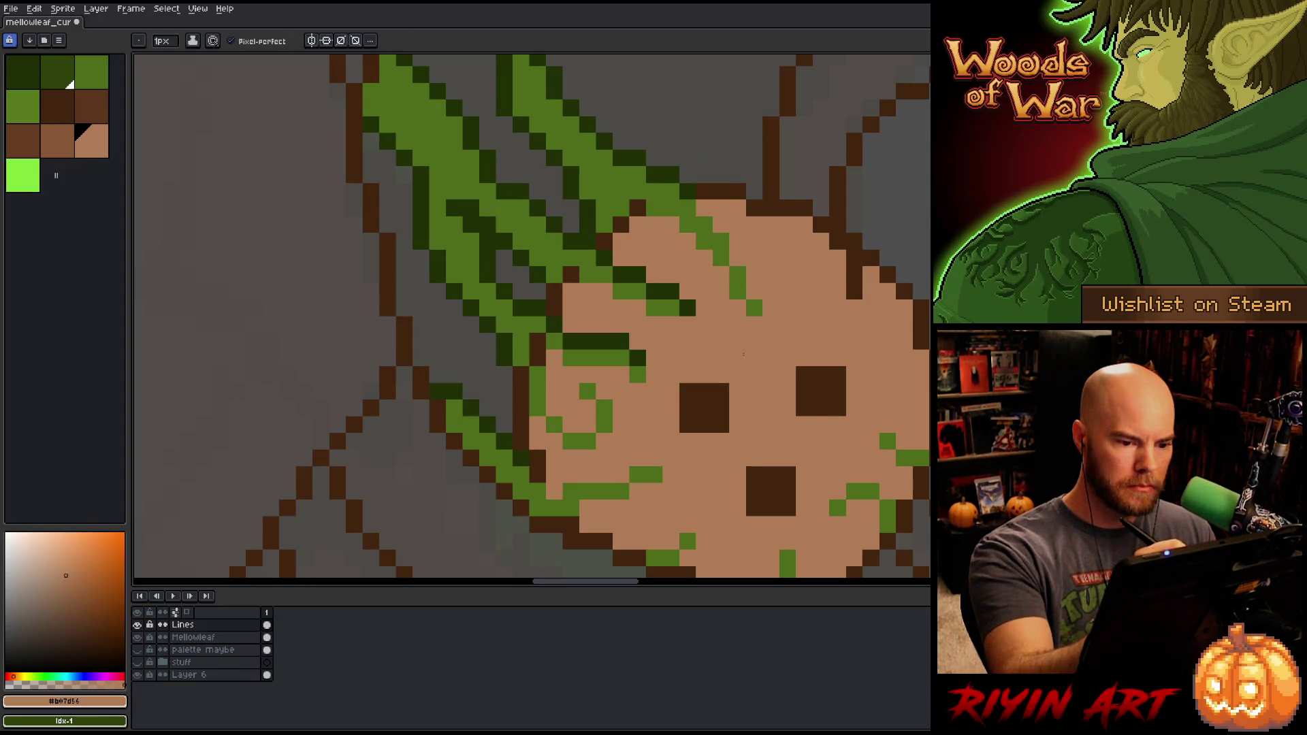
pyautogui.moveTo(670, 291); pyautogui.dragTo(610, 261)
pyautogui.moveTo(638, 359); pyautogui.dragTo(569, 332)
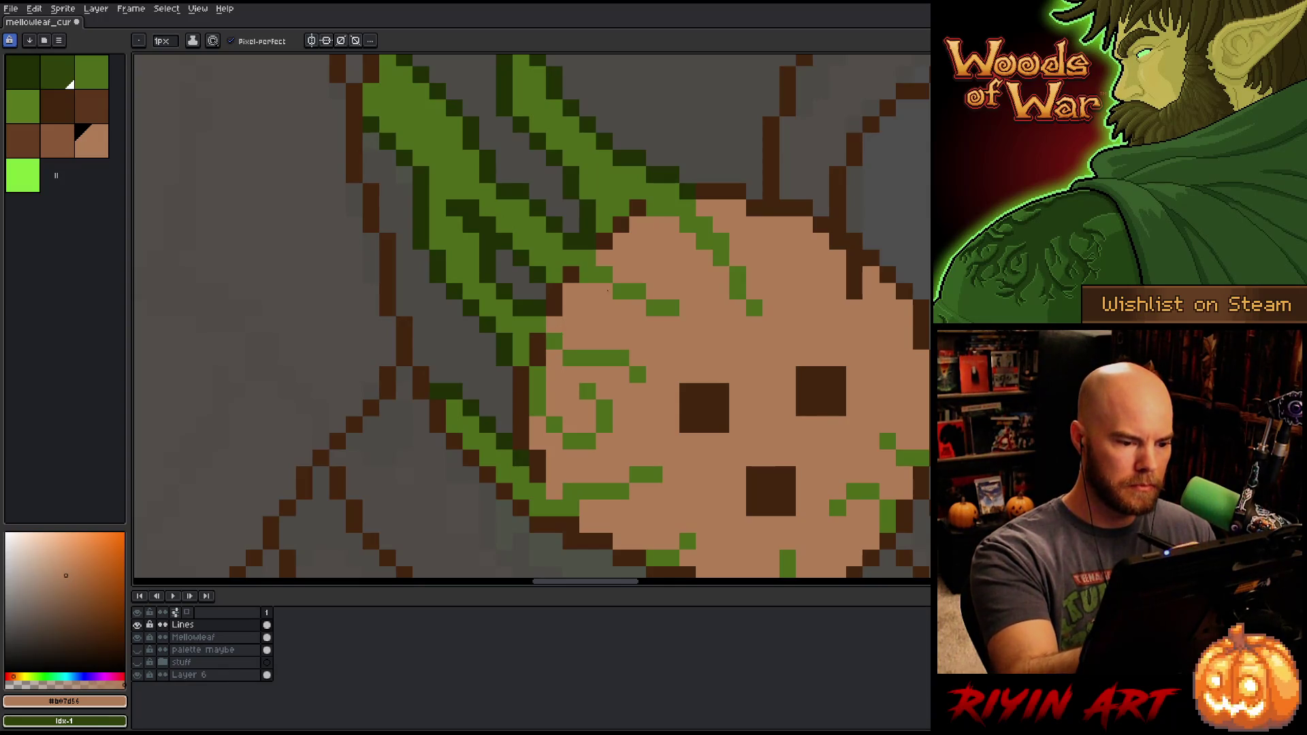
pyautogui.scroll(-2, 821, 389)
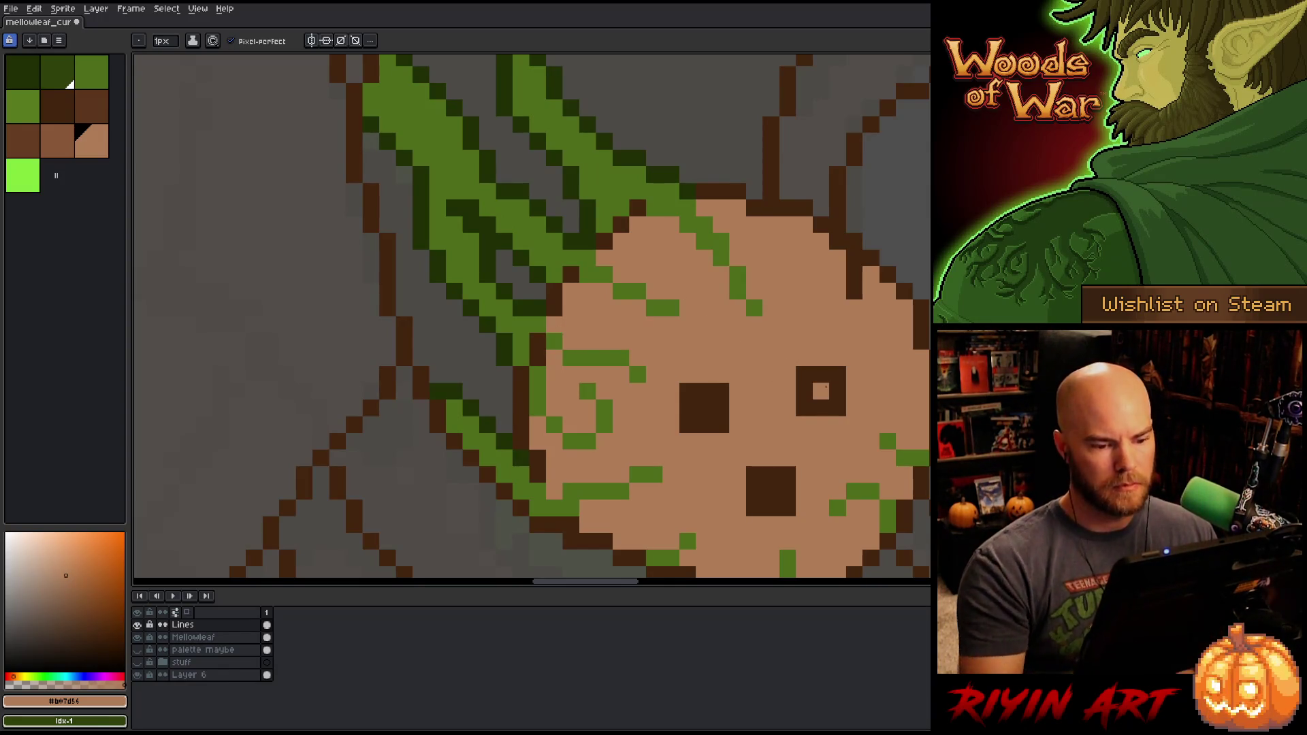
# Step: Sample leaf green and add one more moss pixel on the disc face, then pick tan
pyautogui.press('v')
pyautogui.scroll(-3, 722, 426)
pyautogui.press('b')
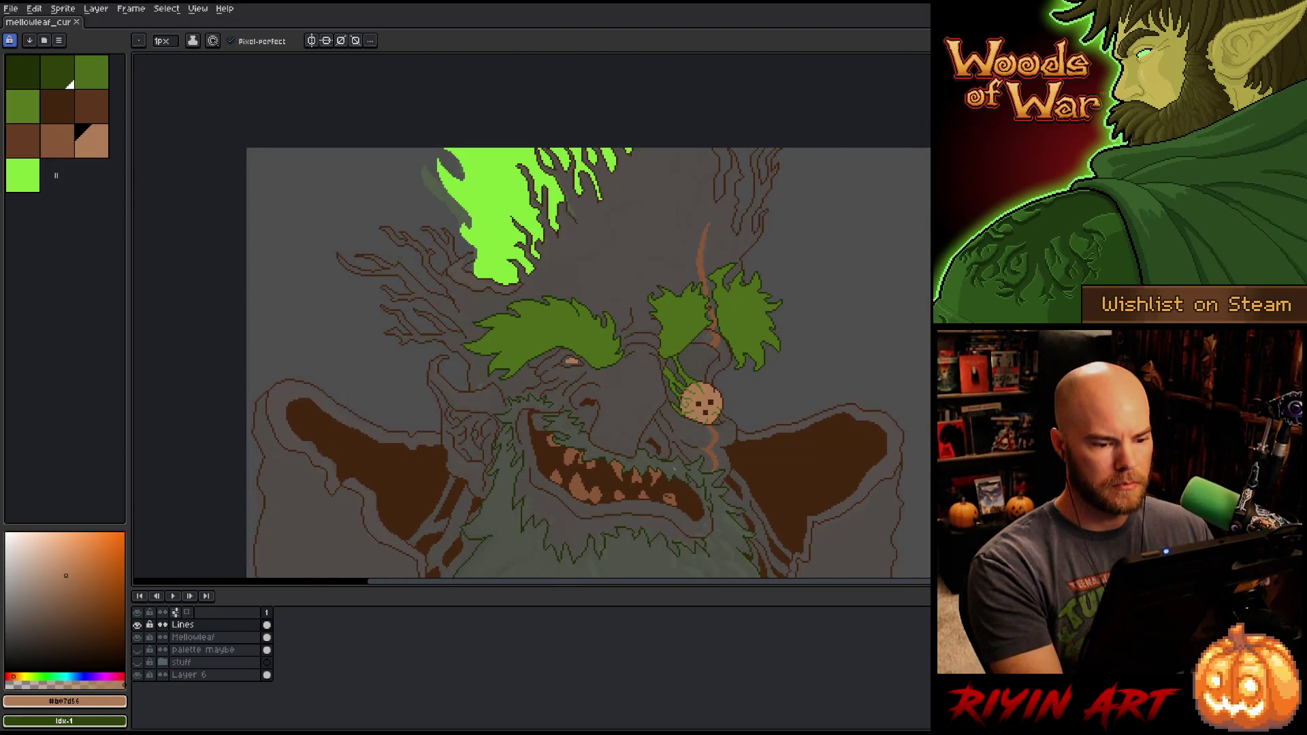
pyautogui.scroll(3, 721, 426)
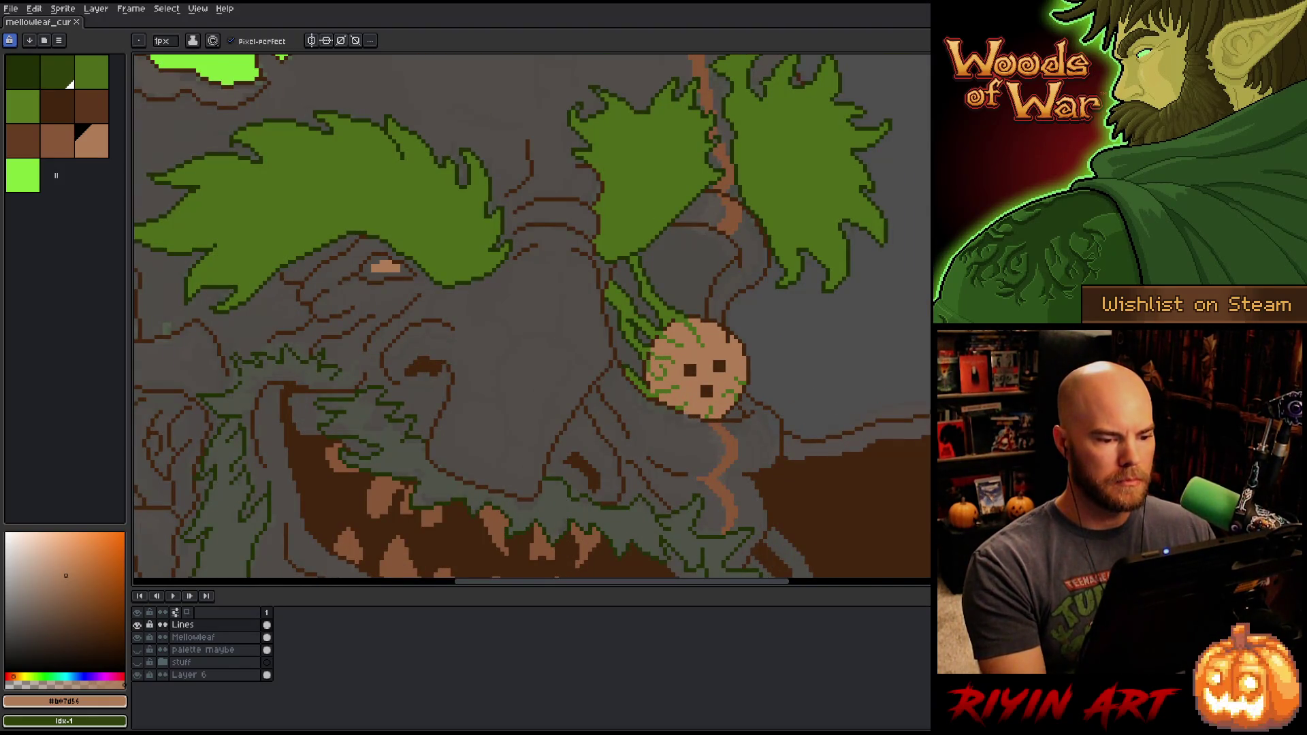
pyautogui.scroll(-1, 681, 402)
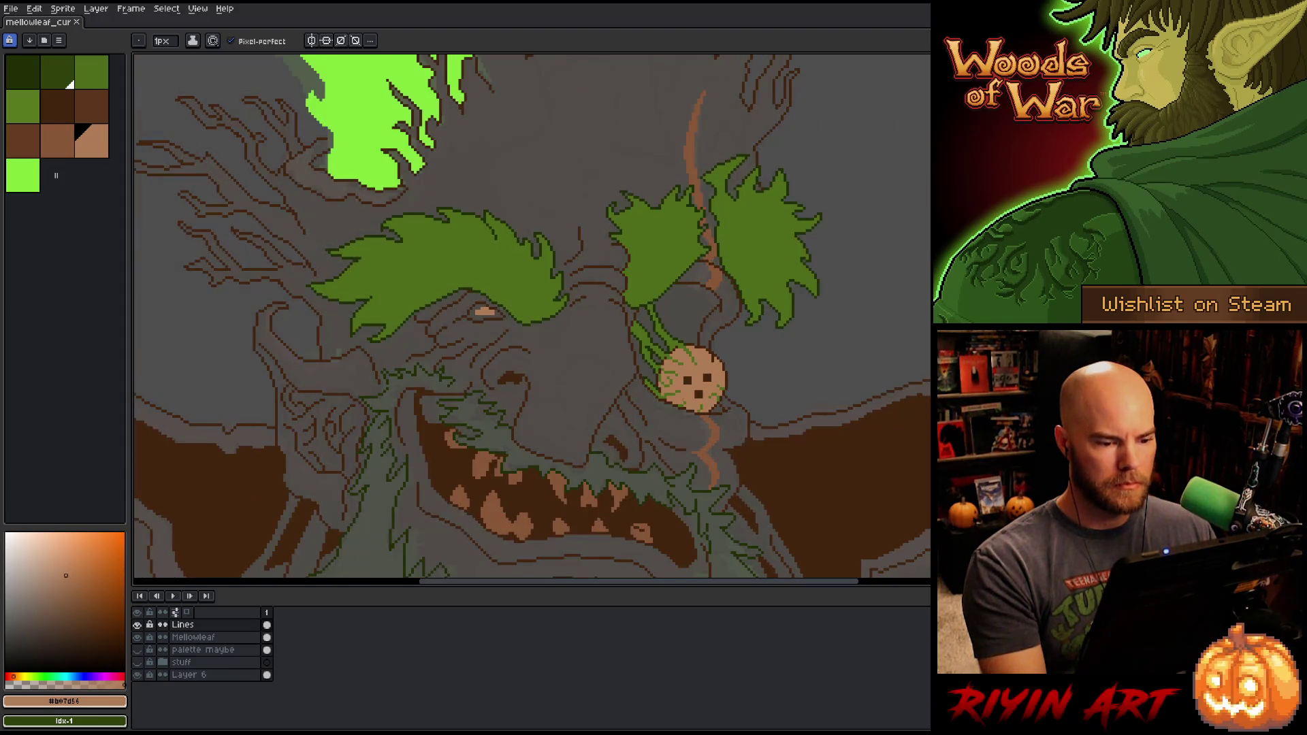
pyautogui.scroll(3, 660, 388)
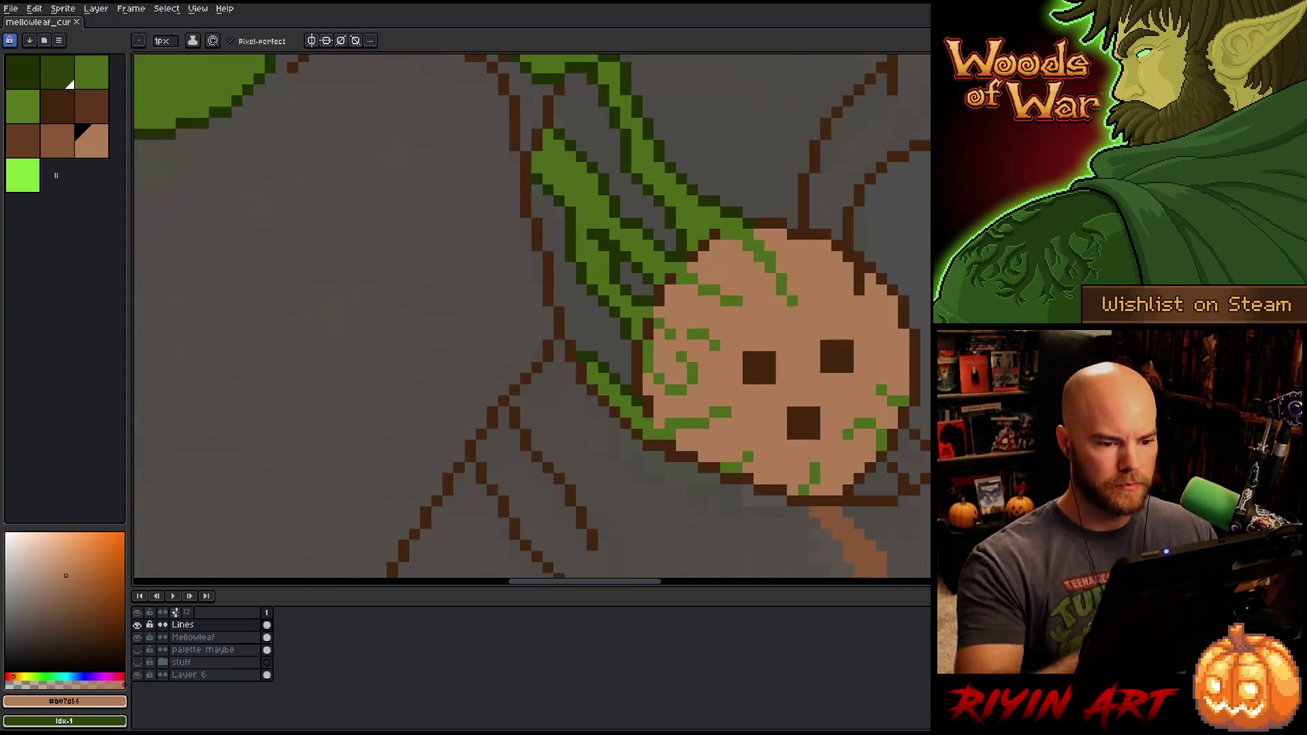
pyautogui.press('i')
pyautogui.click(739, 225)
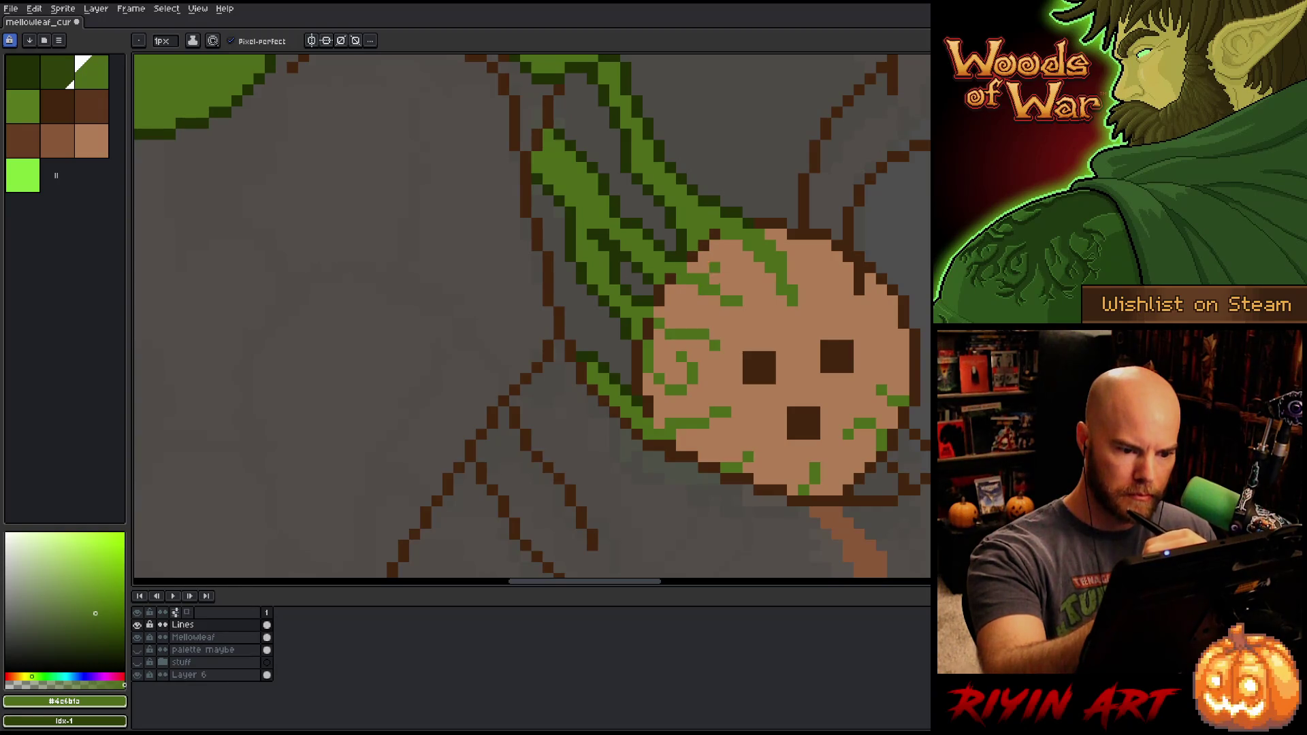
pyautogui.click(748, 312)
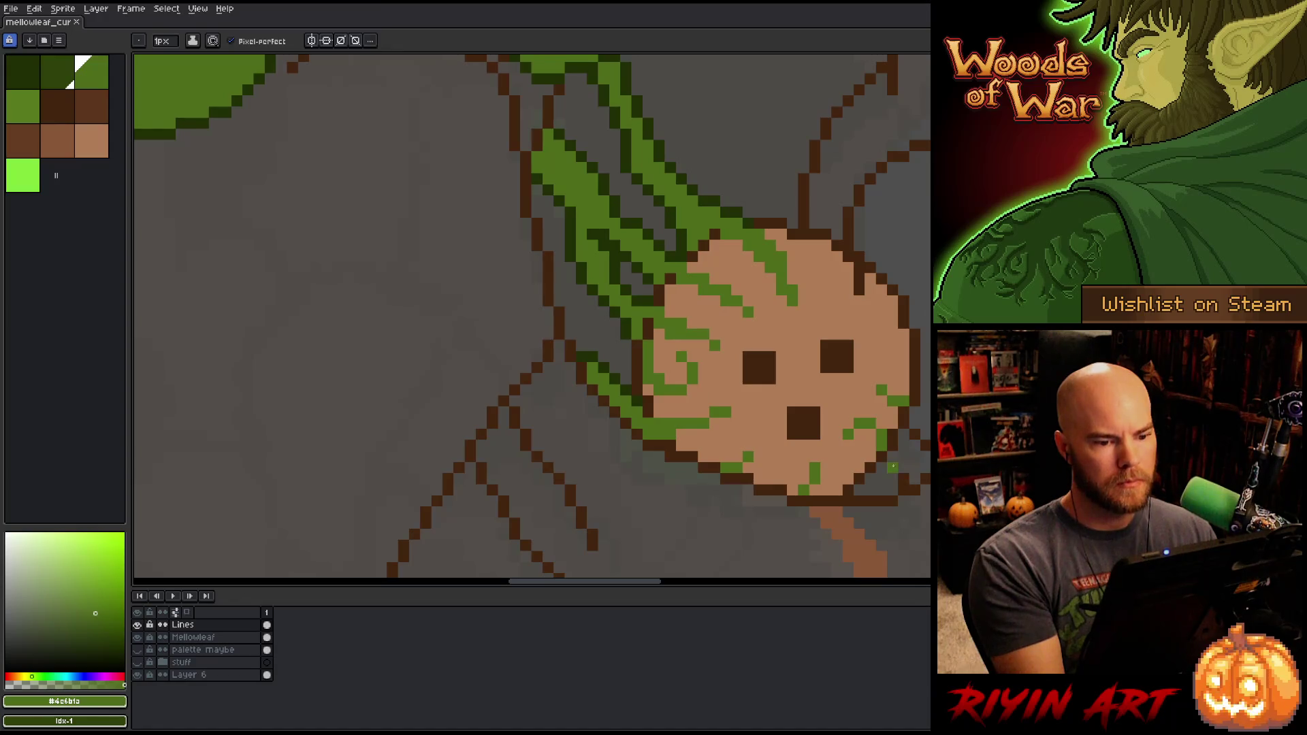
pyautogui.keyDown('alt'); pyautogui.click(789, 259); pyautogui.keyUp('alt')
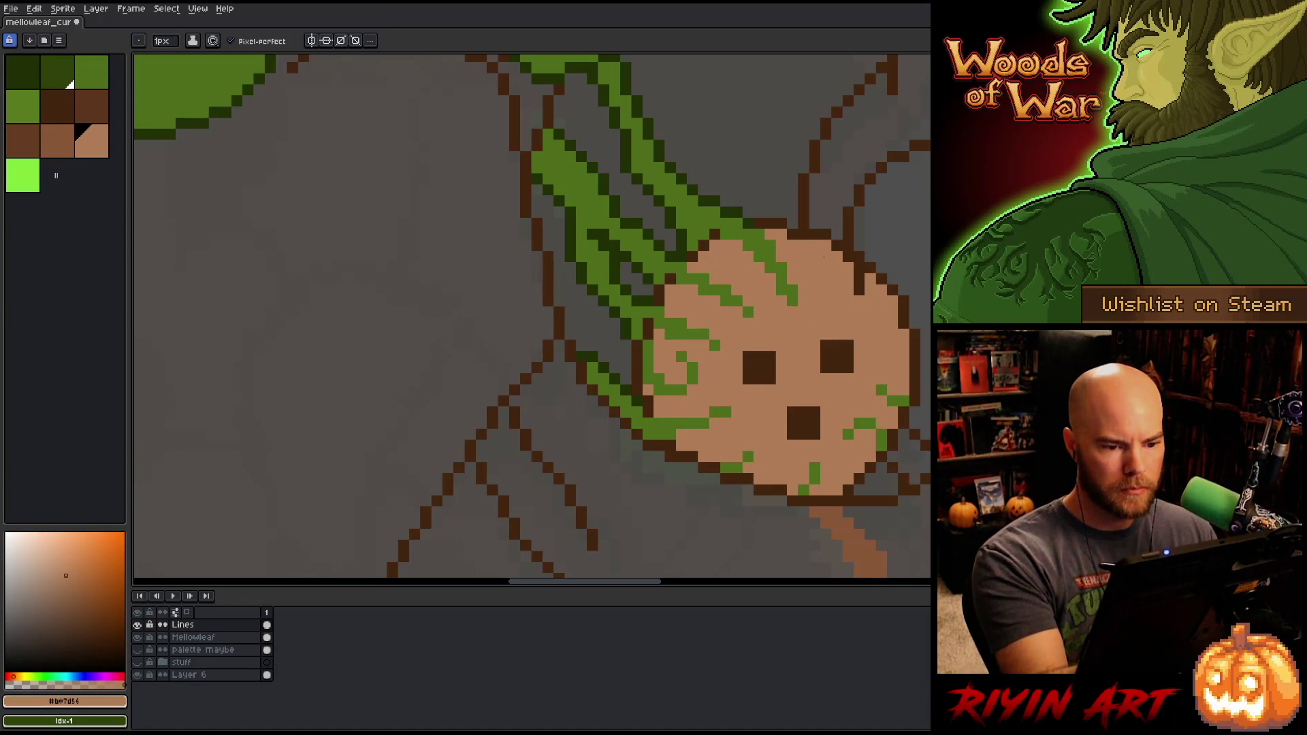
# Step: Save the tree monster drawing with Ctrl+S
pyautogui.hotkey('ctrl', 's')
pyautogui.scroll(-1, 864, 307)
pyautogui.scroll(-4, 862, 309)
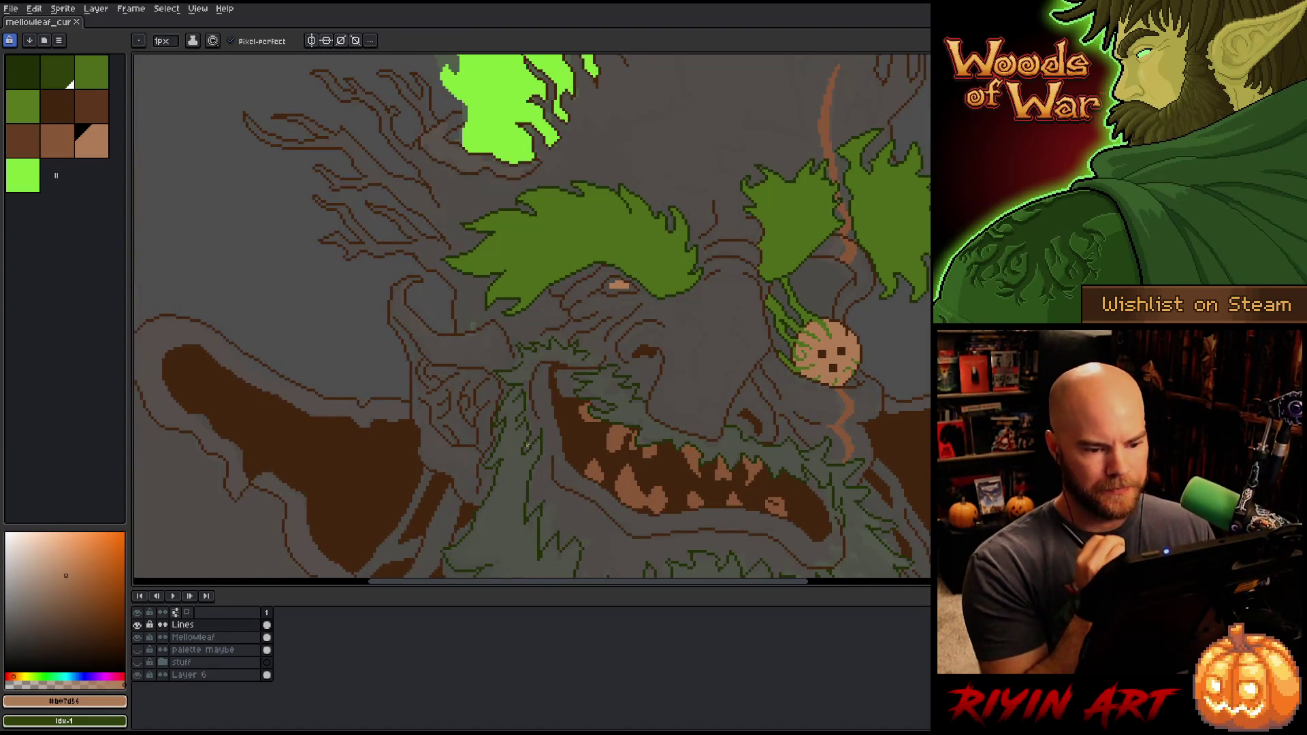
pyautogui.scroll(2, 527, 446)
pyautogui.moveTo(696, 552); pyautogui.dragTo(432, 365)
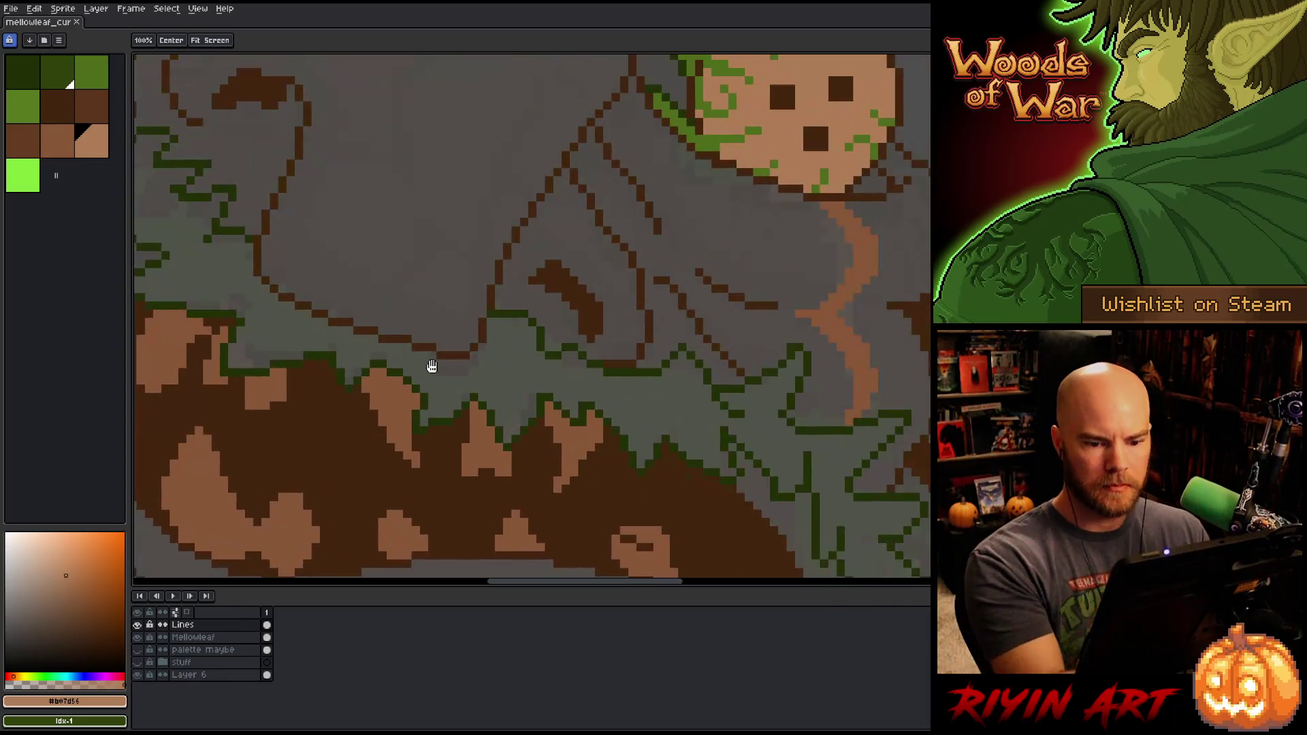
pyautogui.scroll(1, 639, 518)
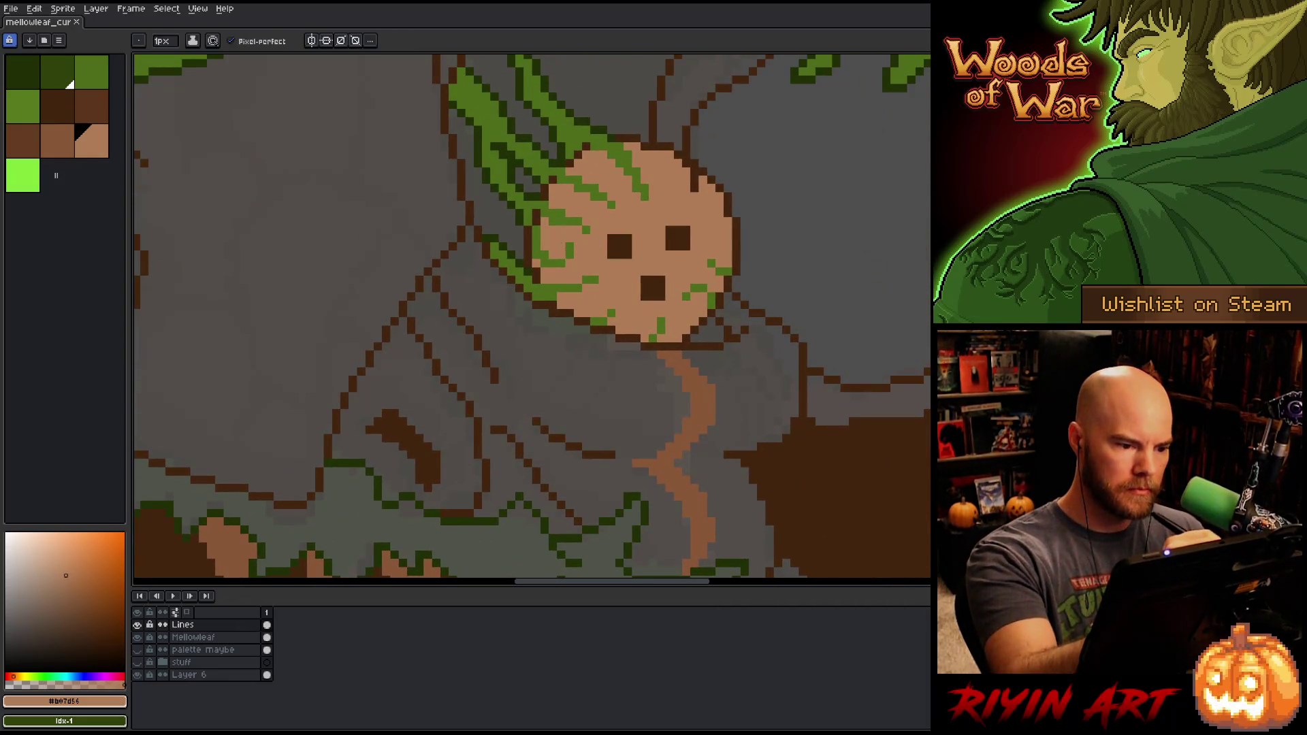
pyautogui.scroll(-2, 752, 388)
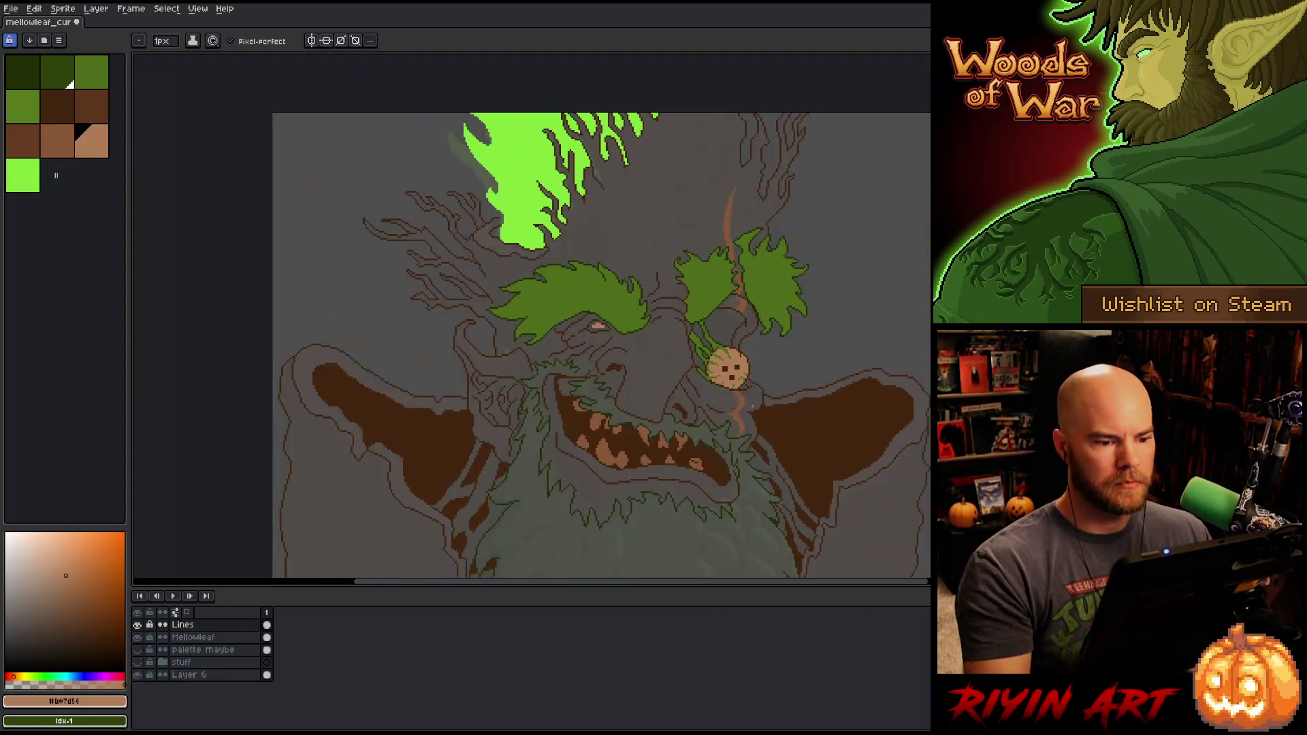
pyautogui.hotkey('ctrl', 's')
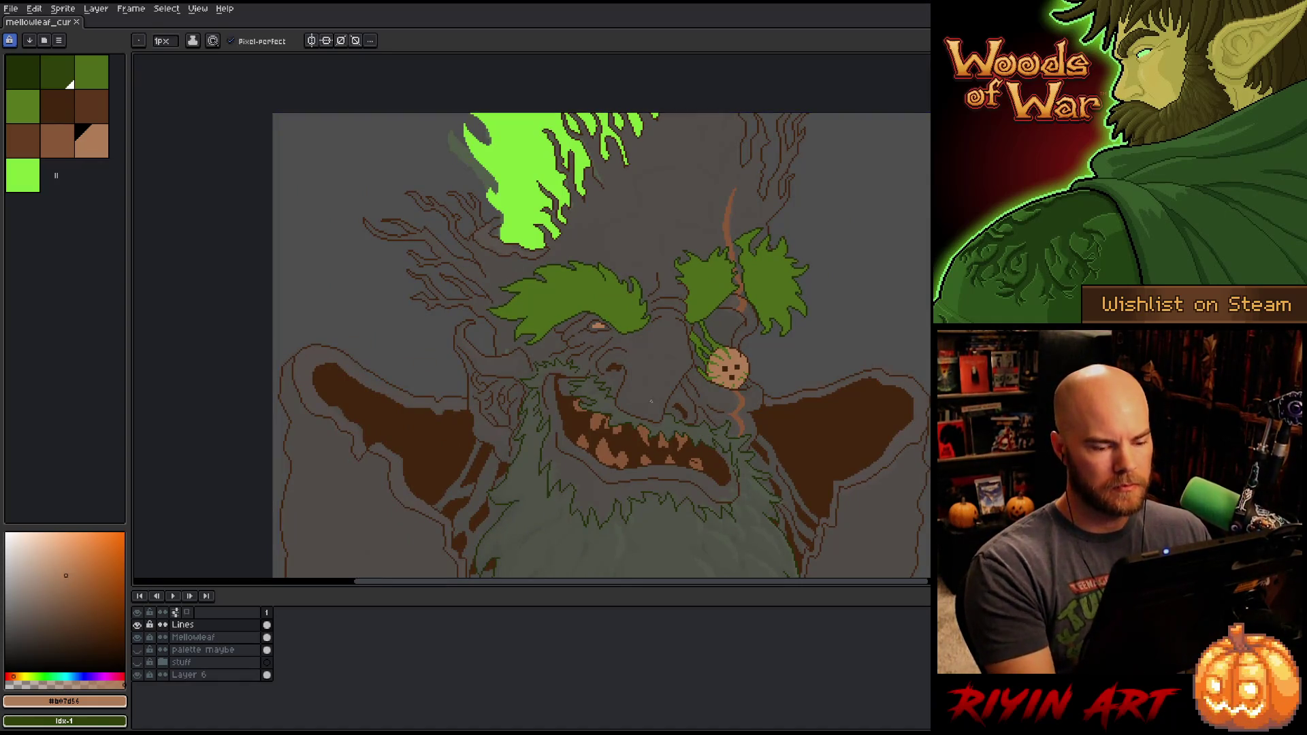
# Step: Eyedropper the dark brown #44250F from the disc face's eye
pyautogui.scroll(1, 680, 385)
pyautogui.scroll(3, 741, 383)
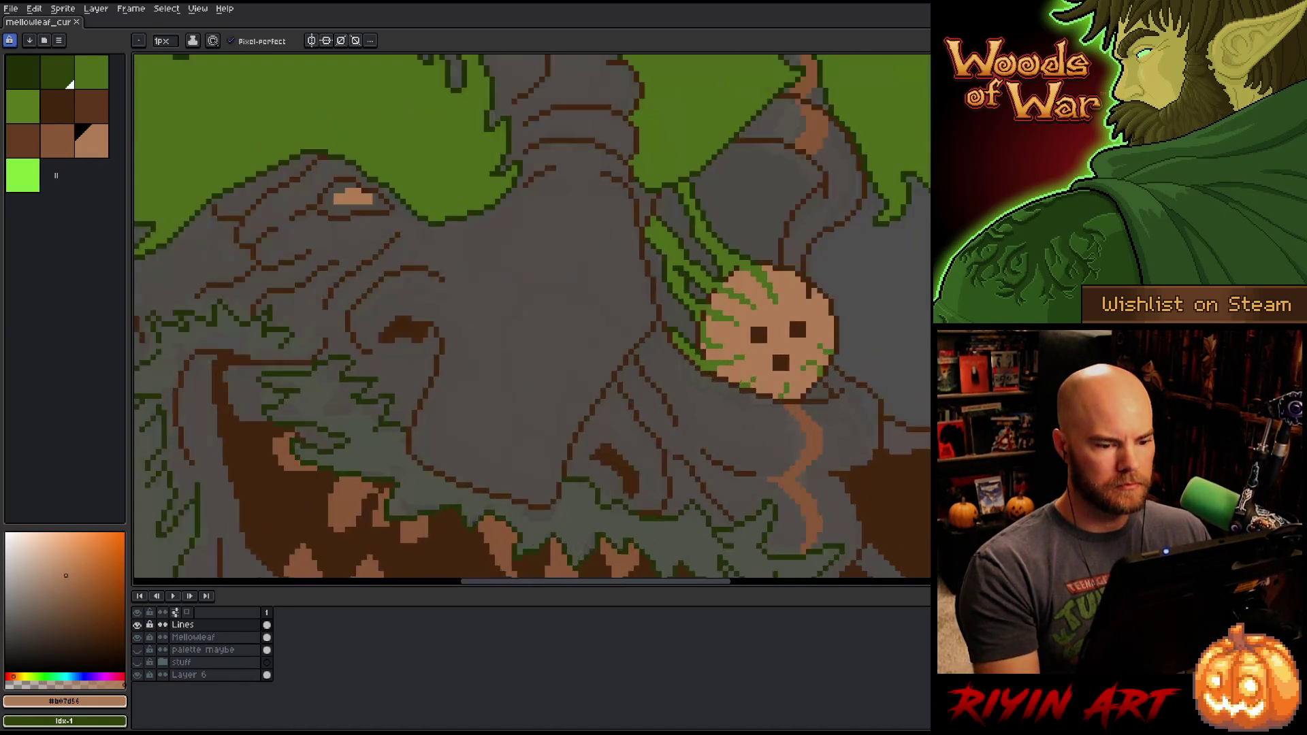
pyautogui.keyDown('alt'); pyautogui.click(784, 296); pyautogui.keyUp('alt')
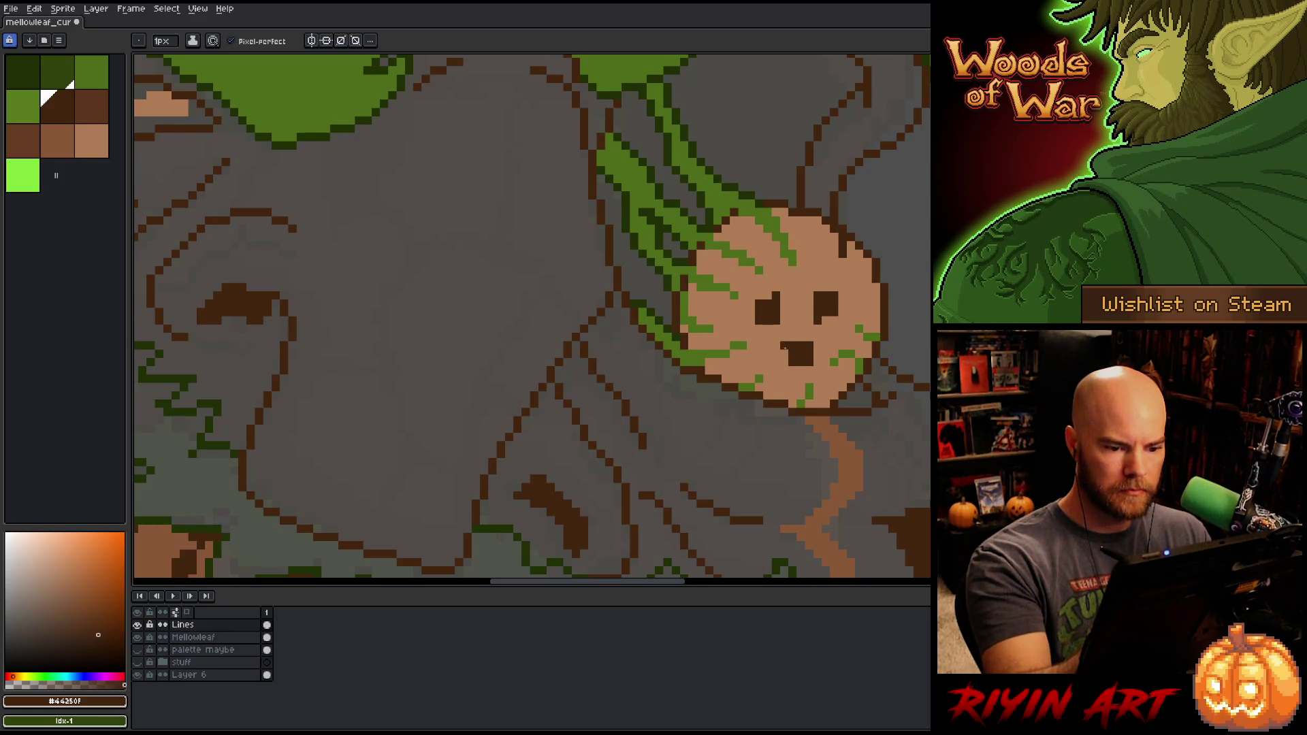
pyautogui.scroll(-3, 776, 378)
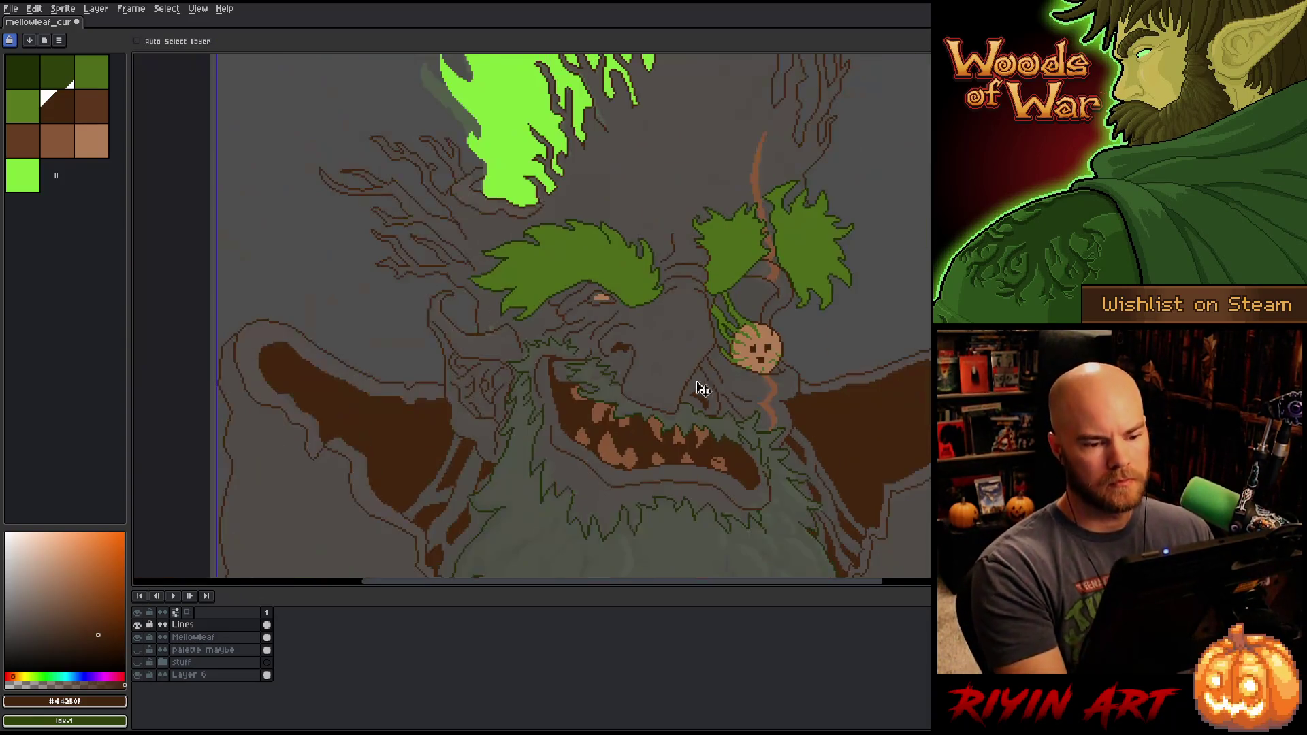
pyautogui.scroll(3, 756, 351)
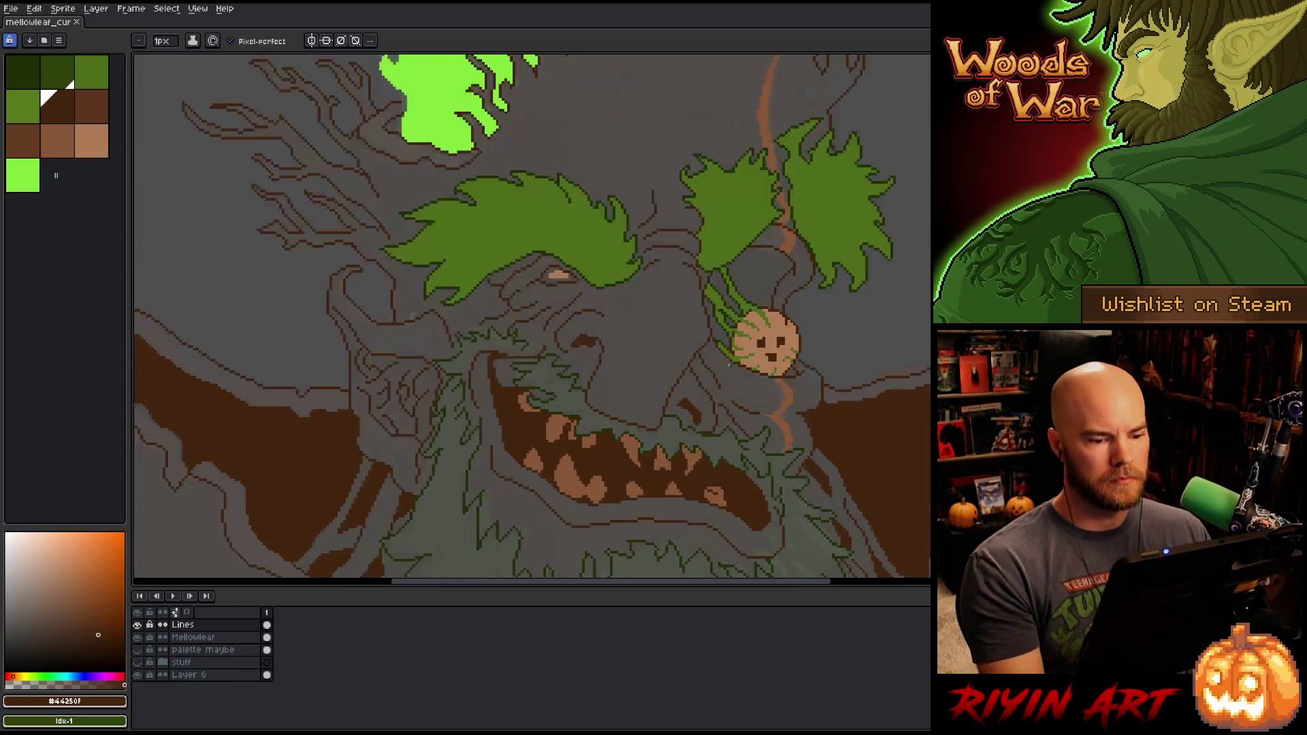
pyautogui.scroll(1, 753, 347)
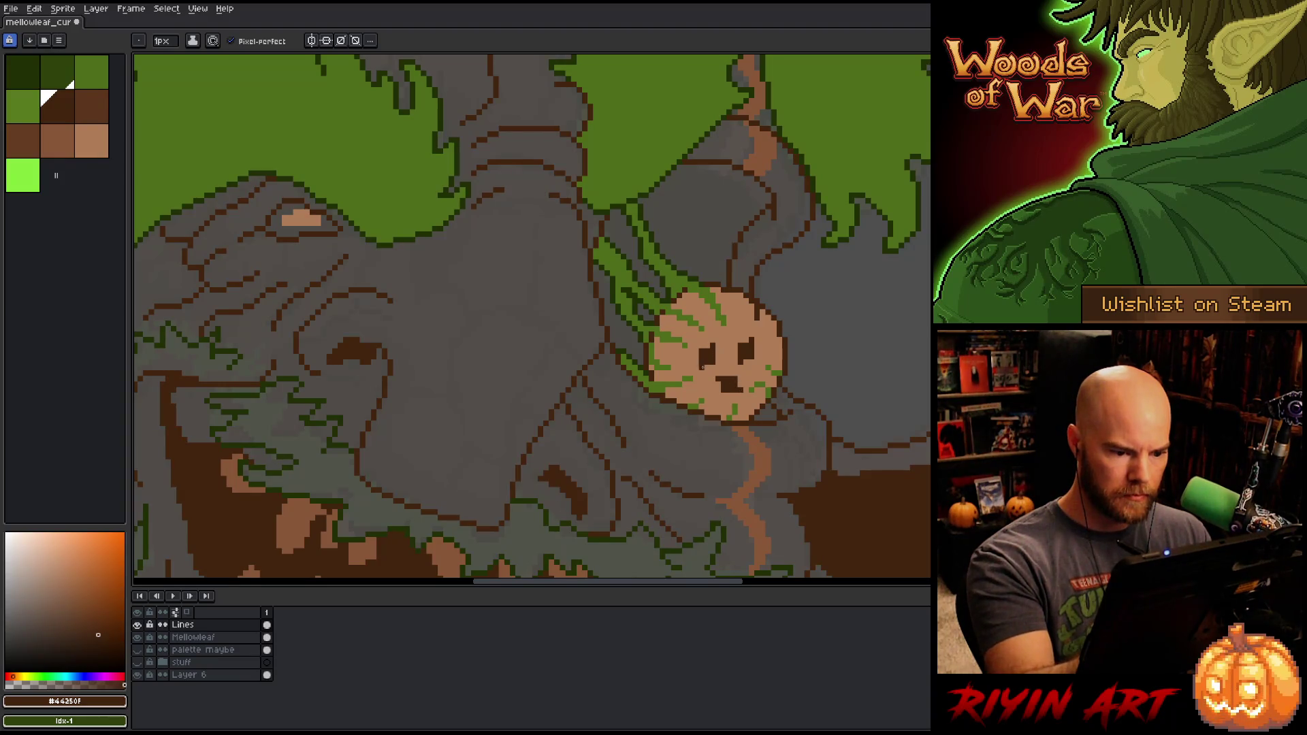
pyautogui.rightClick(628, 331)
pyautogui.scroll(-2, 713, 438)
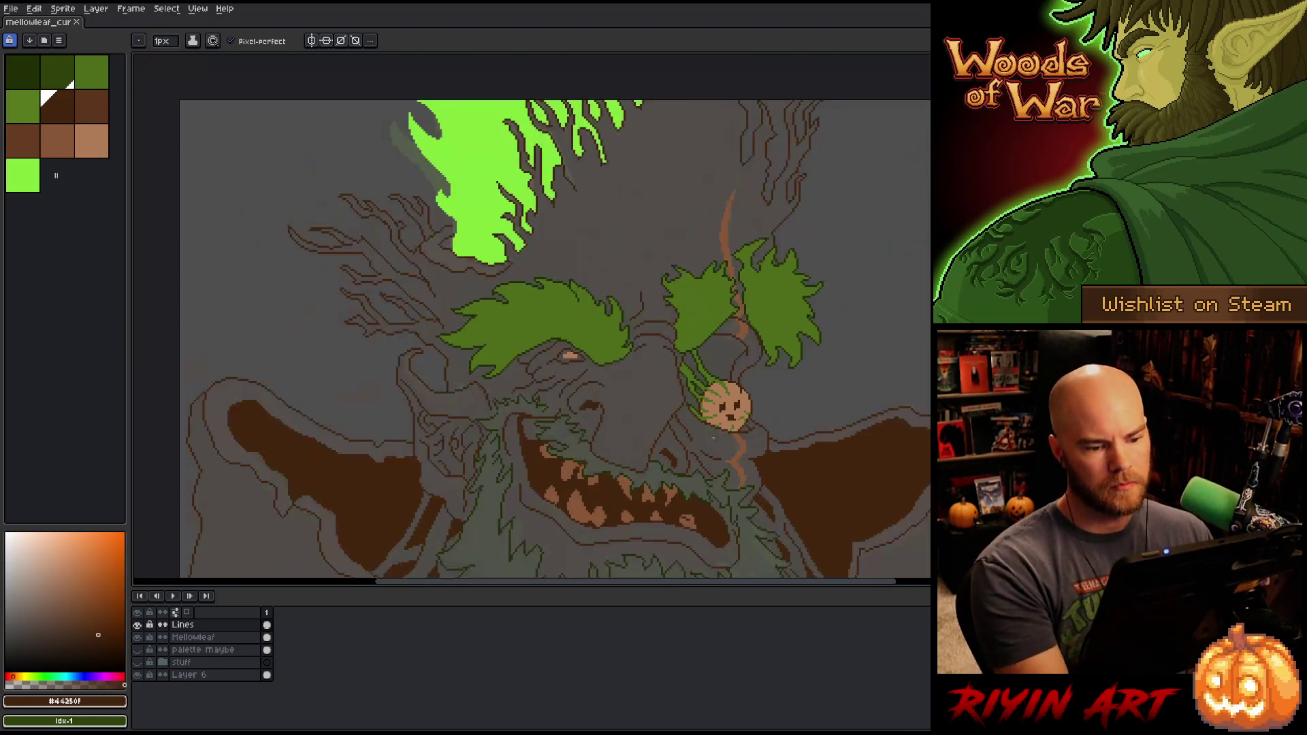
pyautogui.scroll(1, 606, 415)
pyautogui.scroll(1, 623, 402)
pyautogui.scroll(-1, 625, 405)
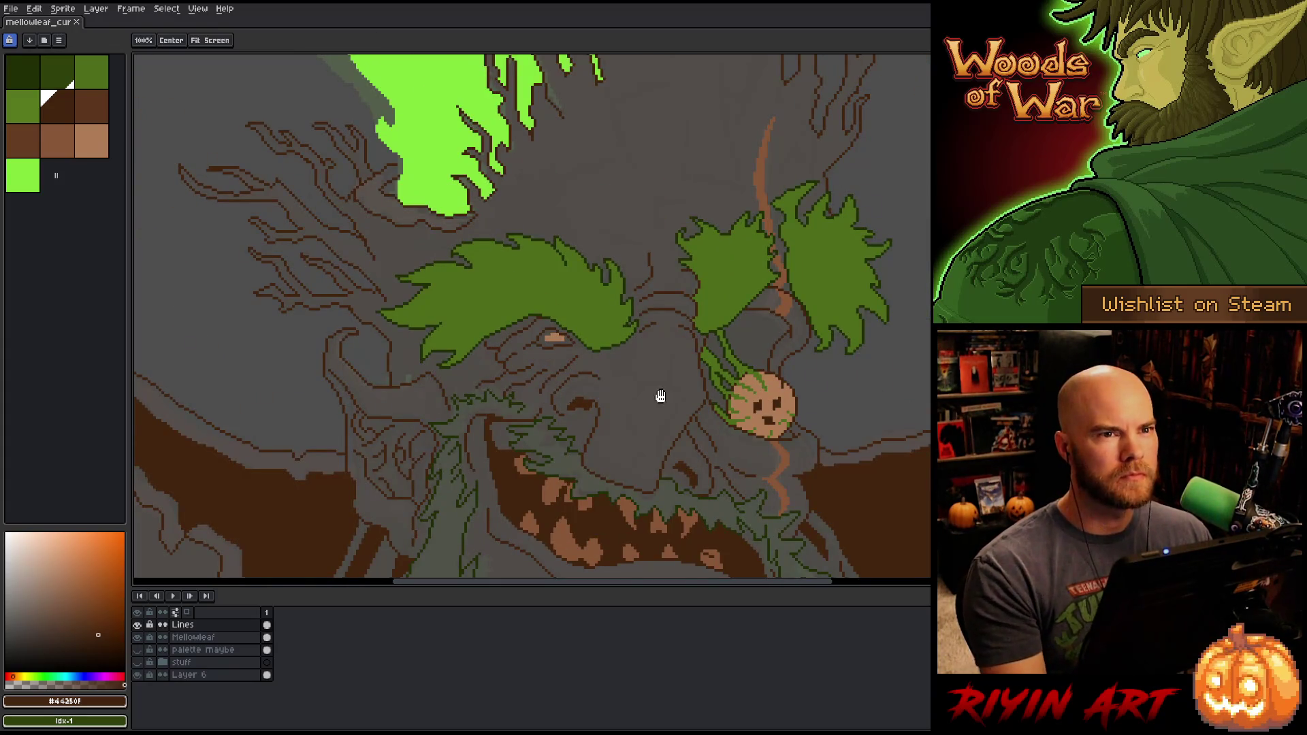
pyautogui.scroll(-2, 659, 394)
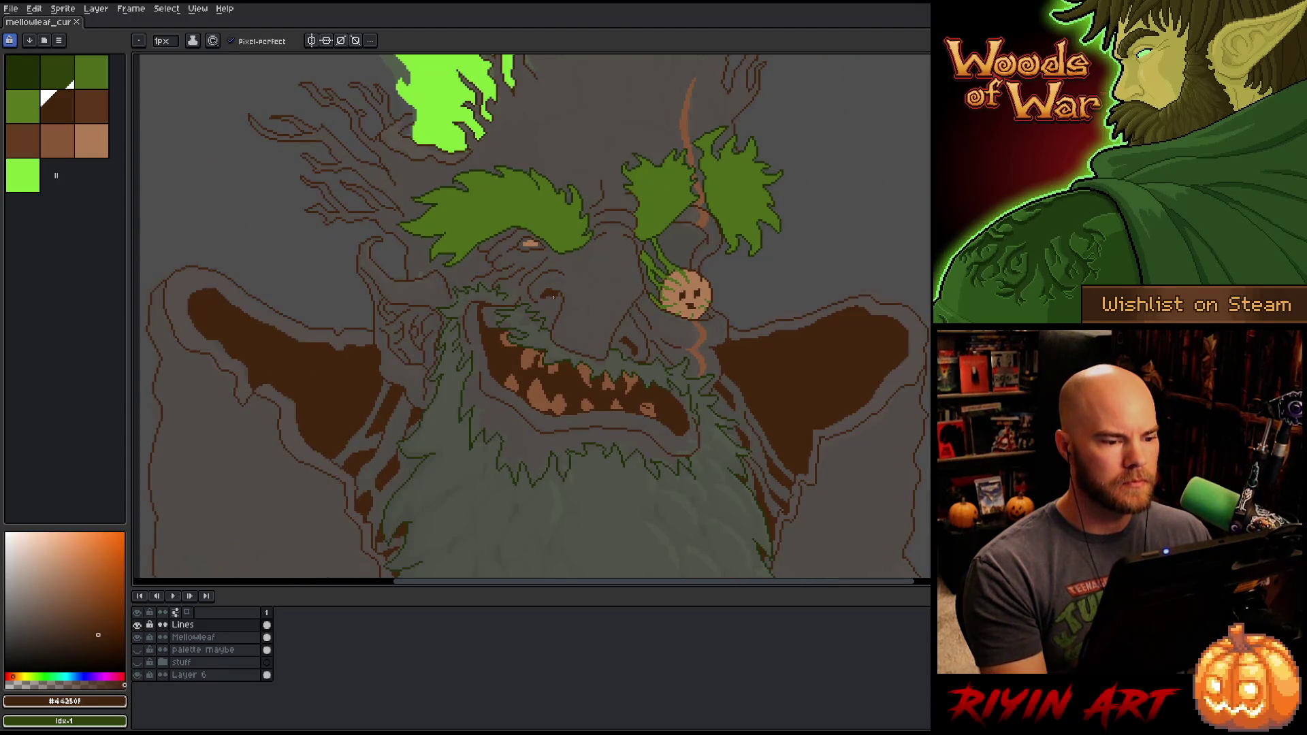
pyautogui.scroll(1, 525, 300)
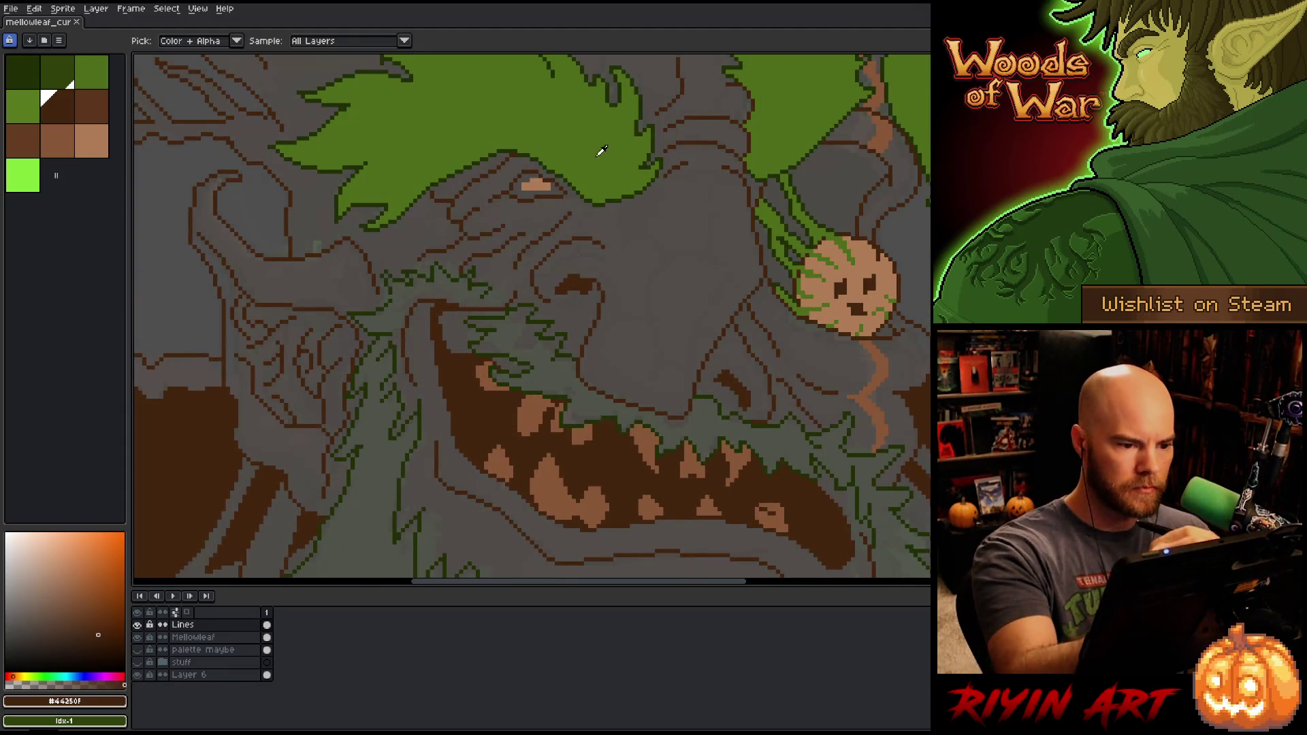
# Step: Load mid green #4c6b1a and dark green #212F06 as the two colours, sampling from the beard
pyautogui.keyDown('alt'); pyautogui.click(534, 259); pyautogui.keyUp('alt')
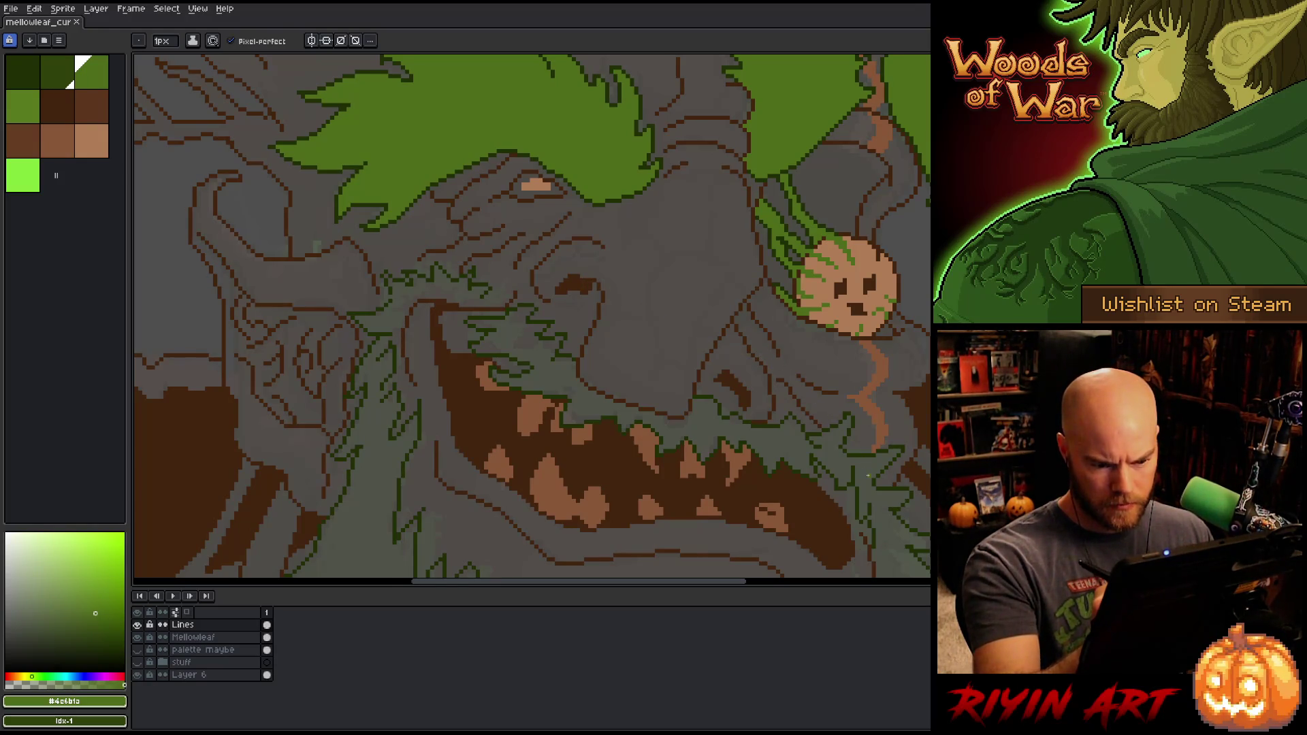
pyautogui.moveTo(878, 451); pyautogui.dragTo(845, 252)
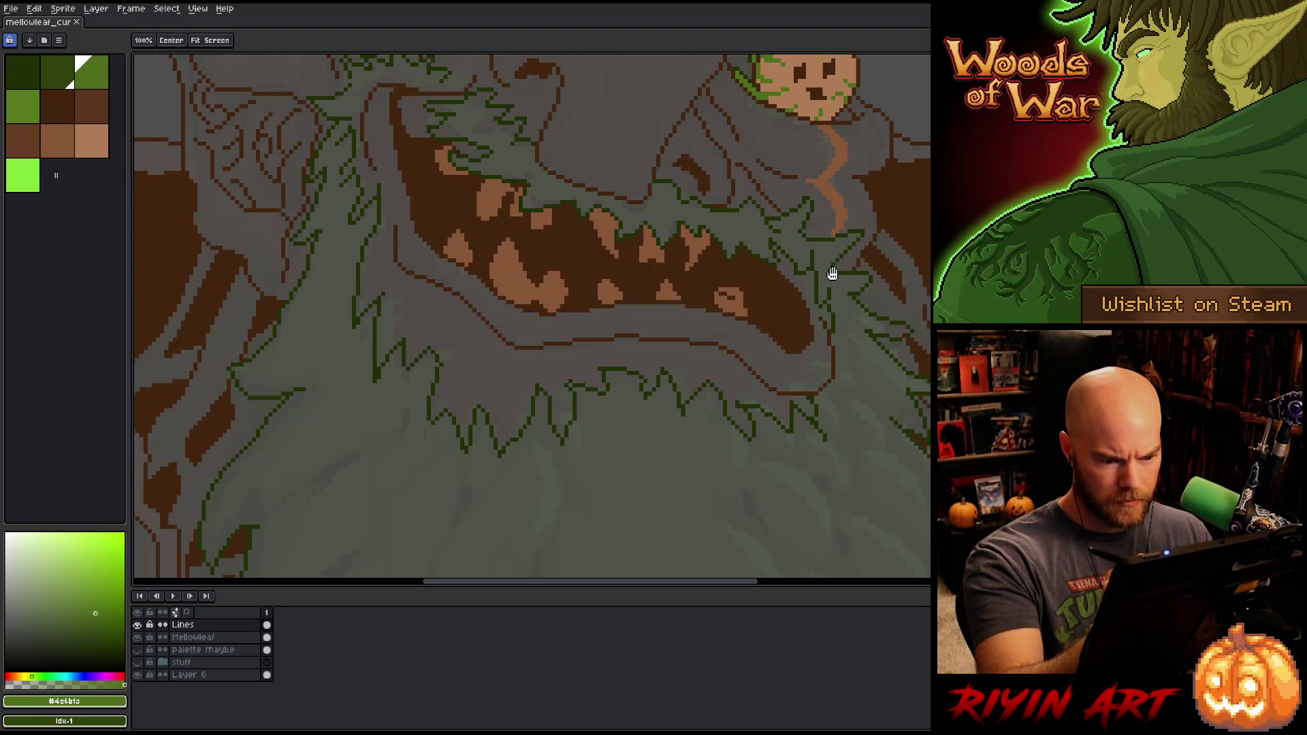
pyautogui.keyDown('alt'); pyautogui.click(569, 385); pyautogui.keyUp('alt')
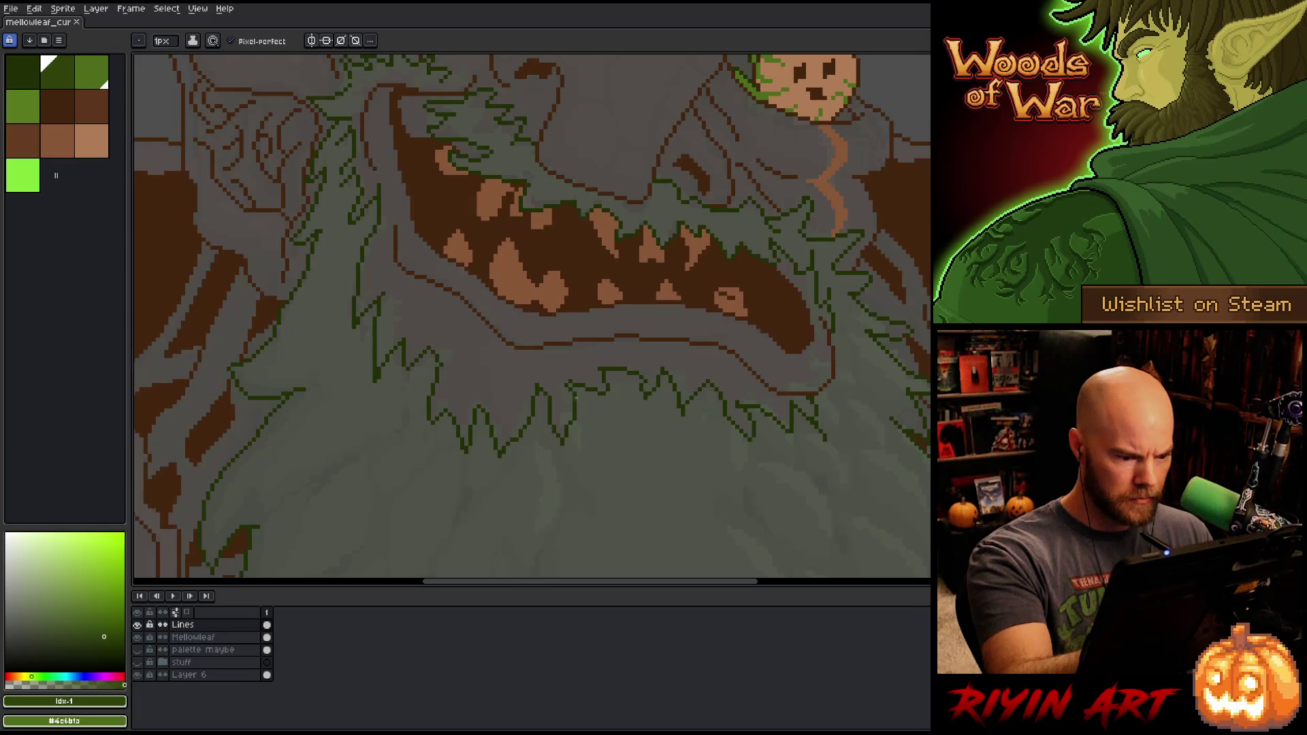
pyautogui.press('x')
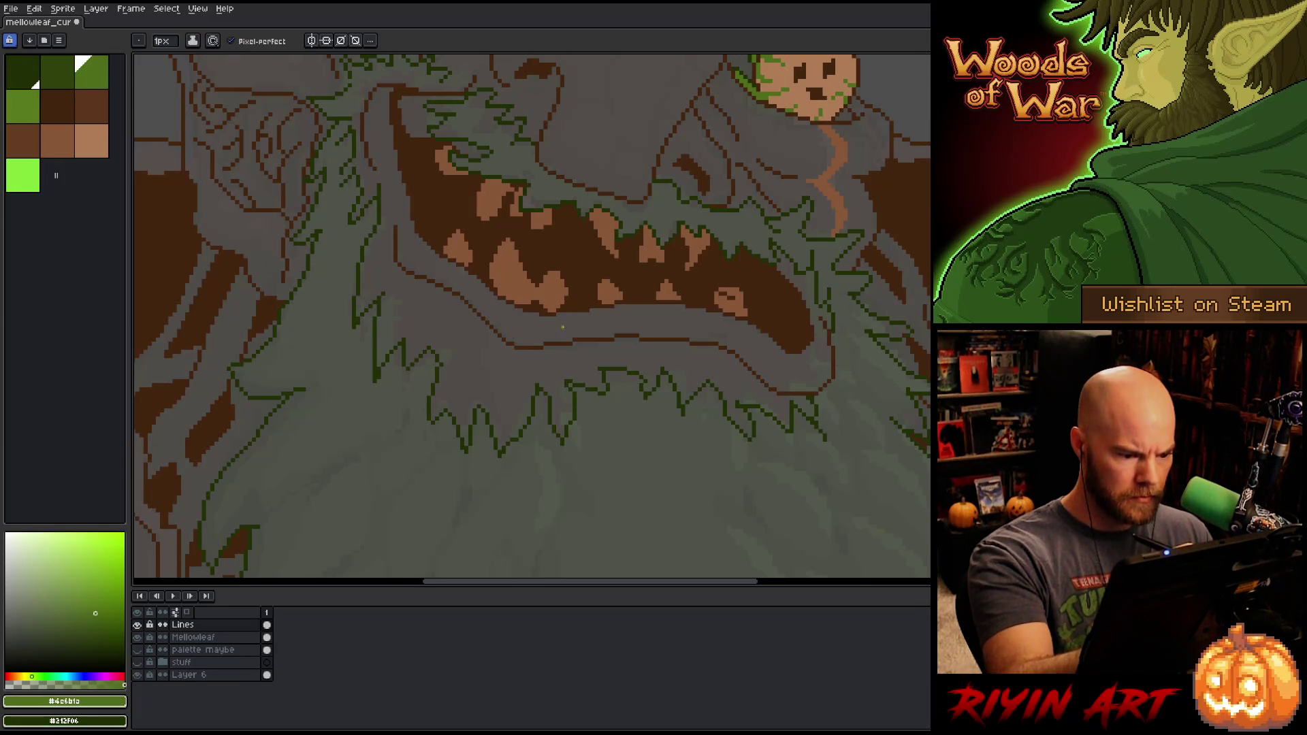
pyautogui.moveTo(464, 329); pyautogui.dragTo(552, 375)
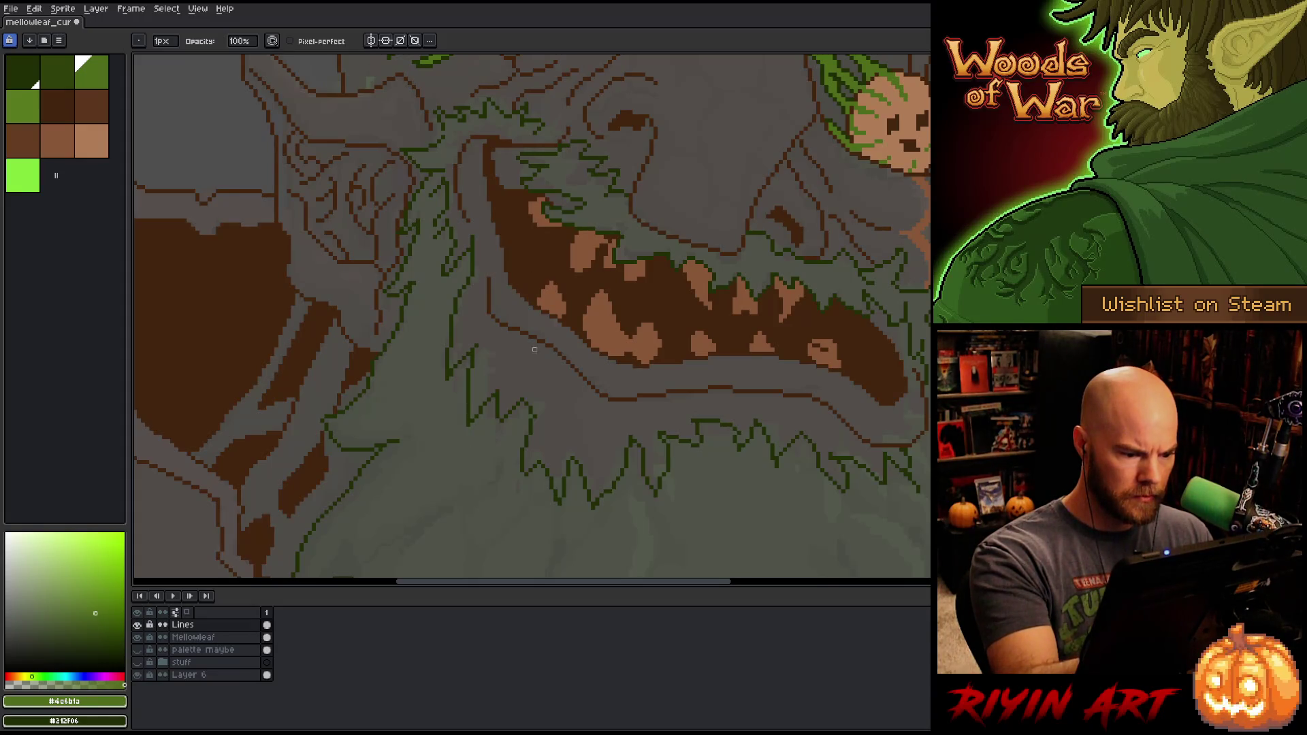
pyautogui.keyDown('alt'); pyautogui.click(532, 418); pyautogui.keyUp('alt')
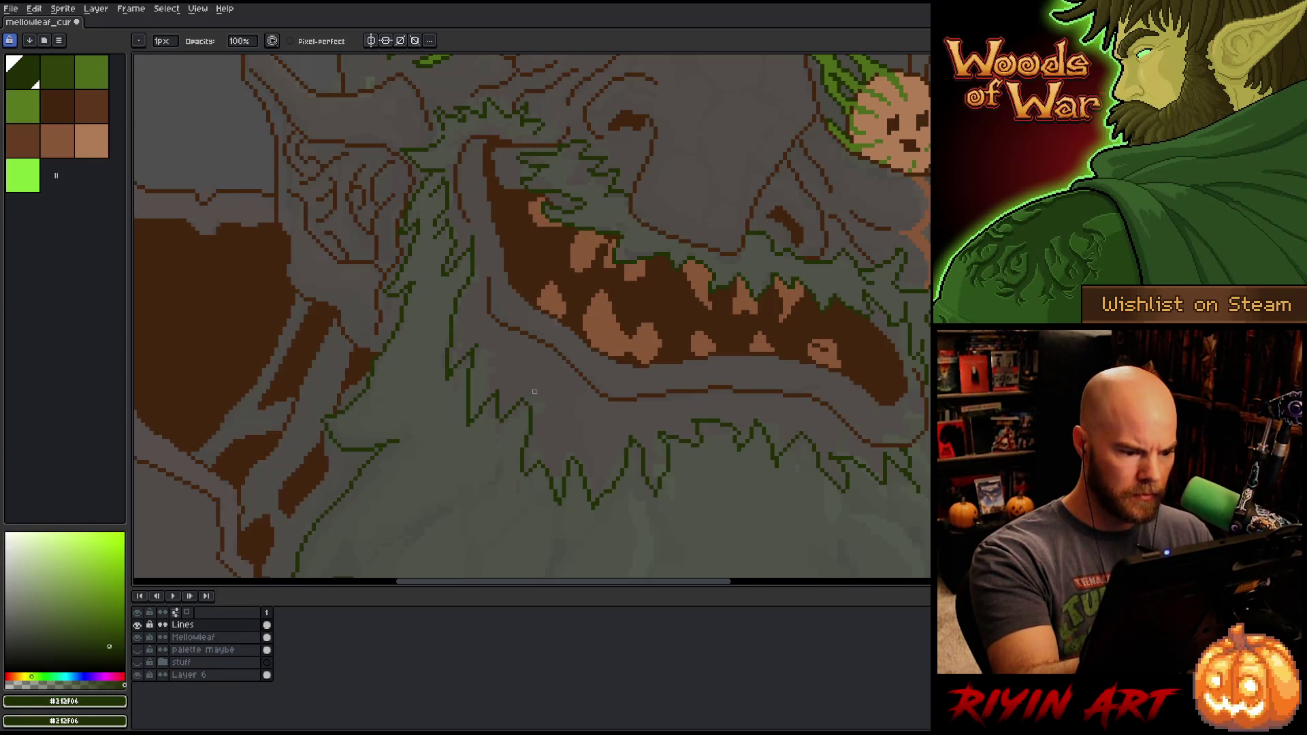
pyautogui.scroll(2, 526, 304)
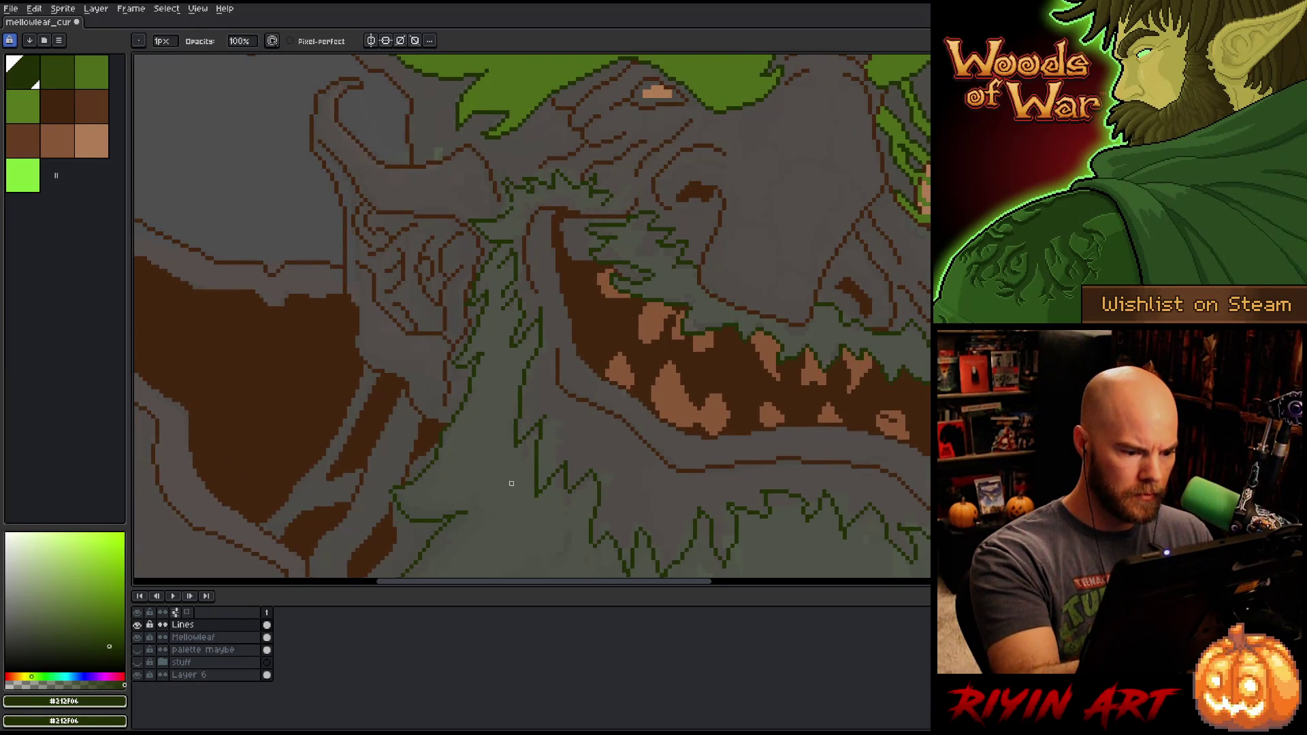
pyautogui.press('alt')
pyautogui.press('e')
pyautogui.press('b')
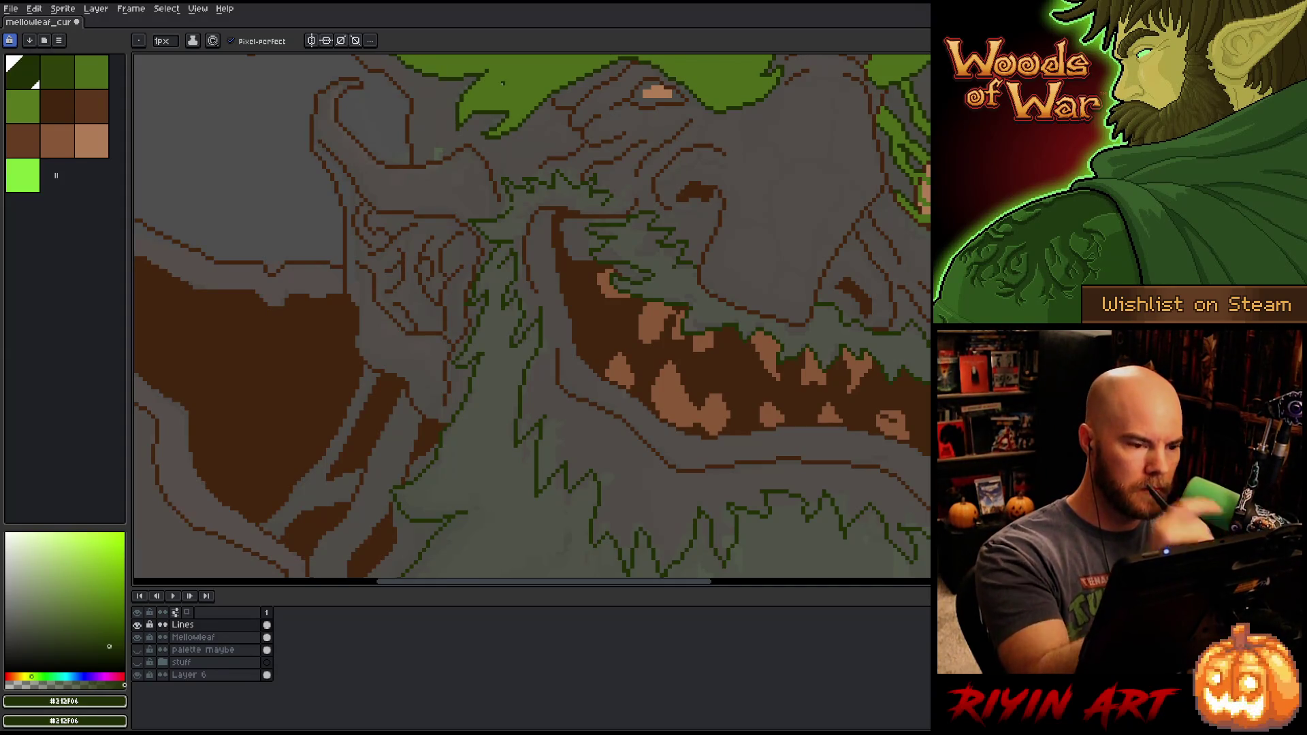
pyautogui.keyDown('alt'); pyautogui.click(516, 103); pyautogui.keyUp('alt')
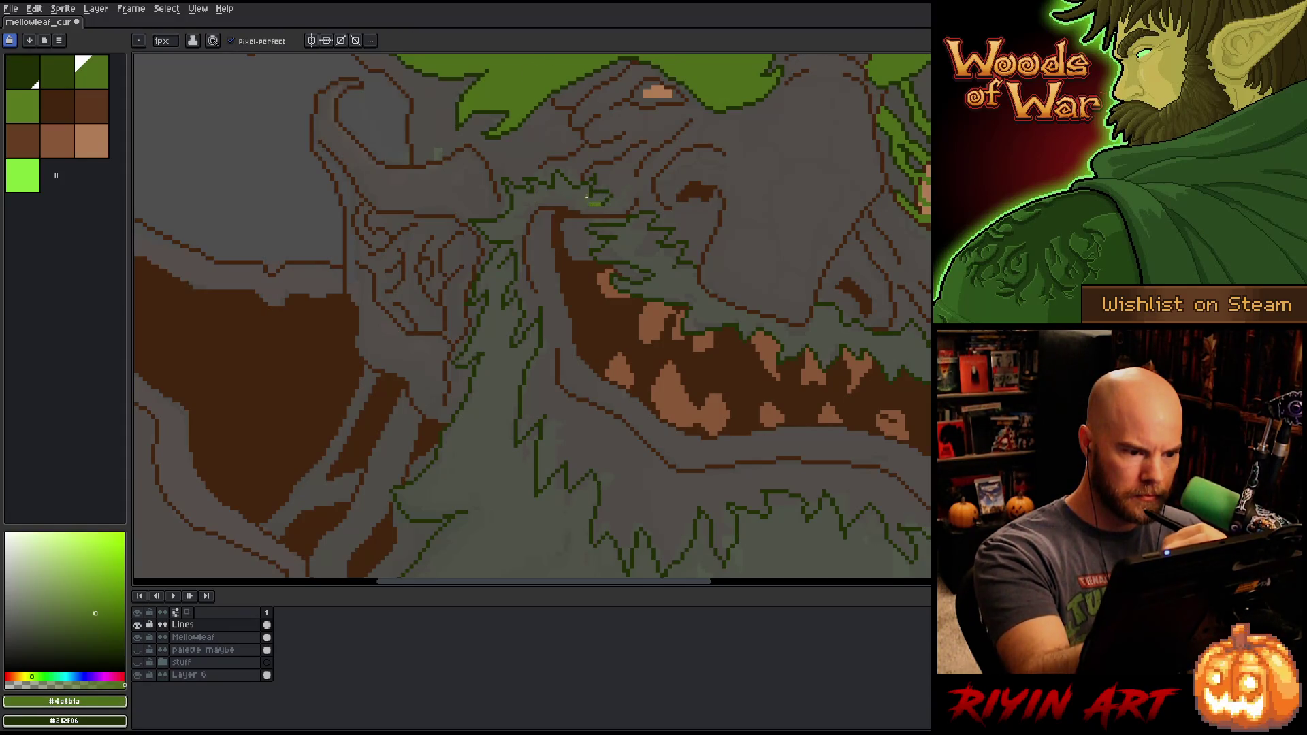
# Step: Redo the mid-green highlight pixels above the mouth, extending them leftward
pyautogui.hotkey('ctrl', 'z')
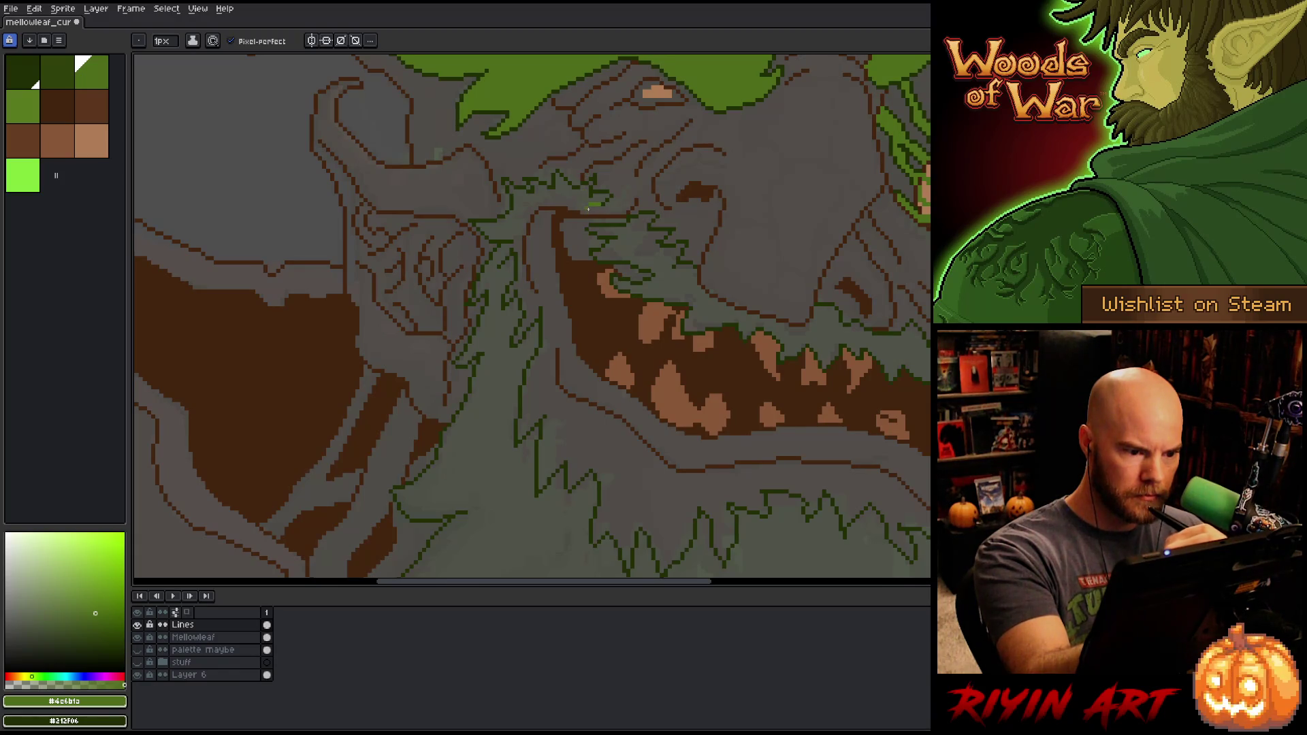
pyautogui.click(583, 206)
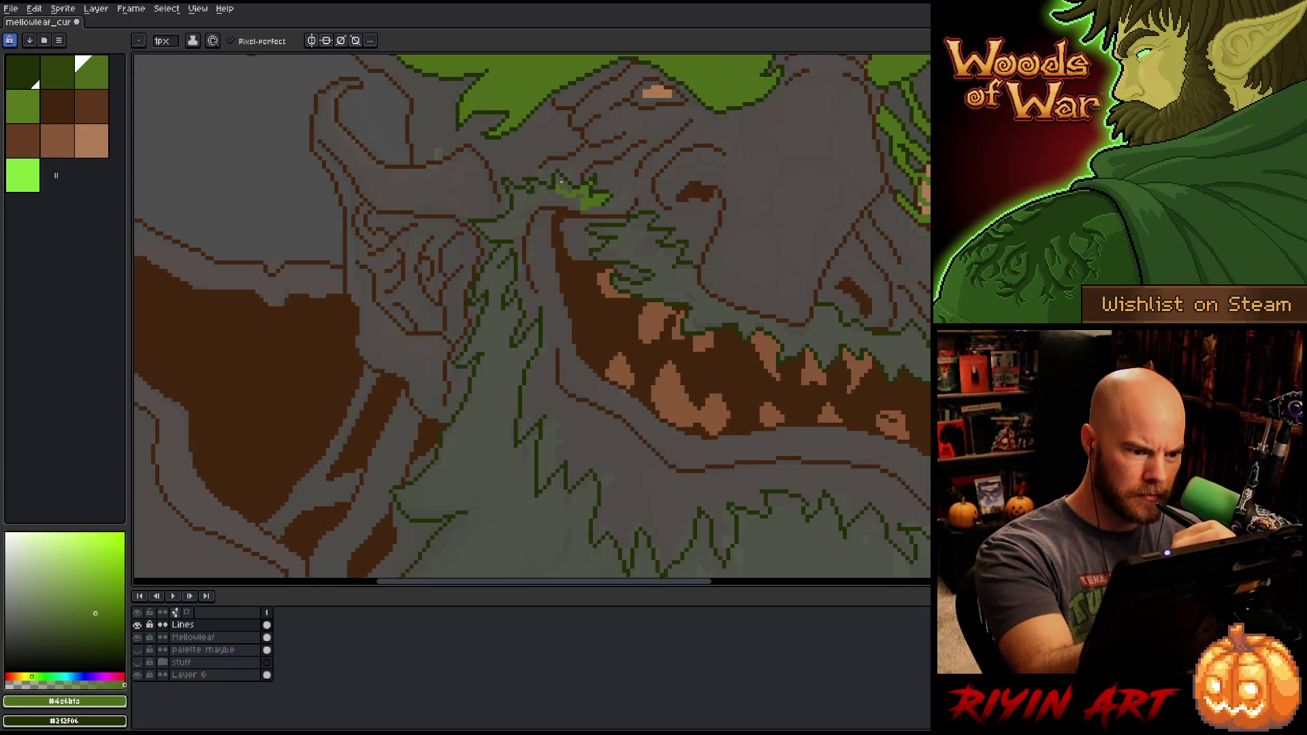
pyautogui.press('alt')
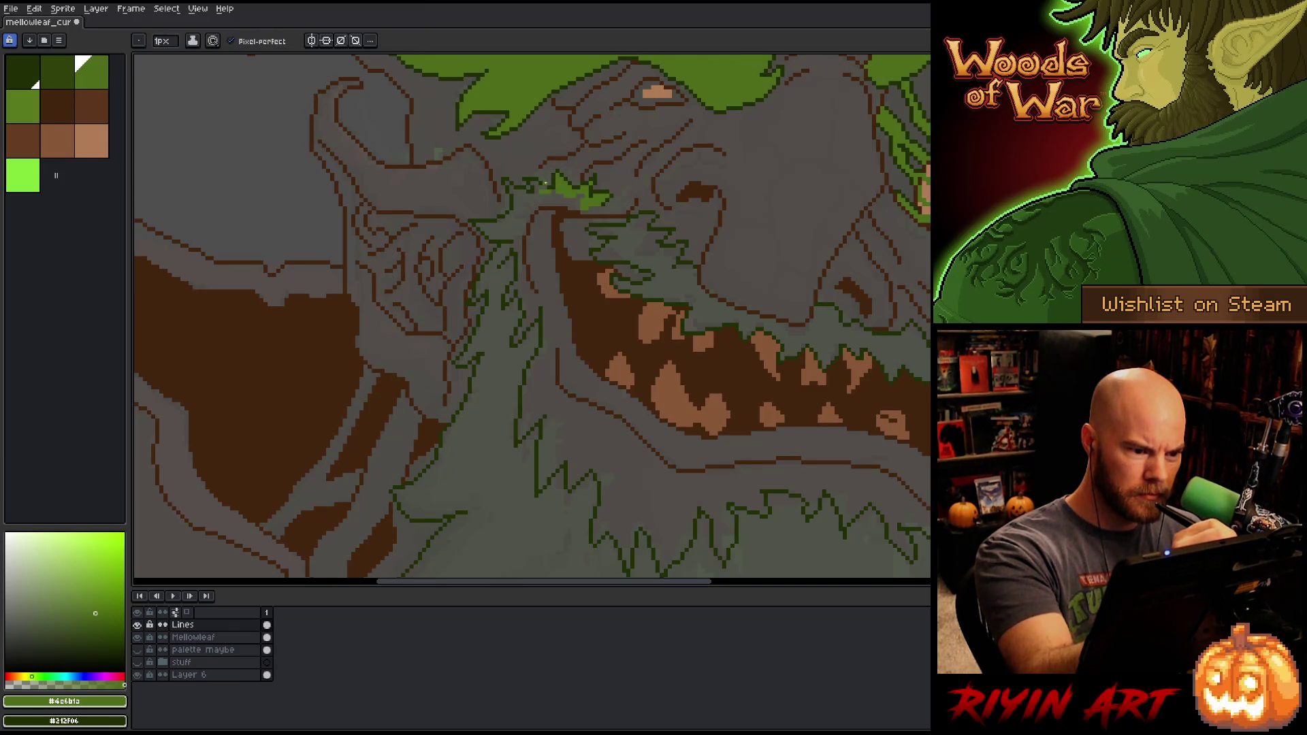
pyautogui.press('alt')
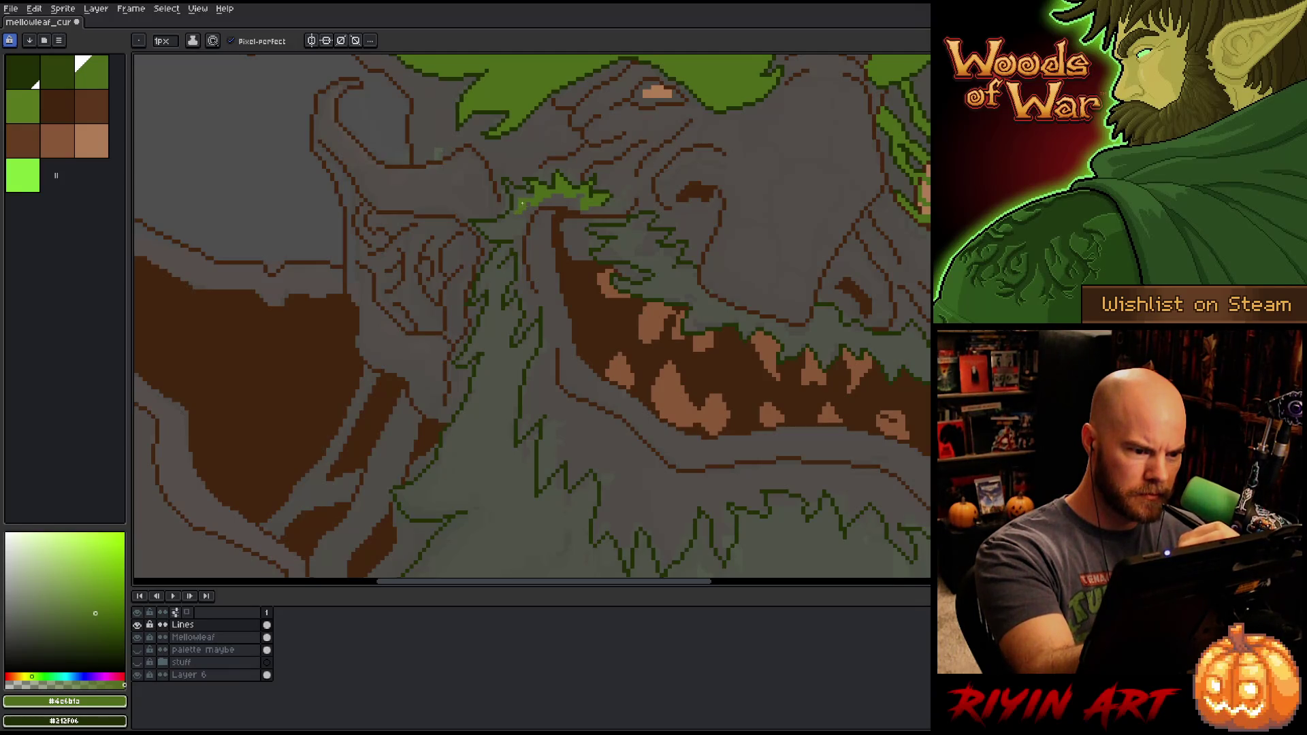
pyautogui.press('alt')
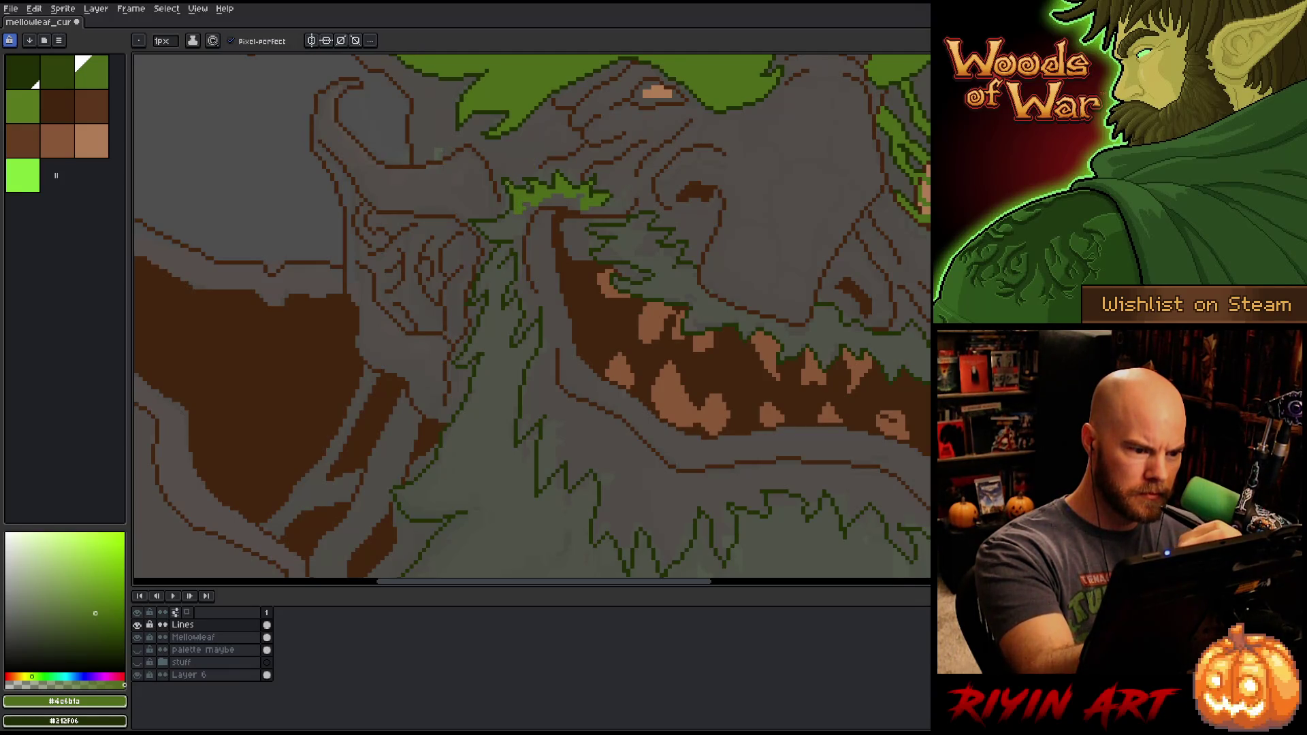
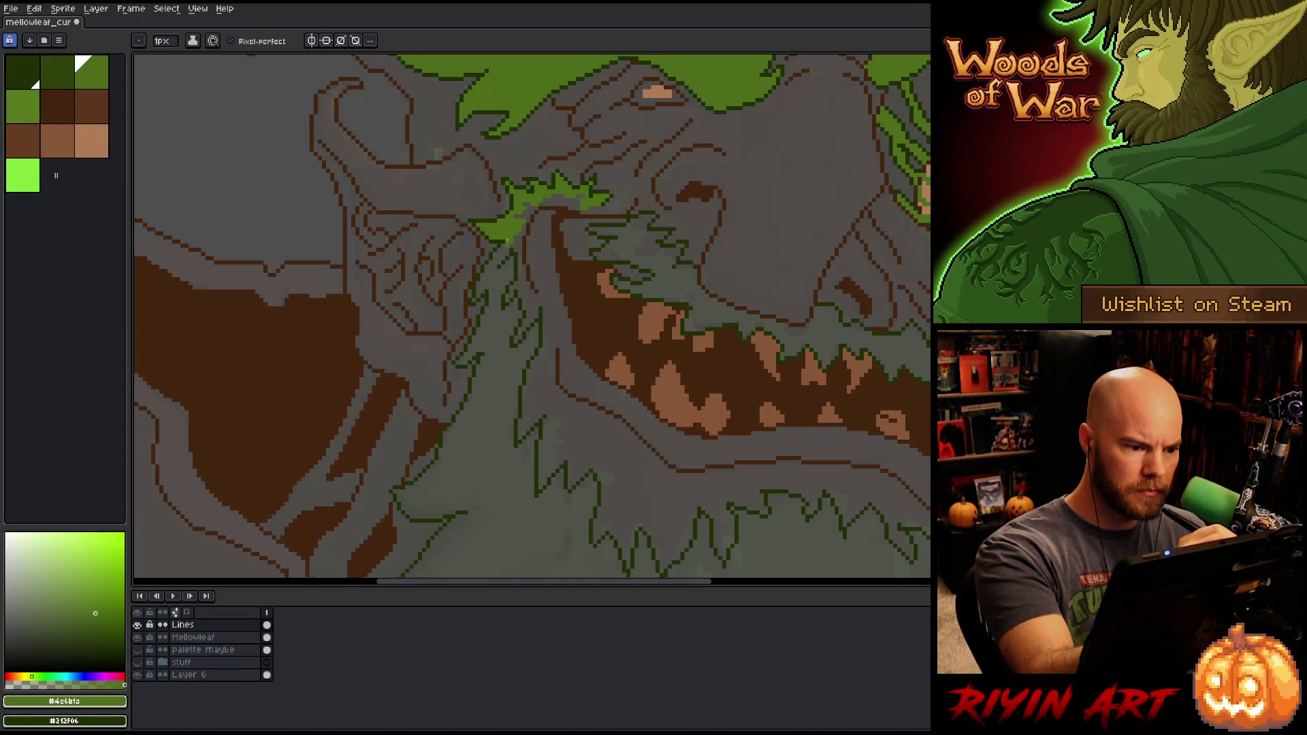
# Step: Sample the medium moss green from the leaves and bucket-fill the beard and mouth moss
pyautogui.click(504, 225)
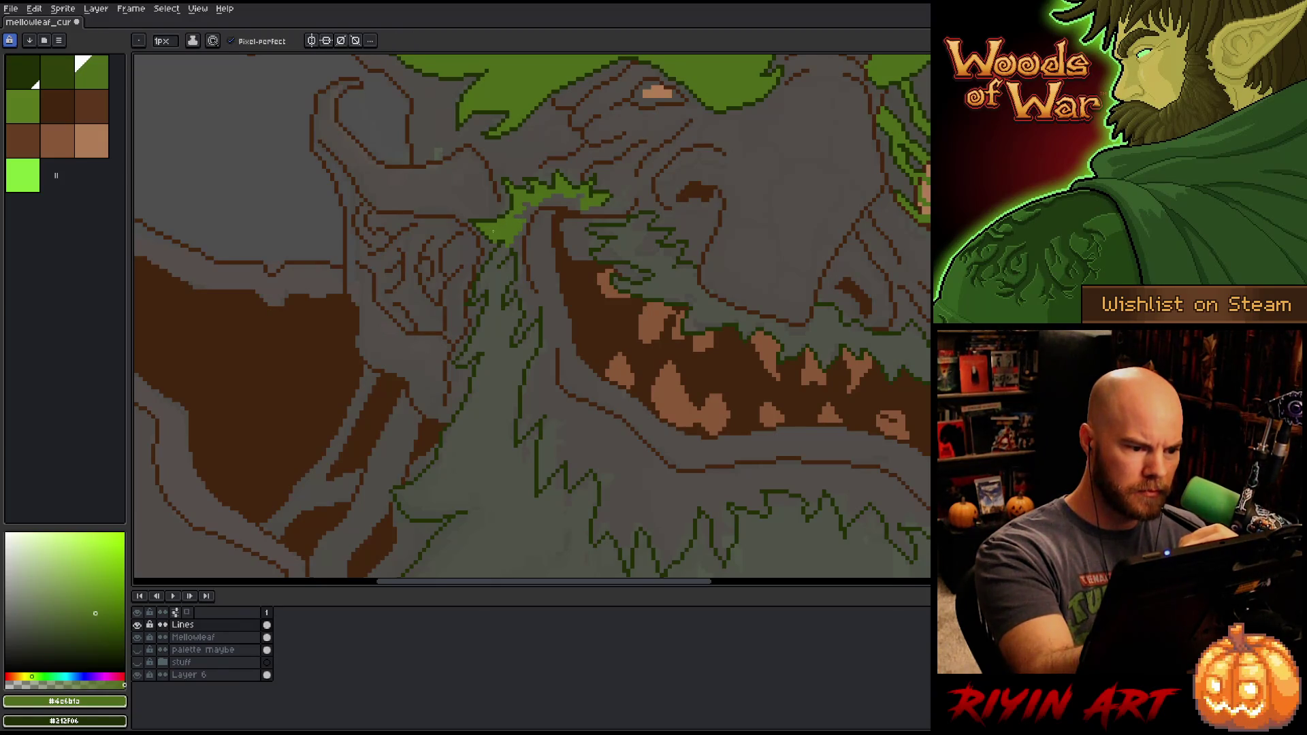
pyautogui.keyDown('alt'); pyautogui.click(491, 242); pyautogui.keyUp('alt')
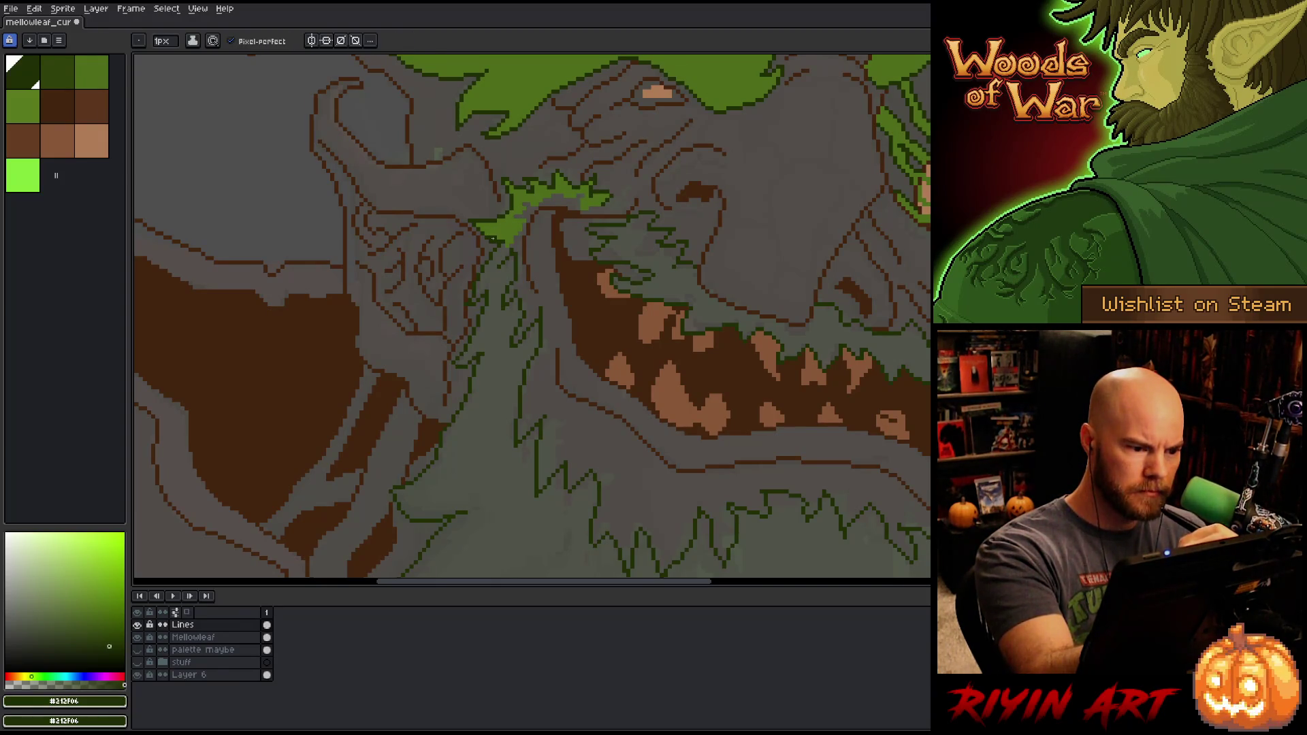
pyautogui.keyDown('alt'); pyautogui.click(583, 222); pyautogui.keyUp('alt')
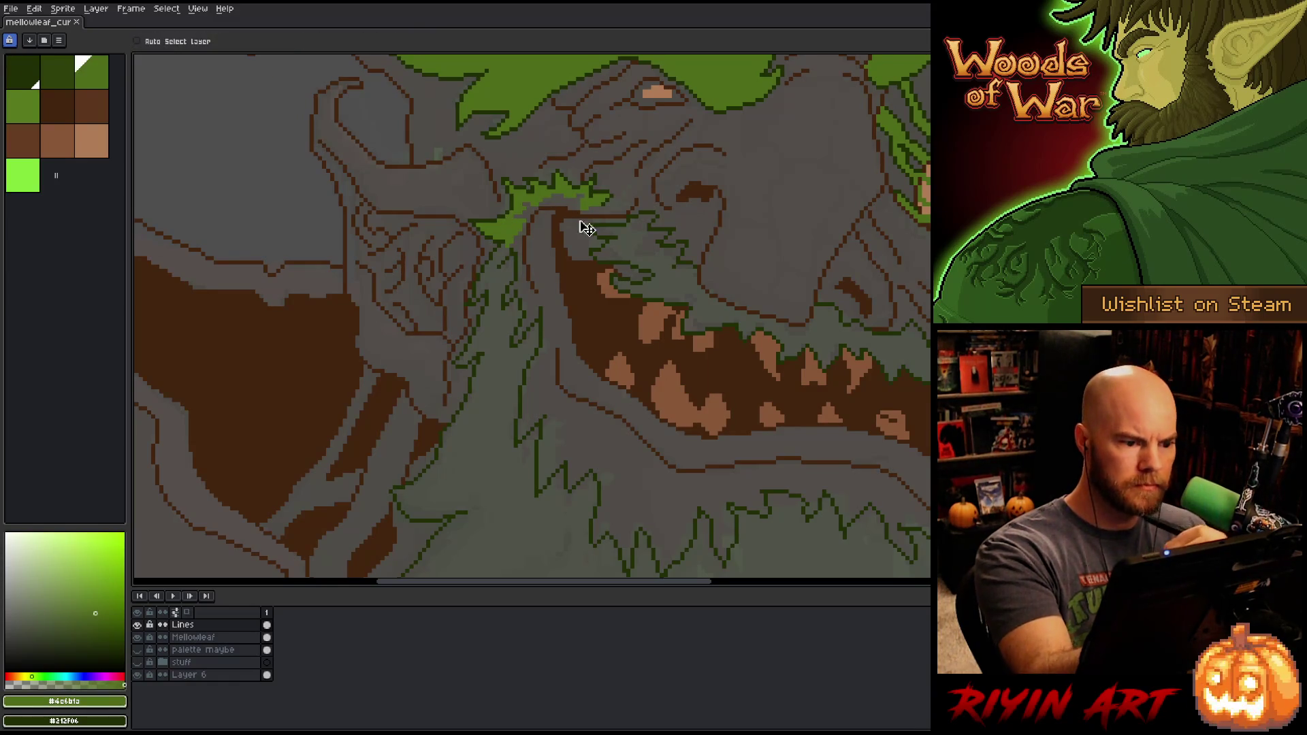
pyautogui.click(552, 199)
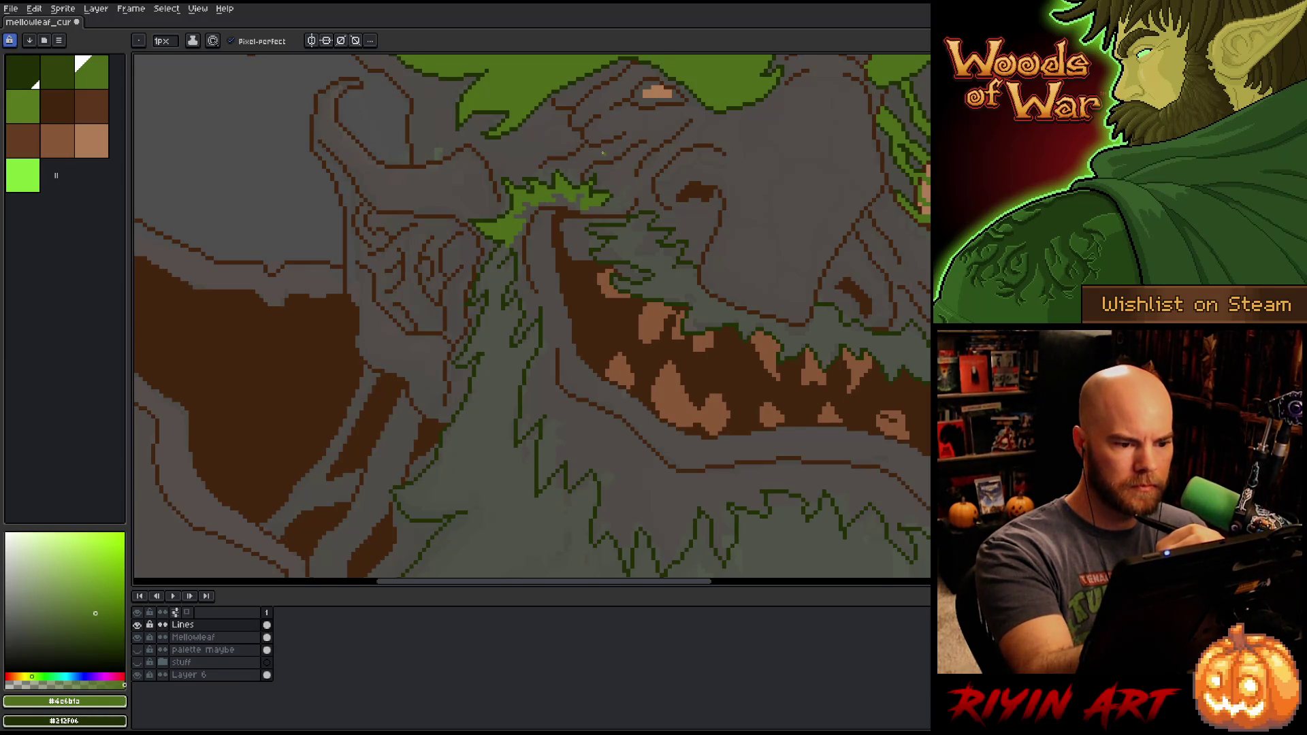
pyautogui.press('g')
pyautogui.click(653, 249)
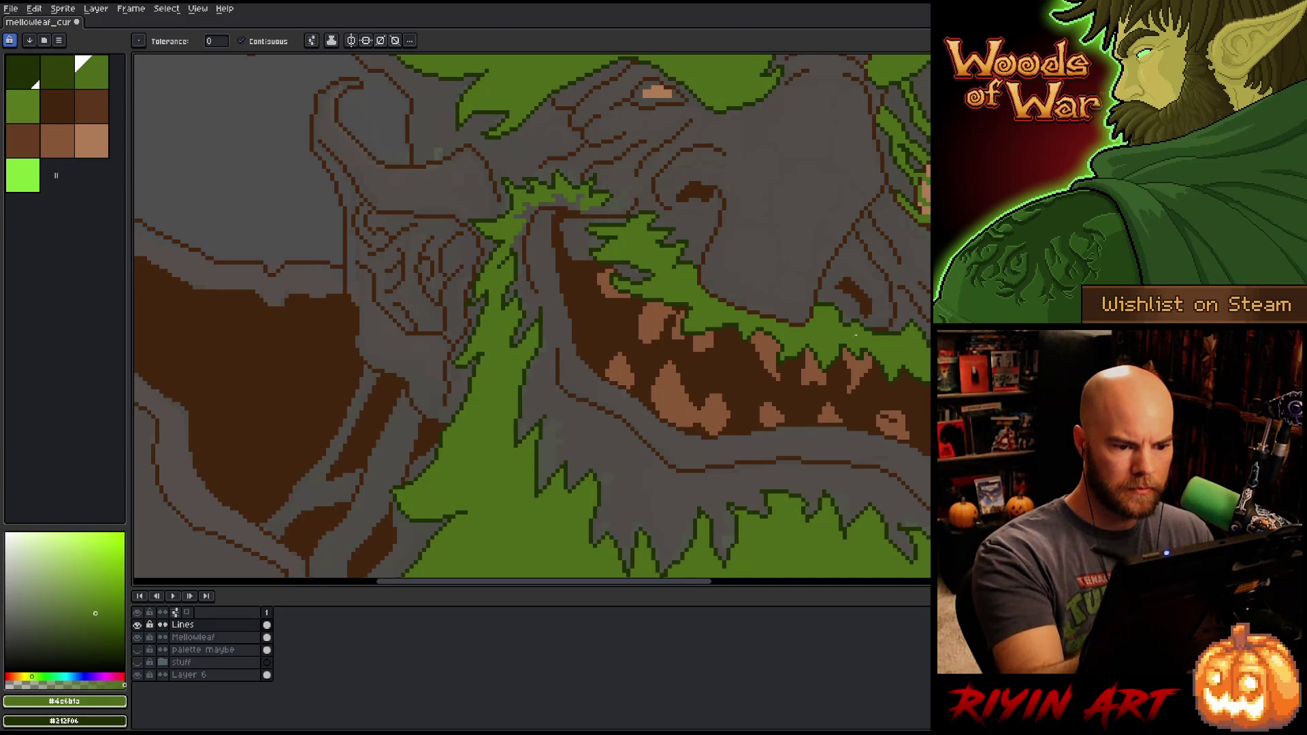
# Step: Pan the canvas from the lower beard up to the bright green area above
pyautogui.moveTo(776, 447); pyautogui.dragTo(758, 341)
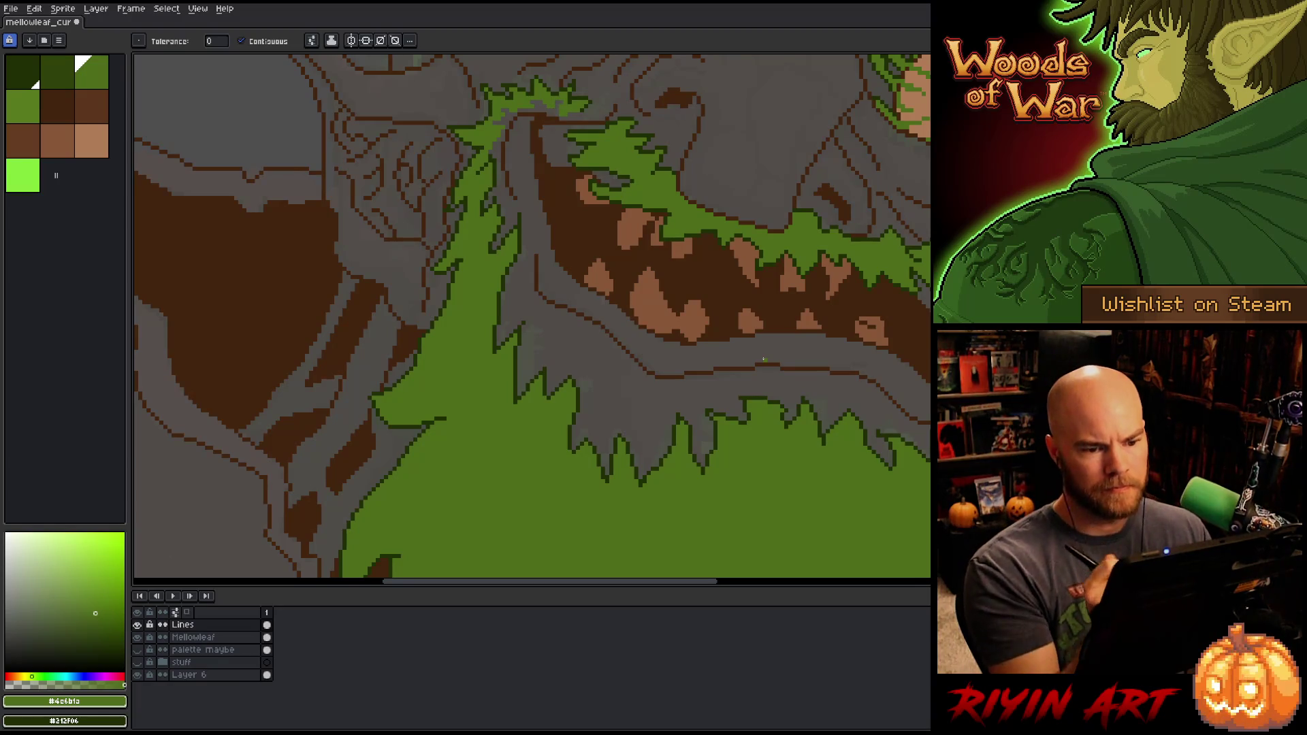
pyautogui.moveTo(764, 360); pyautogui.dragTo(744, 432)
pyautogui.moveTo(720, 224); pyautogui.dragTo(720, 315)
pyautogui.moveTo(738, 256); pyautogui.dragTo(738, 370)
pyautogui.moveTo(686, 285); pyautogui.dragTo(758, 456)
# Step: Alternate between Pencil and Eraser while panning over the trunk, sprite top and upper-left moss
pyautogui.press('b')
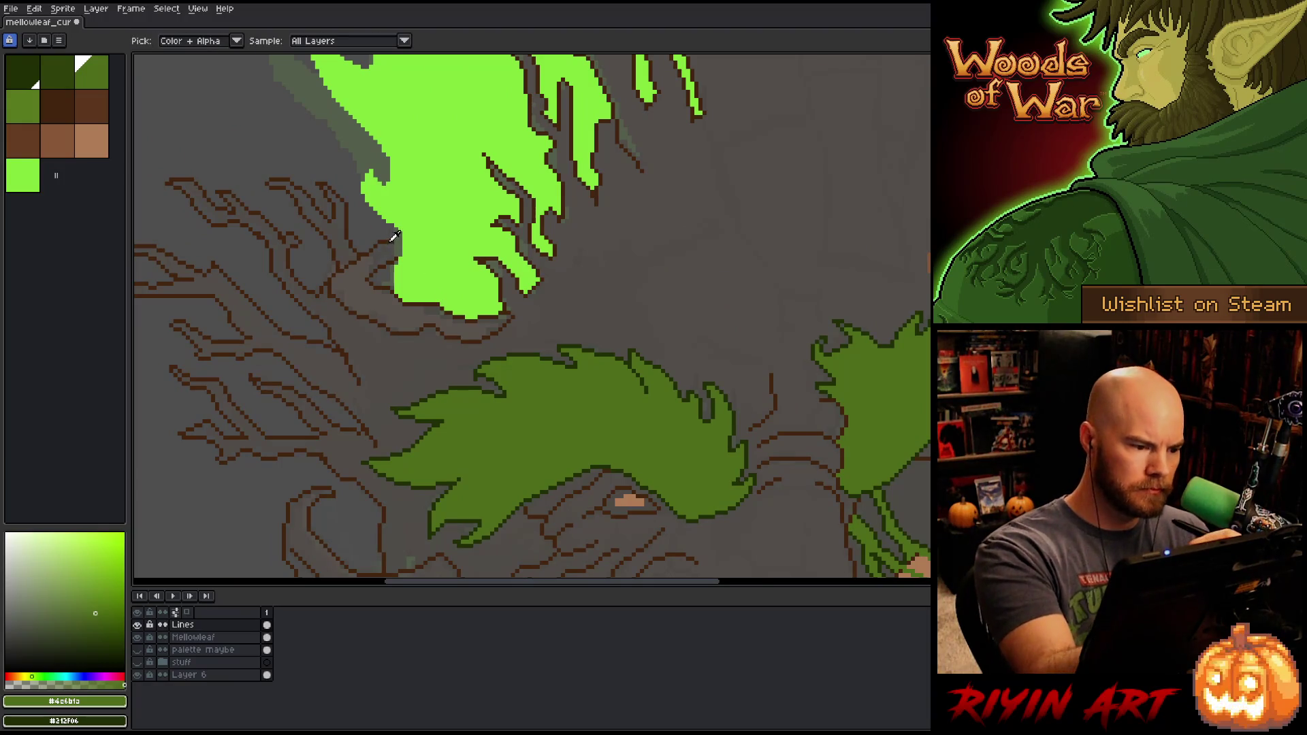
pyautogui.press(']')
pyautogui.press(']')
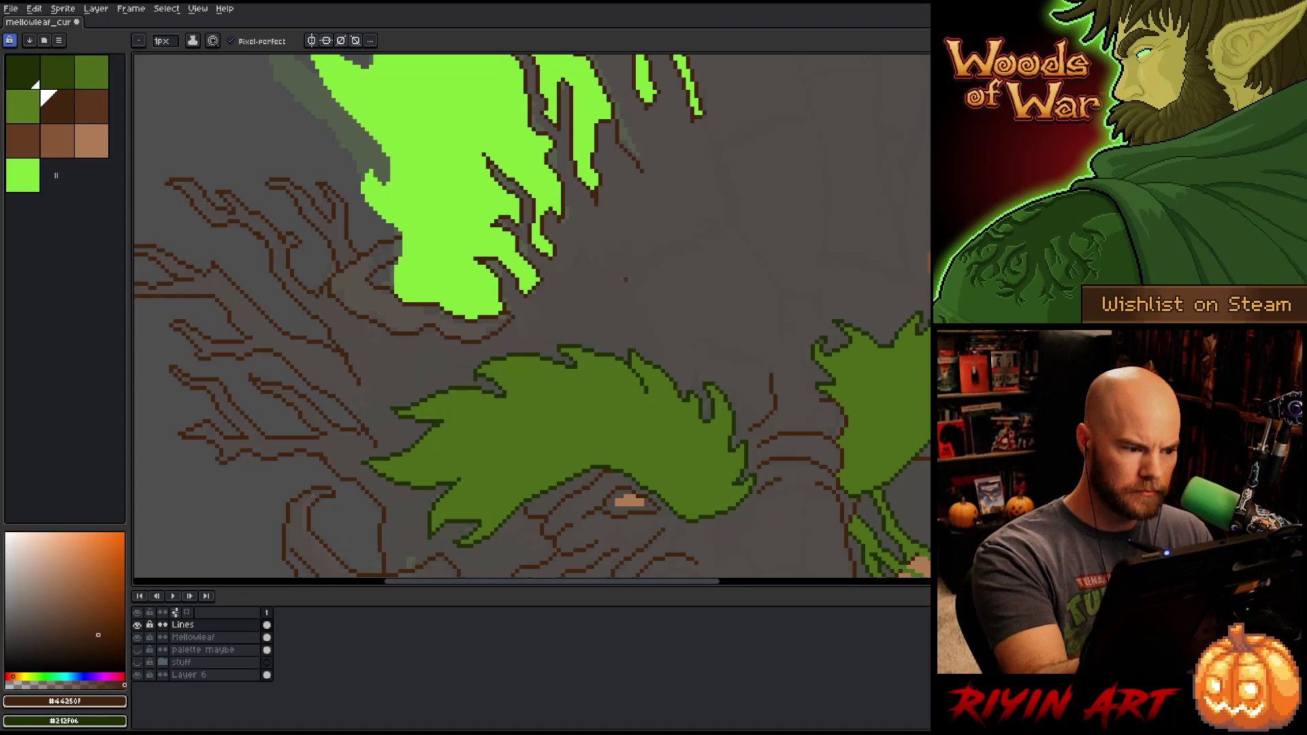
pyautogui.press('e')
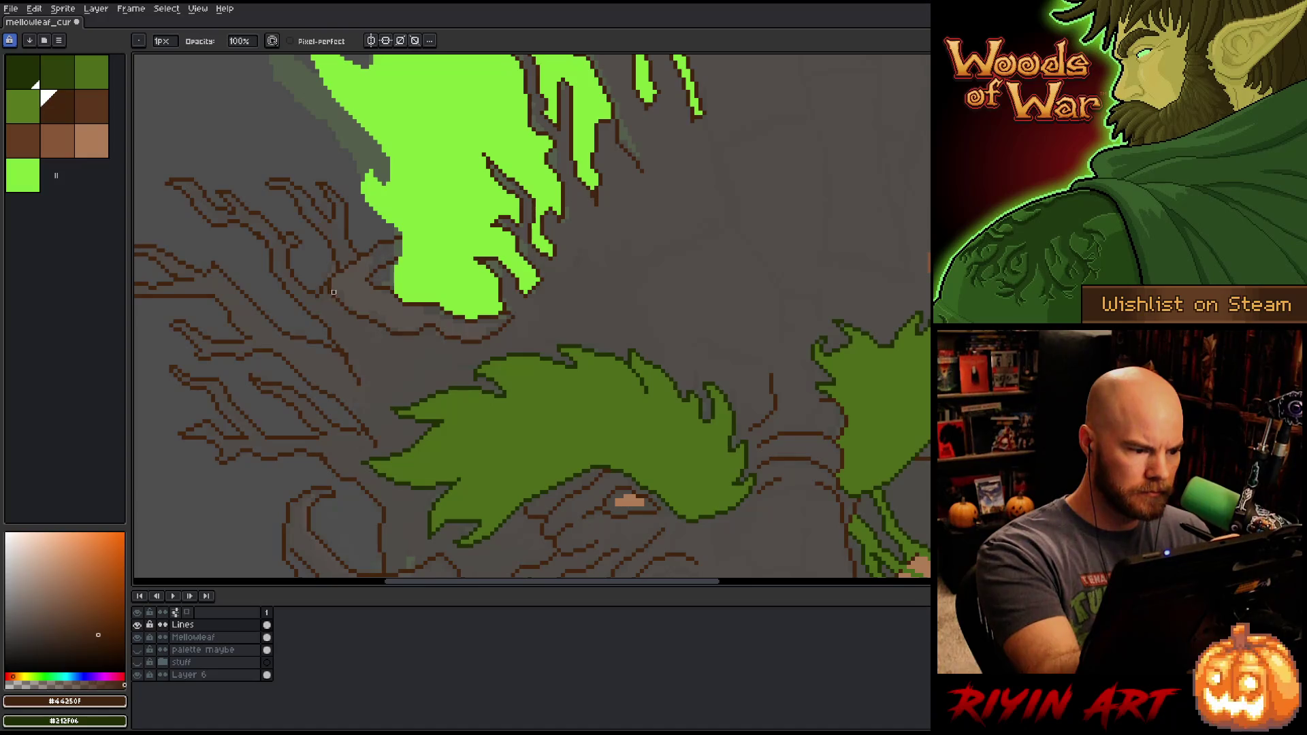
pyautogui.moveTo(884, 431)
pyautogui.mouseDown()
pyautogui.moveTo(781, 326)
pyautogui.moveTo(774, 460)
pyautogui.mouseUp()
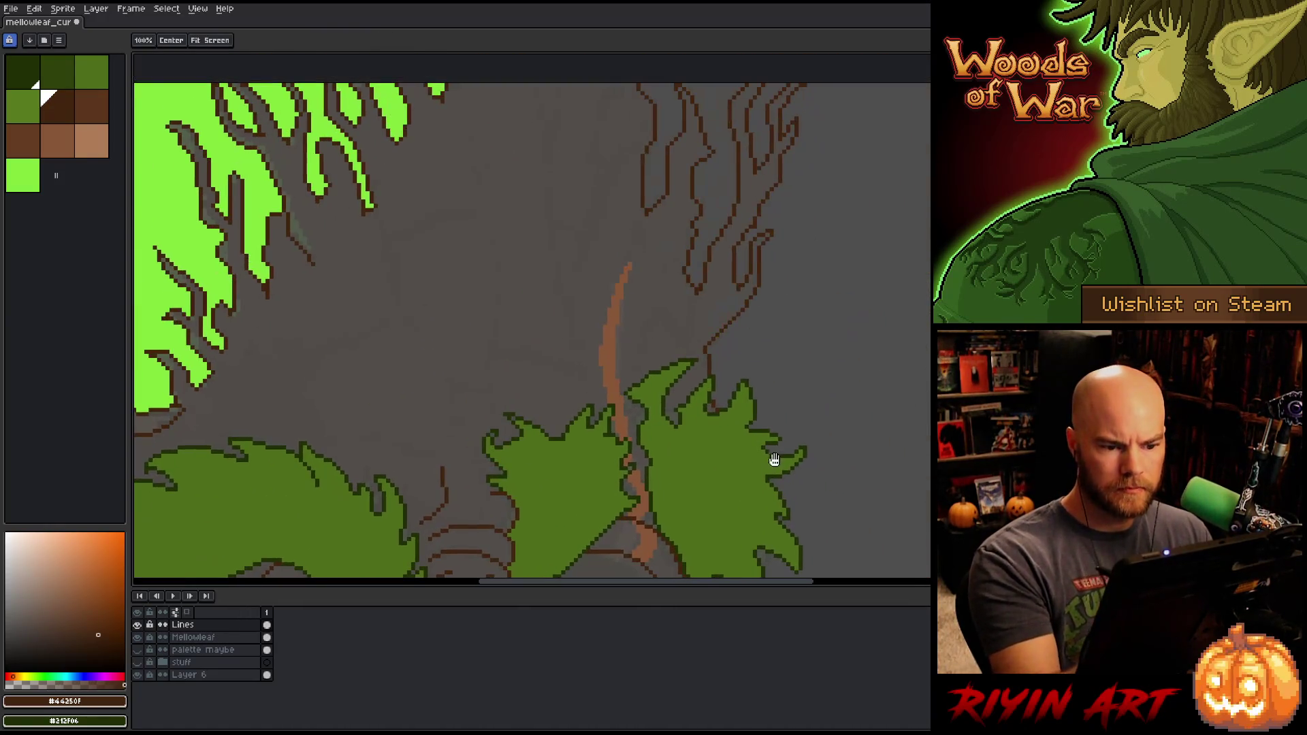
pyautogui.press('b')
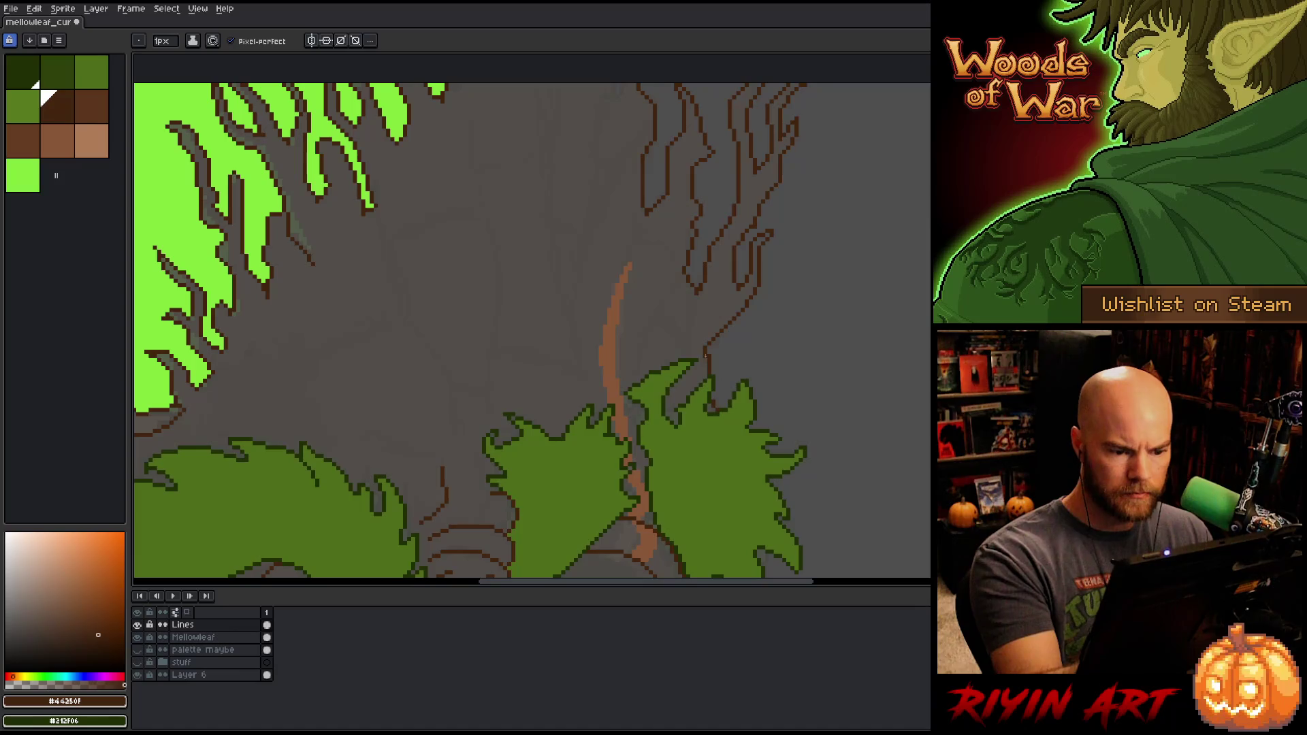
pyautogui.moveTo(782, 272); pyautogui.dragTo(779, 417)
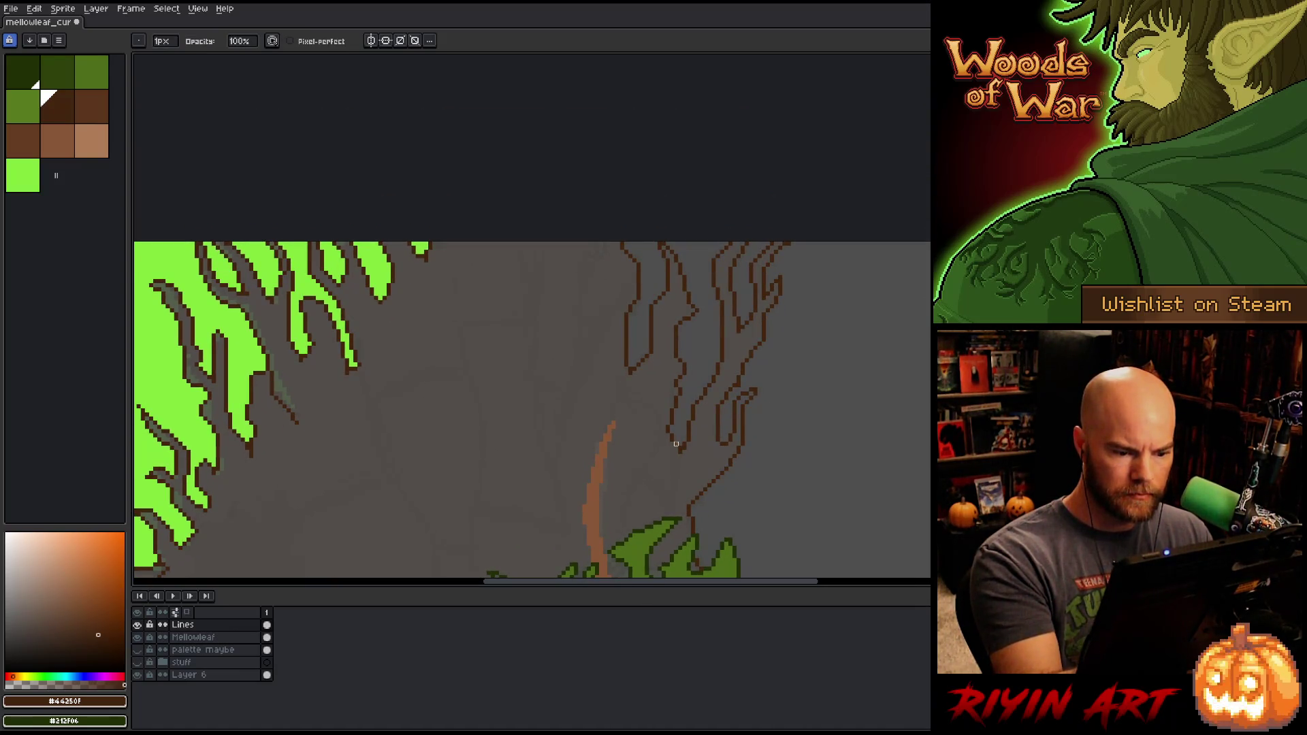
pyautogui.press('e')
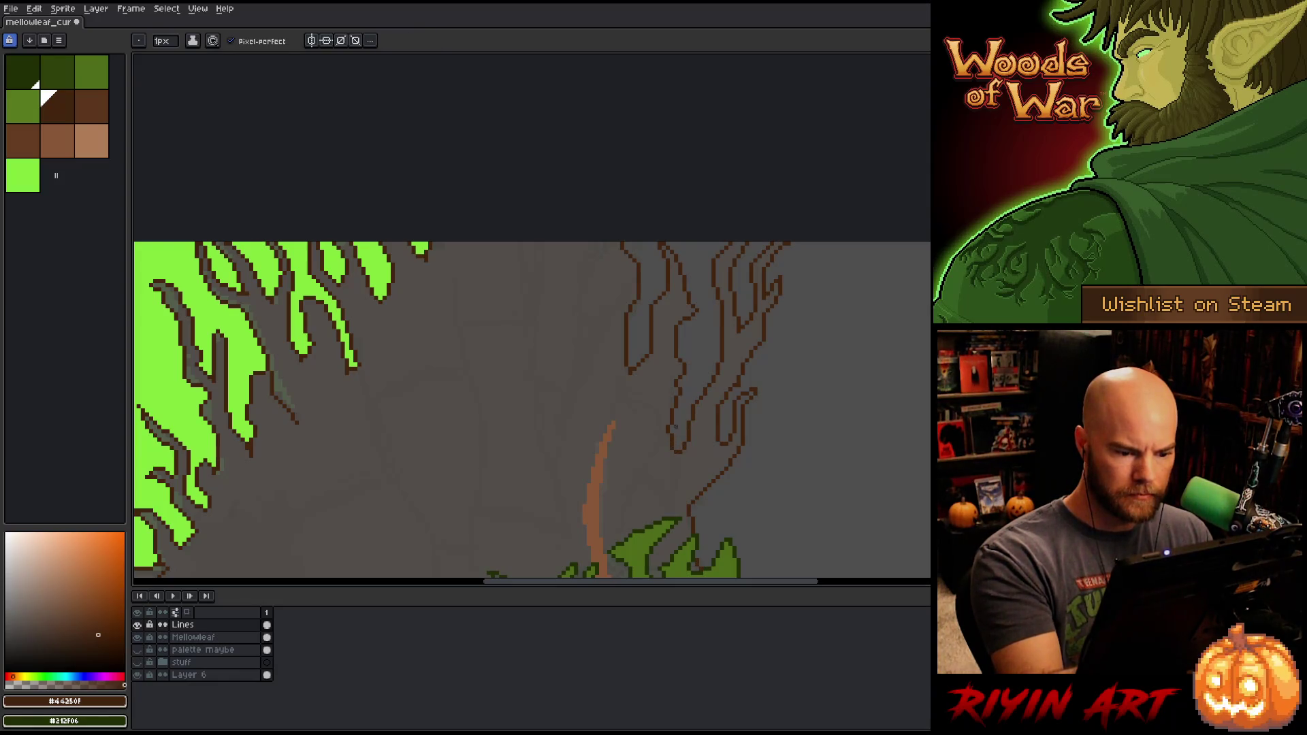
pyautogui.press('b')
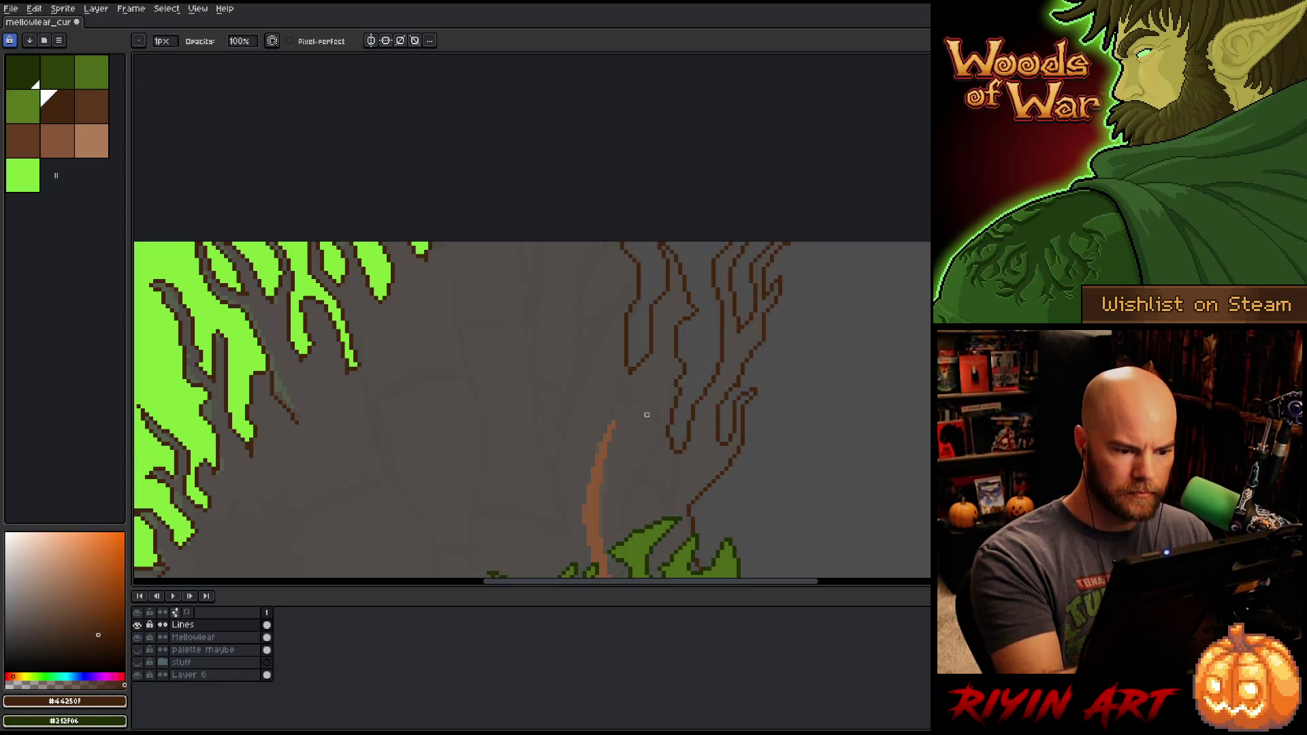
pyautogui.press('e')
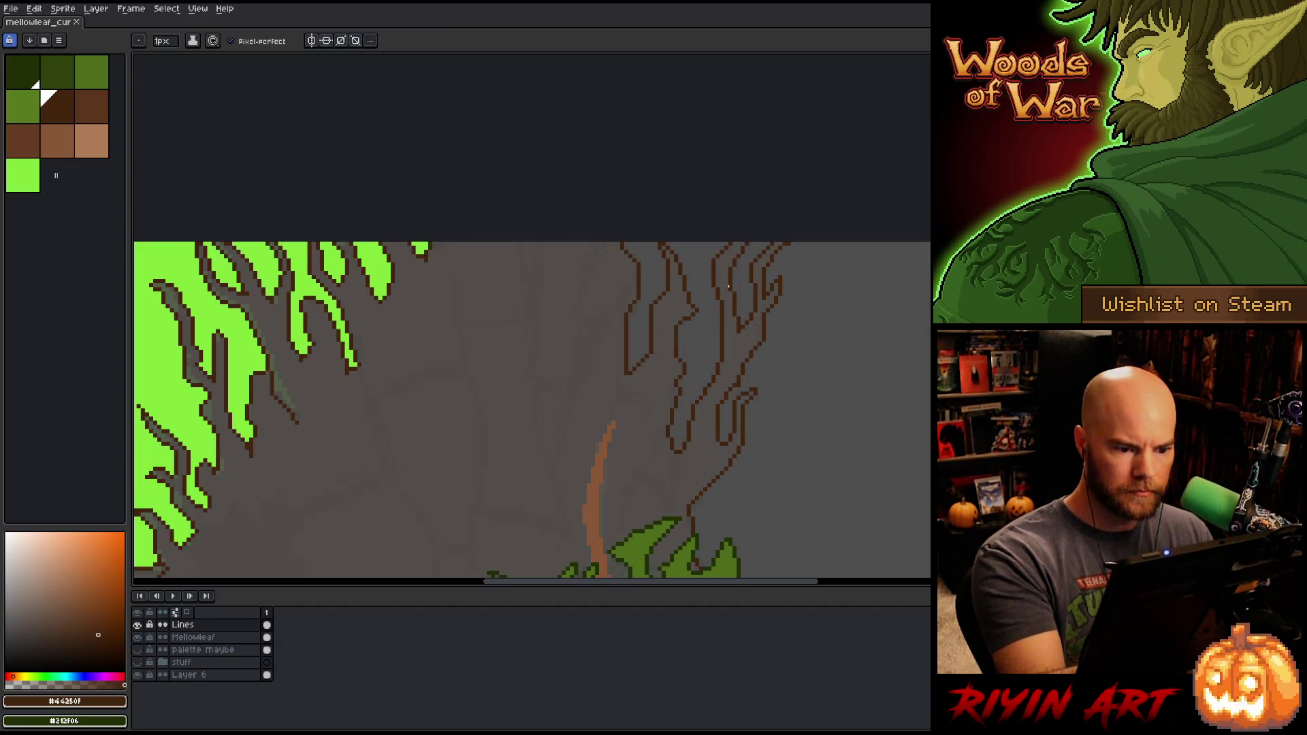
pyautogui.moveTo(664, 371); pyautogui.dragTo(731, 413)
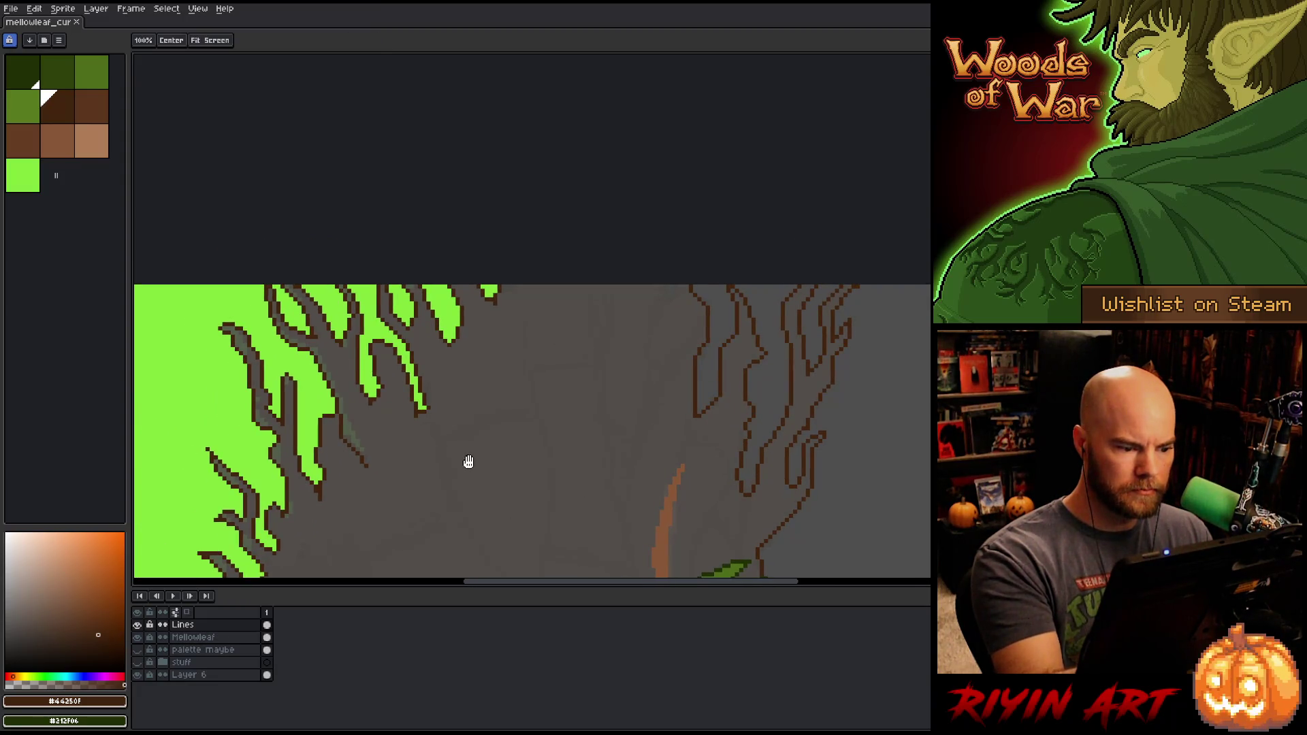
pyautogui.press('b')
# Step: Zoom out, centre the monster's face, and select dark brown with the Pencil
pyautogui.press('h')
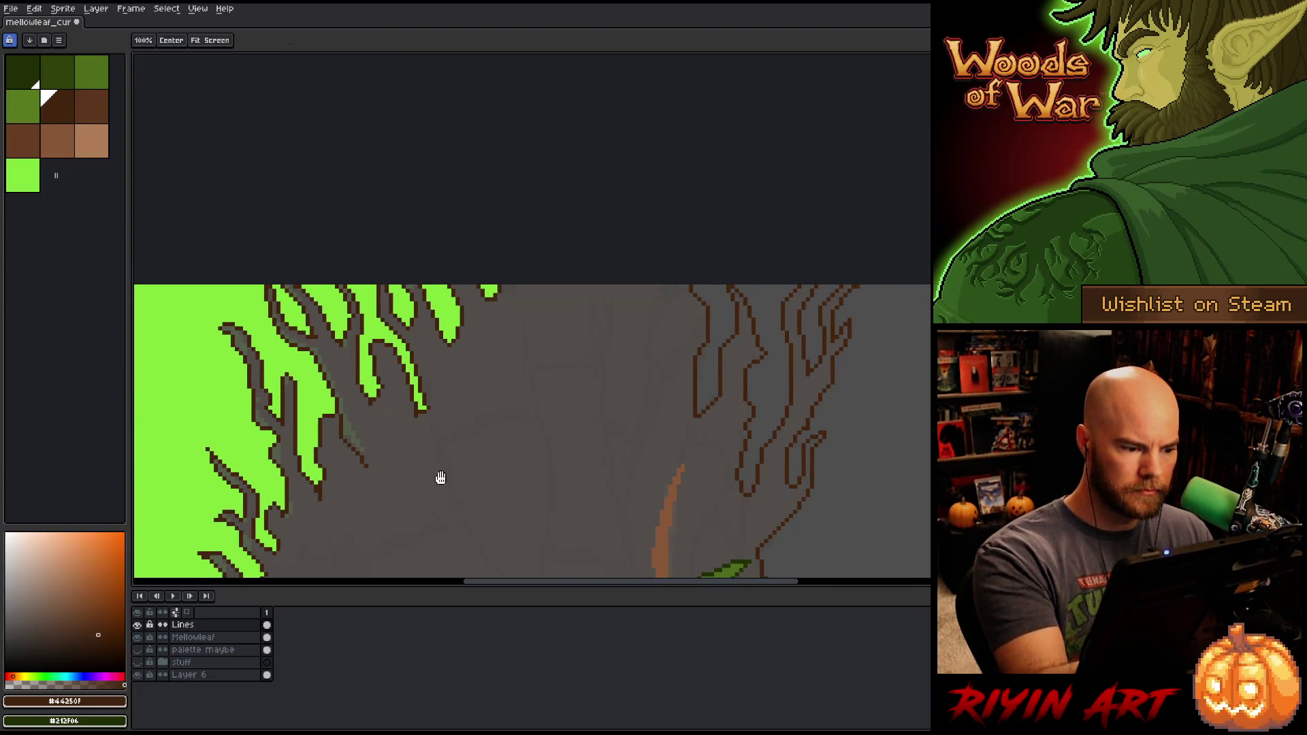
pyautogui.moveTo(411, 479); pyautogui.dragTo(672, 253)
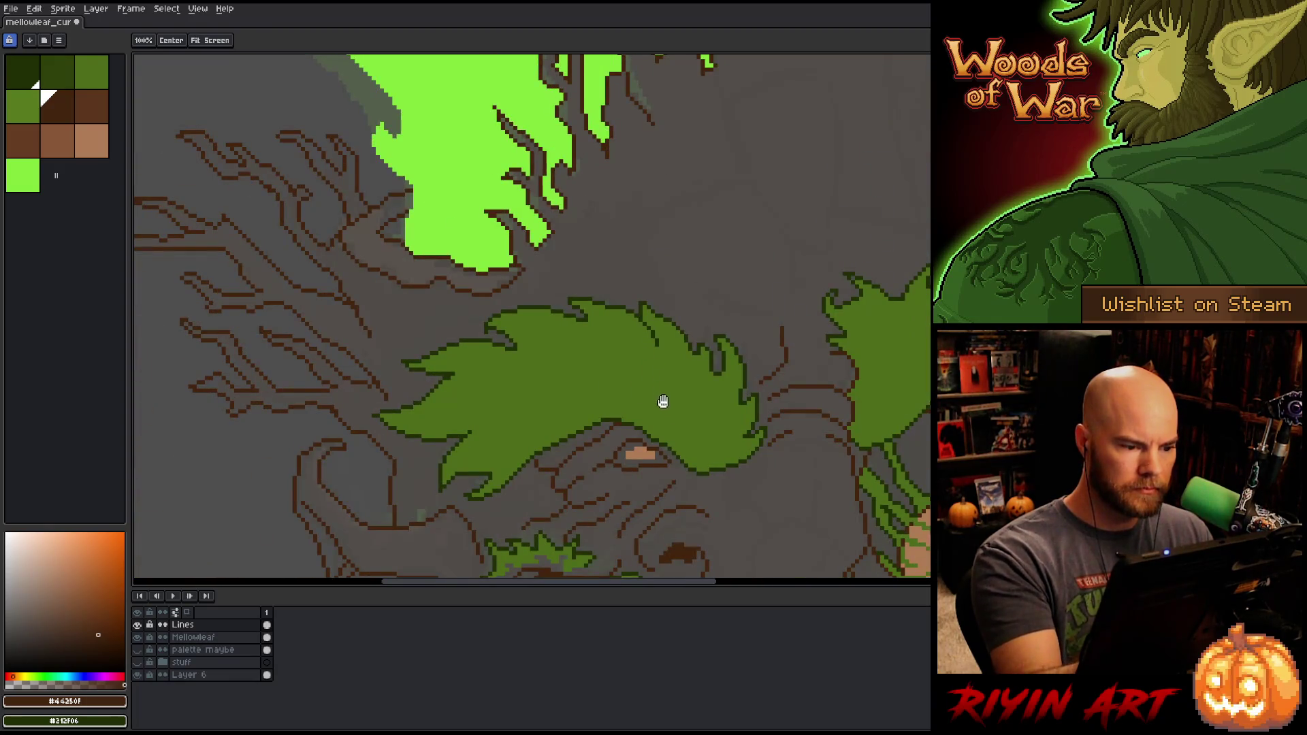
pyautogui.moveTo(662, 412); pyautogui.dragTo(764, 257)
pyautogui.scroll(-1, 659, 381)
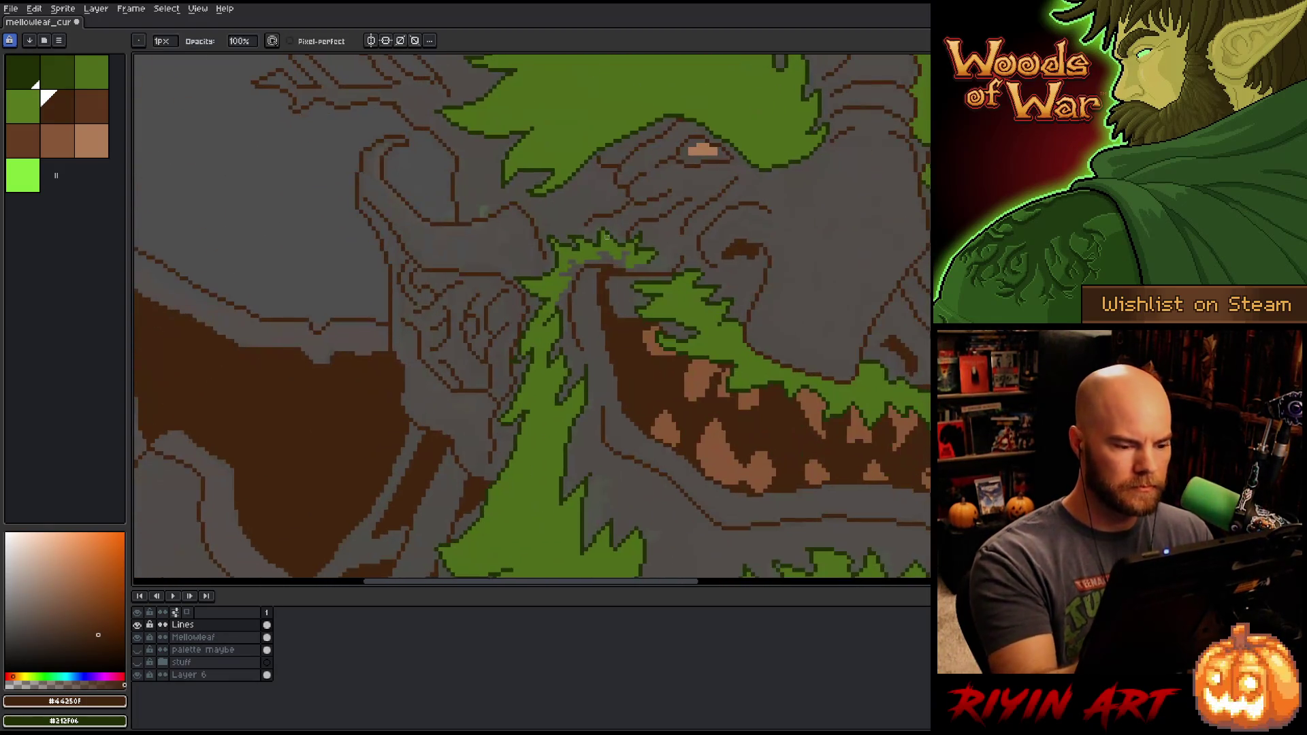
pyautogui.scroll(-1, 650, 334)
pyautogui.press('v')
pyautogui.press('h')
pyautogui.moveTo(753, 344); pyautogui.dragTo(626, 330)
pyautogui.press('b')
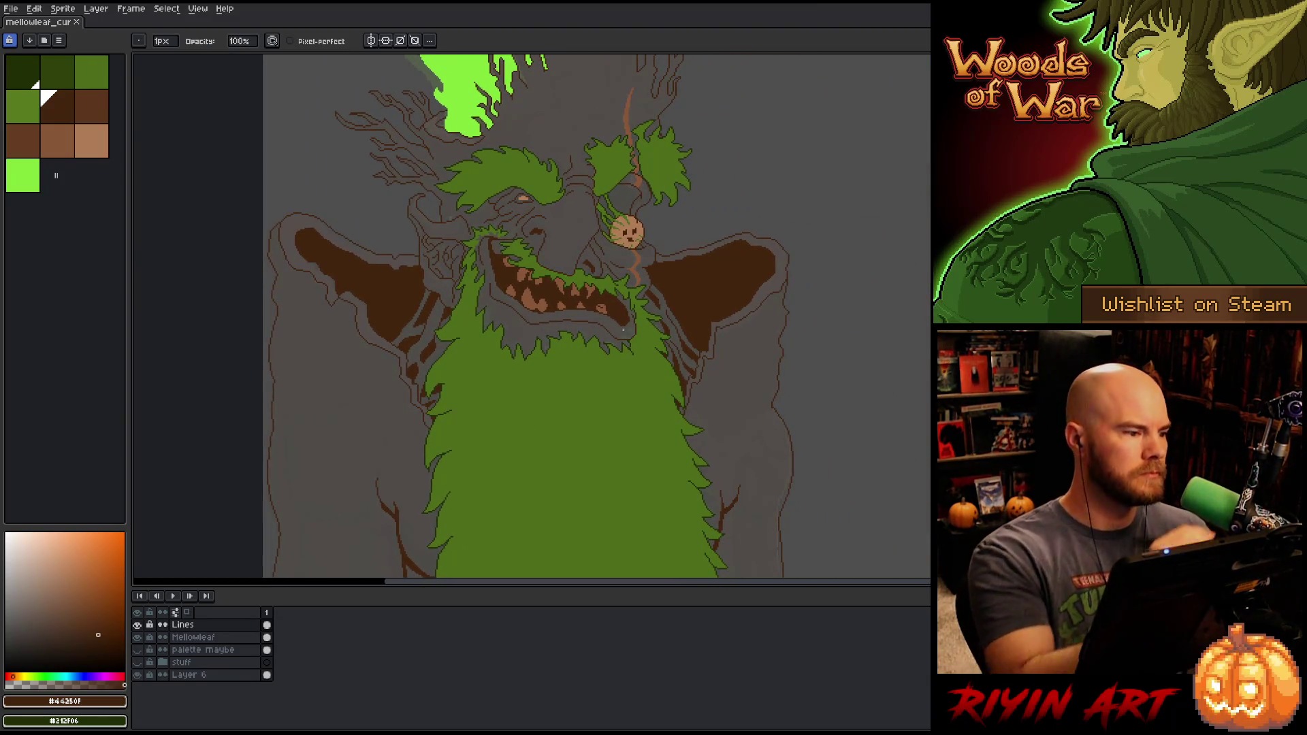
pyautogui.press(']')
pyautogui.press(']')
# Step: Bucket-fill the grey head, branches, left-eye pocket and leaf crevice with brown
pyautogui.press('g')
pyautogui.click(571, 109)
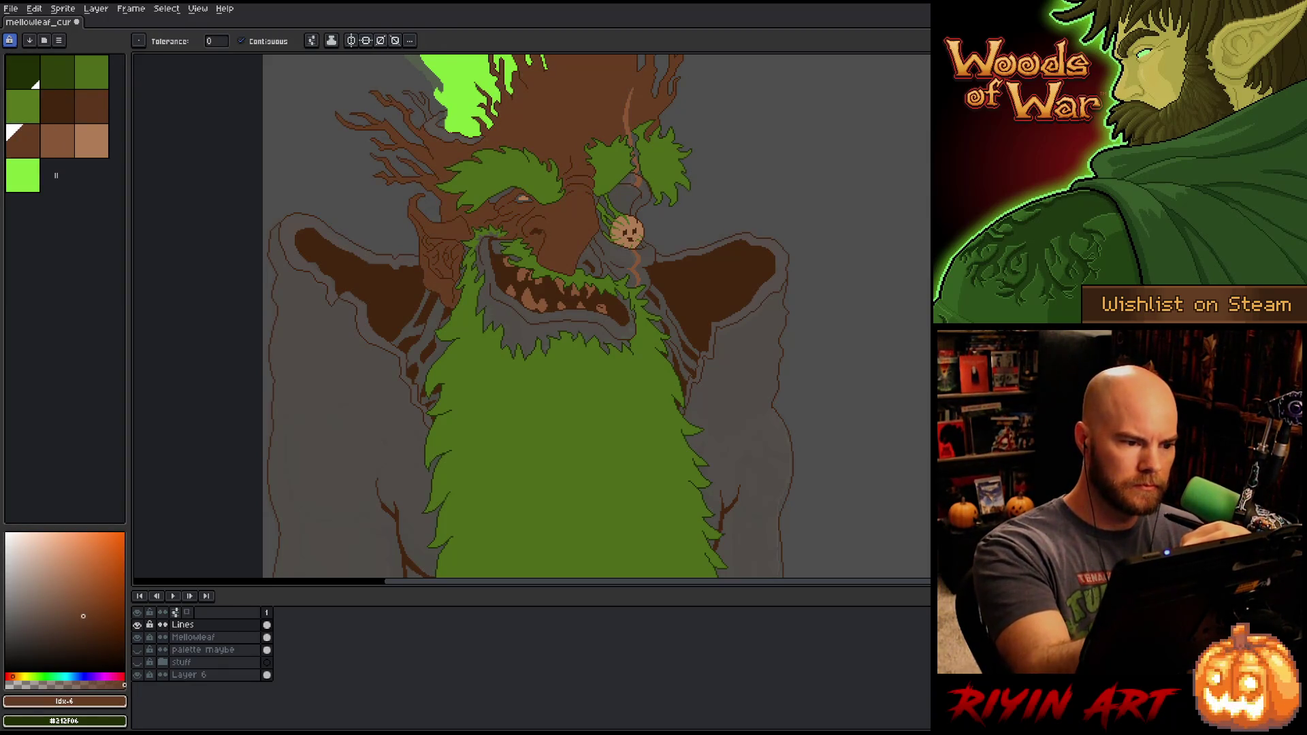
pyautogui.scroll(2, 427, 116)
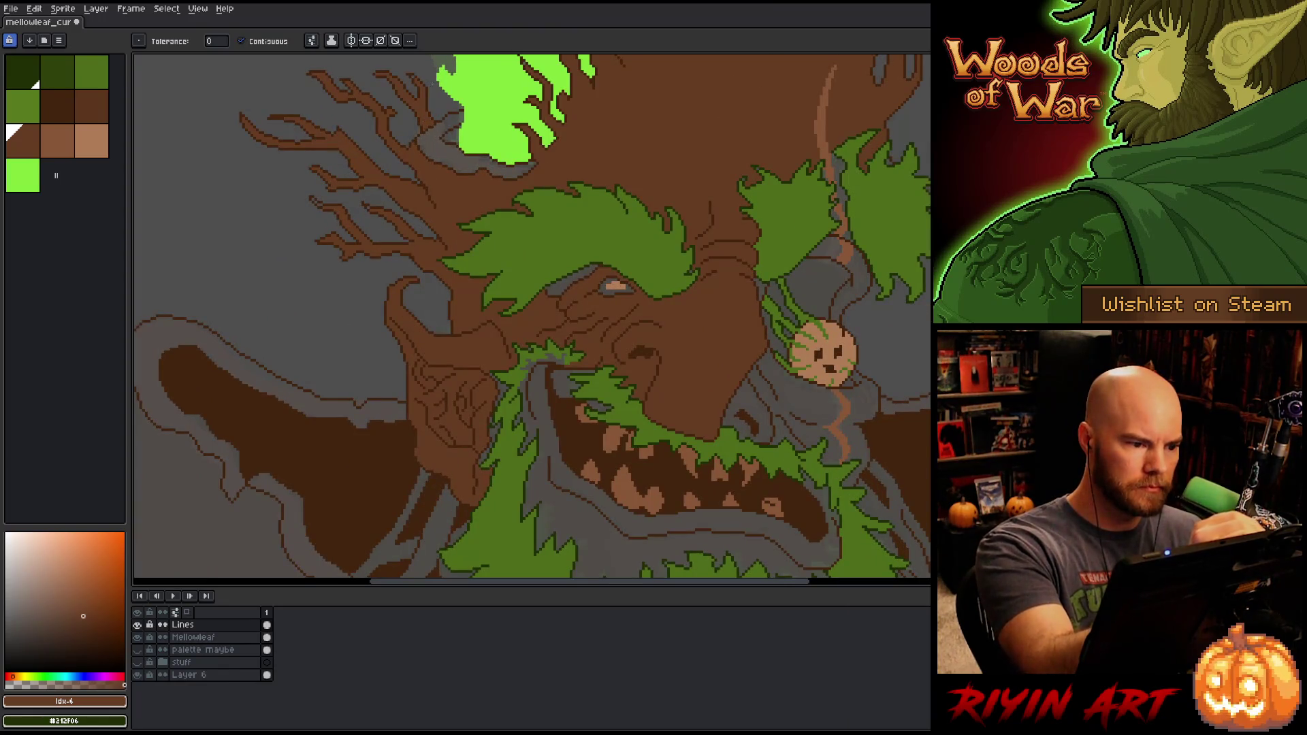
pyautogui.click(560, 286)
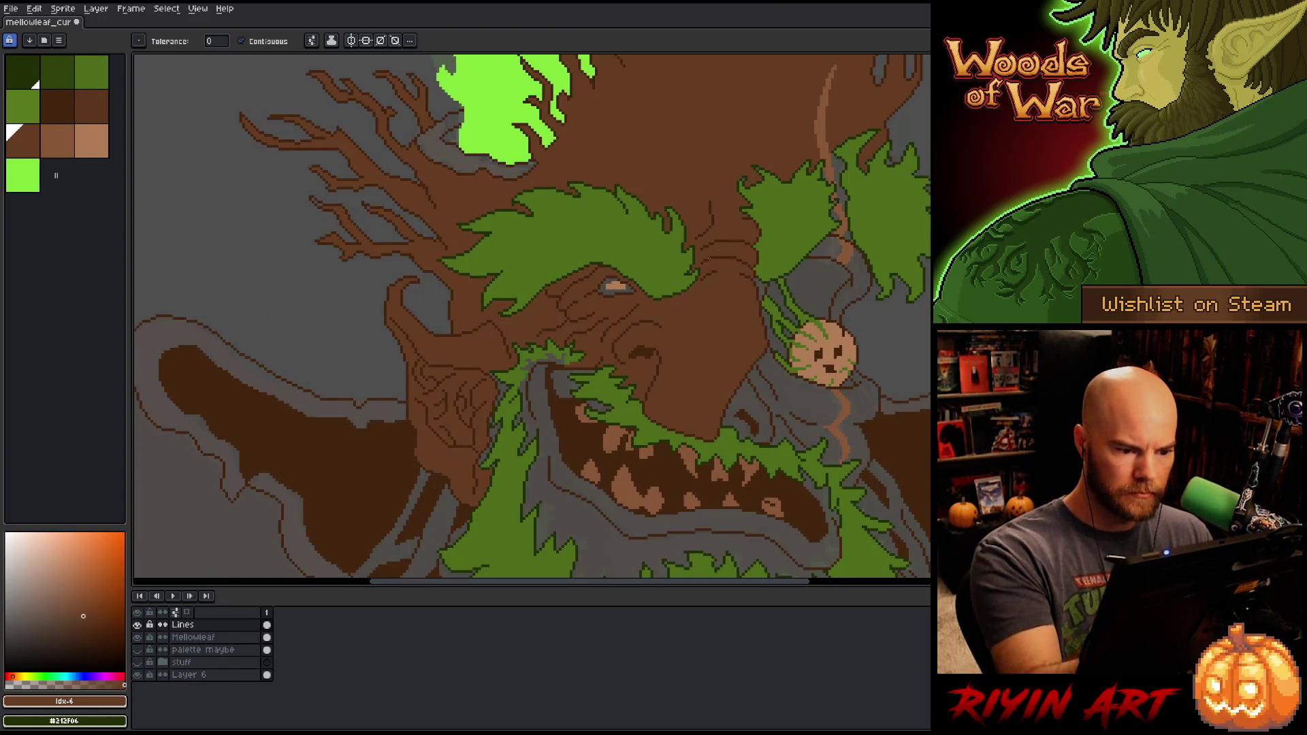
pyautogui.click(825, 248)
pyautogui.scroll(3, 633, 259)
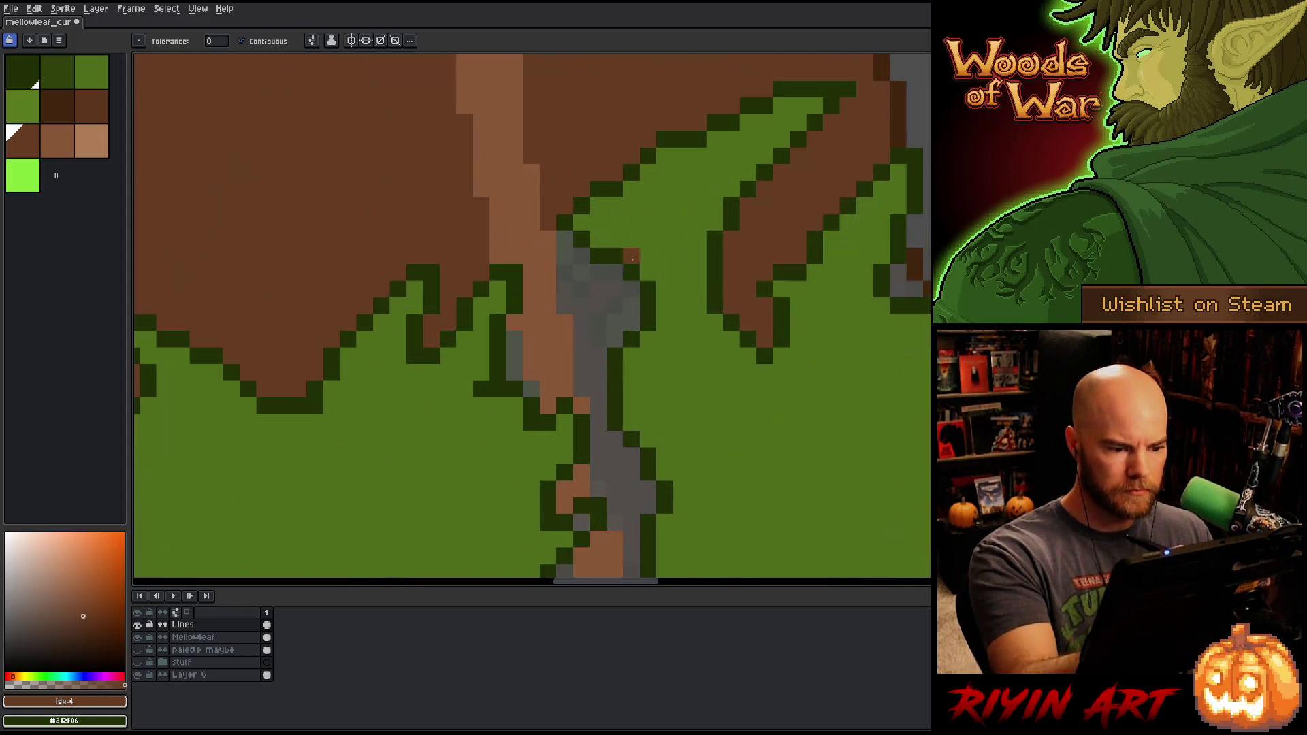
pyautogui.click(599, 300)
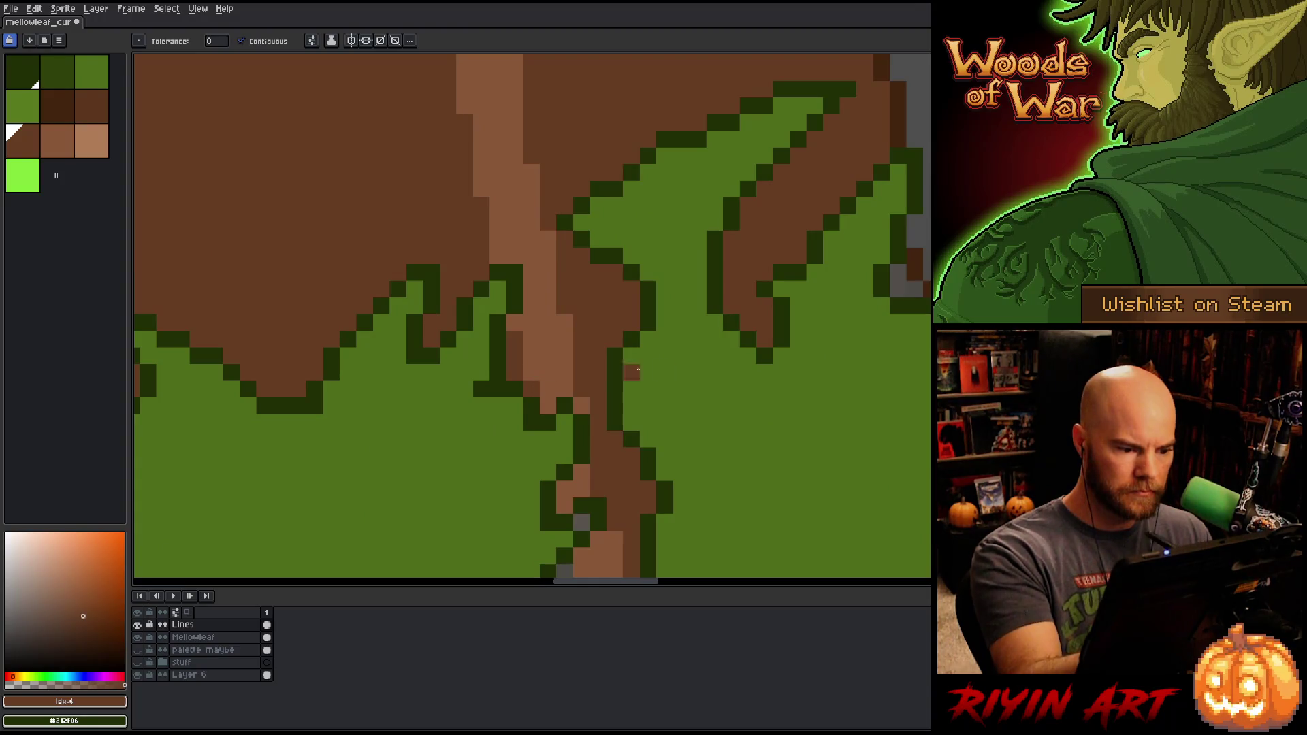
pyautogui.moveTo(741, 488); pyautogui.dragTo(722, 306)
pyautogui.click(558, 443)
pyautogui.click(541, 427)
# Step: Draw medium-green pixels along the crevice edge, then pick the lighter brown
pyautogui.press('b')
pyautogui.keyDown('alt'); pyautogui.click(599, 381); pyautogui.keyUp('alt')
pyautogui.moveTo(558, 359); pyautogui.dragTo(575, 342)
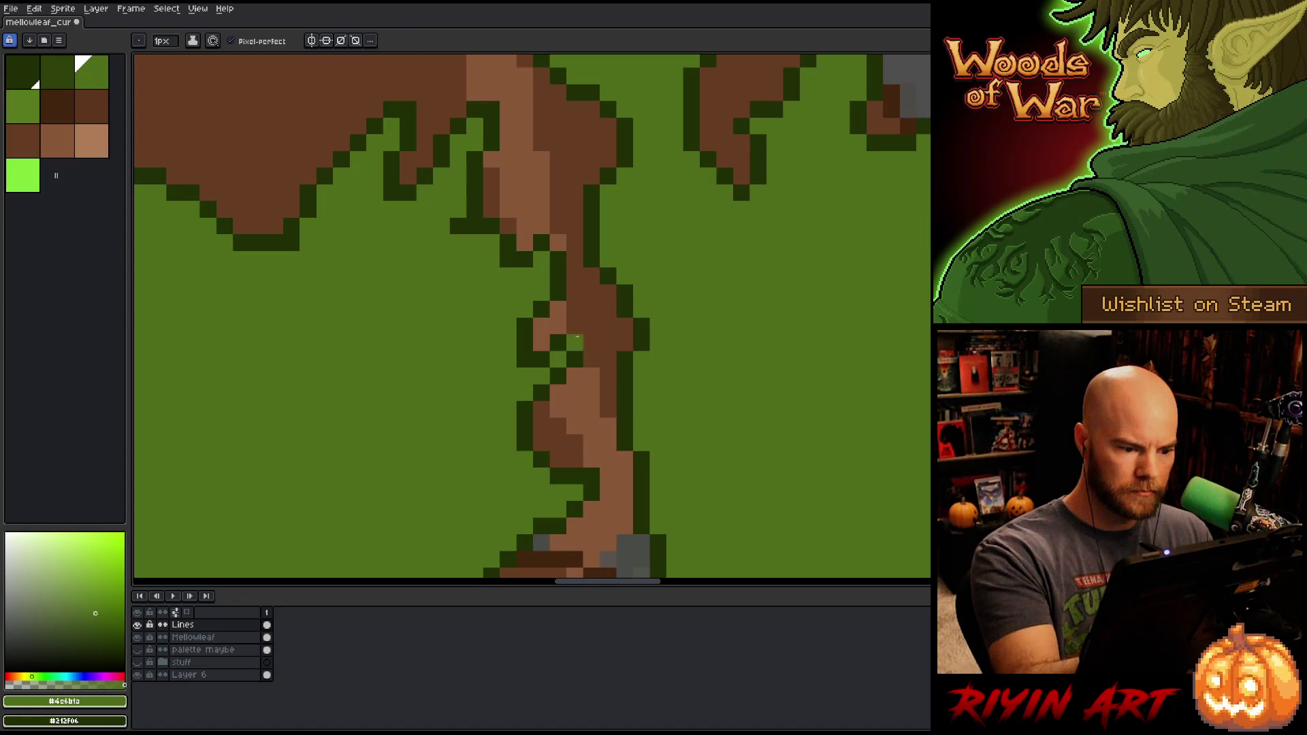
pyautogui.keyDown('alt'); pyautogui.click(592, 330); pyautogui.keyUp('alt')
pyautogui.scroll(-4, 756, 405)
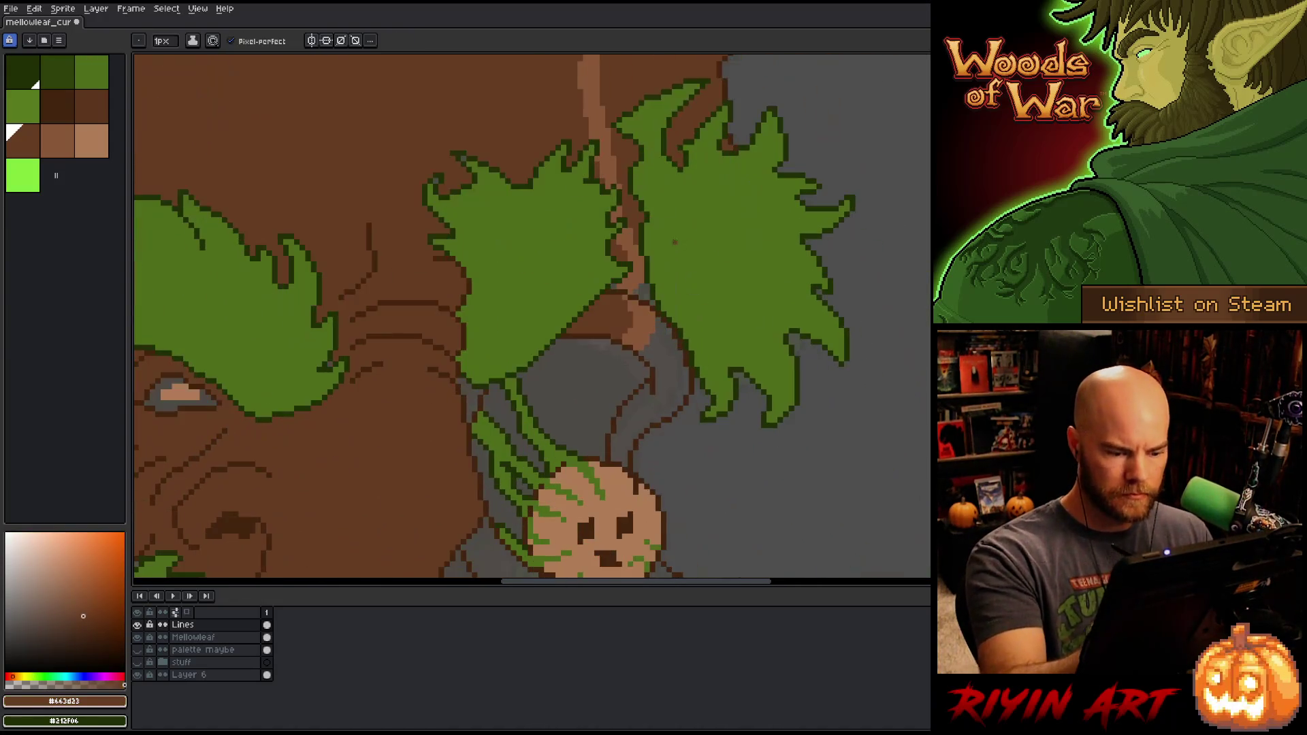
pyautogui.scroll(3, 646, 286)
# Step: Fill the grey spots at the branch junction and right of the branch brown
pyautogui.press('g')
pyautogui.click(647, 289)
pyautogui.click(659, 304)
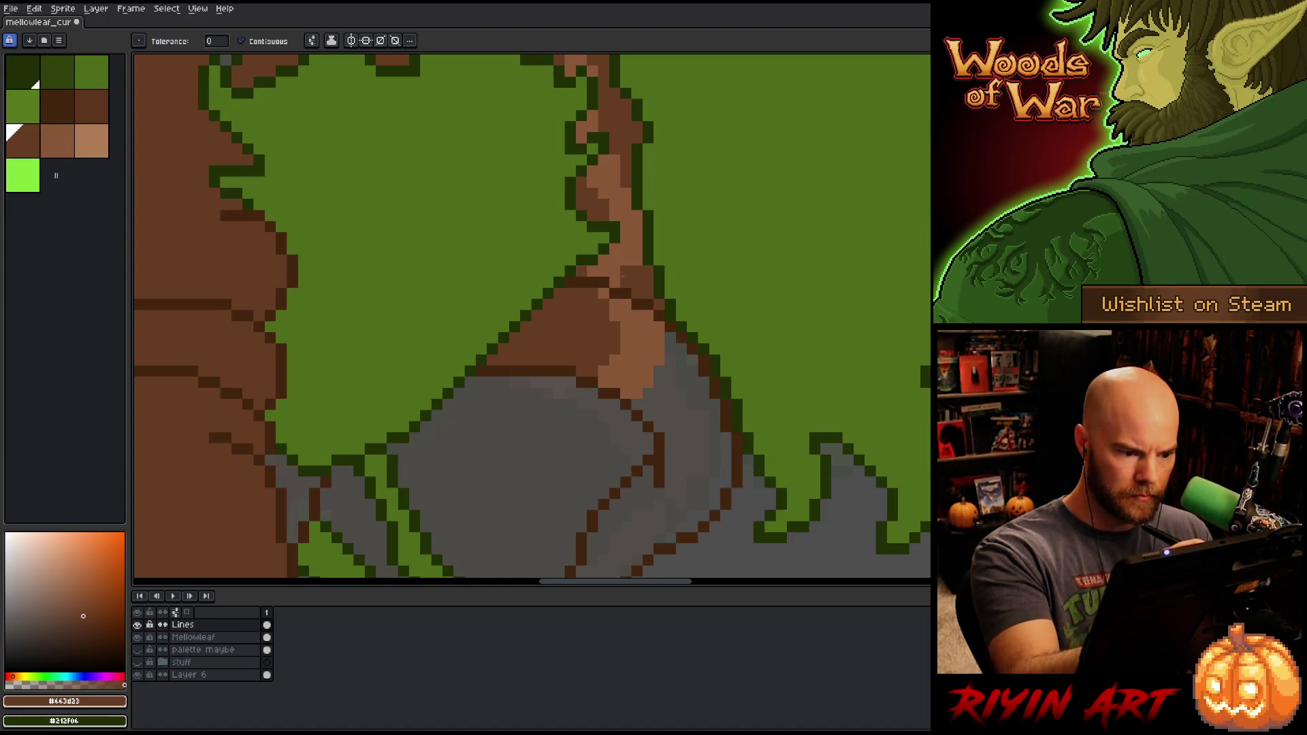
pyautogui.click(678, 394)
pyautogui.press('h')
pyautogui.moveTo(685, 473); pyautogui.dragTo(773, 205)
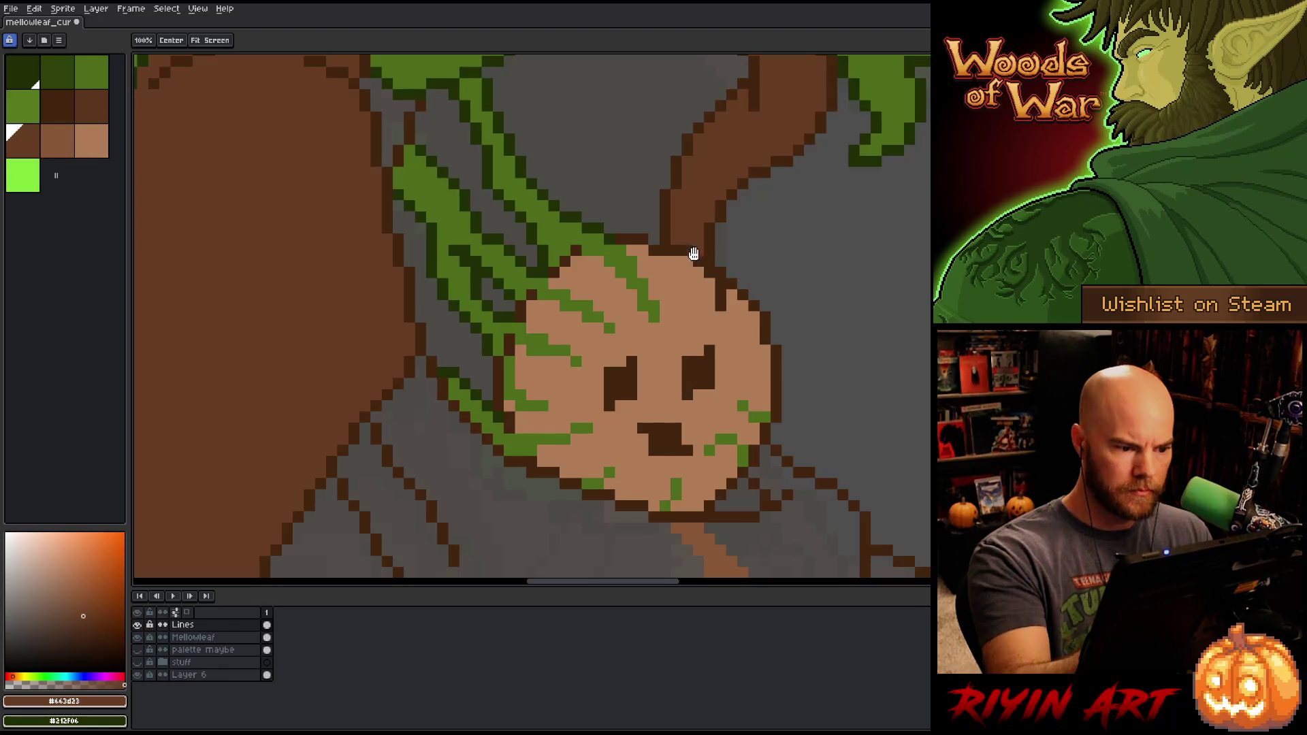
pyautogui.scroll(-4, 694, 253)
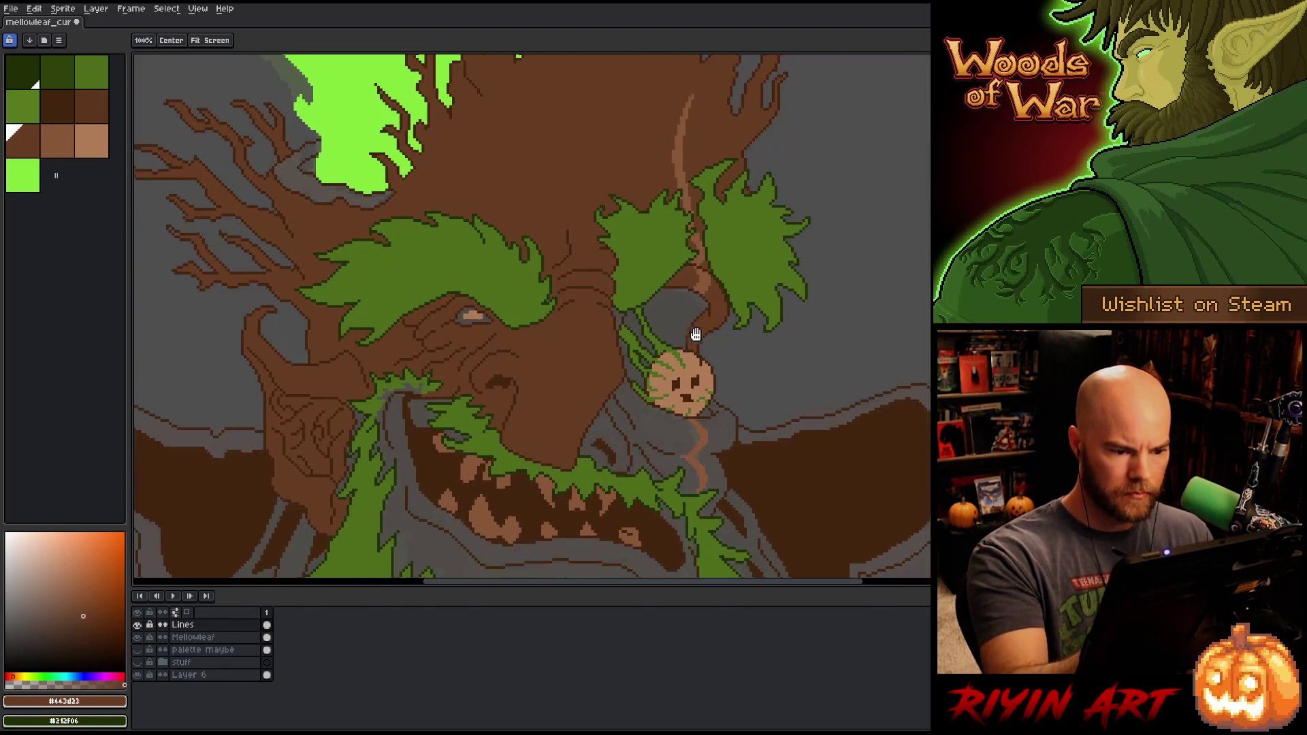
pyautogui.press('g')
# Step: Fill near the eye and left of the pumpkin dark brown, right of pumpkin and mouth mid-brown
pyautogui.click(57, 107)
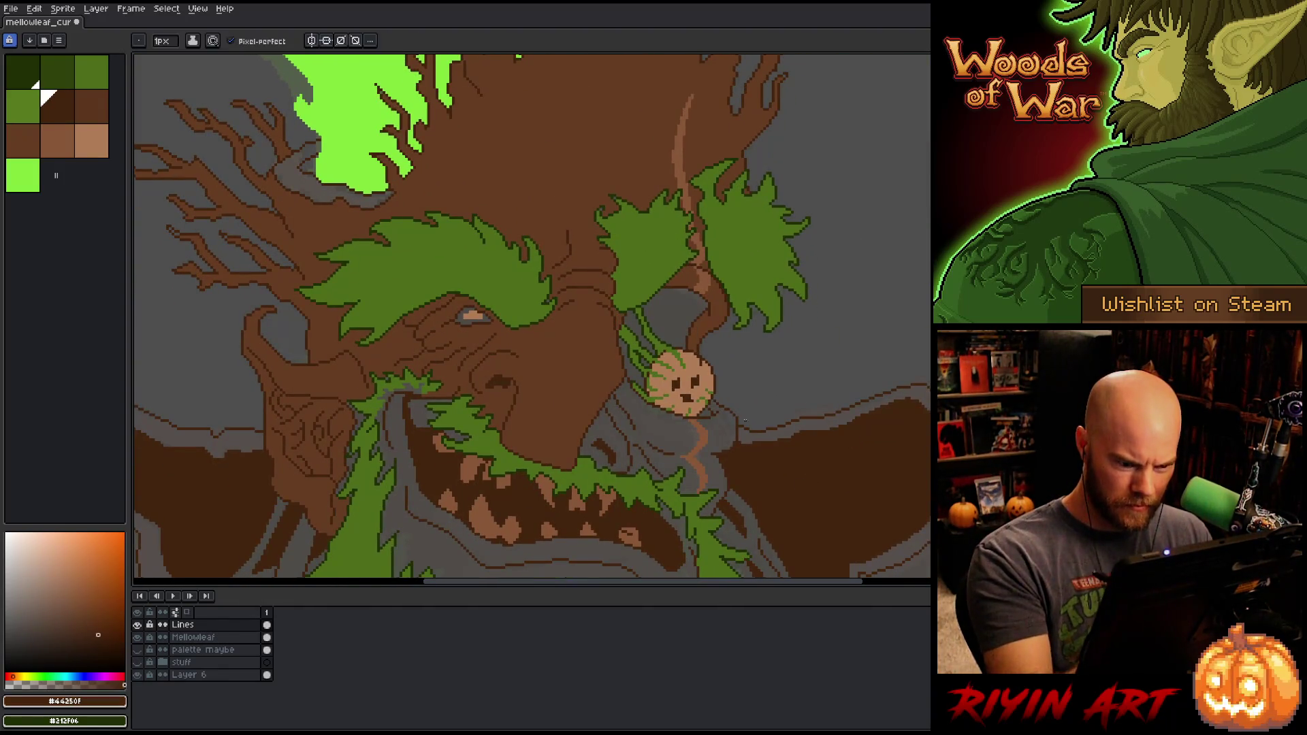
pyautogui.click(674, 313)
pyautogui.click(635, 325)
pyautogui.click(635, 378)
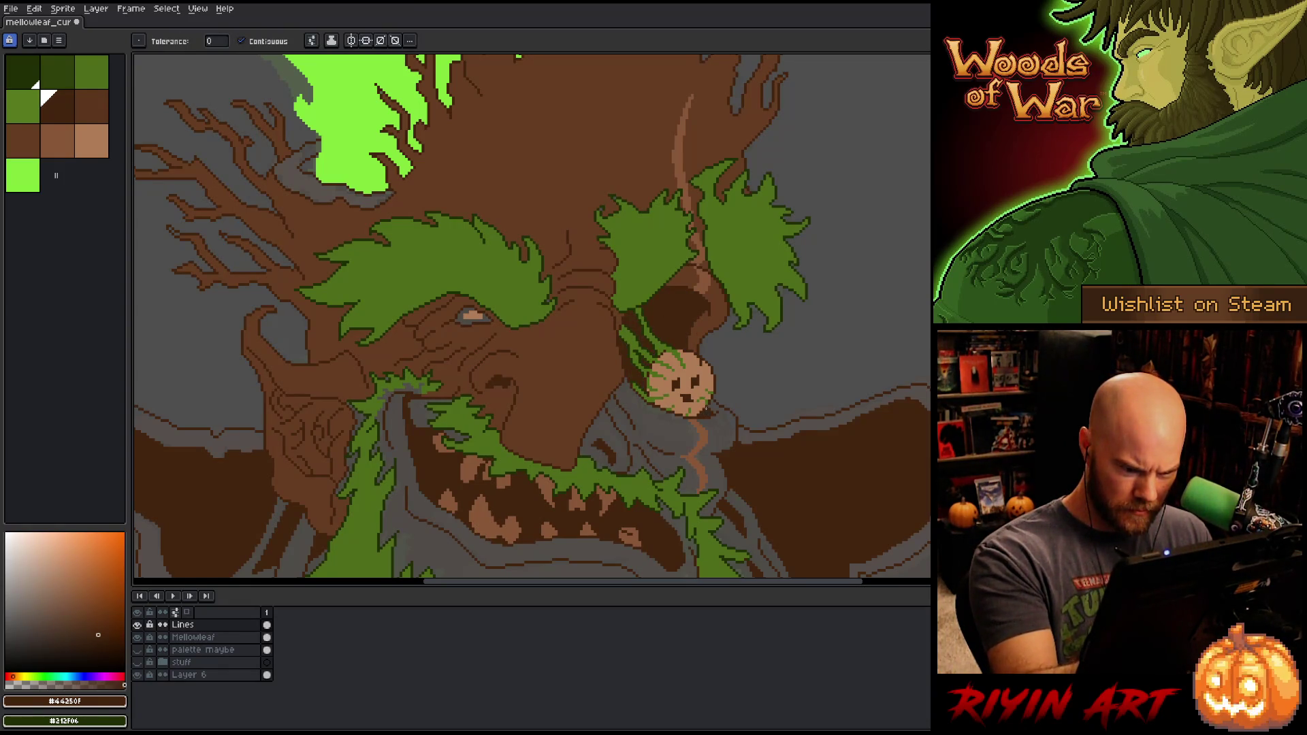
pyautogui.keyDown('alt'); pyautogui.click(712, 419); pyautogui.keyUp('alt')
pyautogui.click(720, 431)
pyautogui.click(670, 431)
pyautogui.click(604, 444)
pyautogui.moveTo(717, 312); pyautogui.dragTo(773, 204)
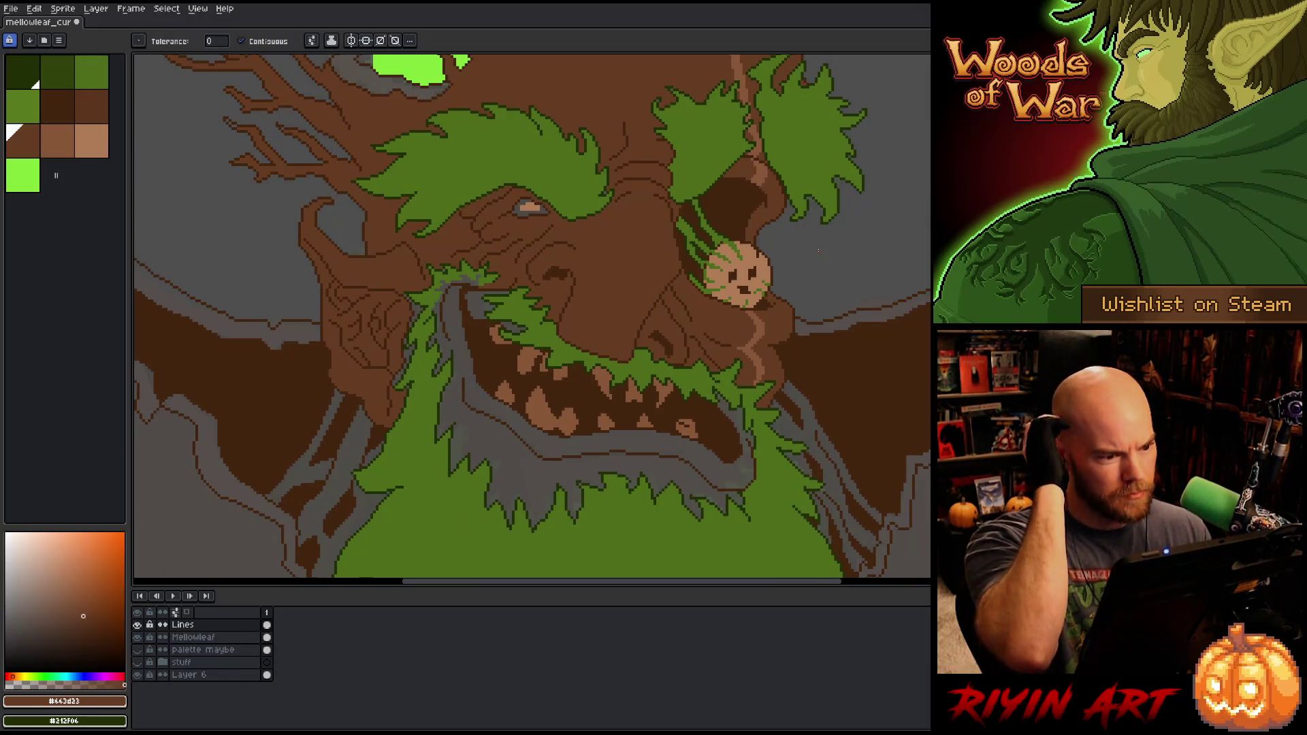
# Step: Undo a darker fill around the eye, then fill the grey mouth region and inner patch mid-brown
pyautogui.keyDown('alt'); pyautogui.click(525, 201); pyautogui.keyUp('alt')
pyautogui.click(531, 207)
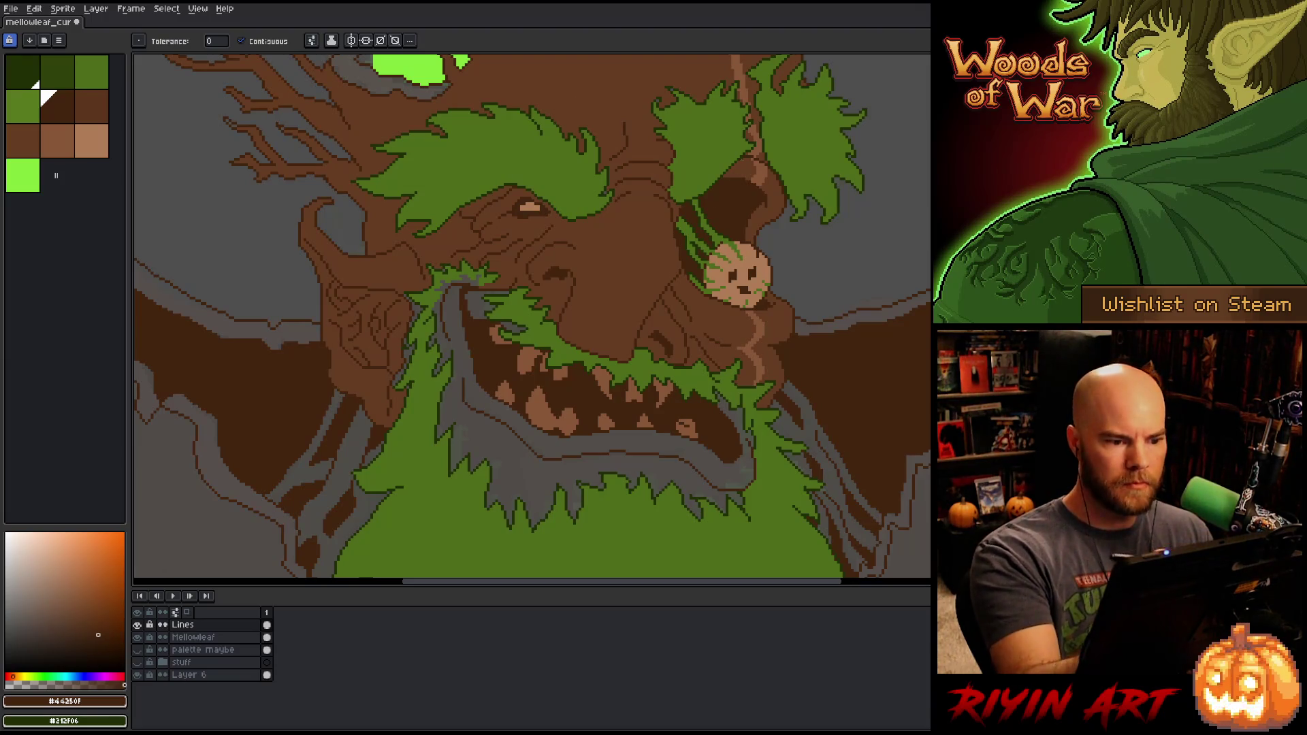
pyautogui.hotkey('ctrl', 'z')
pyautogui.keyDown('alt'); pyautogui.click(527, 212); pyautogui.keyUp('alt')
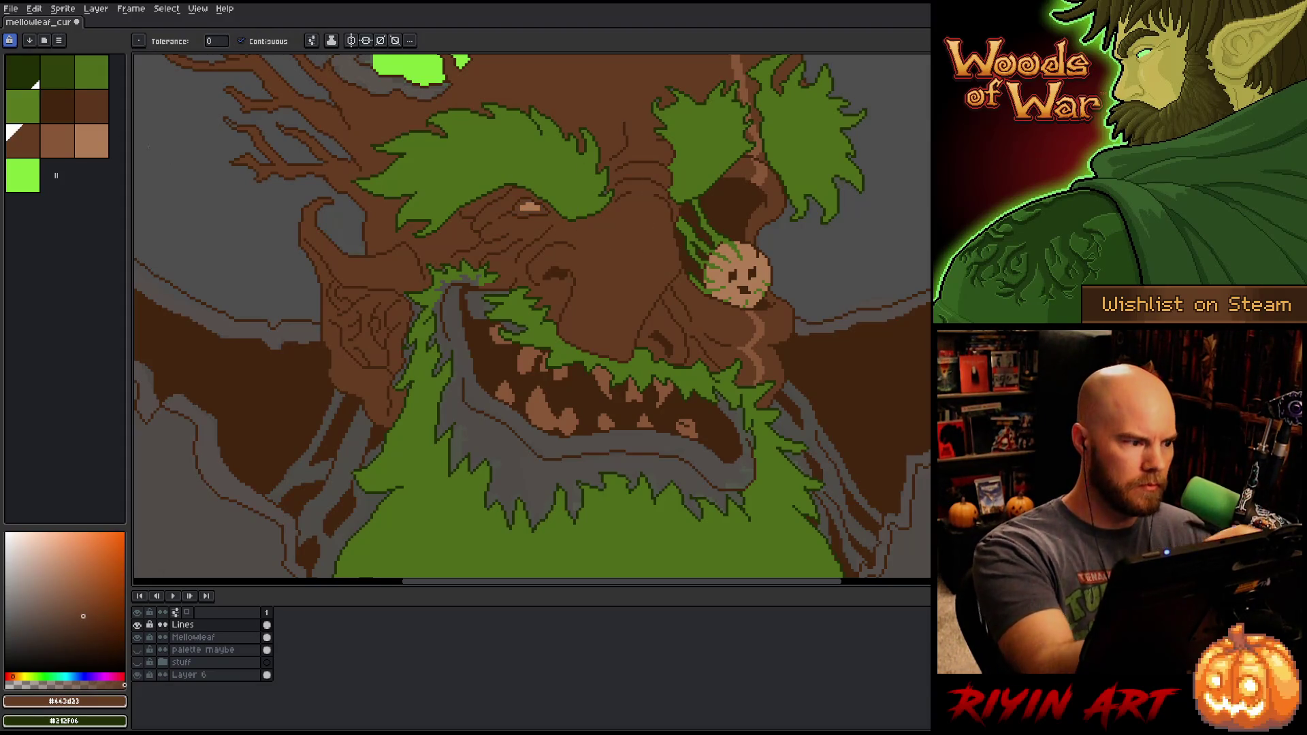
pyautogui.click(92, 107)
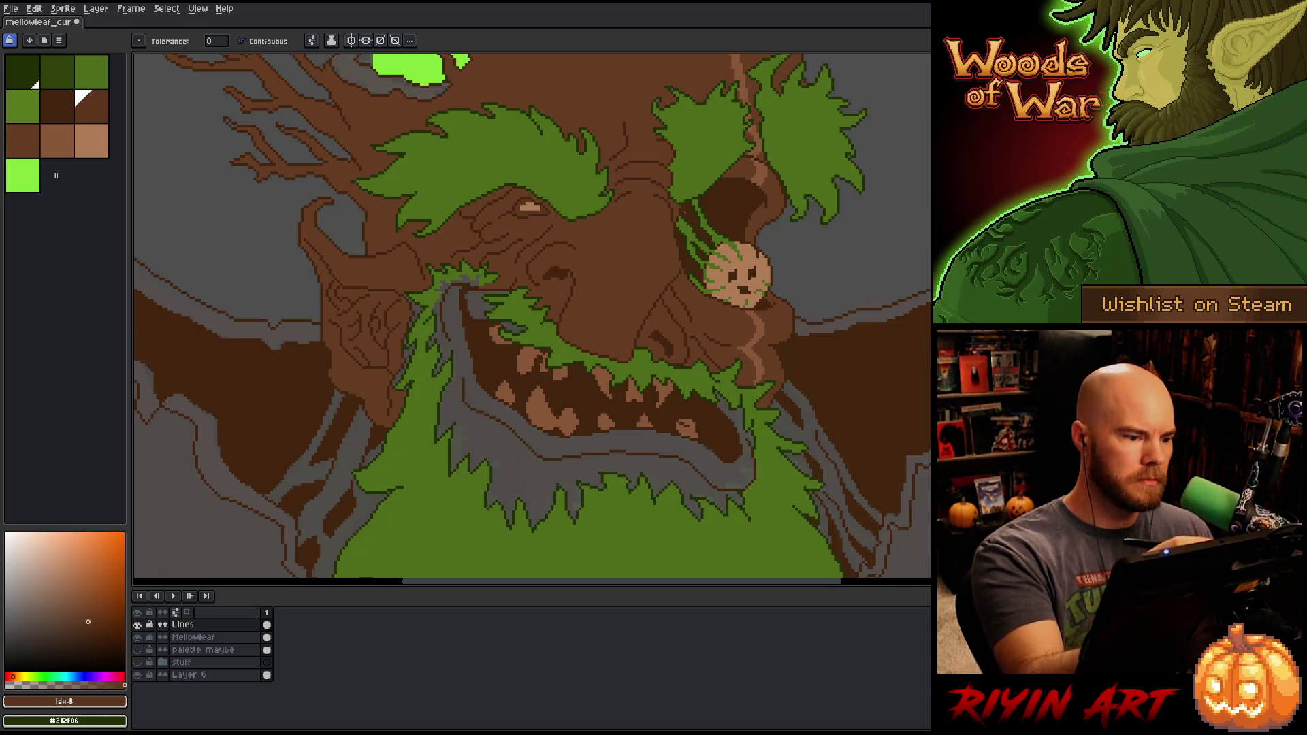
pyautogui.keyDown('alt'); pyautogui.click(621, 265); pyautogui.keyUp('alt')
pyautogui.click(509, 448)
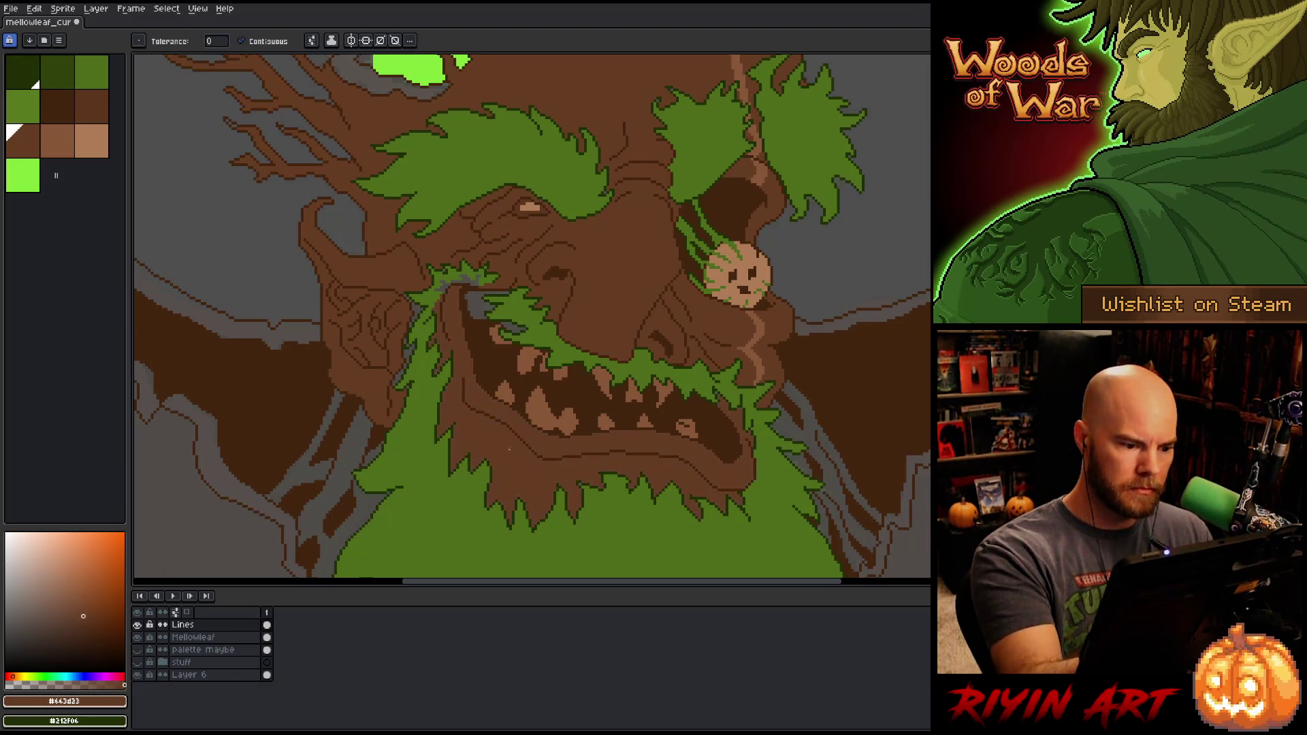
pyautogui.click(477, 295)
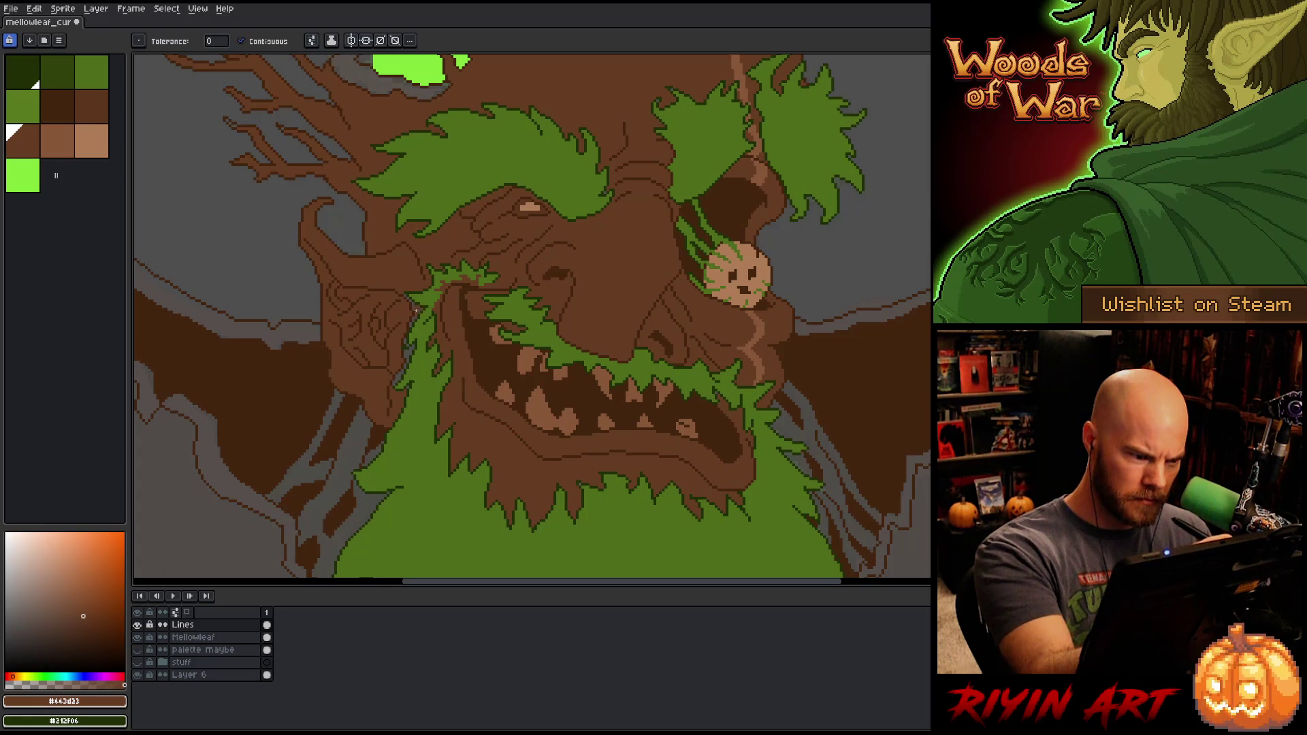
# Step: Re-pick mid-brown with the Pencil and pan toward the upper body
pyautogui.press('b')
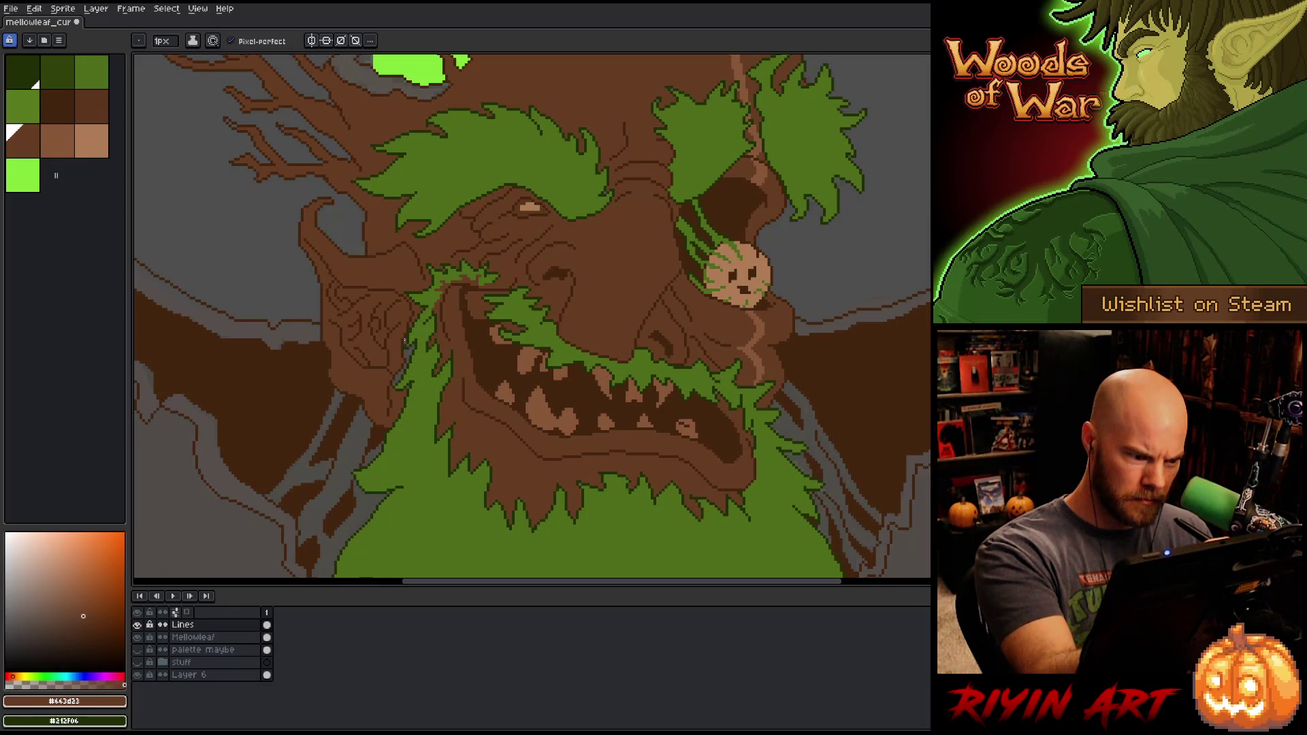
pyautogui.press('b')
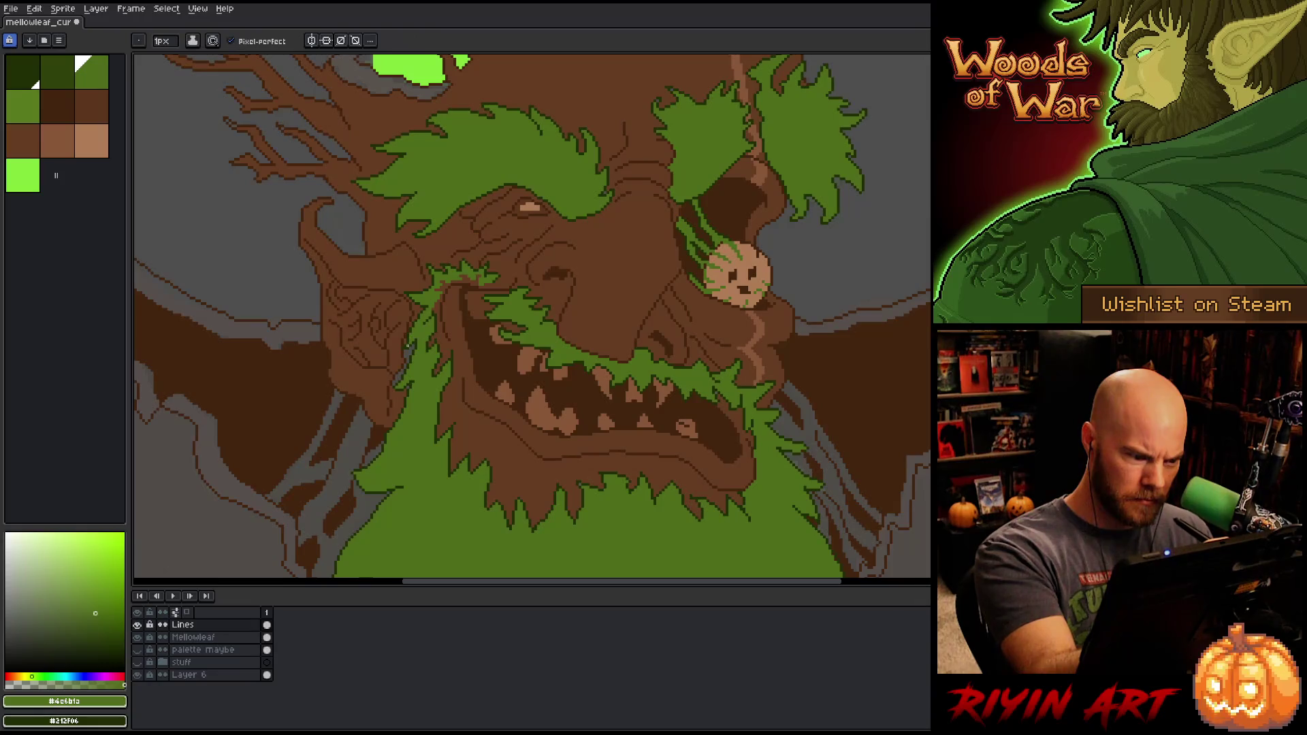
pyautogui.keyDown('alt'); pyautogui.click(404, 366); pyautogui.keyUp('alt')
pyautogui.press('g')
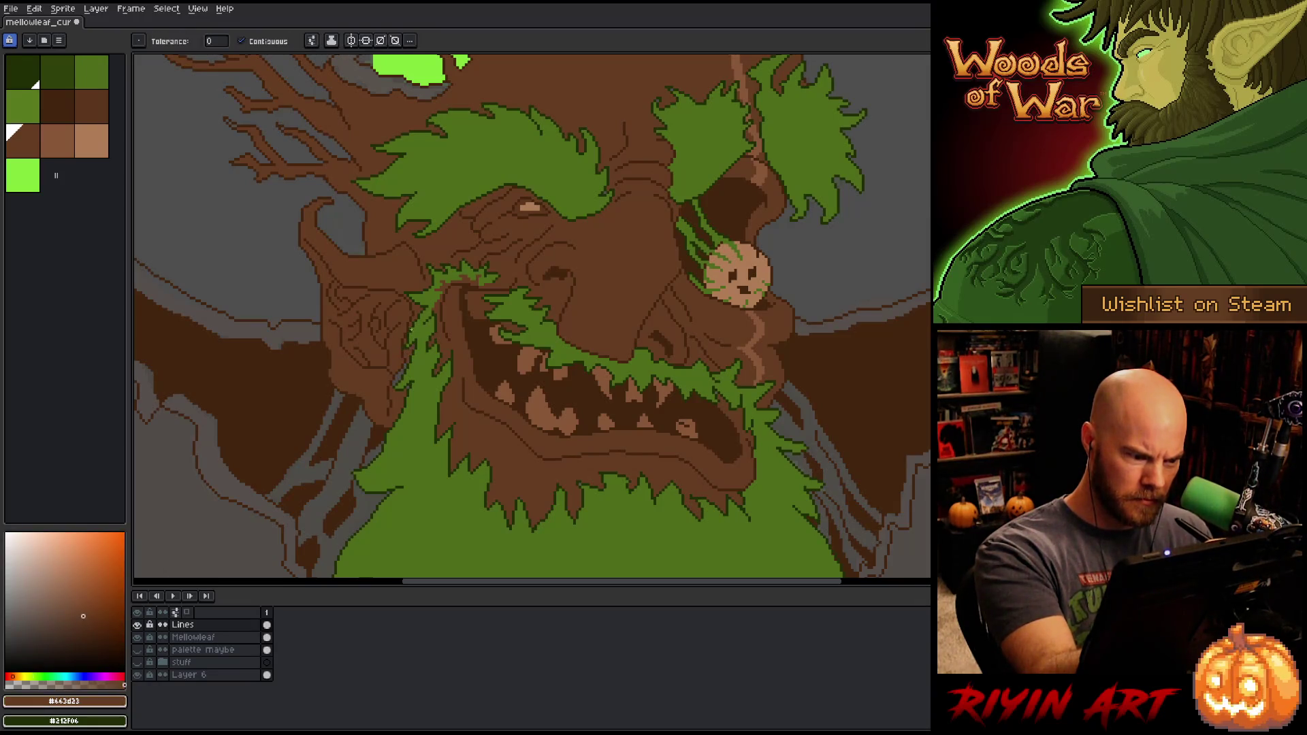
pyautogui.press('b')
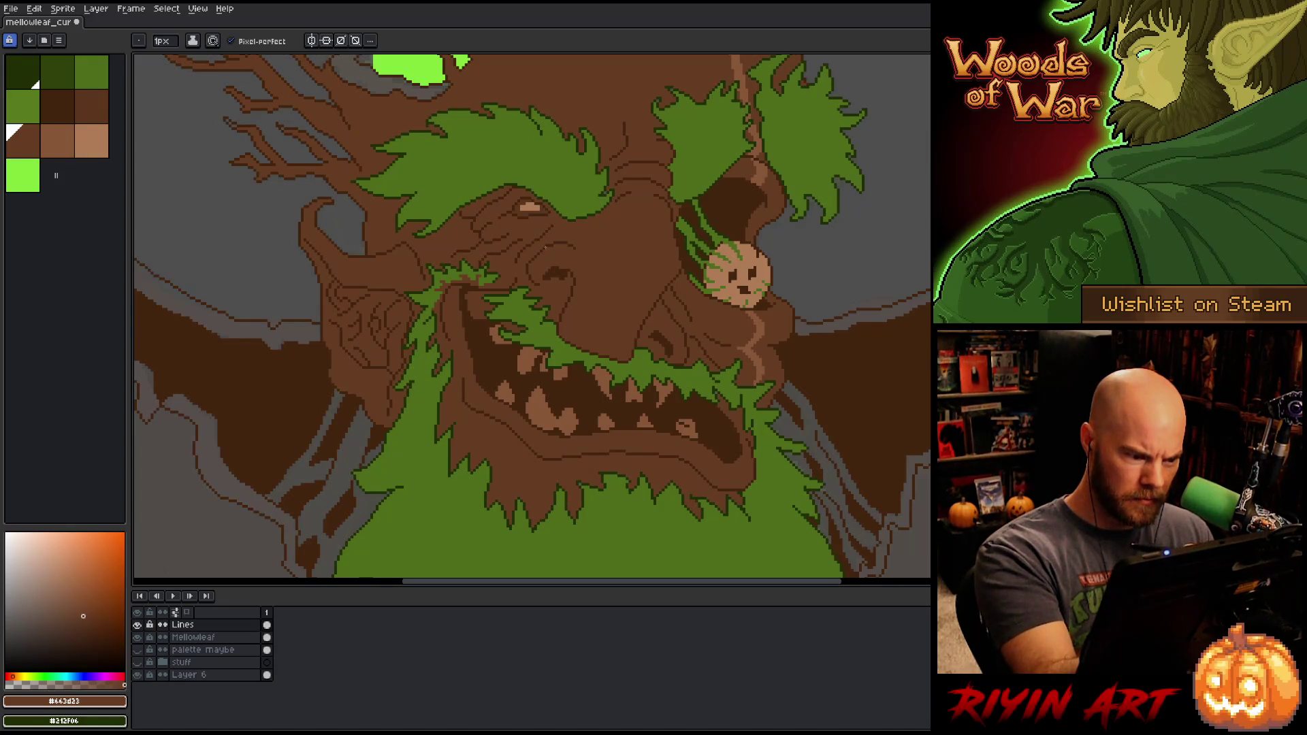
pyautogui.press('space')
pyautogui.moveTo(835, 505); pyautogui.dragTo(710, 418)
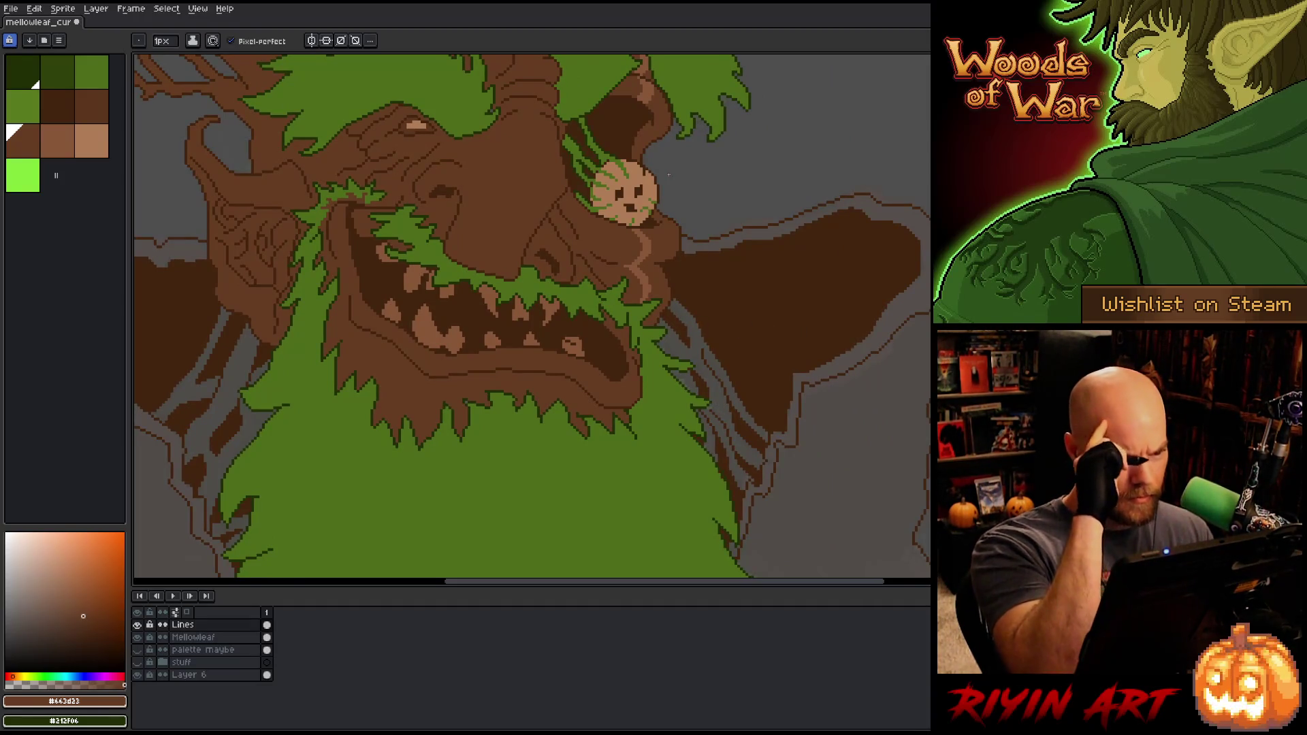
# Step: Fill the grey right and left arm areas with brown
pyautogui.scroll(-4, 668, 175)
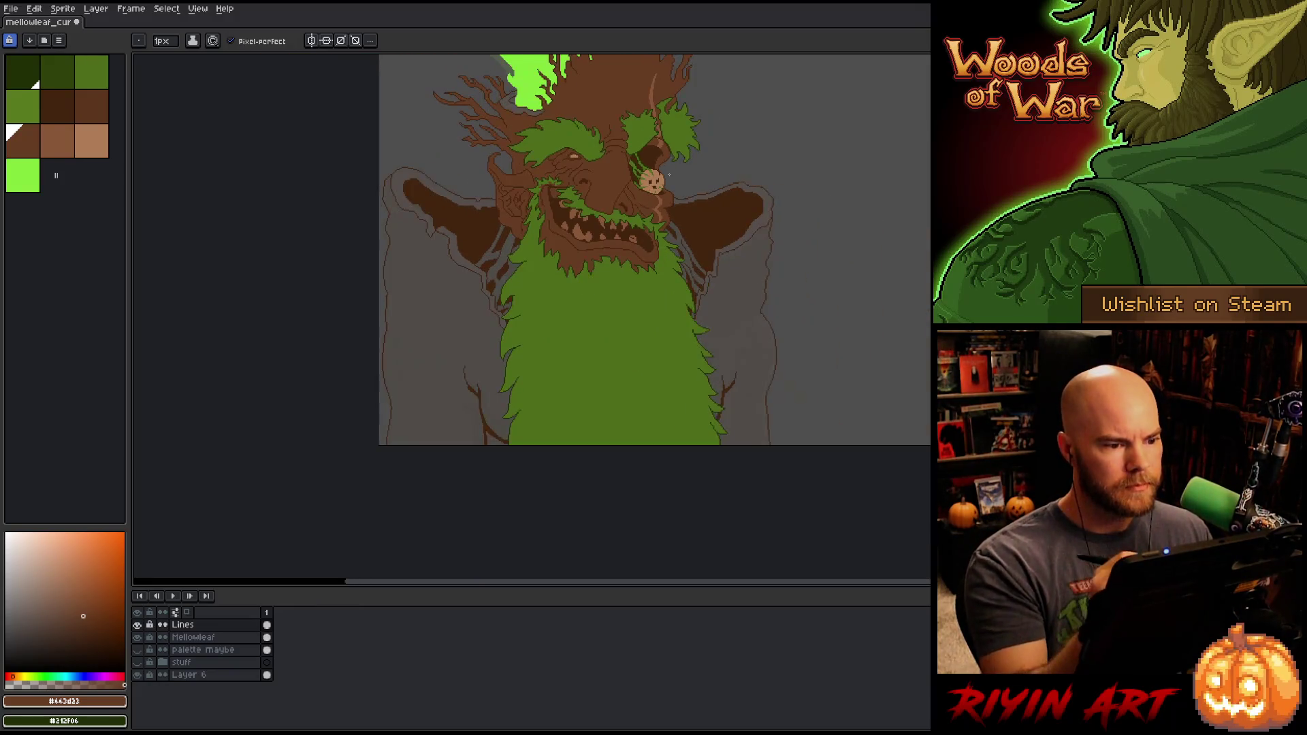
pyautogui.moveTo(669, 175)
pyautogui.mouseDown()
pyautogui.moveTo(653, 387)
pyautogui.moveTo(668, 264)
pyautogui.mouseUp()
pyautogui.click(692, 385)
pyautogui.click(411, 409)
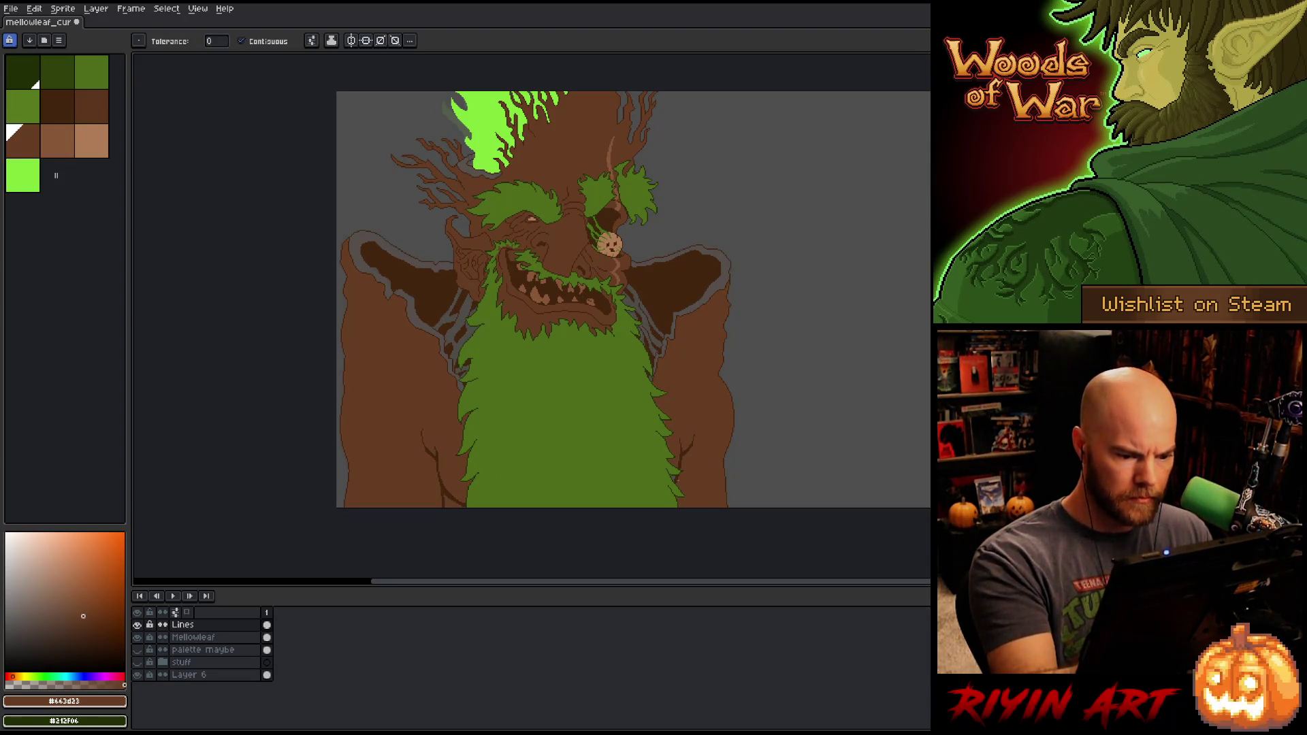
pyautogui.scroll(3, 693, 398)
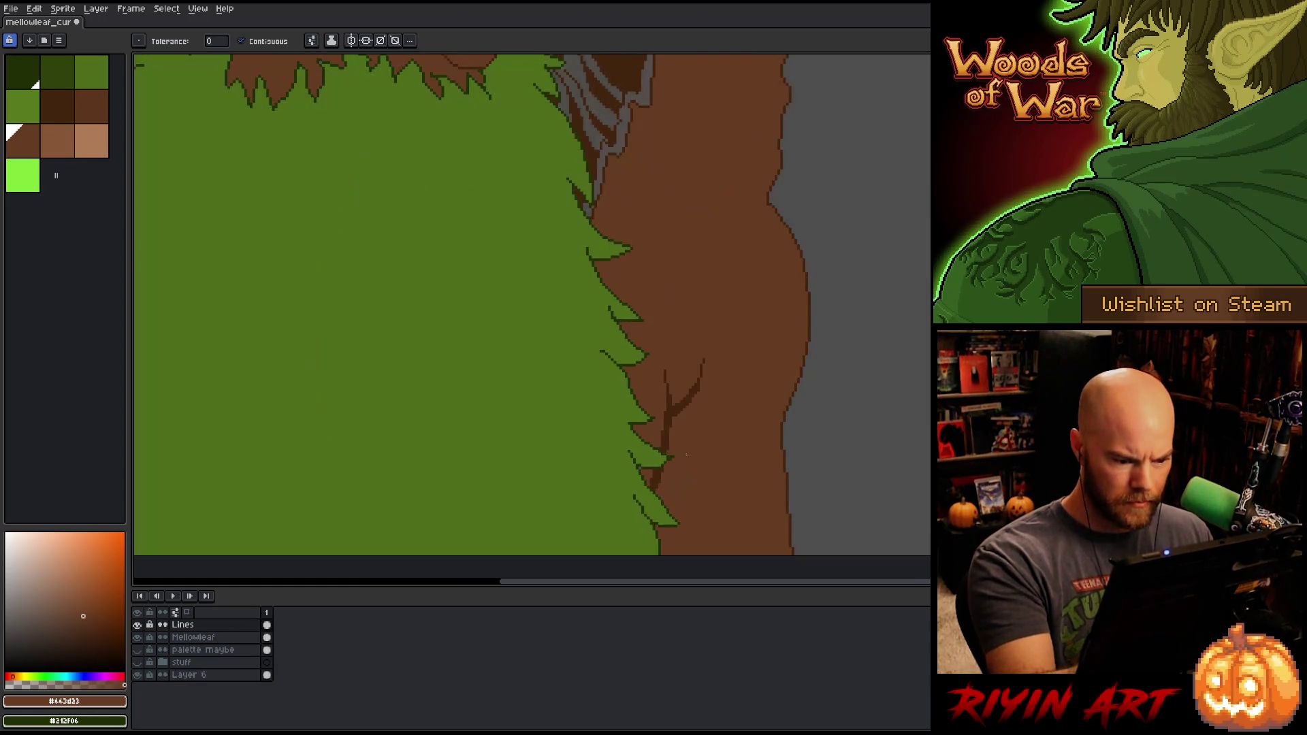
# Step: With the Pencil, pan across trunk, face and head, then pick the mid-brown bark colour
pyautogui.press('b')
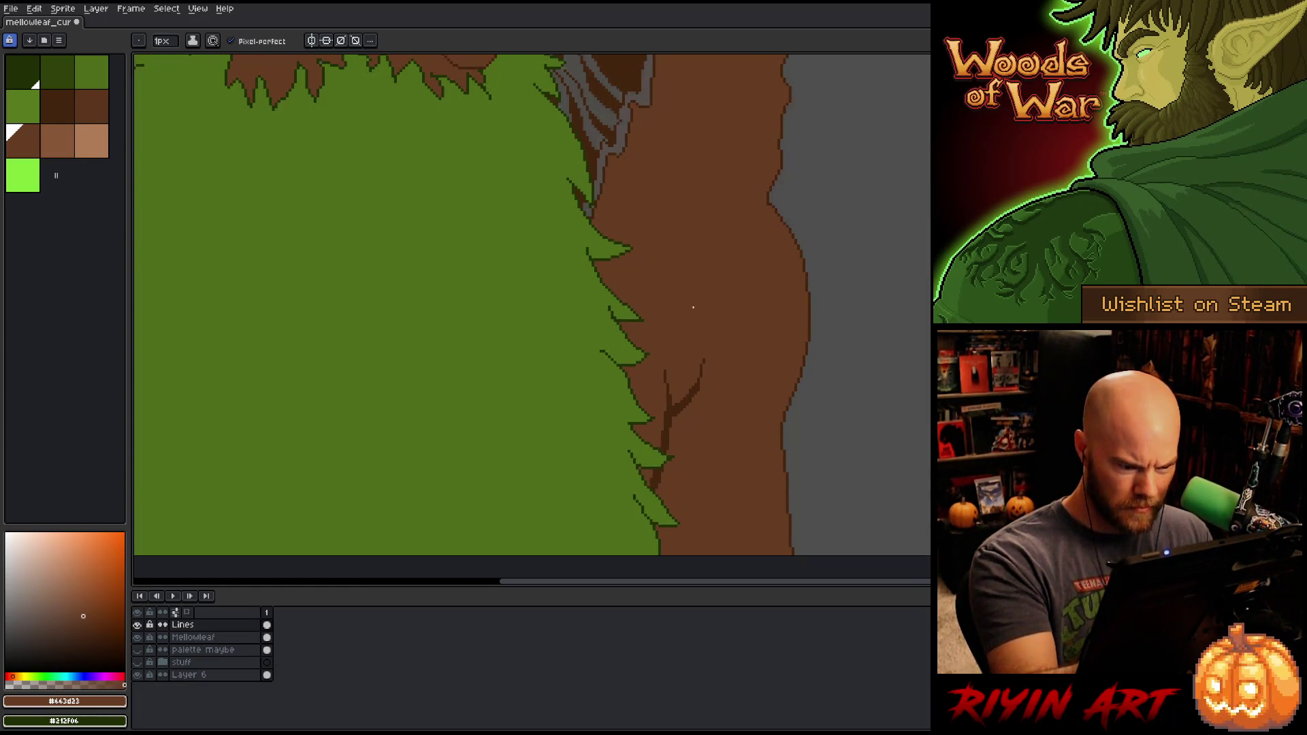
pyautogui.moveTo(647, 329); pyautogui.dragTo(901, 353)
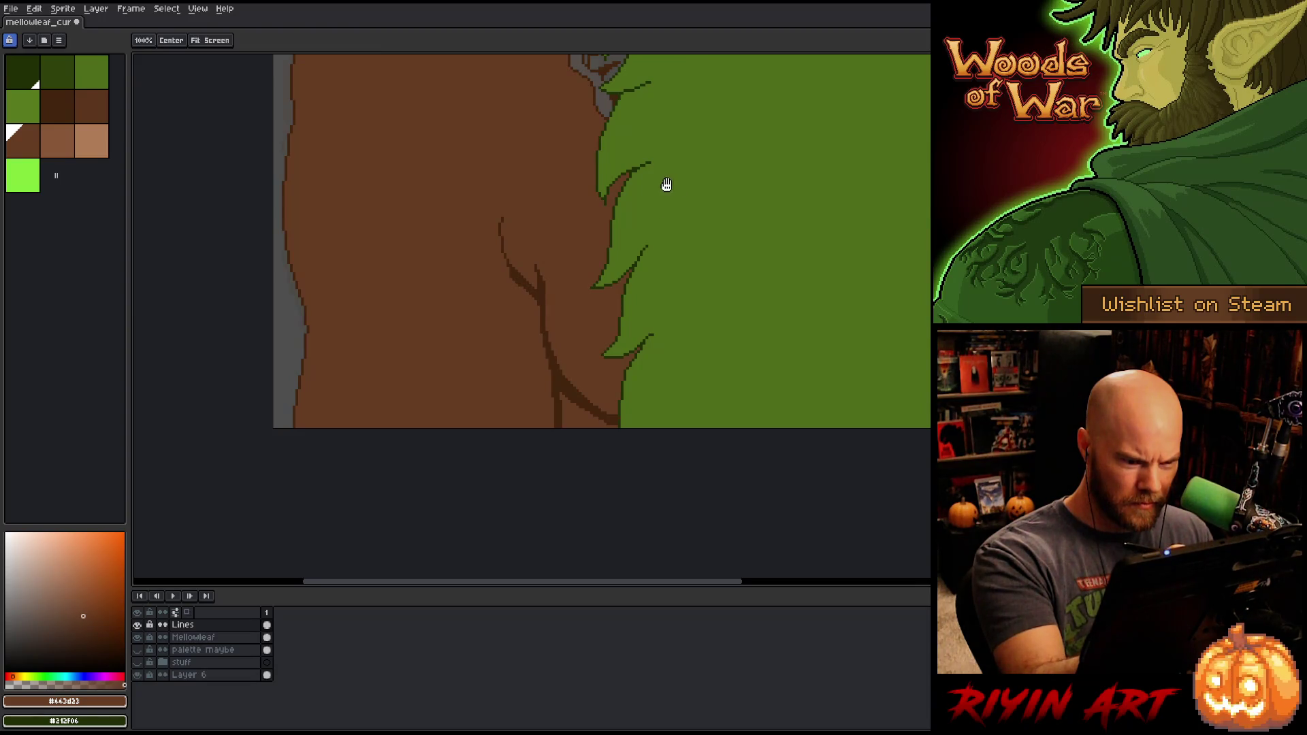
pyautogui.moveTo(665, 184); pyautogui.dragTo(606, 409)
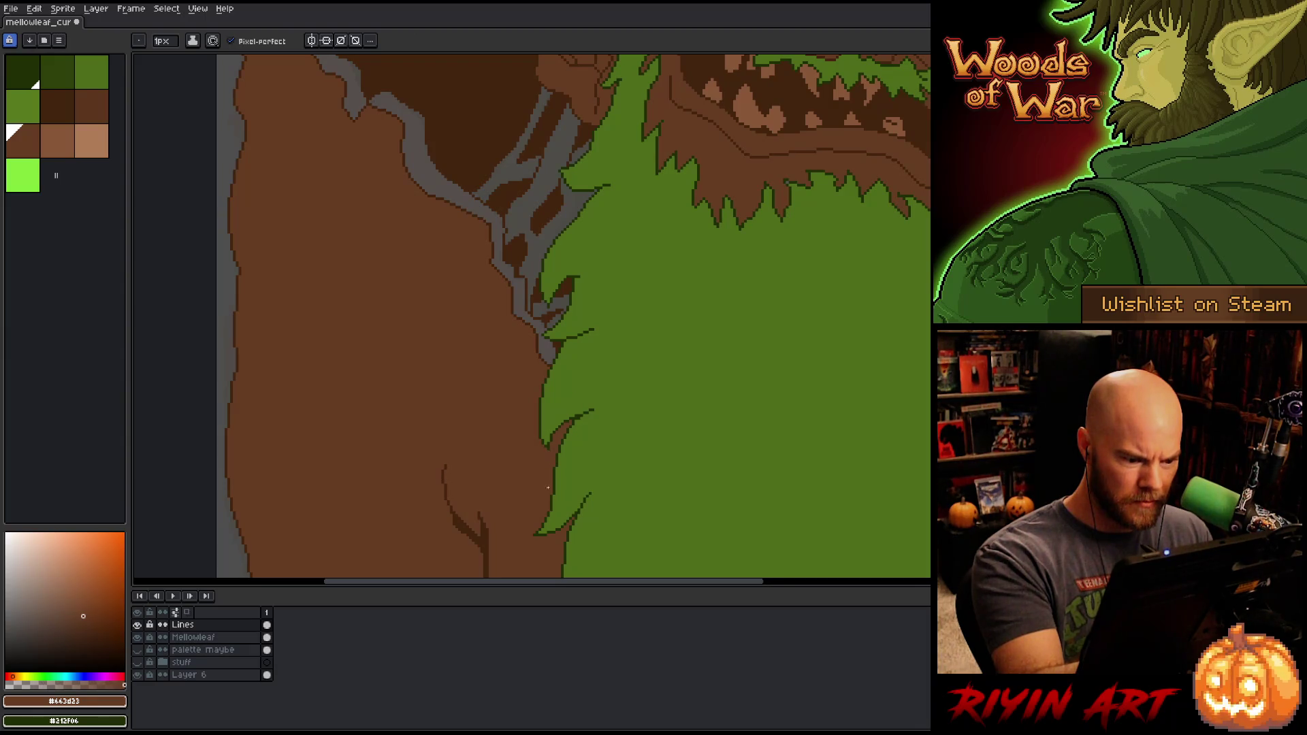
pyautogui.moveTo(581, 289); pyautogui.dragTo(554, 452)
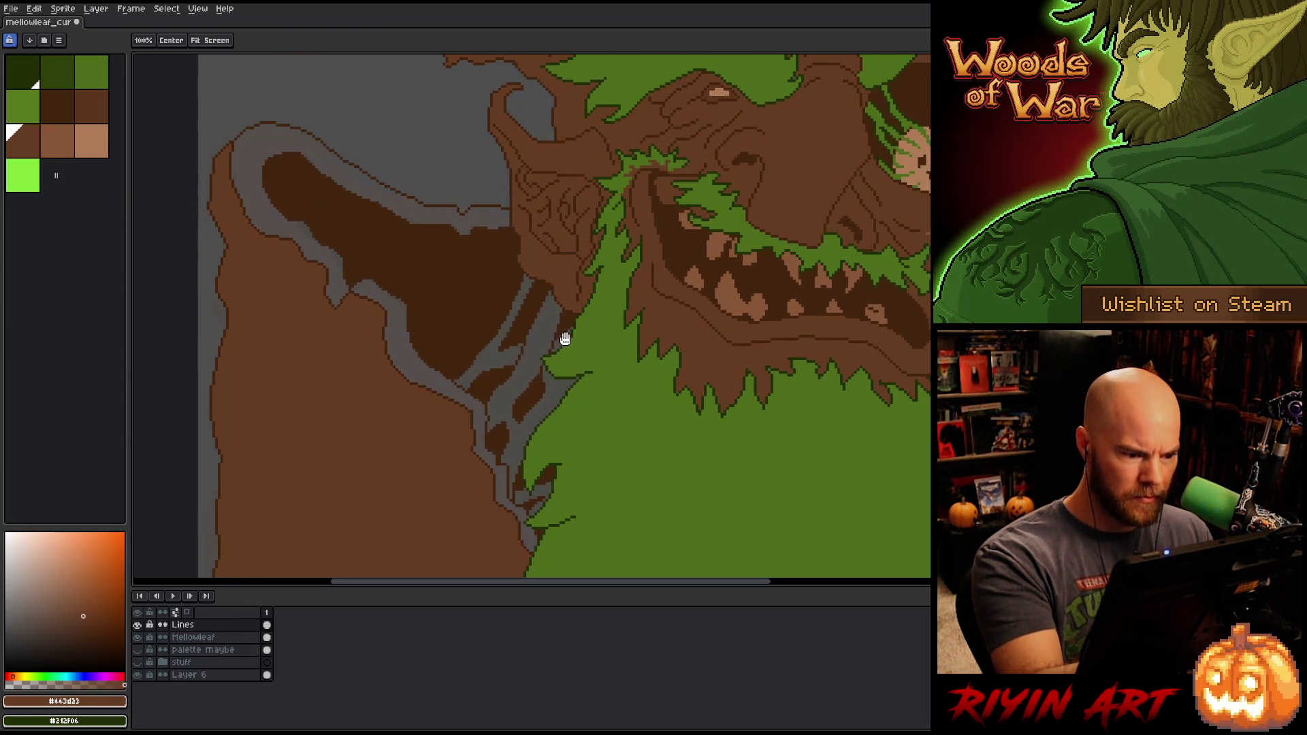
pyautogui.moveTo(575, 379)
pyautogui.mouseDown()
pyautogui.moveTo(726, 160)
pyautogui.moveTo(691, 175)
pyautogui.moveTo(533, 509)
pyautogui.mouseUp()
pyautogui.scroll(-3, 532, 509)
pyautogui.scroll(2, 700, 388)
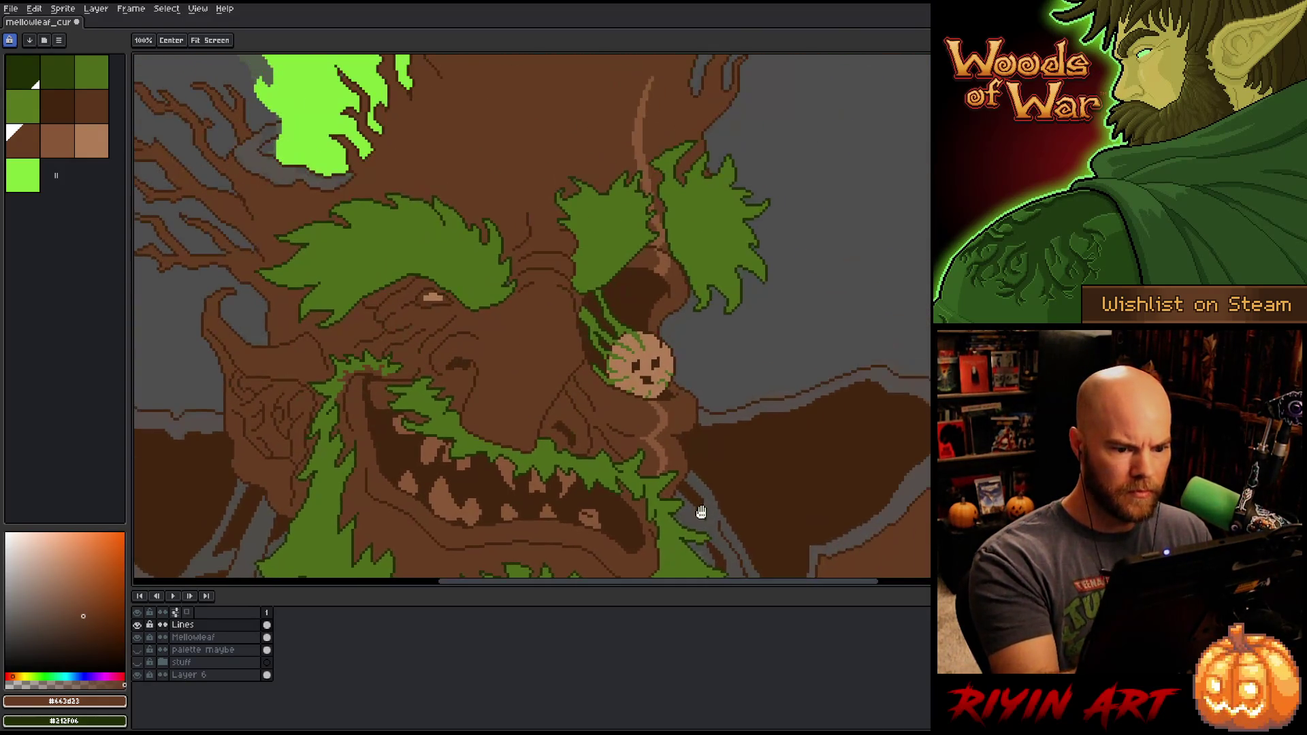
pyautogui.scroll(1, 739, 378)
pyautogui.moveTo(739, 377); pyautogui.dragTo(733, 508)
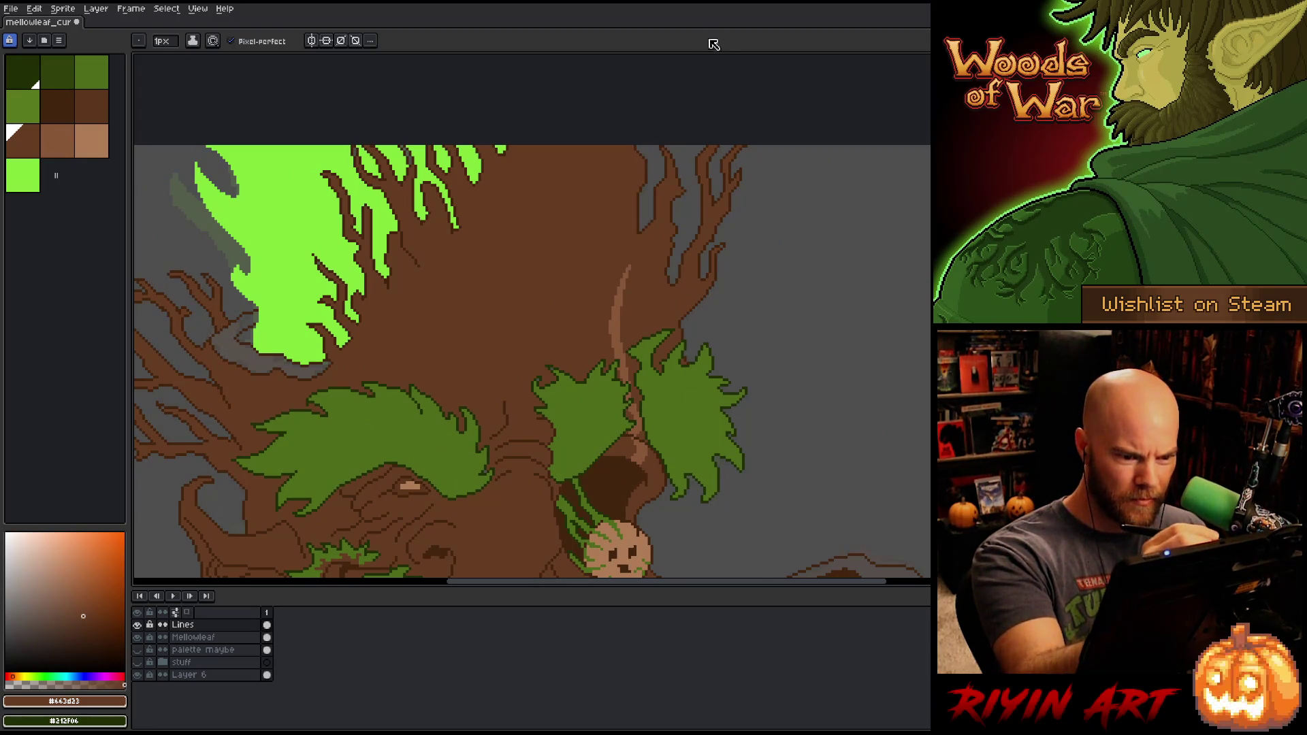
pyautogui.moveTo(676, 193); pyautogui.dragTo(980, 139)
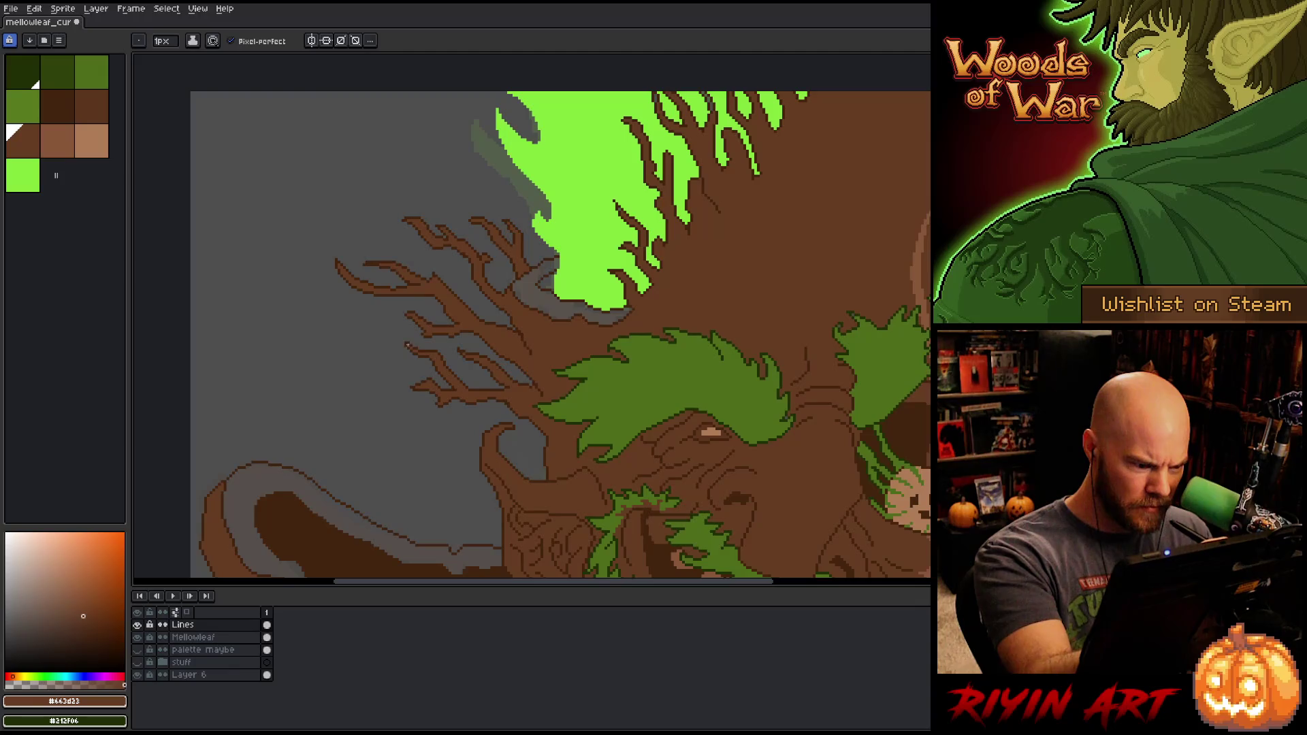
pyautogui.moveTo(566, 234)
pyautogui.mouseDown()
pyautogui.moveTo(538, 228)
pyautogui.moveTo(522, 121)
pyautogui.mouseUp()
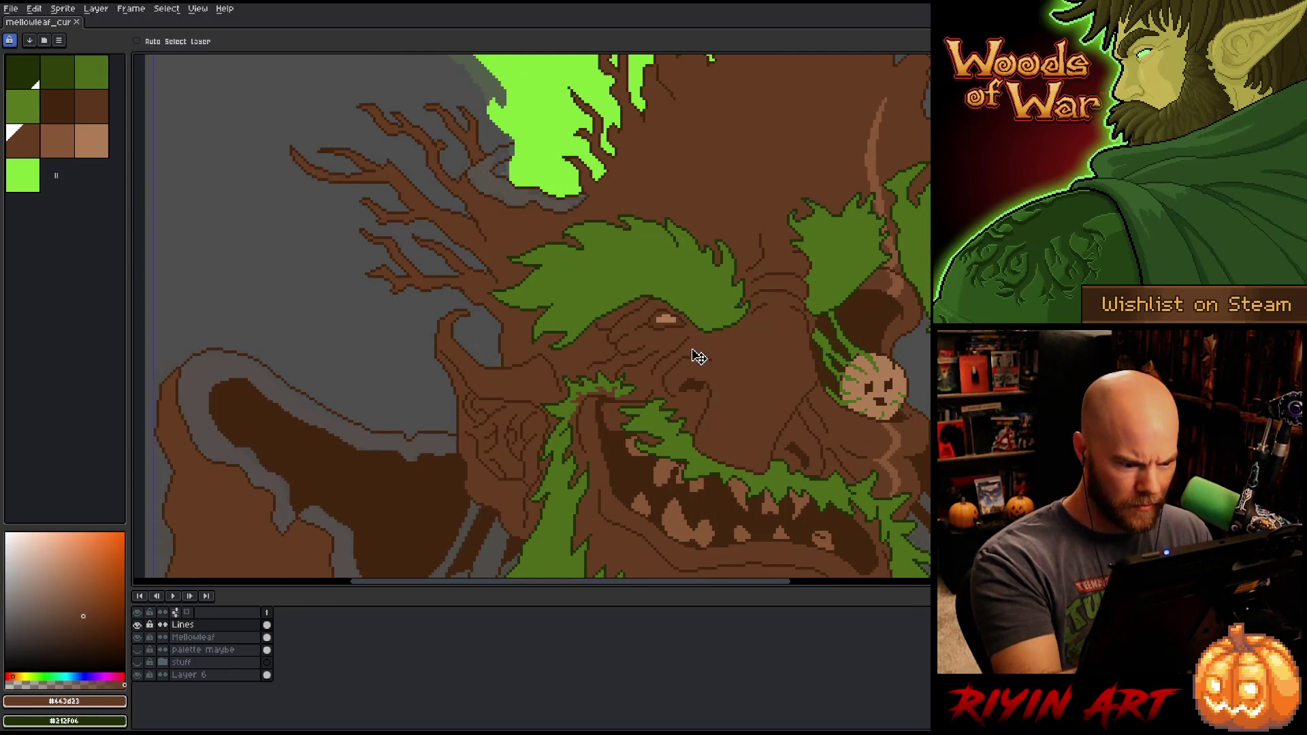
pyautogui.click(58, 140)
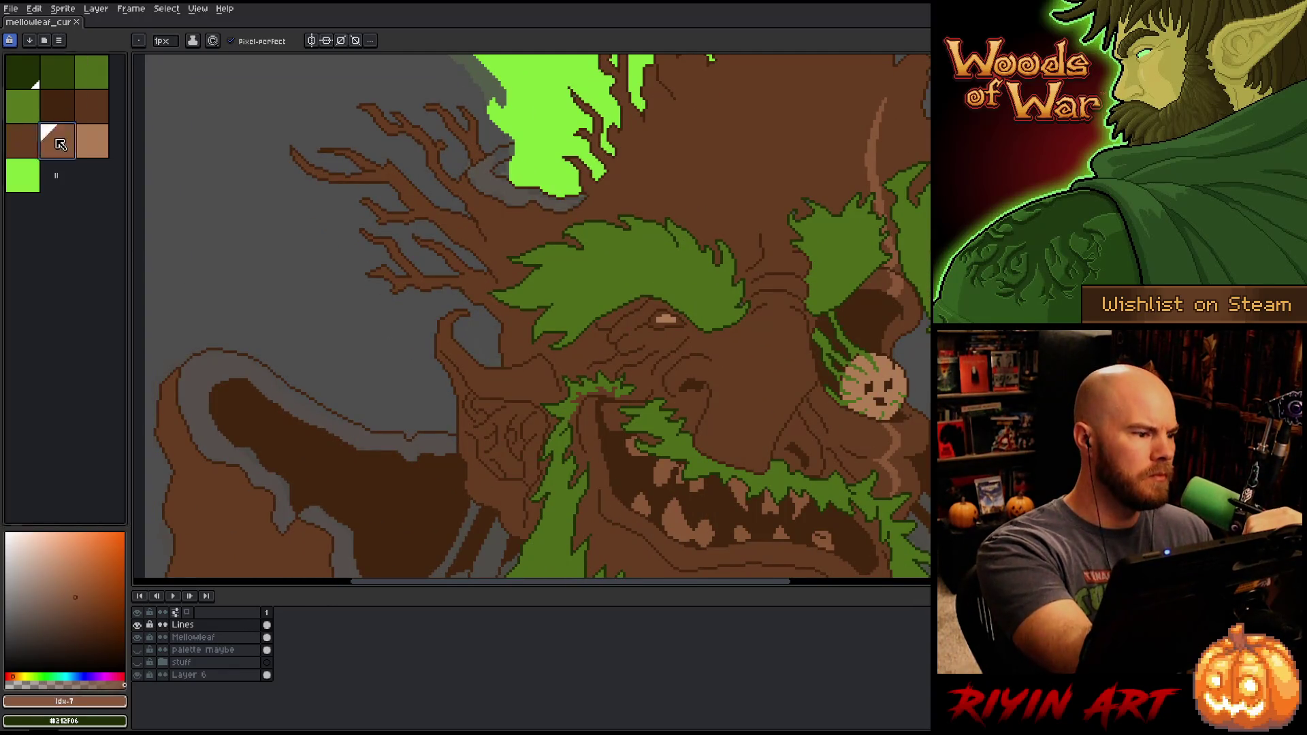
# Step: Flood-fill the grey outlines around both ears, the inner left arm, under the flame and beside the beard with browns
pyautogui.scroll(-2, 288, 191)
pyautogui.press('g')
pyautogui.click(684, 368)
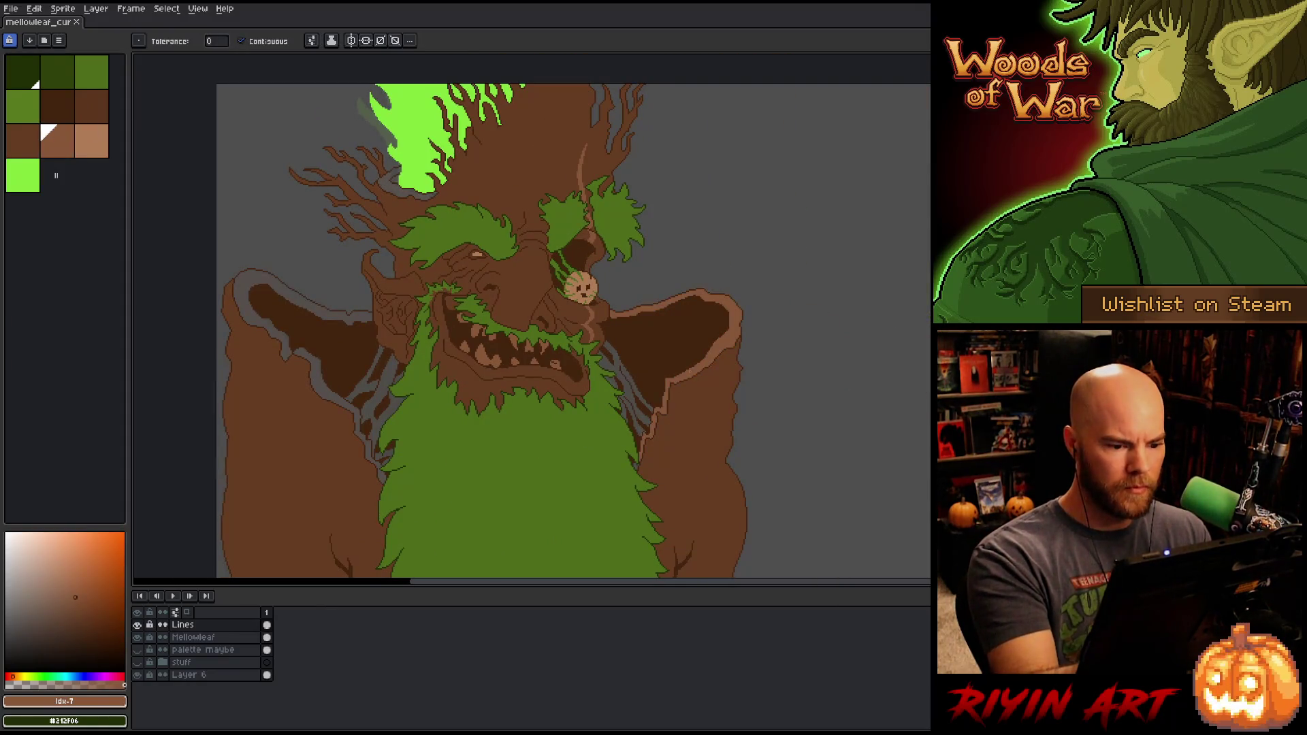
pyautogui.click(259, 279)
pyautogui.click(320, 365)
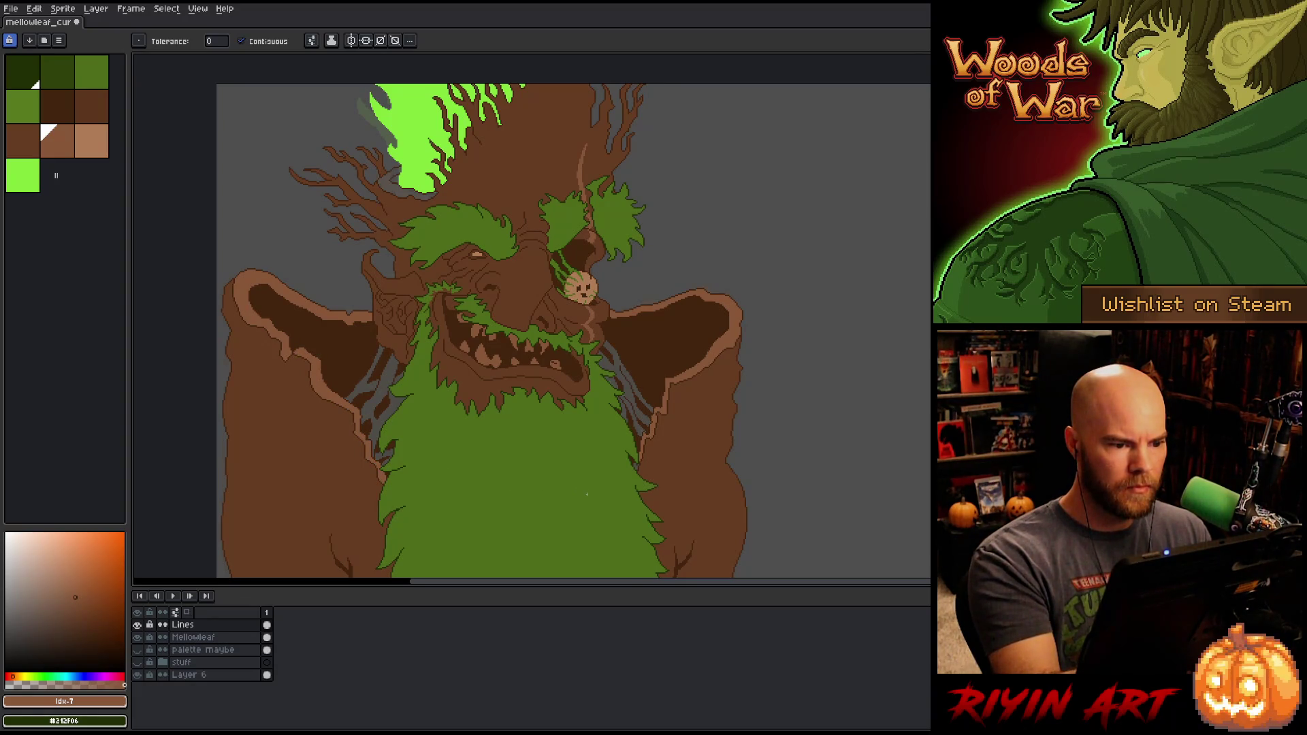
pyautogui.click(395, 189)
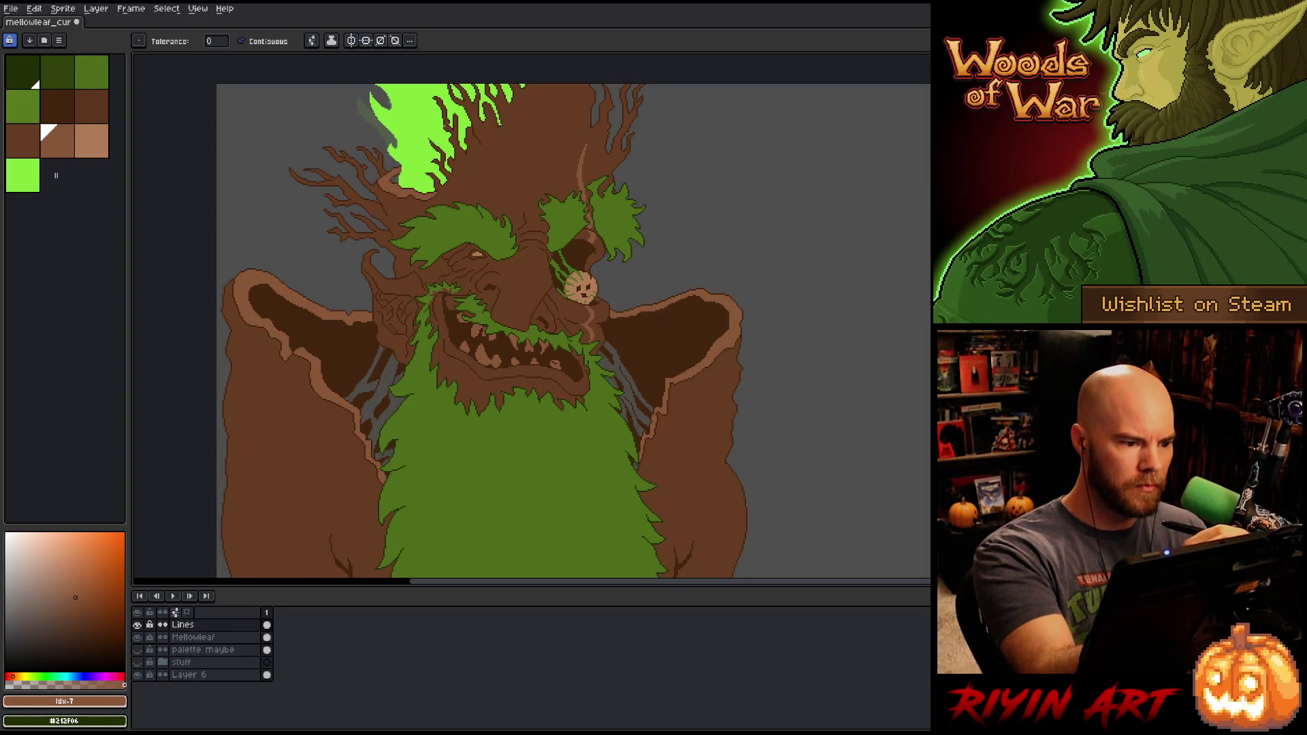
pyautogui.keyDown('alt'); pyautogui.click(393, 179); pyautogui.keyUp('alt')
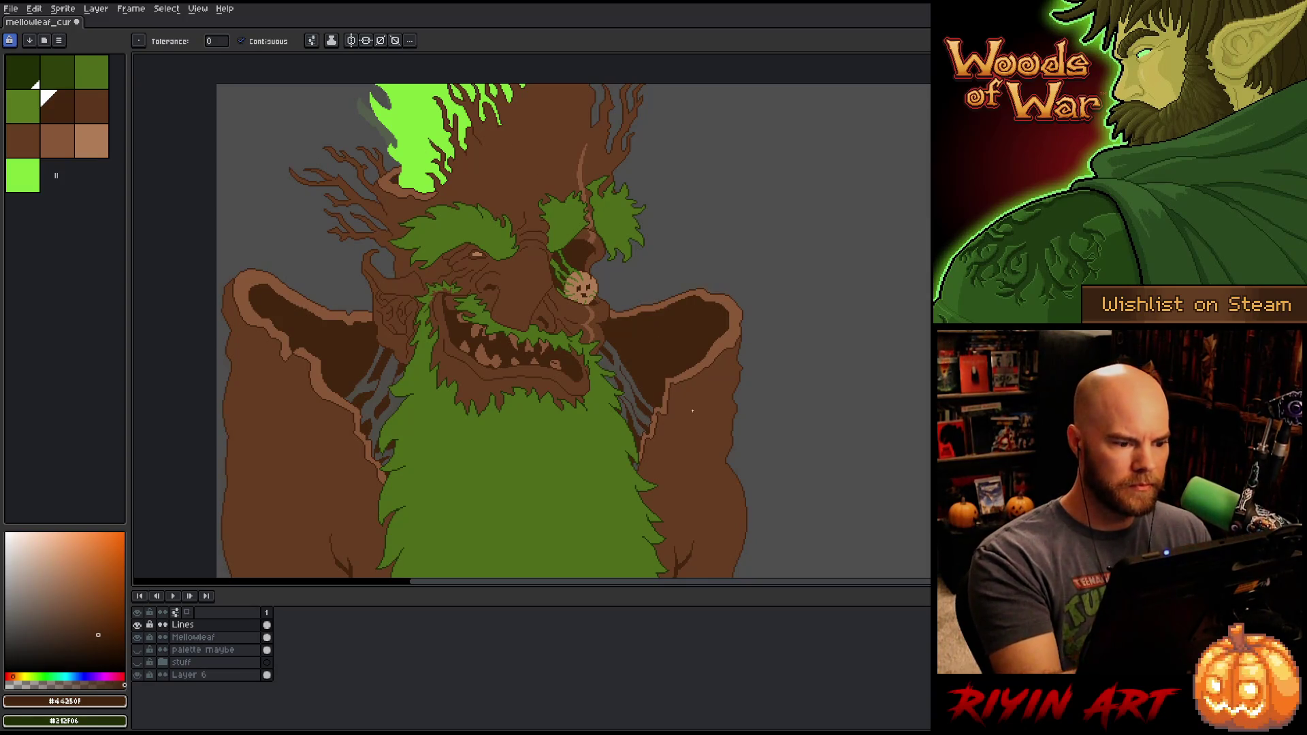
pyautogui.click(92, 107)
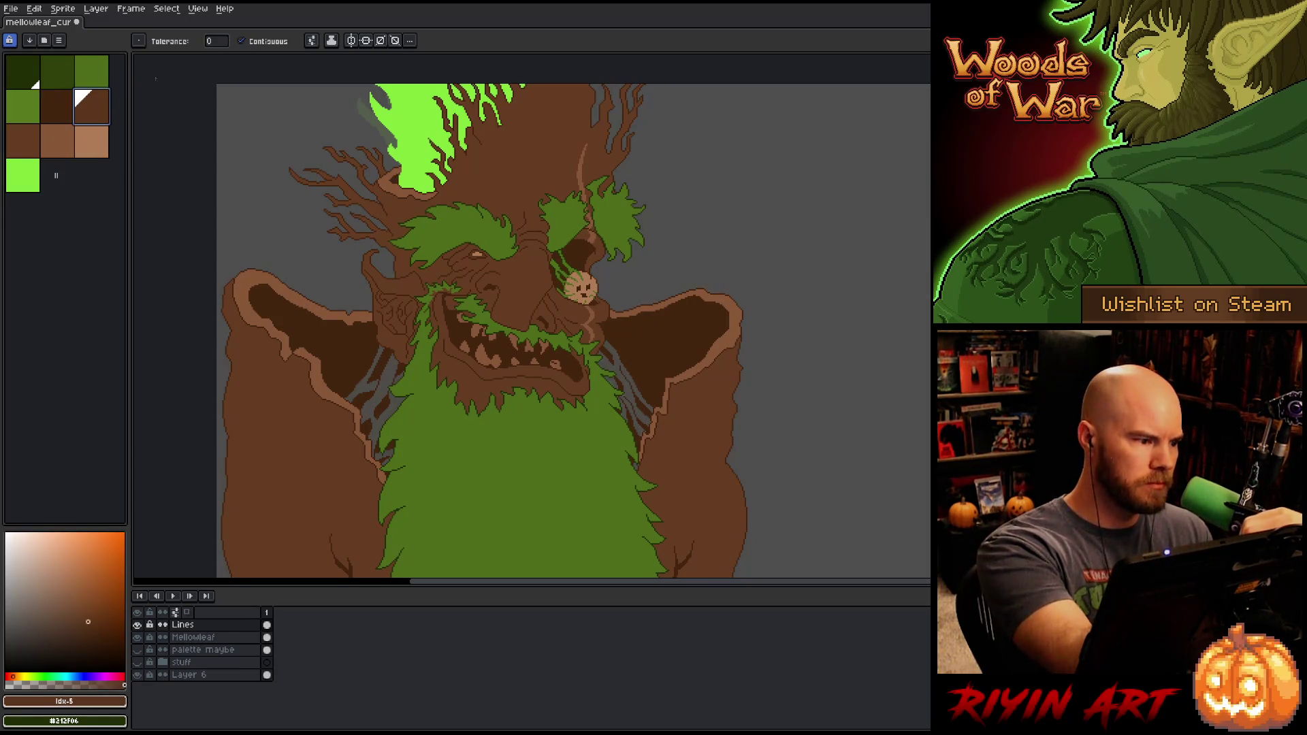
pyautogui.click(374, 410)
pyautogui.click(371, 385)
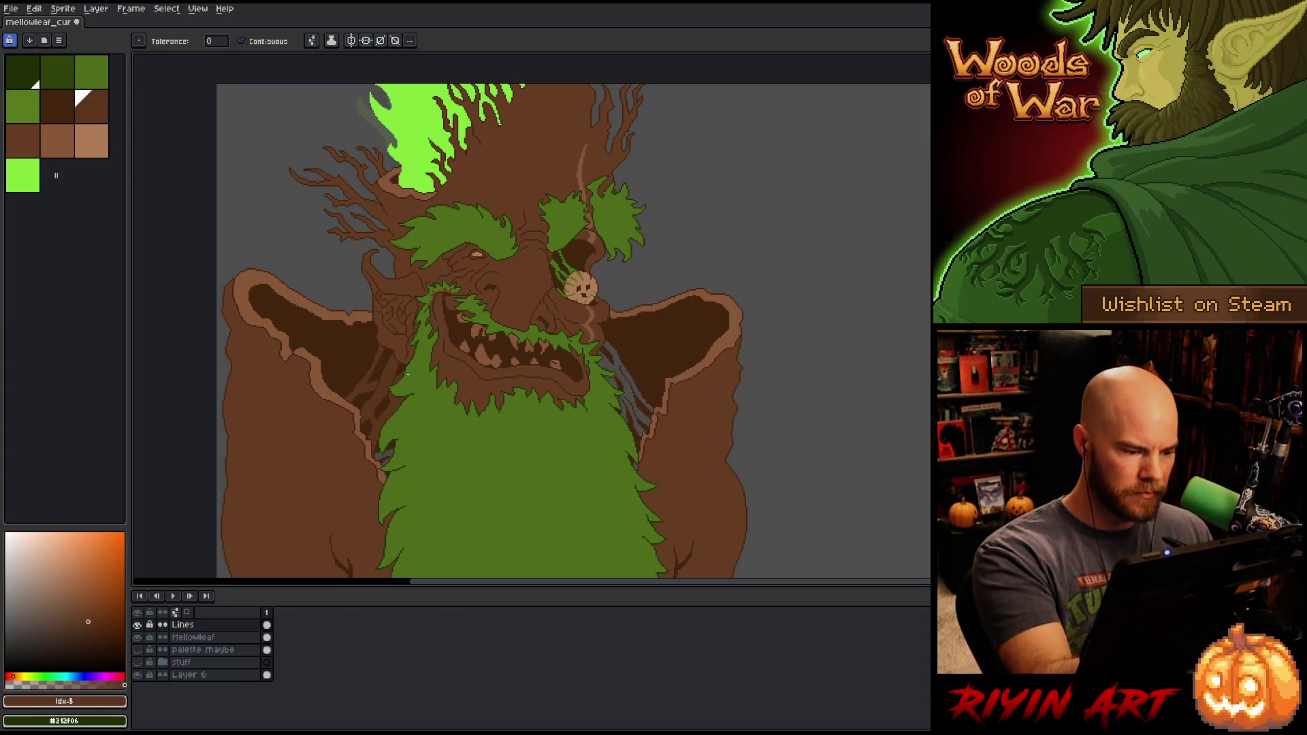
# Step: Fill the remaining grey patches along the beard and trunk edges brown, then save the sprite
pyautogui.scroll(5, 386, 347)
pyautogui.moveTo(580, 118); pyautogui.dragTo(715, 152)
pyautogui.click(593, 264)
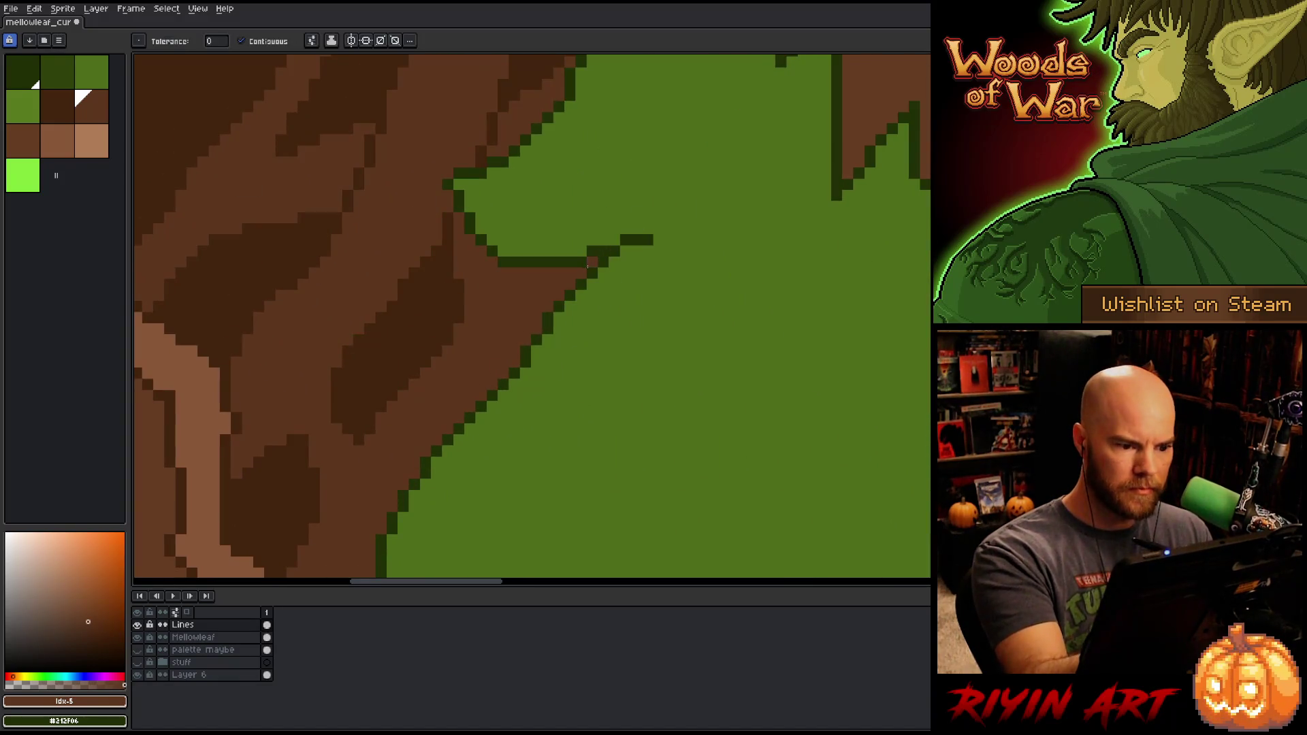
pyautogui.moveTo(598, 444); pyautogui.dragTo(645, 265)
pyautogui.click(521, 438)
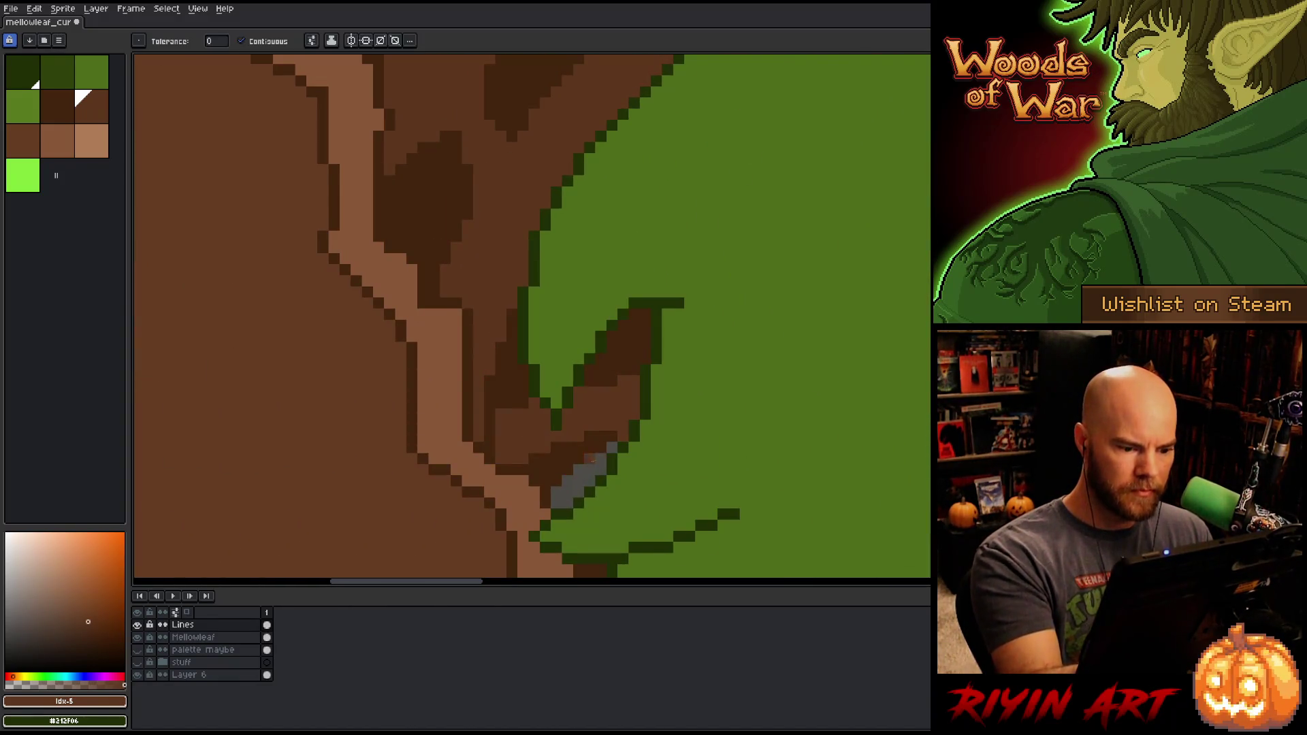
pyautogui.click(592, 459)
pyautogui.scroll(-4, 811, 388)
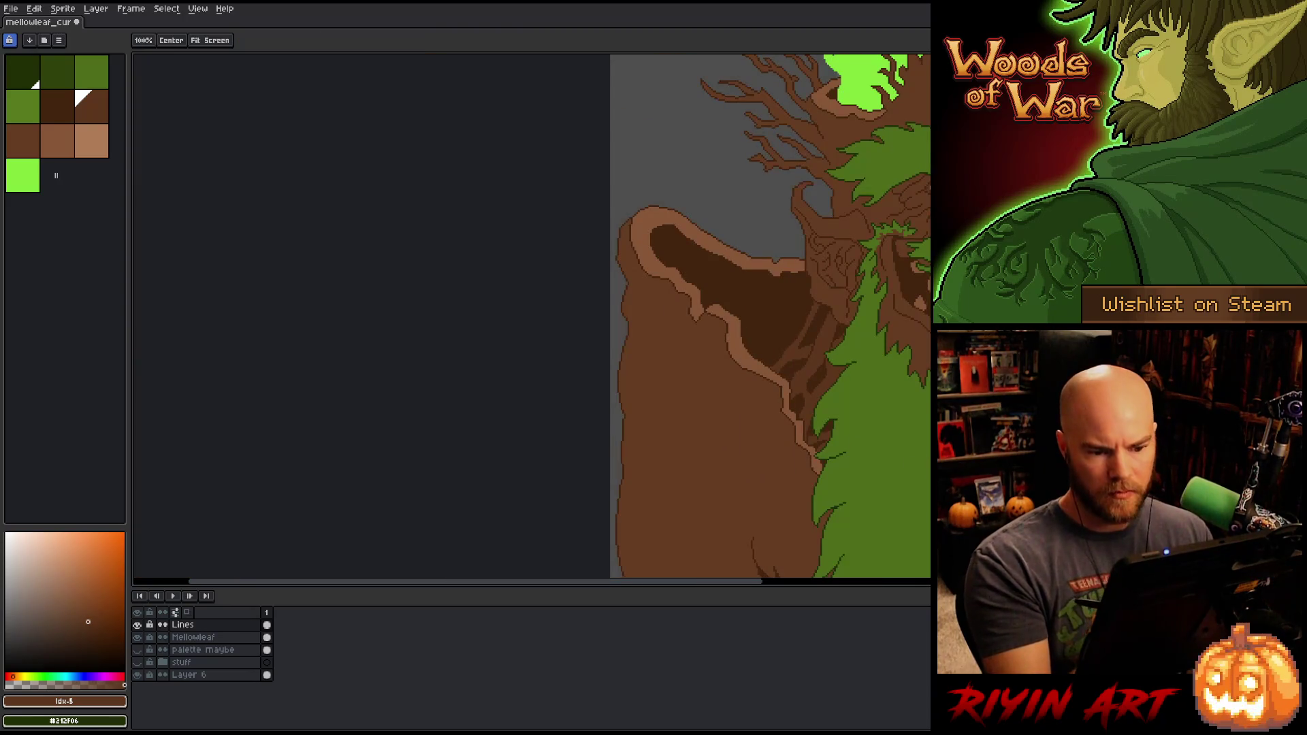
pyautogui.moveTo(749, 341); pyautogui.dragTo(285, 327)
pyautogui.scroll(2, 550, 381)
pyautogui.click(550, 381)
pyautogui.click(550, 383)
pyautogui.click(594, 449)
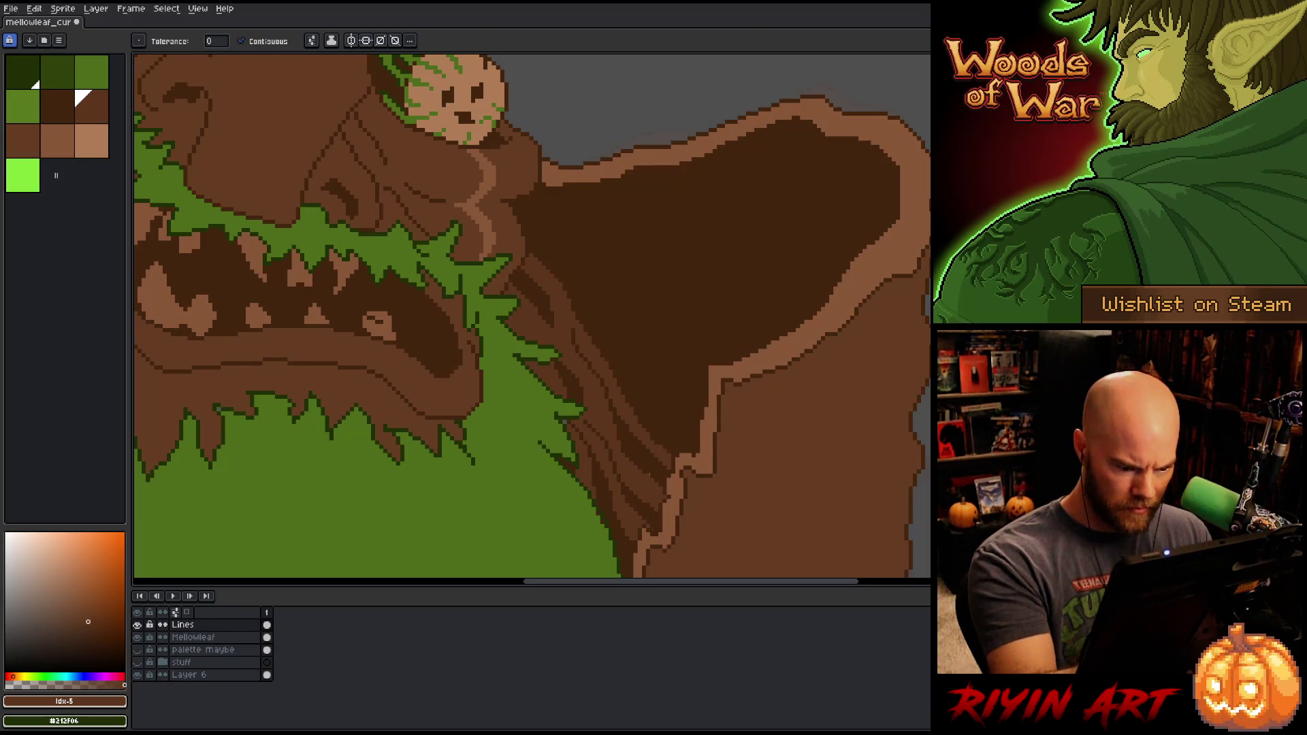
pyautogui.scroll(-3, 708, 345)
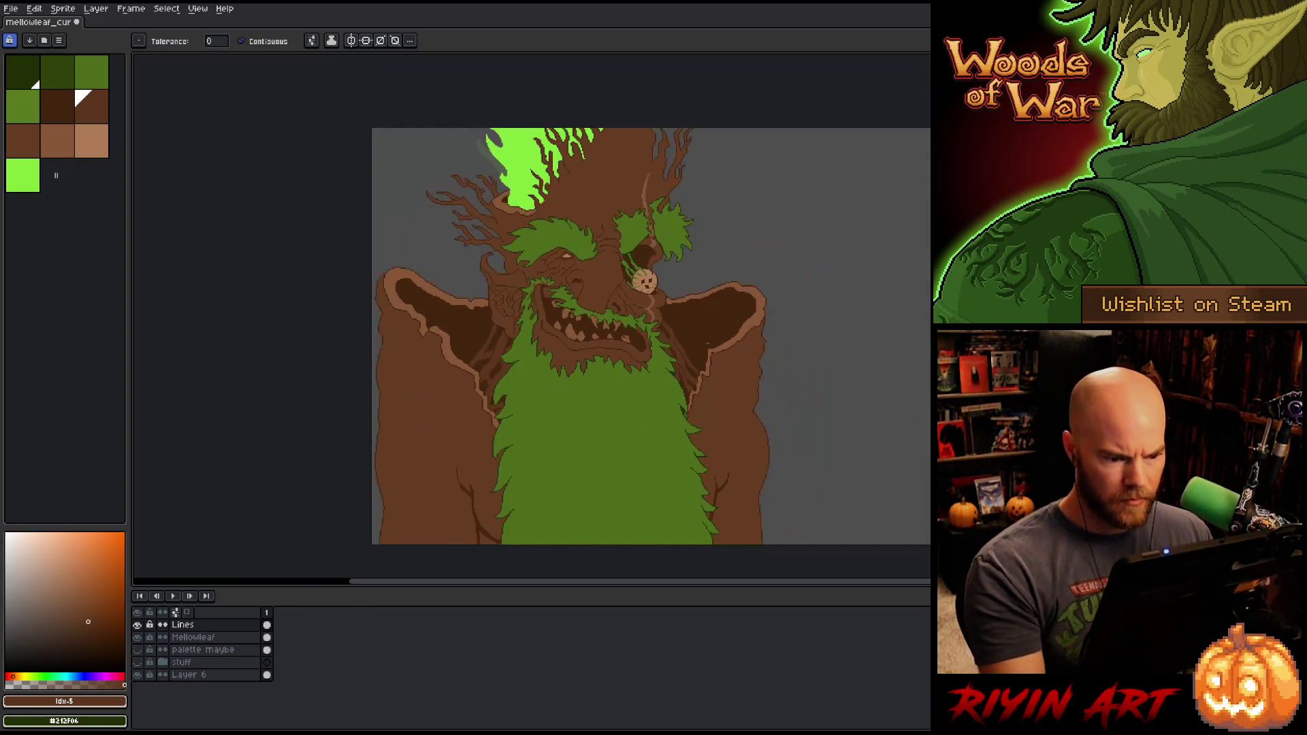
pyautogui.hotkey('ctrl', 's')
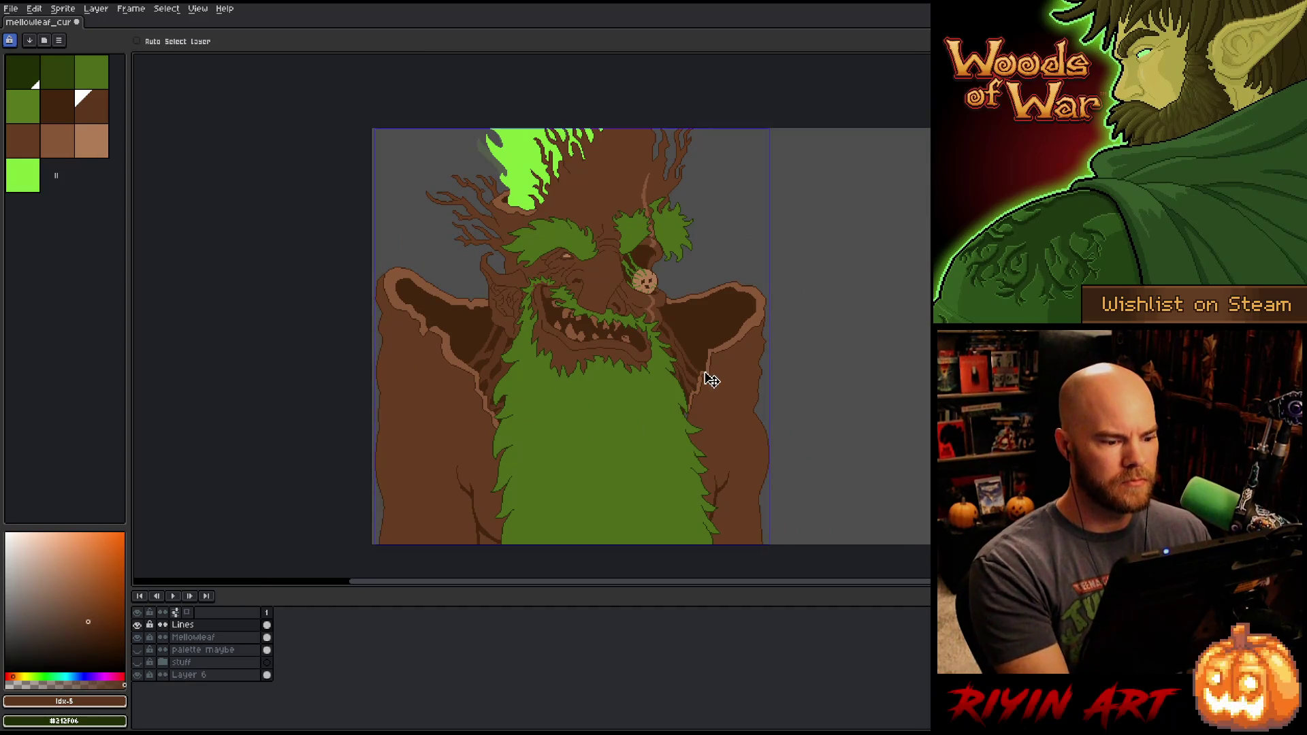
# Step: With the pencil and dark brown #643d23, paint over a stray grey pixel
pyautogui.scroll(1, 687, 361)
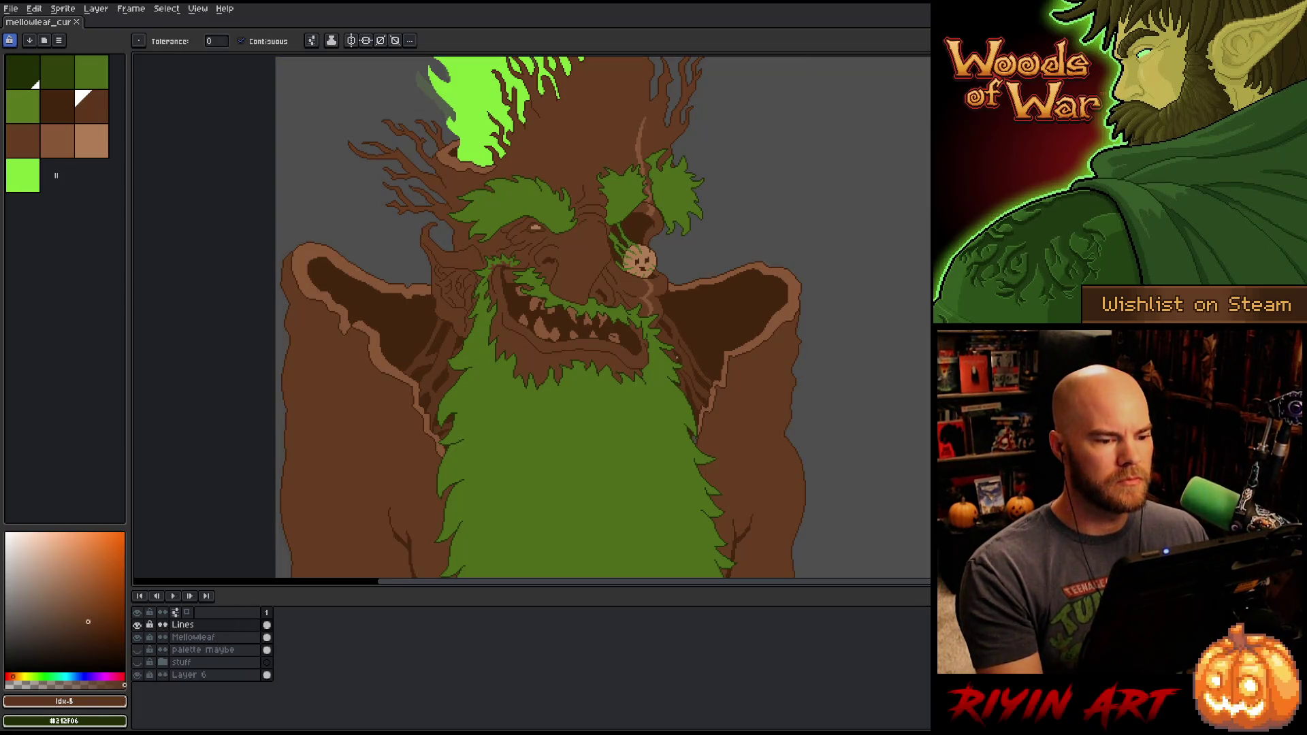
pyautogui.scroll(2, 589, 212)
pyautogui.press('b')
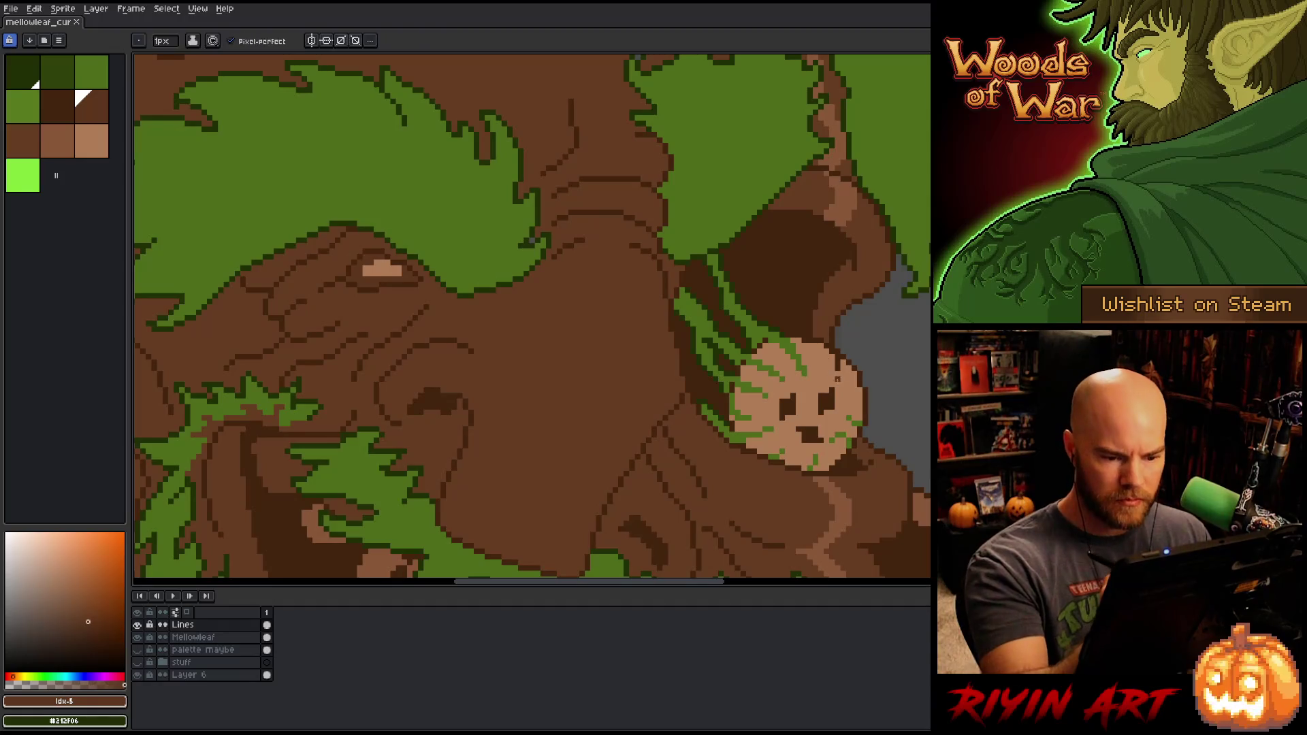
pyautogui.keyDown('alt'); pyautogui.click(382, 270); pyautogui.keyUp('alt')
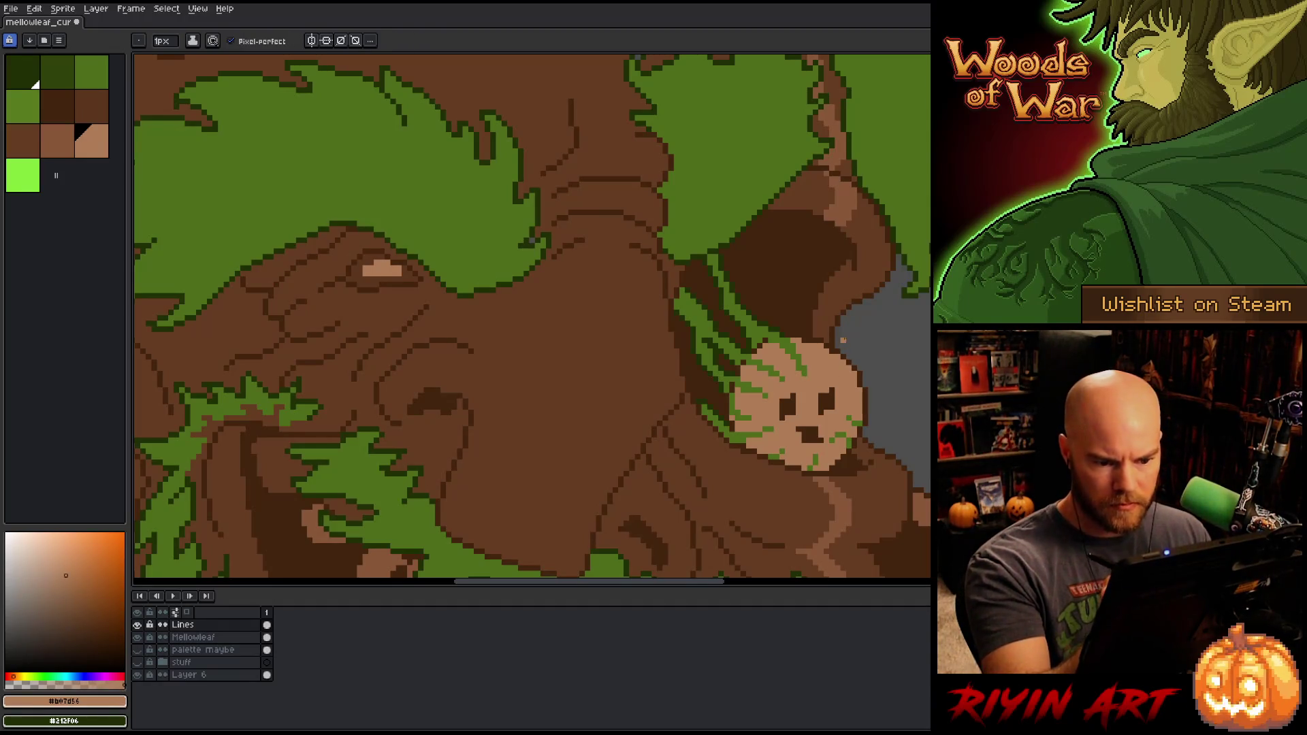
pyautogui.scroll(-3, 533, 241)
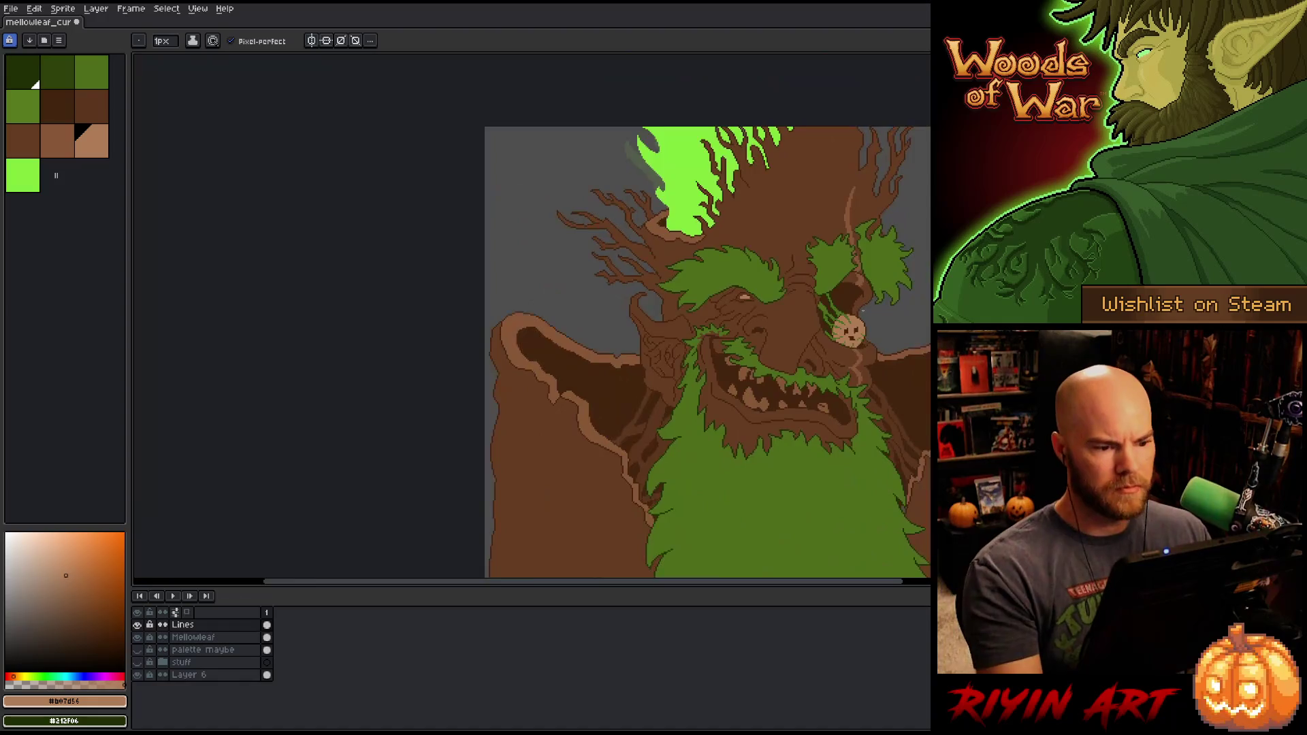
pyautogui.scroll(5, 668, 253)
pyautogui.keyDown('alt'); pyautogui.click(815, 295); pyautogui.keyUp('alt')
pyautogui.click(767, 351)
pyautogui.scroll(-6, 776, 341)
pyautogui.moveTo(820, 452)
pyautogui.mouseDown()
pyautogui.moveTo(633, 271)
pyautogui.moveTo(627, 321)
pyautogui.mouseUp()
pyautogui.moveTo(618, 406)
pyautogui.mouseDown()
pyautogui.moveTo(581, 455)
pyautogui.moveTo(539, 471)
pyautogui.mouseUp()
pyautogui.scroll(5, 559, 368)
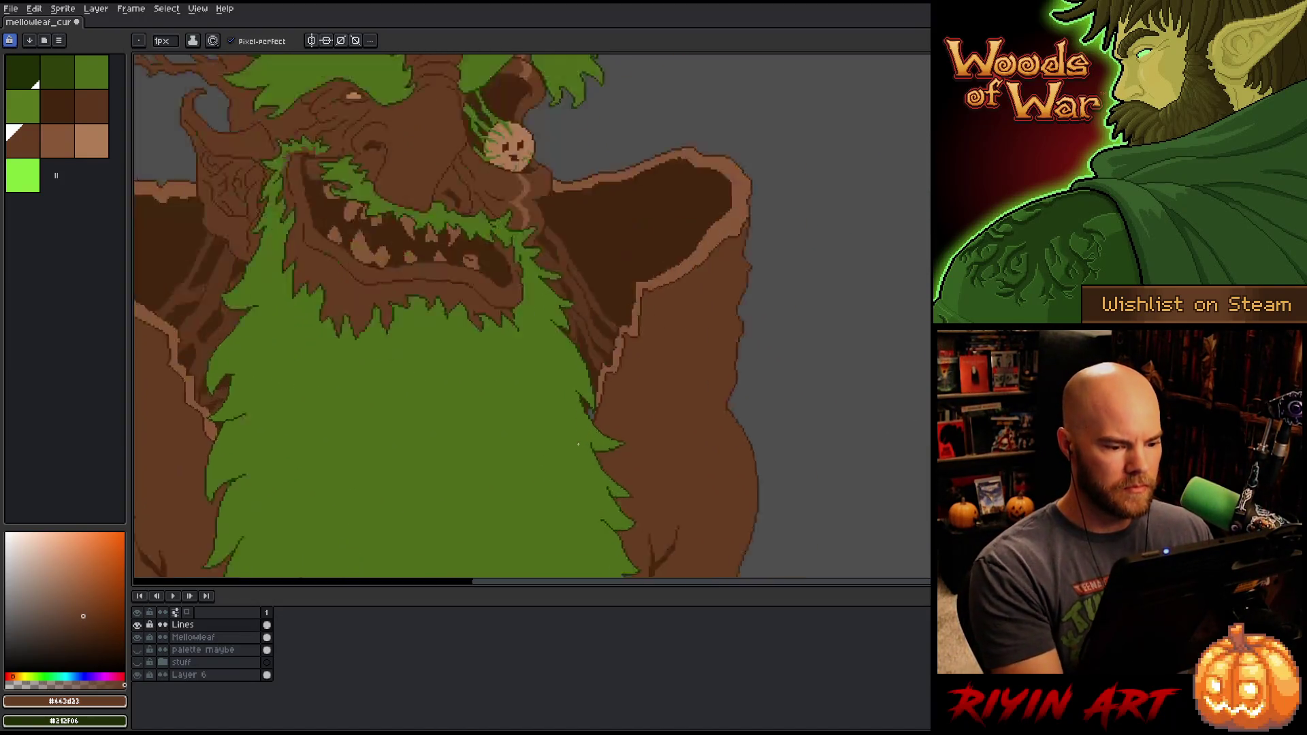
# Step: Fill grey beard-edge pixels light brown #885738, reselect dark brown #46250F, and save
pyautogui.keyDown('alt'); pyautogui.click(635, 313); pyautogui.keyUp('alt')
pyautogui.press('g')
pyautogui.click(612, 368)
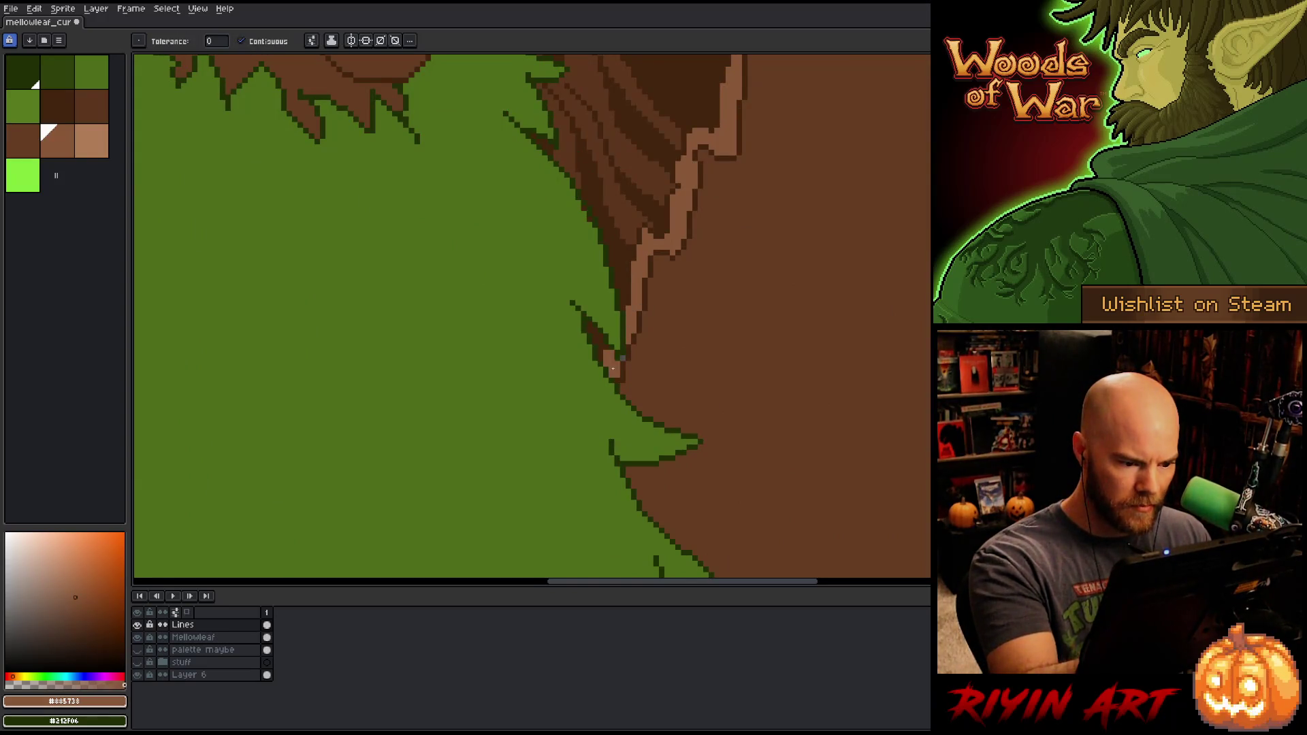
pyautogui.press('b')
pyautogui.keyDown('alt'); pyautogui.click(623, 353); pyautogui.keyUp('alt')
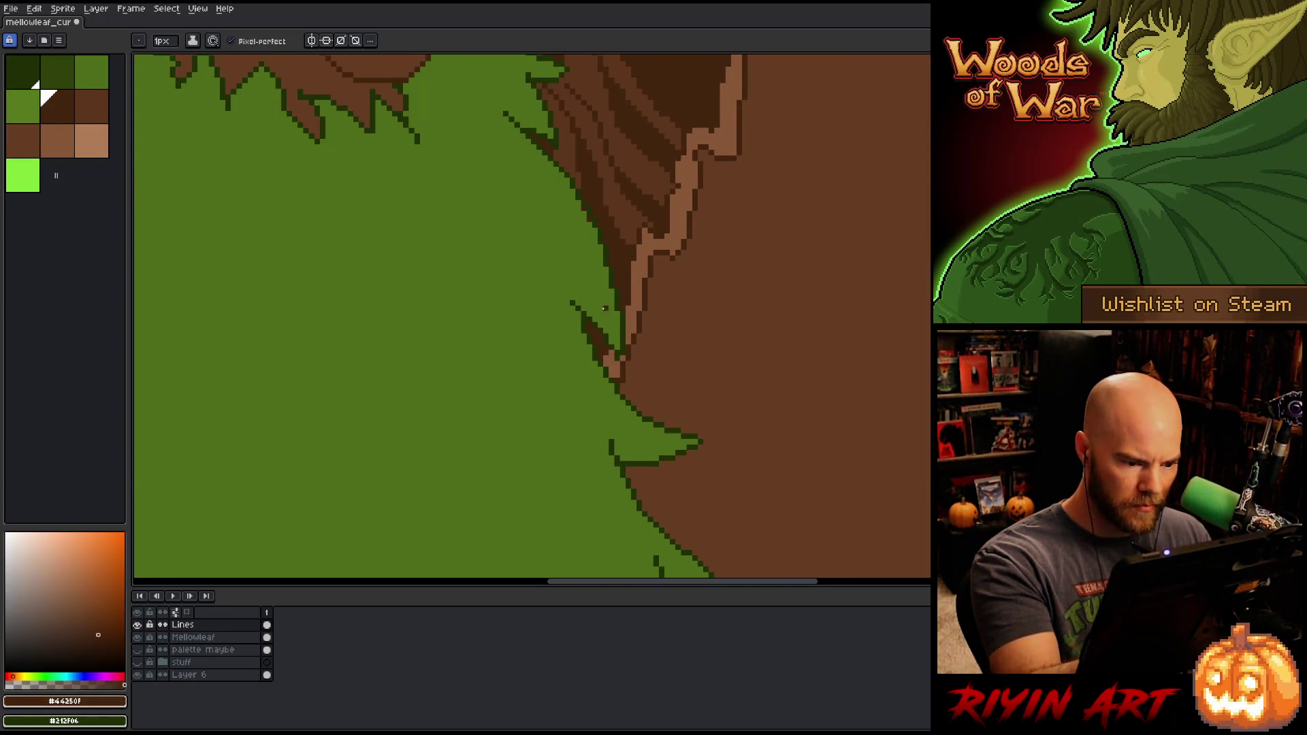
pyautogui.scroll(-3, 690, 206)
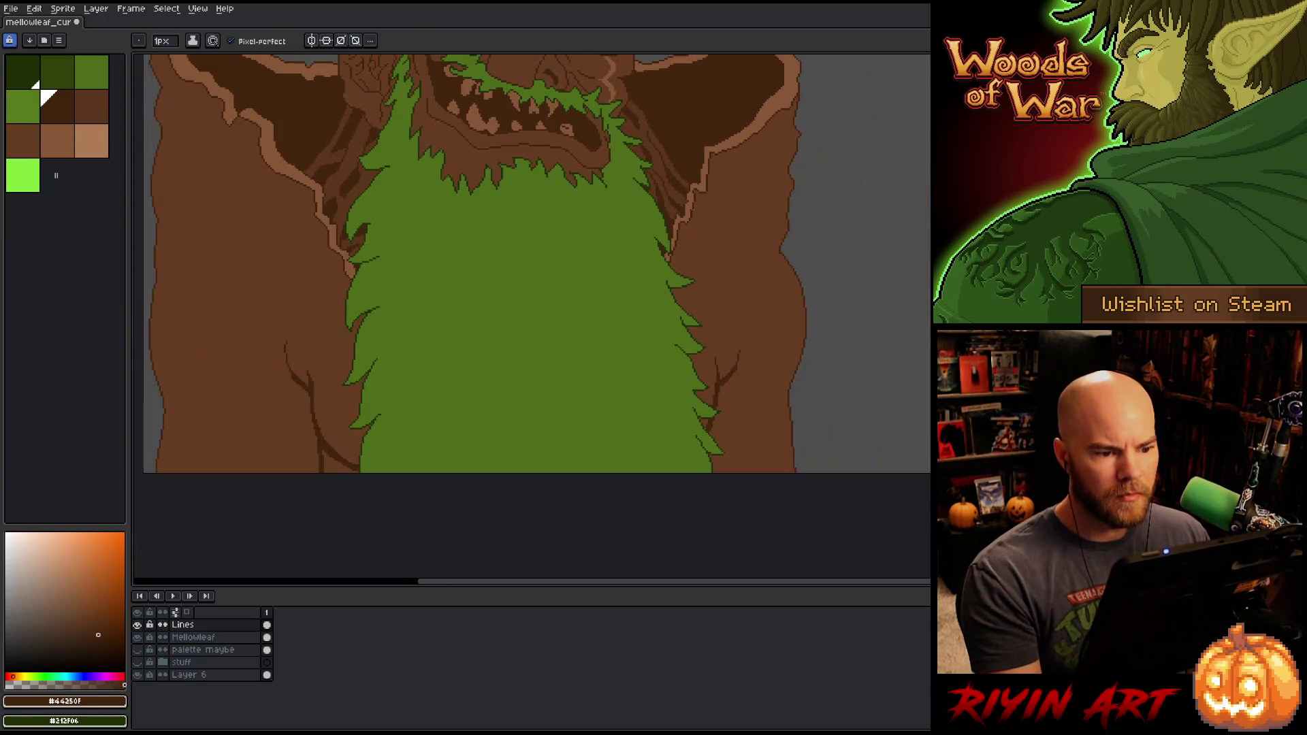
pyautogui.scroll(3, 694, 212)
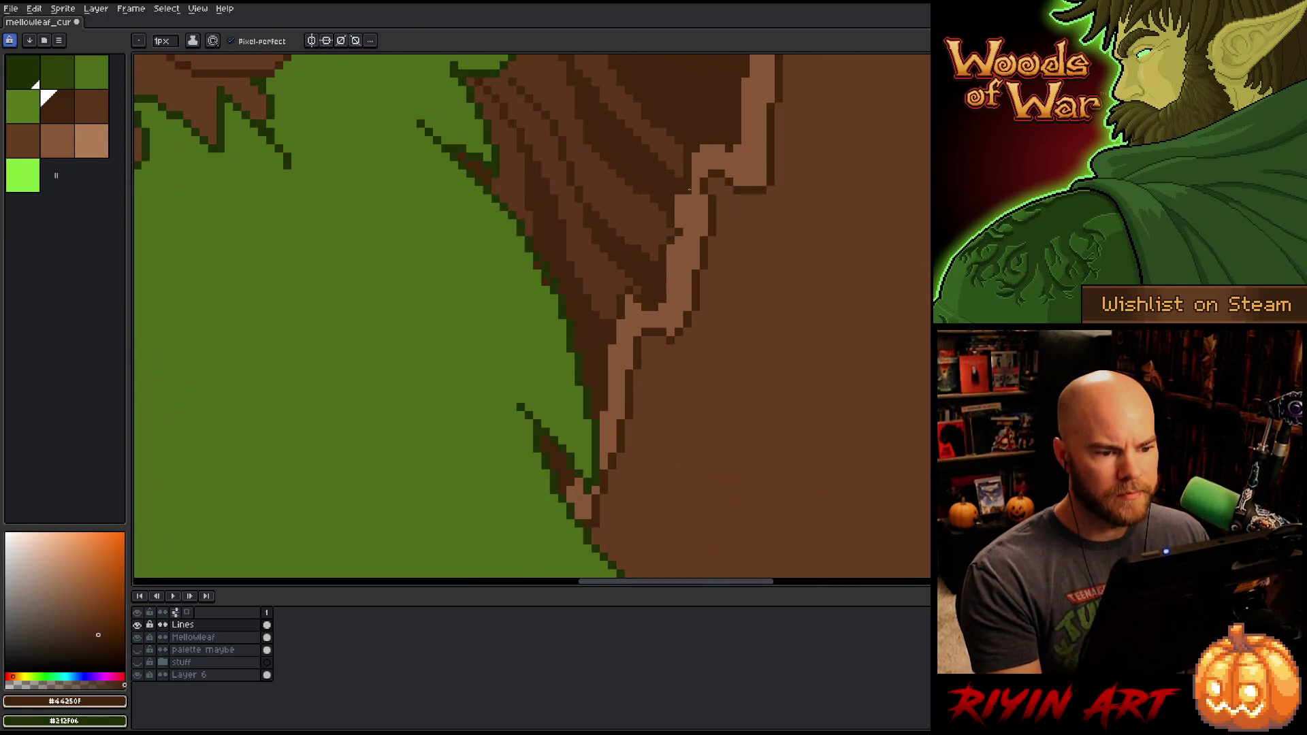
pyautogui.keyDown('alt'); pyautogui.click(680, 226); pyautogui.keyUp('alt')
pyautogui.keyDown('alt'); pyautogui.click(676, 211); pyautogui.keyUp('alt')
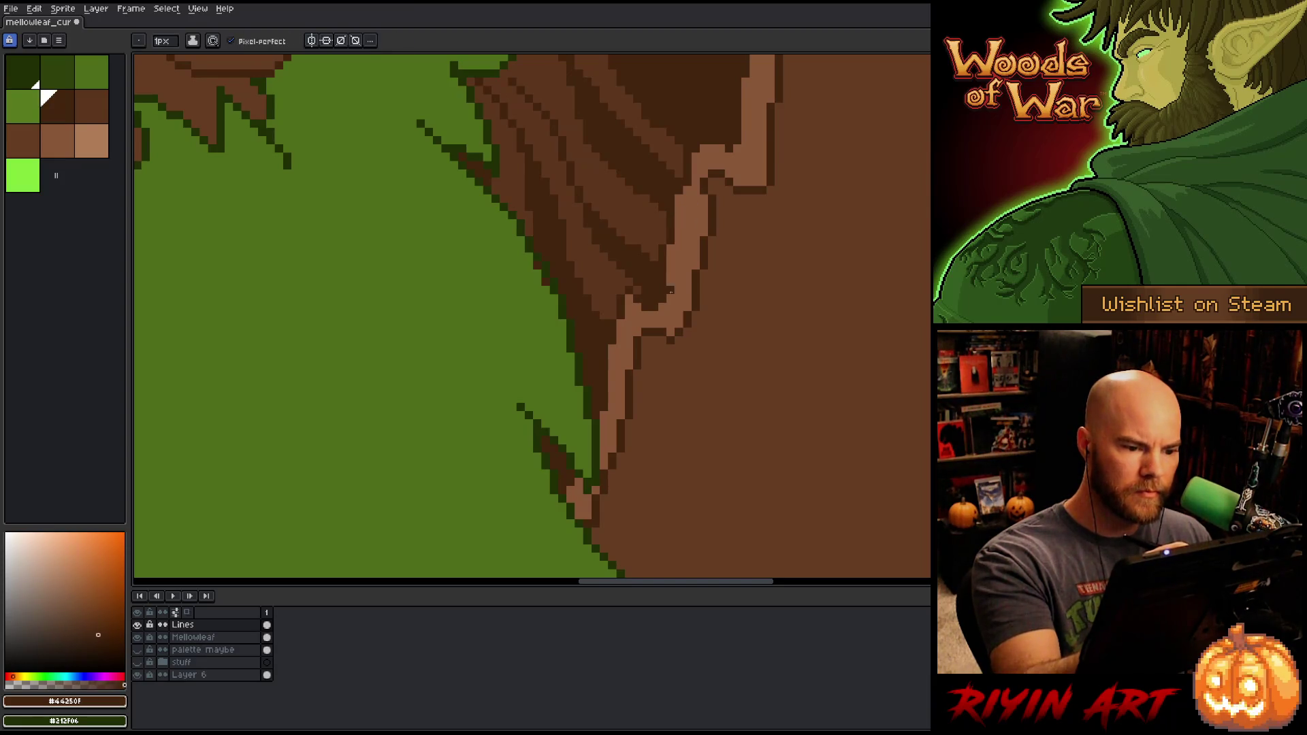
pyautogui.scroll(-3, 653, 310)
pyautogui.hotkey('ctrl', 's')
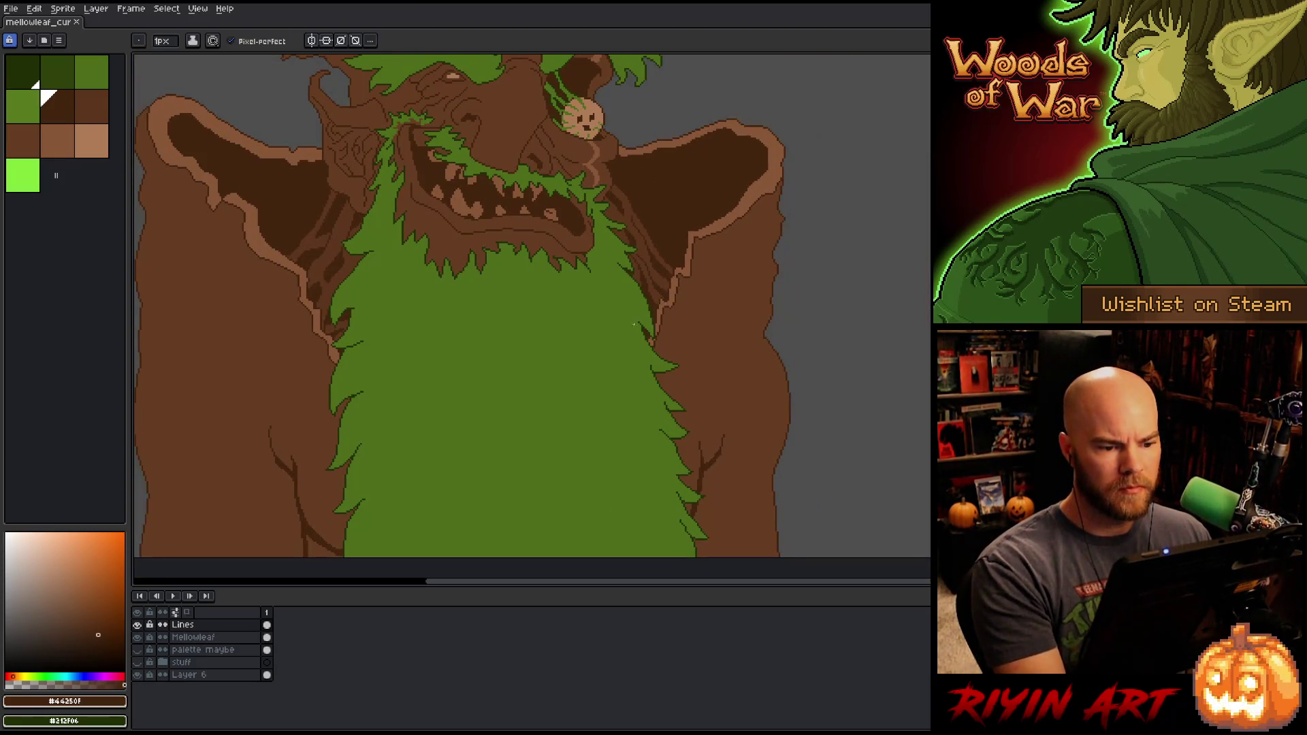
# Step: Centre the figure in view and make Layer 6, the background, the active layer
pyautogui.moveTo(583, 364); pyautogui.dragTo(640, 400)
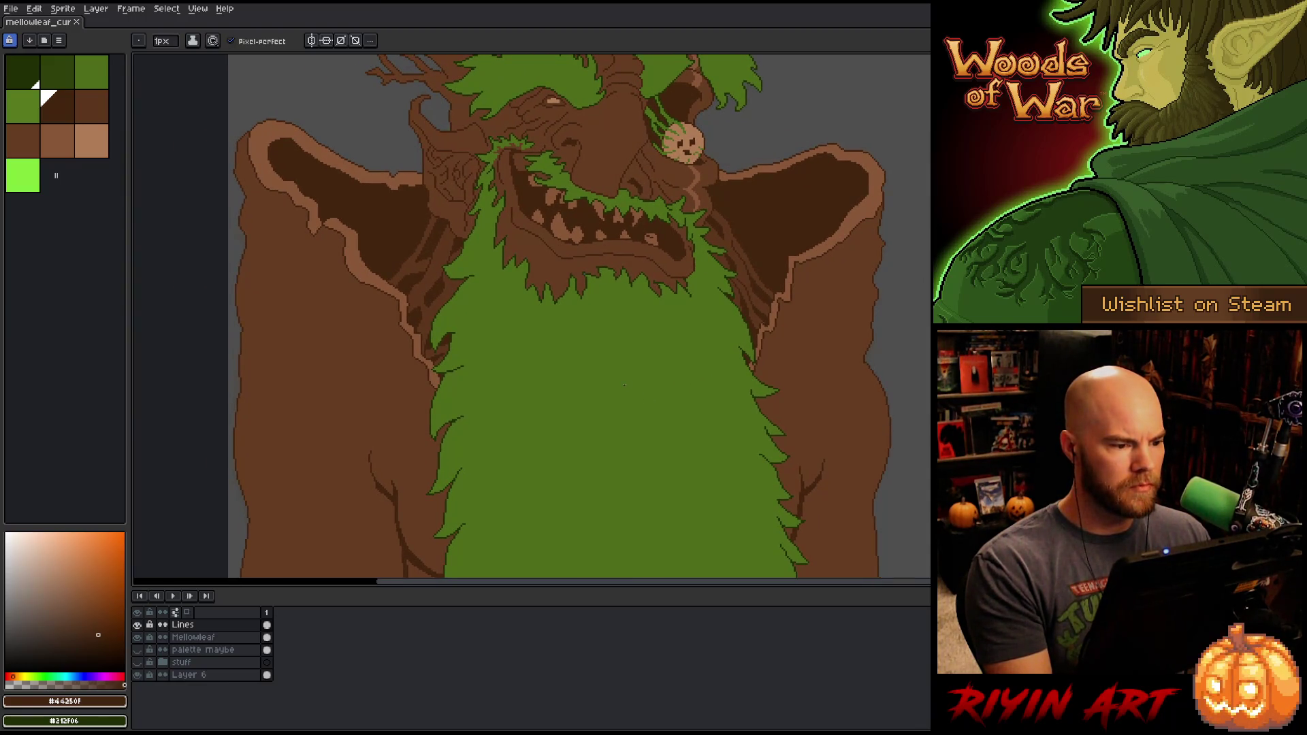
pyautogui.scroll(-3, 485, 422)
pyautogui.scroll(2, 441, 364)
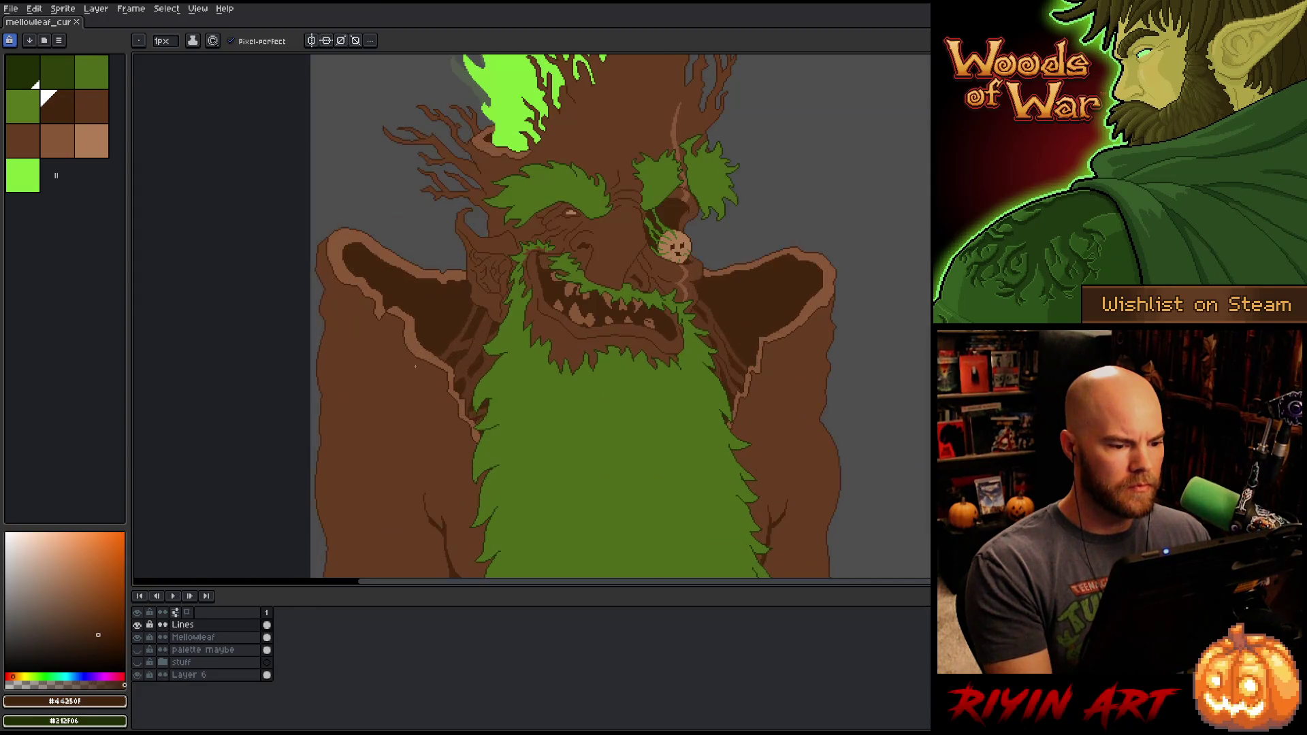
pyautogui.moveTo(441, 364); pyautogui.dragTo(349, 376)
pyautogui.scroll(-1, 351, 379)
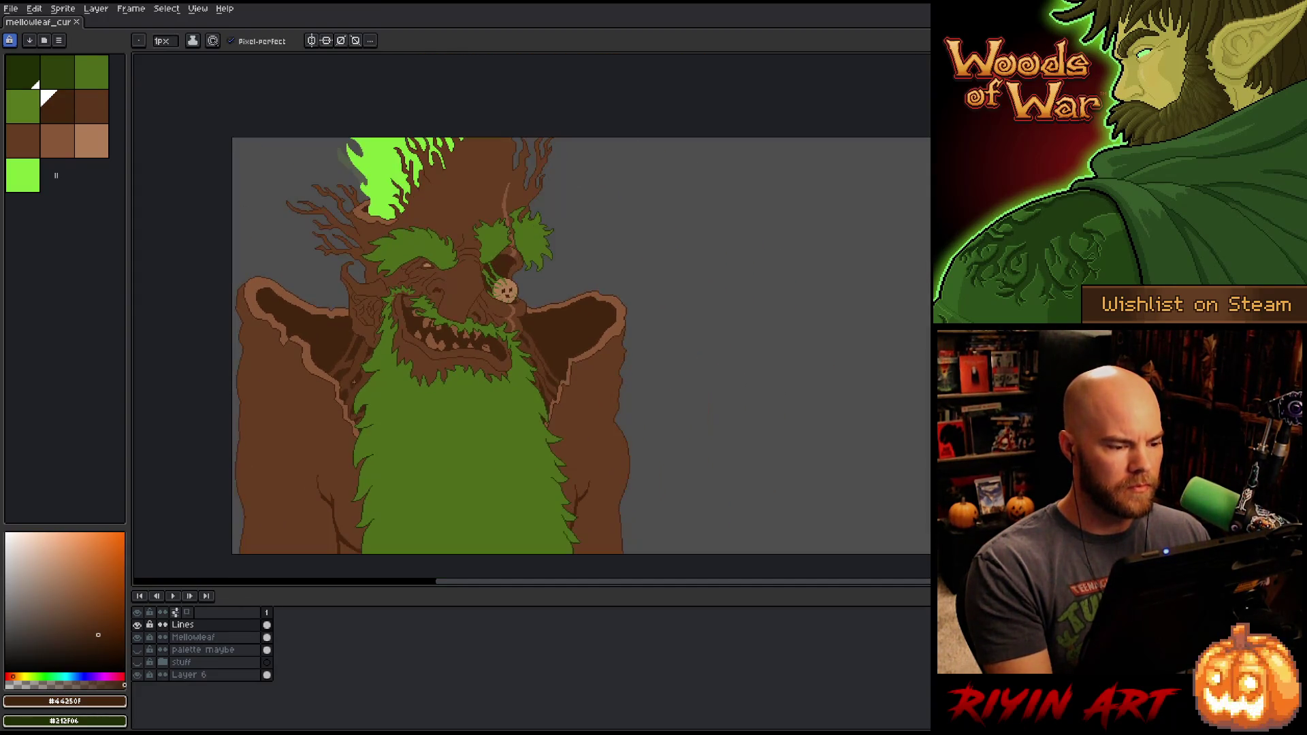
pyautogui.click(216, 676)
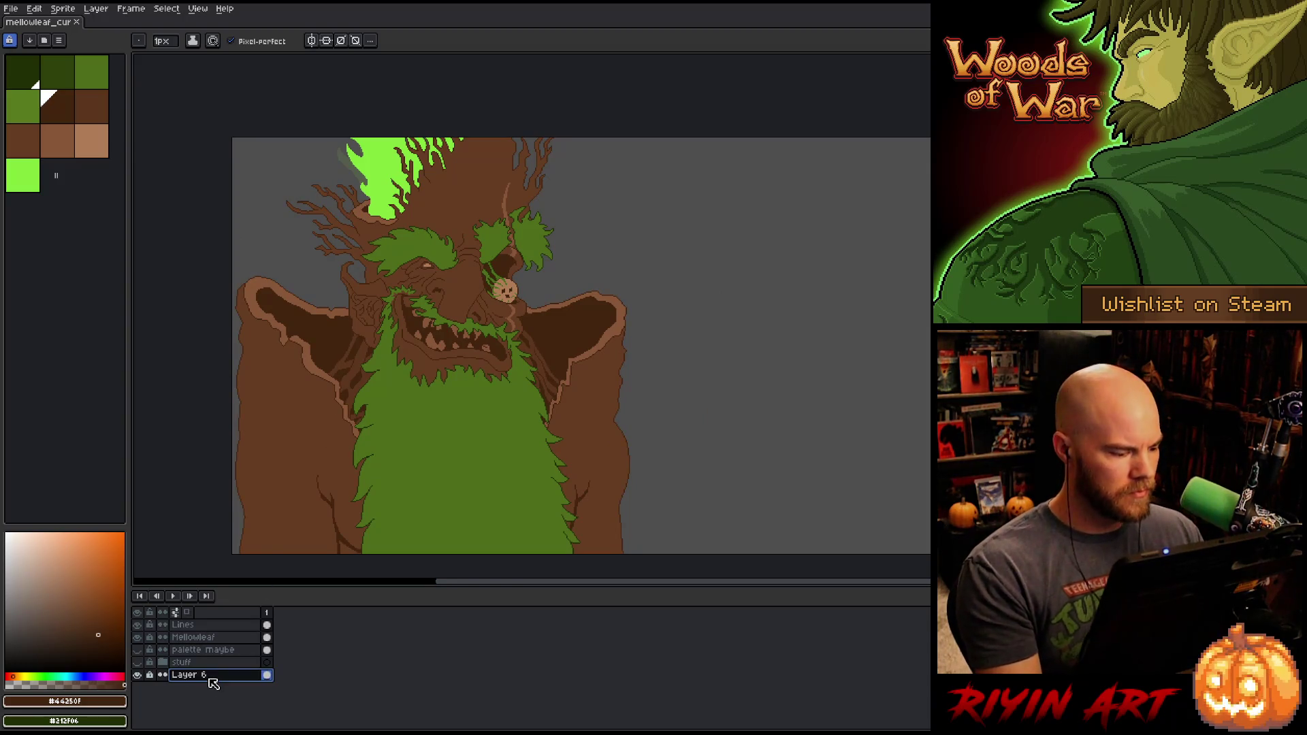
# Step: Lower the background's lightness to -25 with Hue/Saturation and apply it
pyautogui.hotkey('ctrl', 'u')
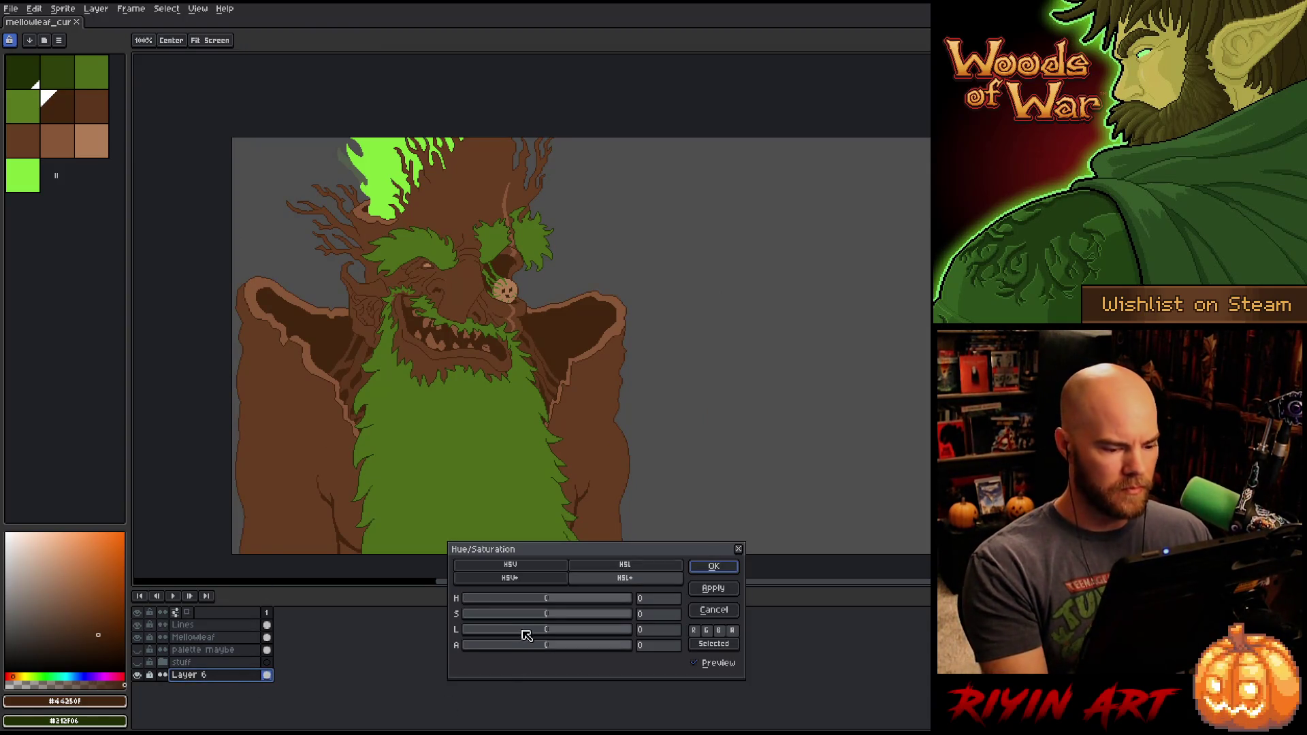
pyautogui.click(527, 629)
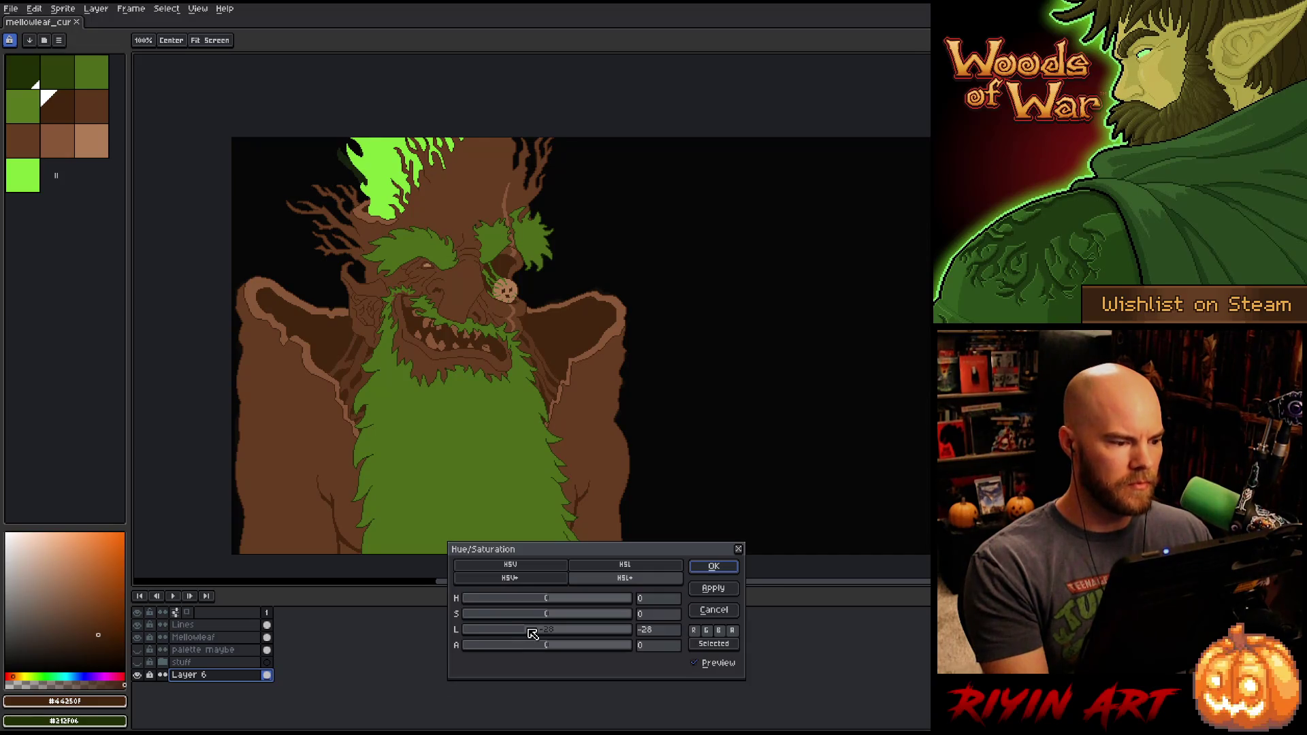
pyautogui.click(532, 633)
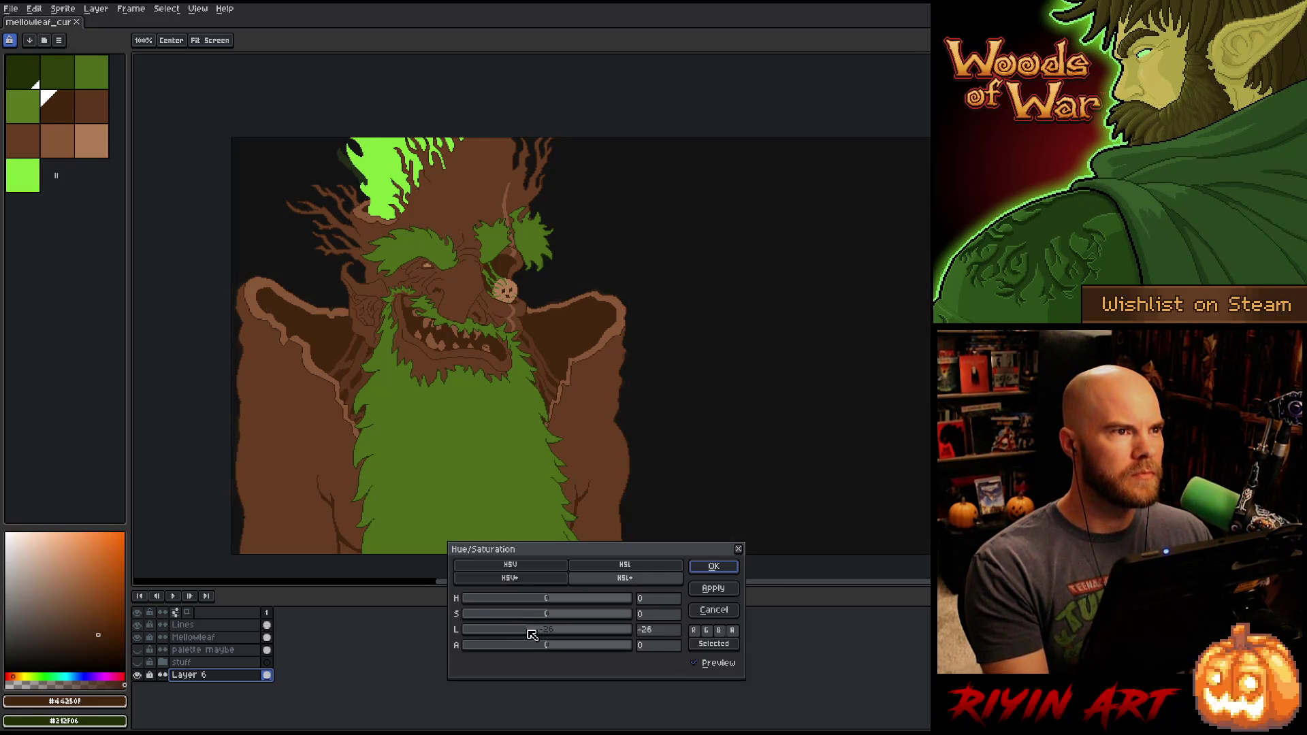
pyautogui.moveTo(532, 635); pyautogui.dragTo(533, 634)
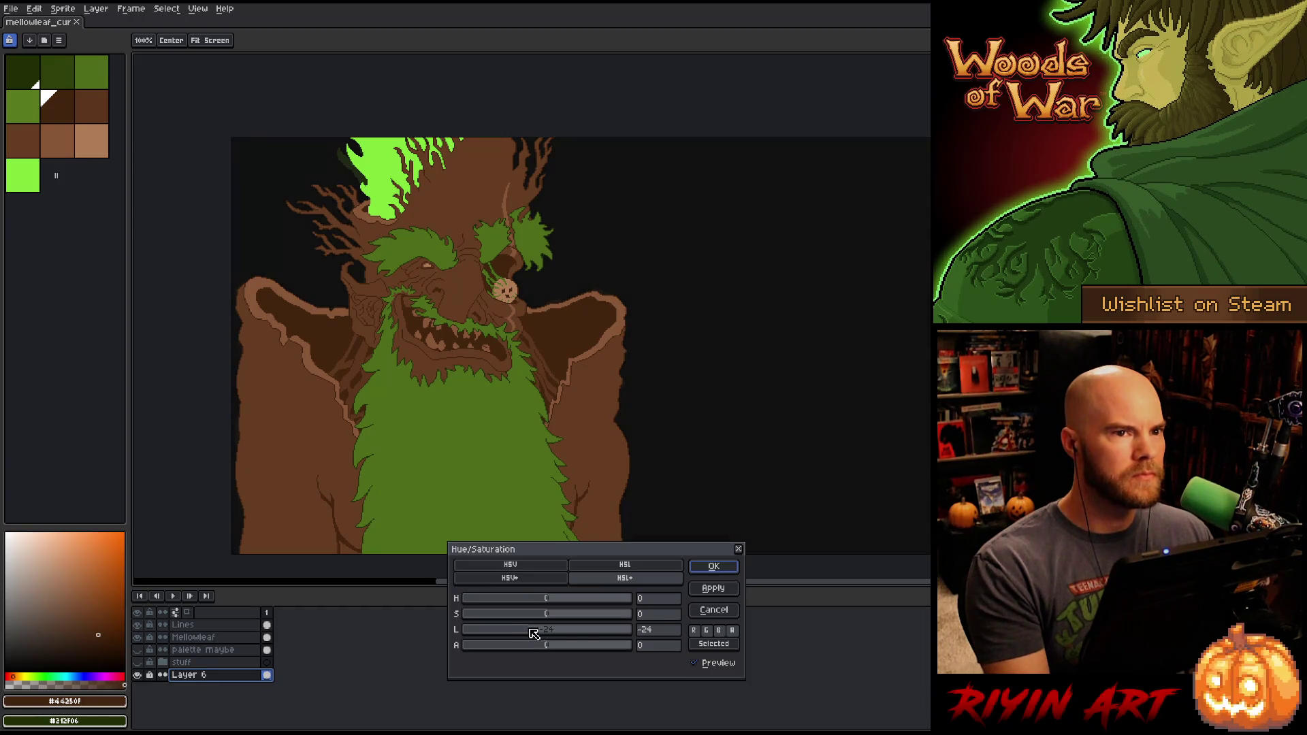
pyautogui.click(711, 566)
pyautogui.hscroll(-3, 477, 463)
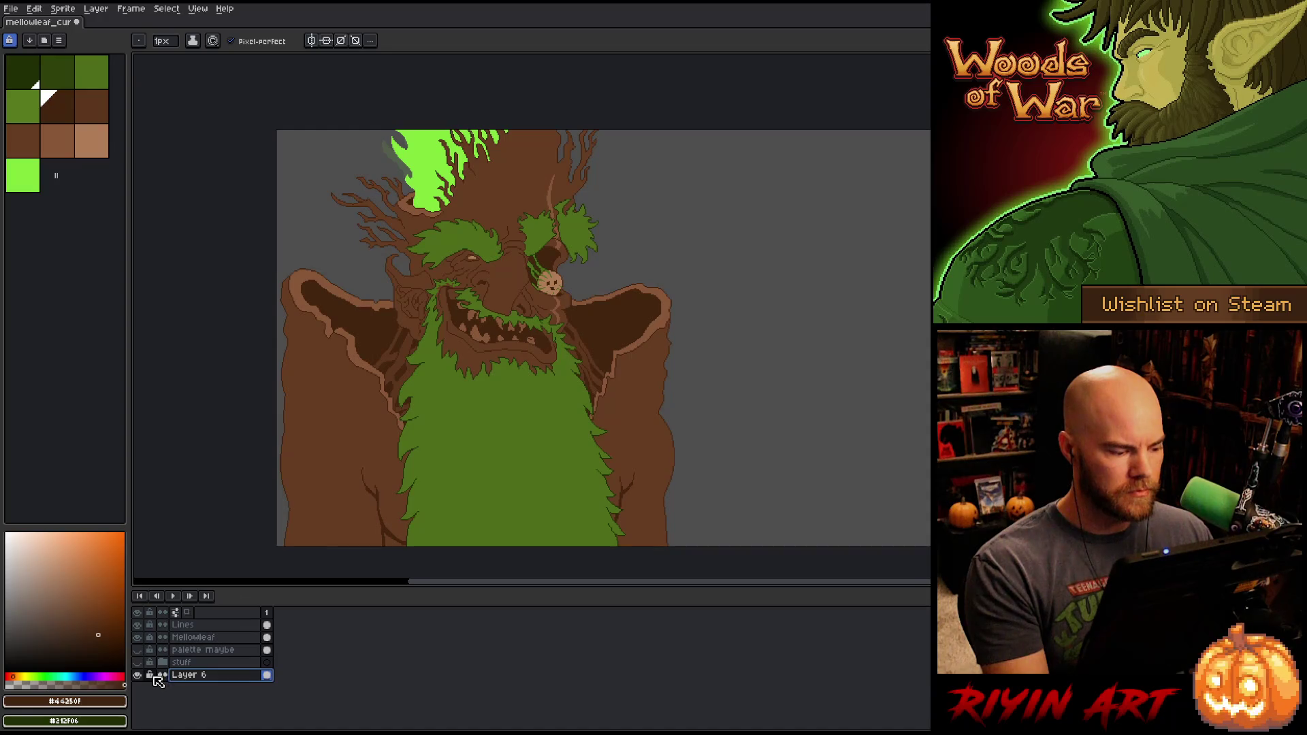
# Step: Reduce the background lightness again to near black and confirm, then view the whole sprite
pyautogui.hotkey('ctrl', 'u')
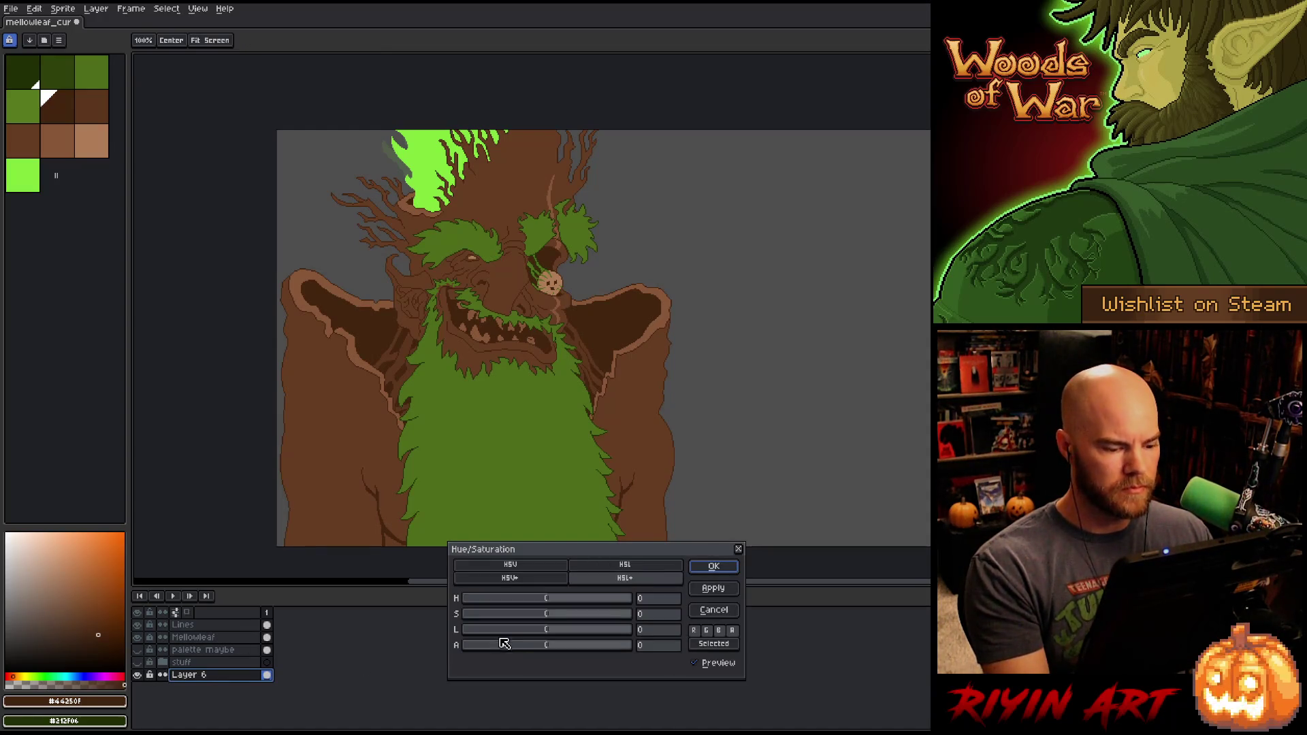
pyautogui.click(501, 633)
pyautogui.moveTo(503, 641); pyautogui.dragTo(536, 638)
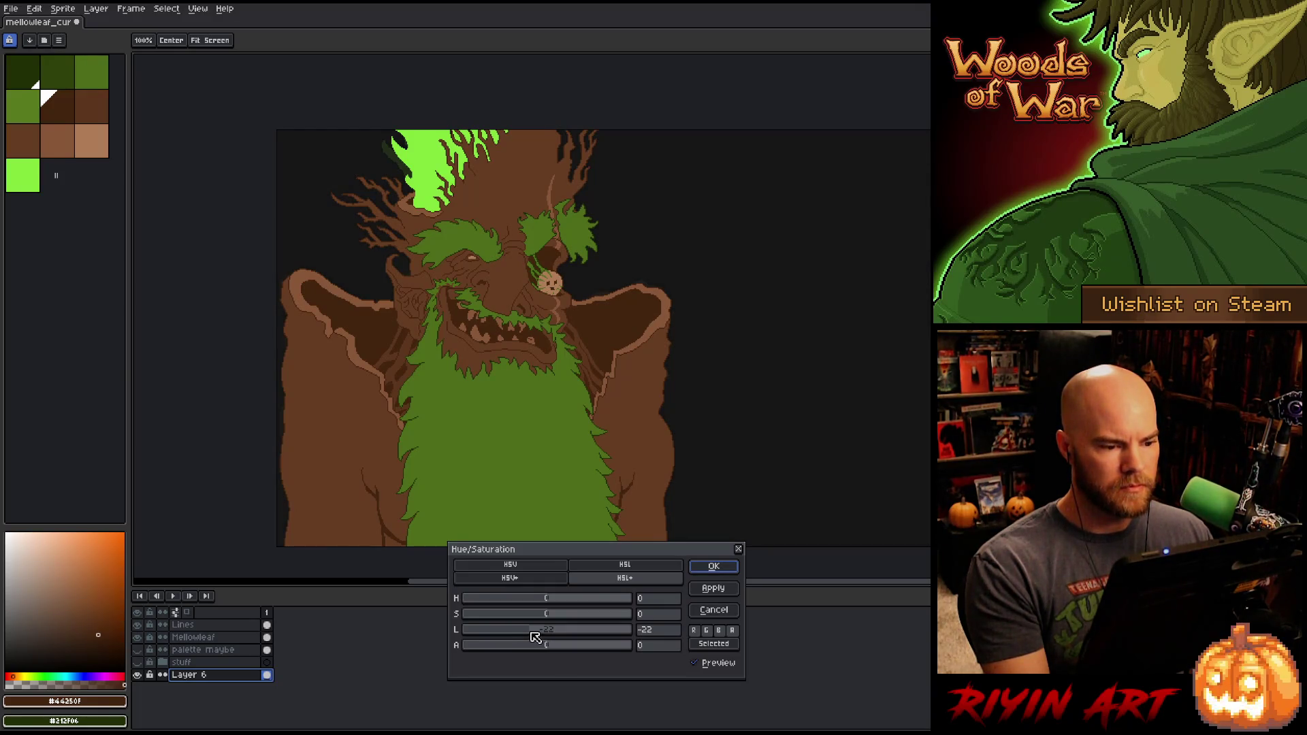
pyautogui.moveTo(536, 636); pyautogui.dragTo(522, 630)
pyautogui.press('Return')
pyautogui.moveTo(458, 425); pyautogui.dragTo(413, 409)
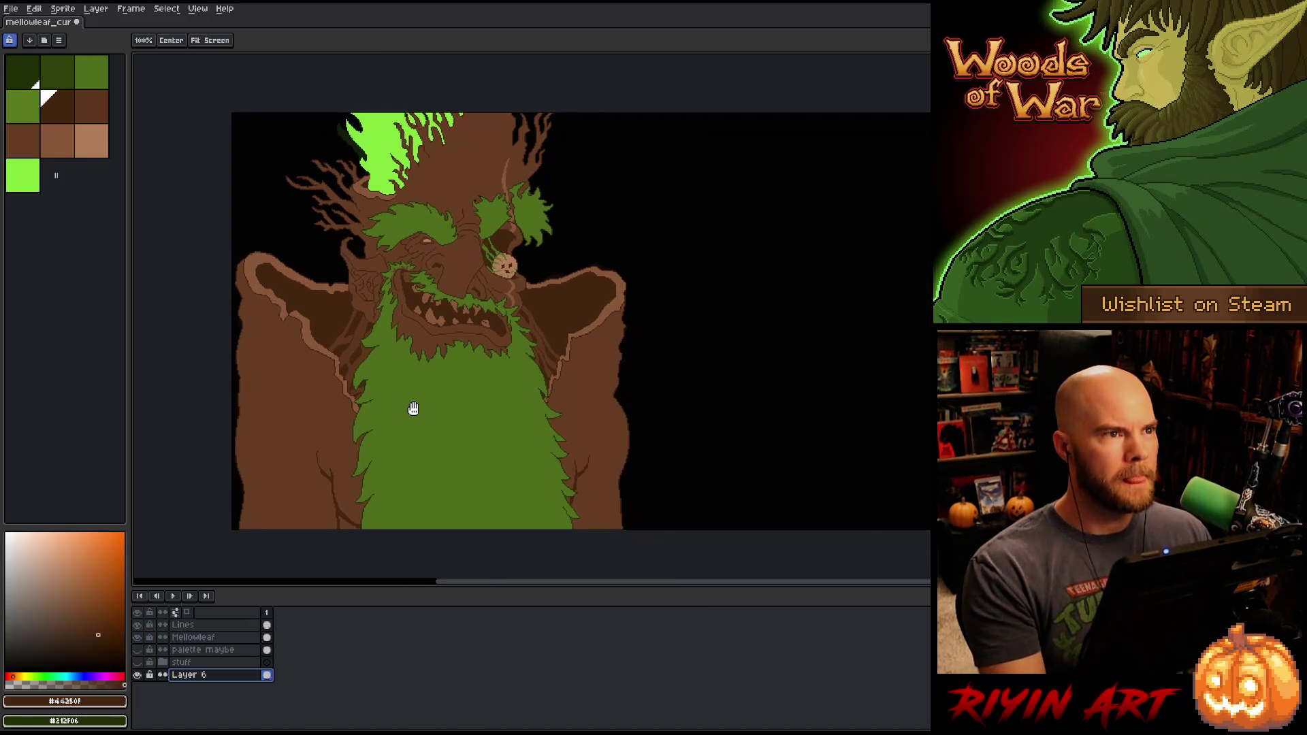
pyautogui.scroll(3, 408, 388)
pyautogui.scroll(-1, 404, 365)
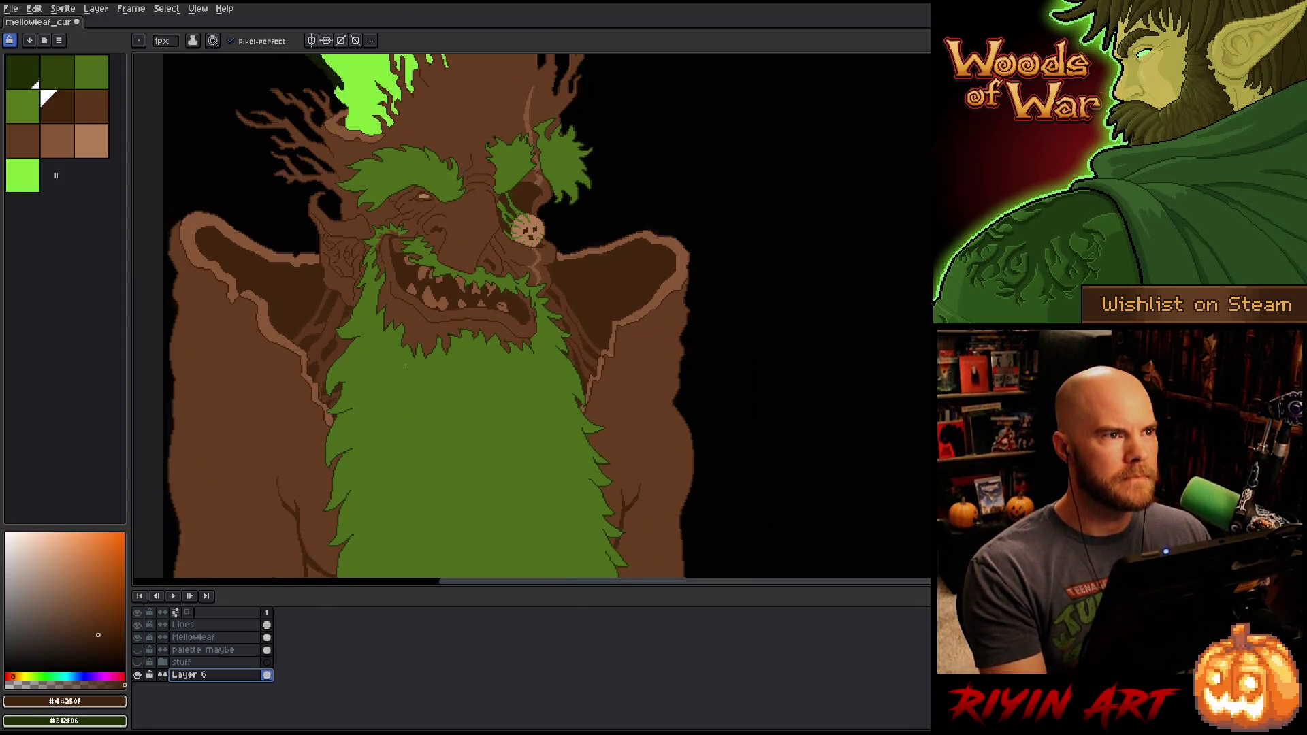
pyautogui.scroll(-1, 404, 365)
# Step: Shift the Lines and Mellowleaf layer artwork together to the right
pyautogui.press('v')
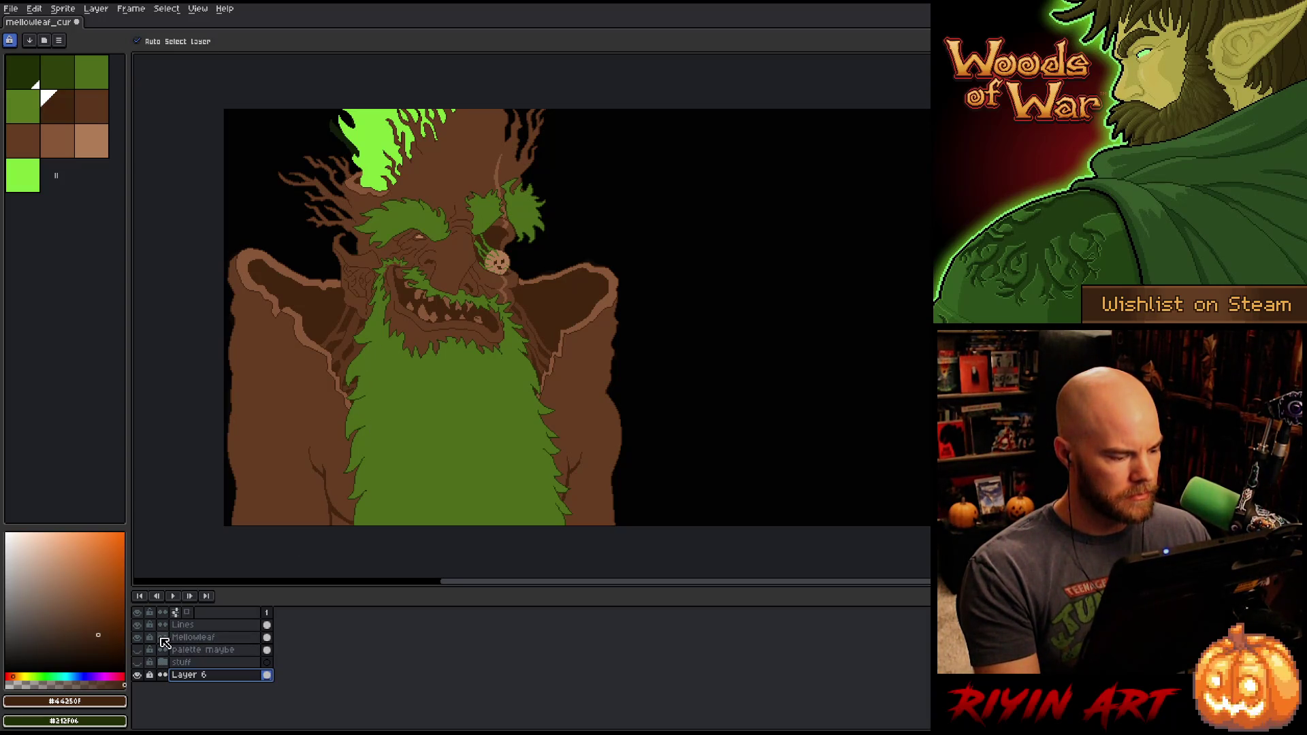
pyautogui.click(178, 625)
pyautogui.keyDown('shift'); pyautogui.click(183, 637); pyautogui.keyUp('shift')
pyautogui.moveTo(420, 400)
pyautogui.mouseDown()
pyautogui.moveTo(578, 407)
pyautogui.moveTo(517, 426)
pyautogui.mouseUp()
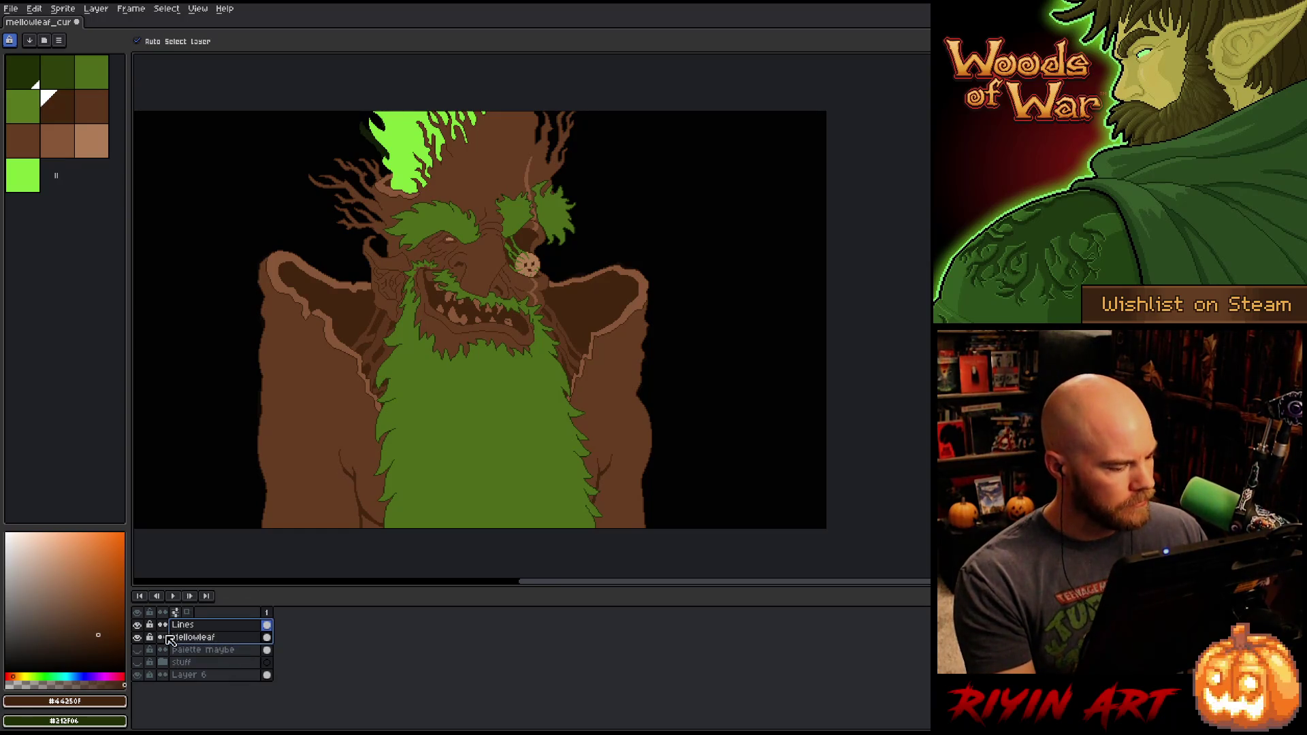
# Step: Hide the Lines layer and check the Mellowleaf layer's properties
pyautogui.click(138, 625)
pyautogui.click(138, 625)
pyautogui.click(138, 624)
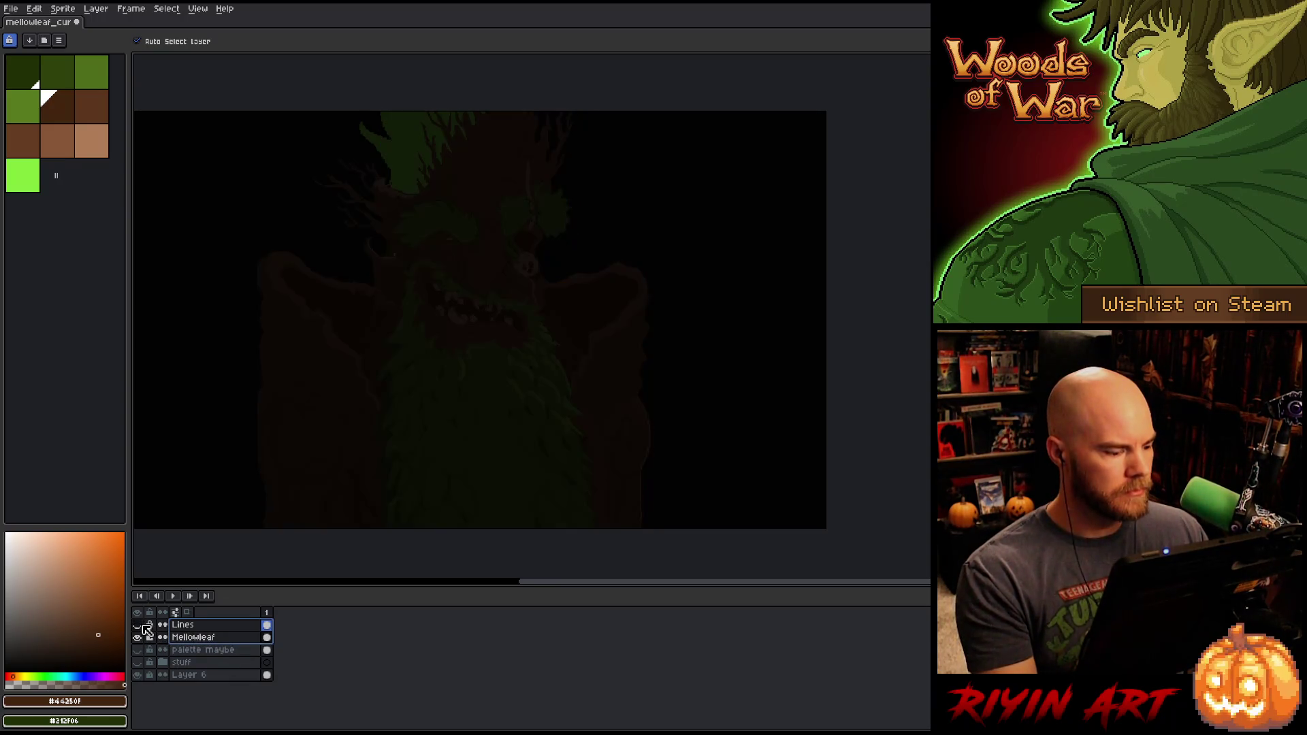
pyautogui.doubleClick(194, 637)
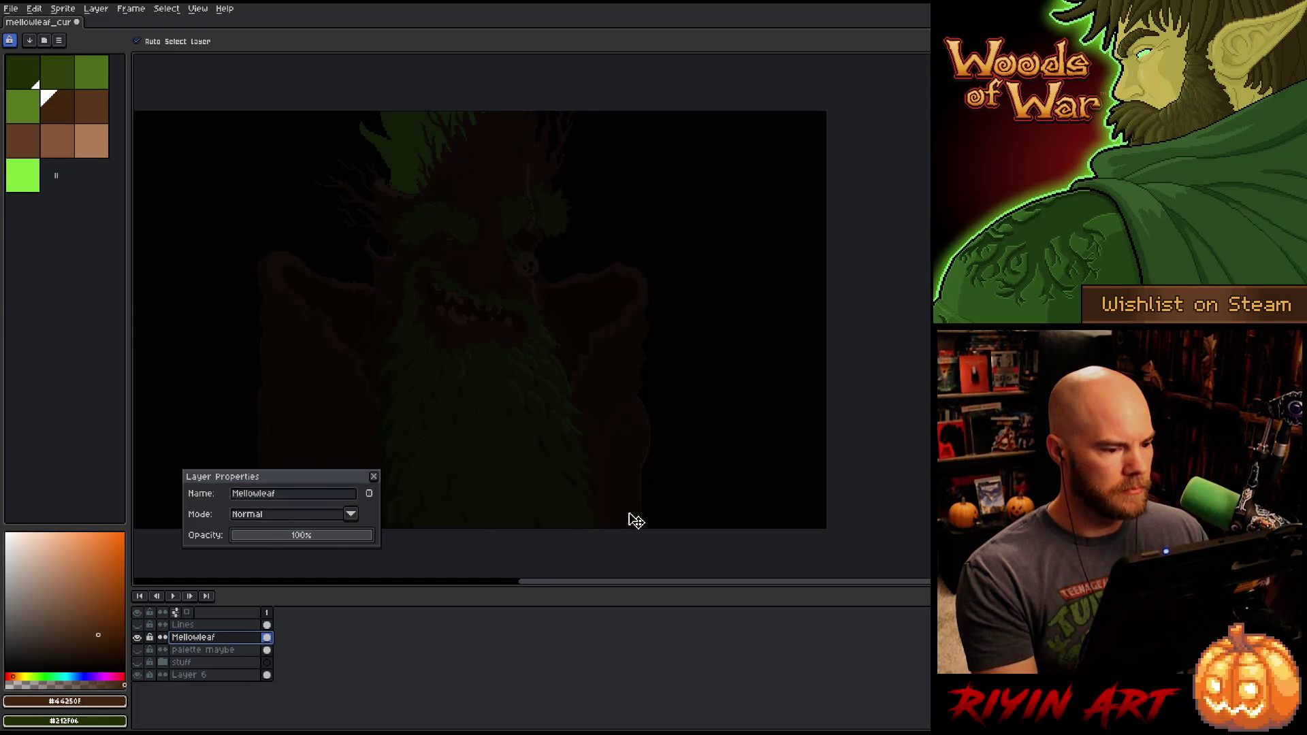
pyautogui.click(374, 478)
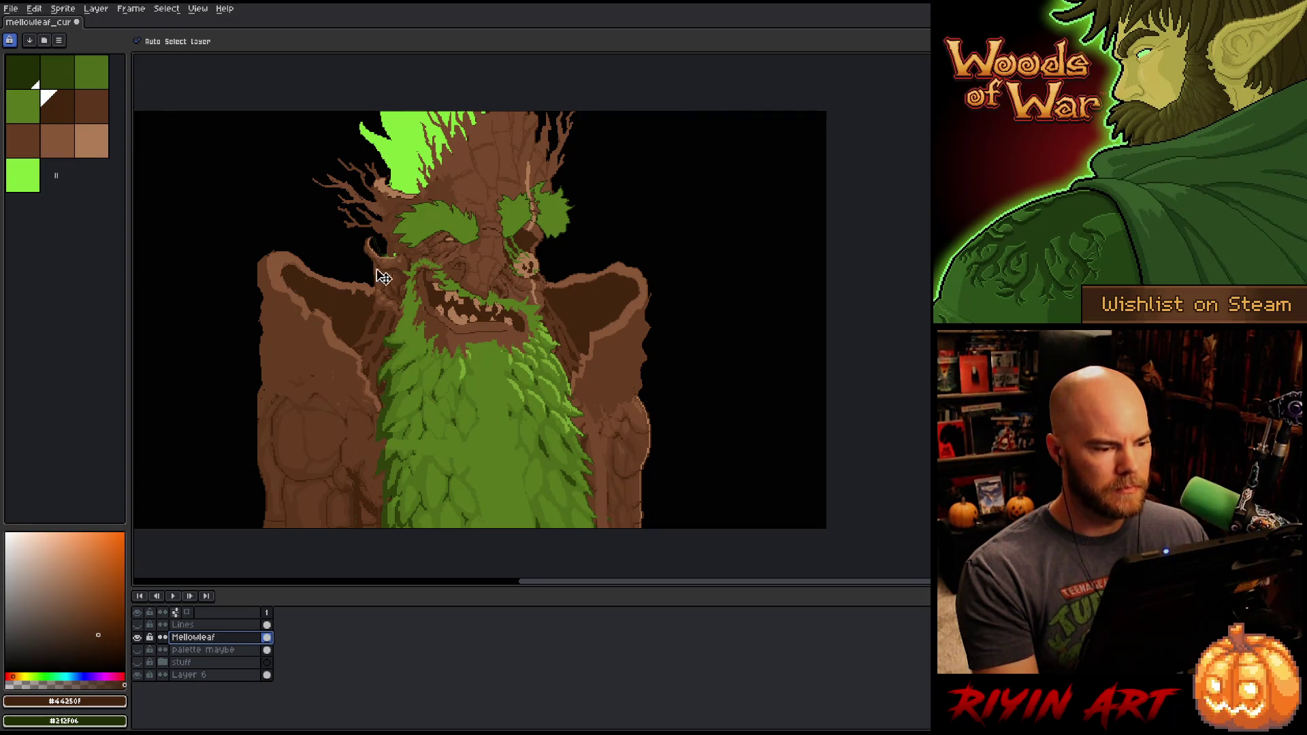
# Step: Compare versions by toggling layer visibility, ending with Mellowleaf and the bark crack lines shown
pyautogui.scroll(3, 500, 173)
pyautogui.scroll(-3, 436, 258)
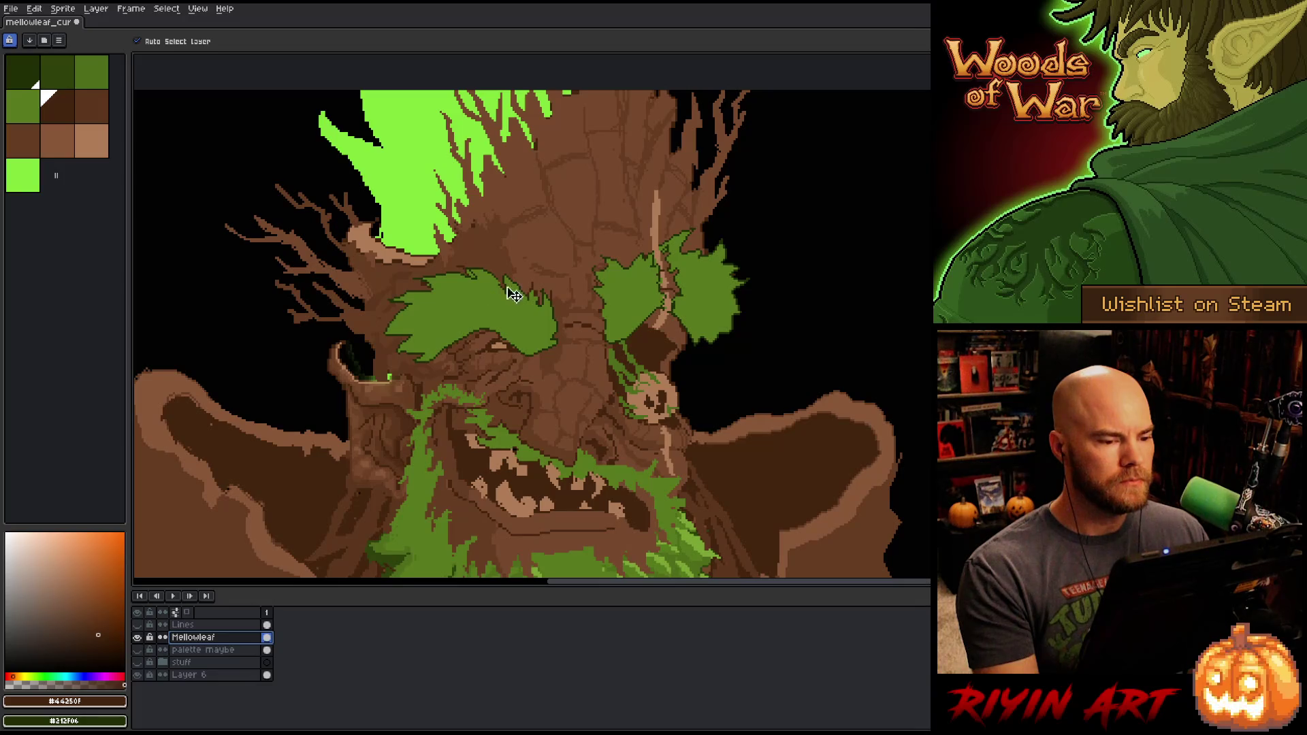
pyautogui.scroll(-1, 521, 300)
pyautogui.scroll(1, 527, 302)
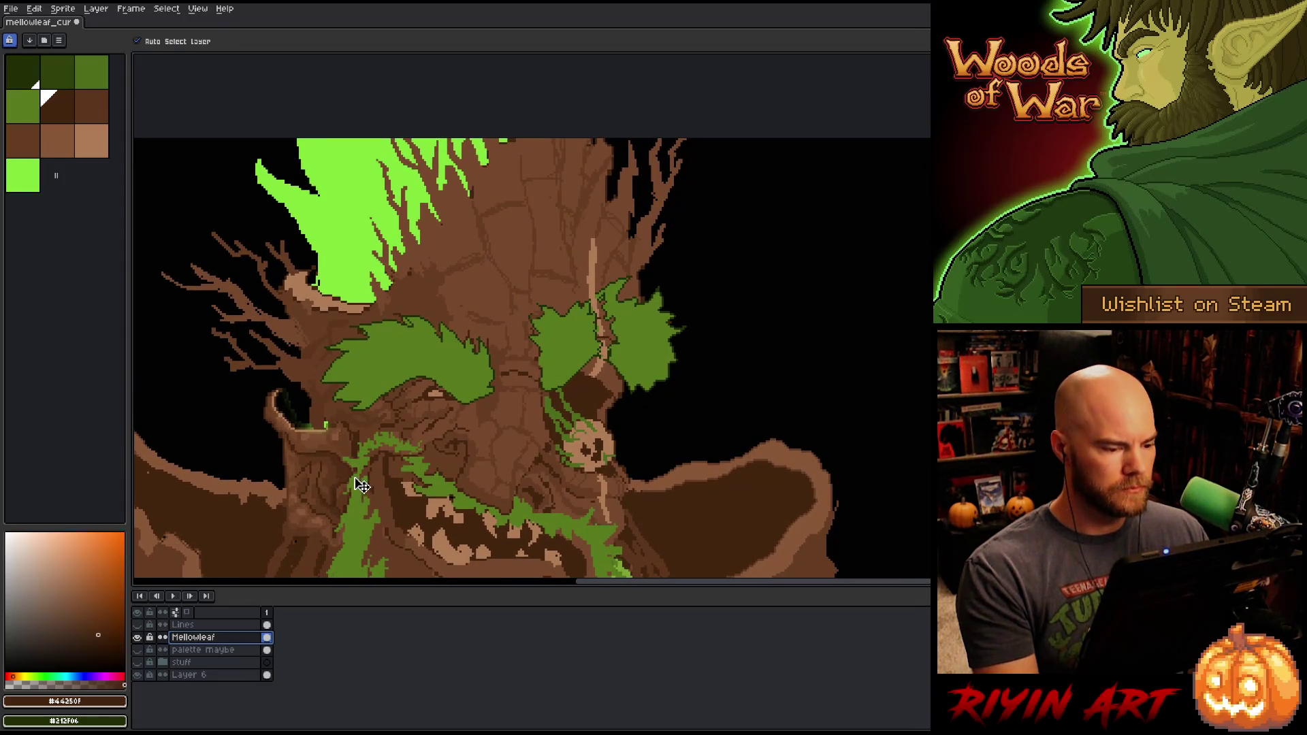
pyautogui.scroll(-1, 359, 486)
pyautogui.scroll(1, 364, 488)
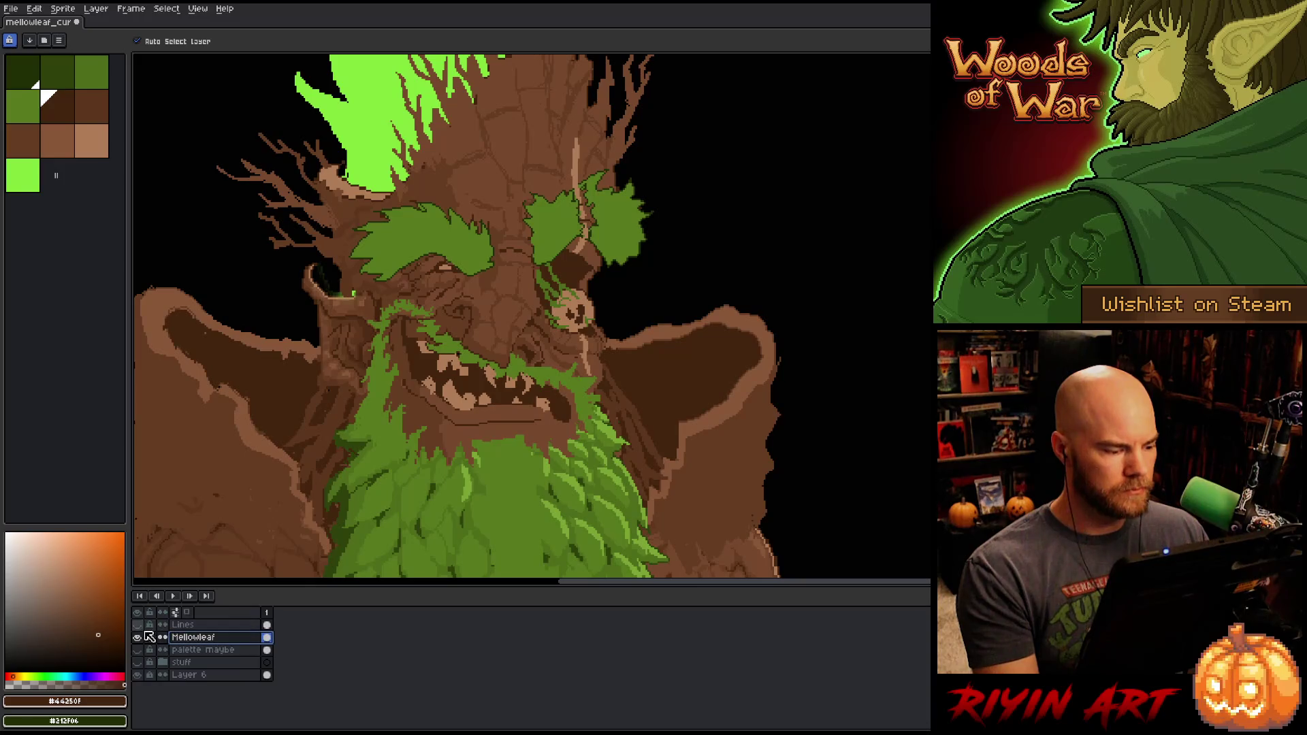
pyautogui.click(138, 637)
pyautogui.click(138, 625)
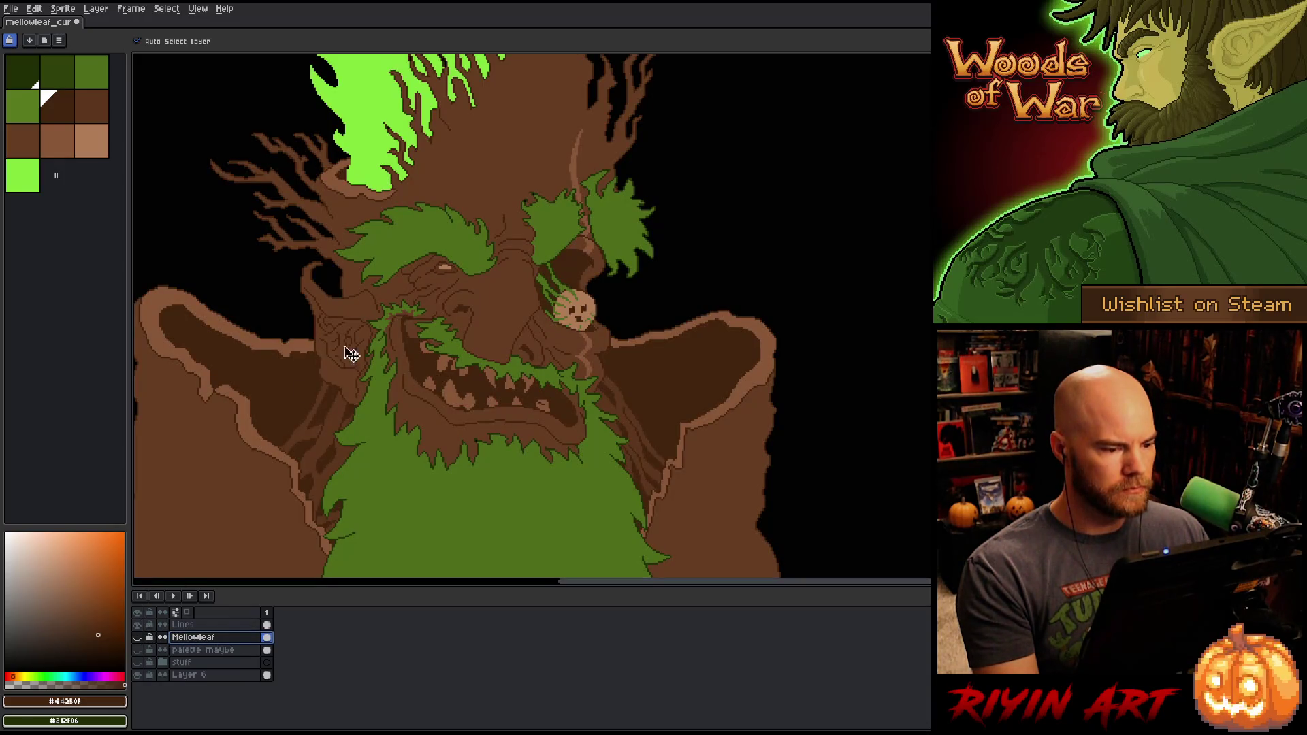
pyautogui.scroll(1, 432, 312)
pyautogui.moveTo(545, 266); pyautogui.dragTo(571, 334)
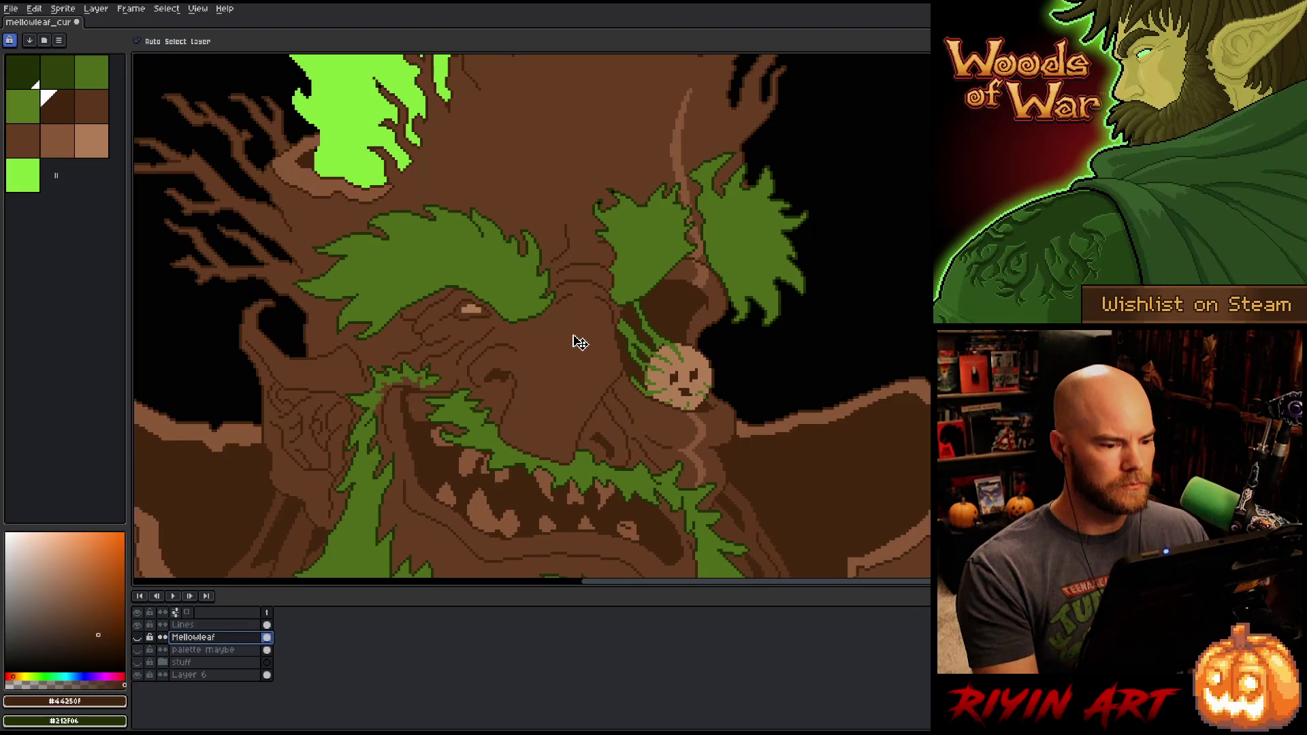
pyautogui.scroll(-1, 574, 341)
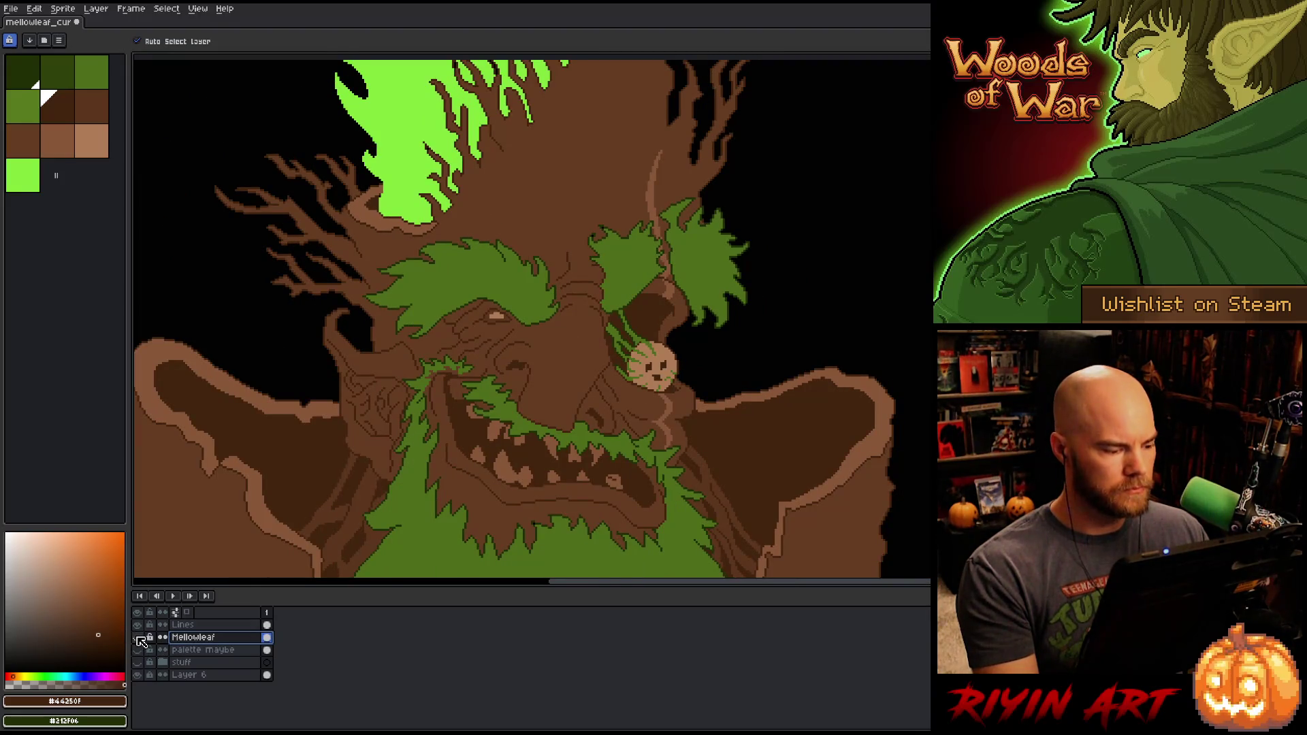
pyautogui.click(138, 637)
pyautogui.click(139, 625)
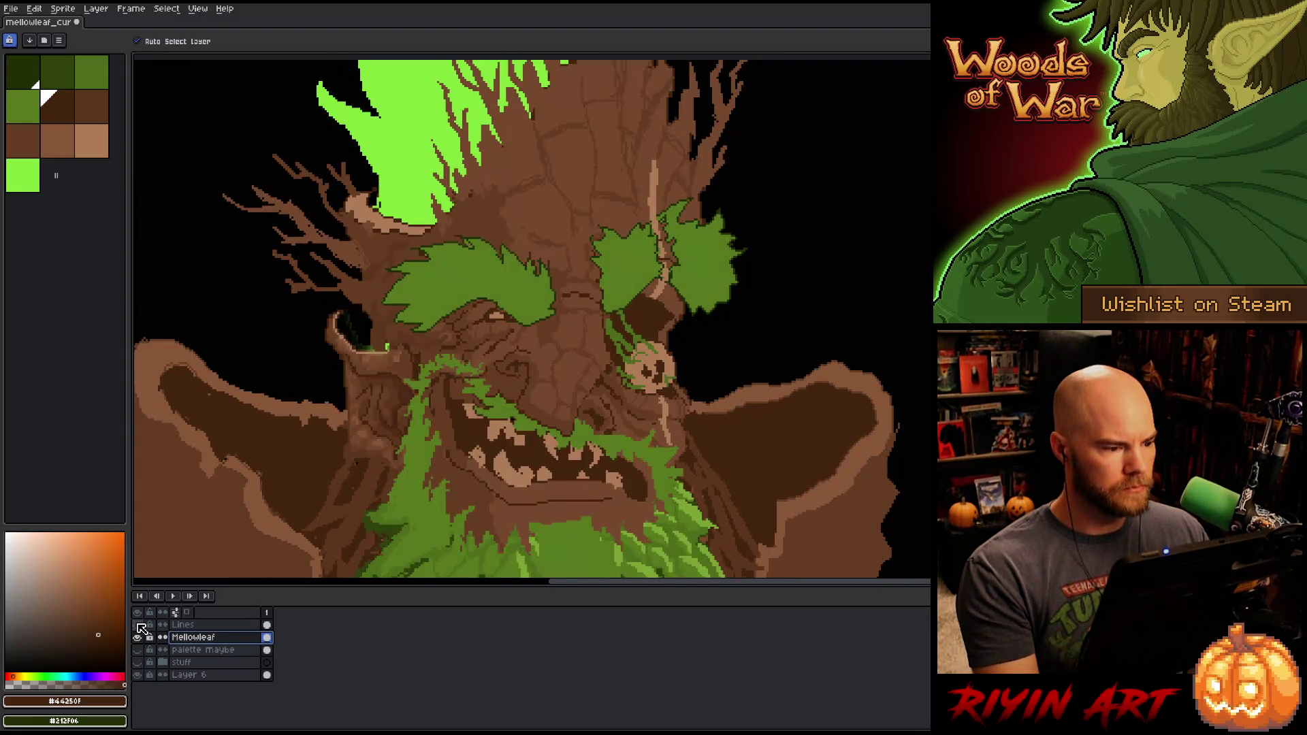
# Step: Pick the mid bark brown as primary and a darker brown as secondary, and make Lines the drawing layer
pyautogui.press('b')
pyautogui.keyDown('alt'); pyautogui.click(522, 216); pyautogui.keyUp('alt')
pyautogui.keyDown('alt'); pyautogui.rightClick(521, 216); pyautogui.keyUp('alt')
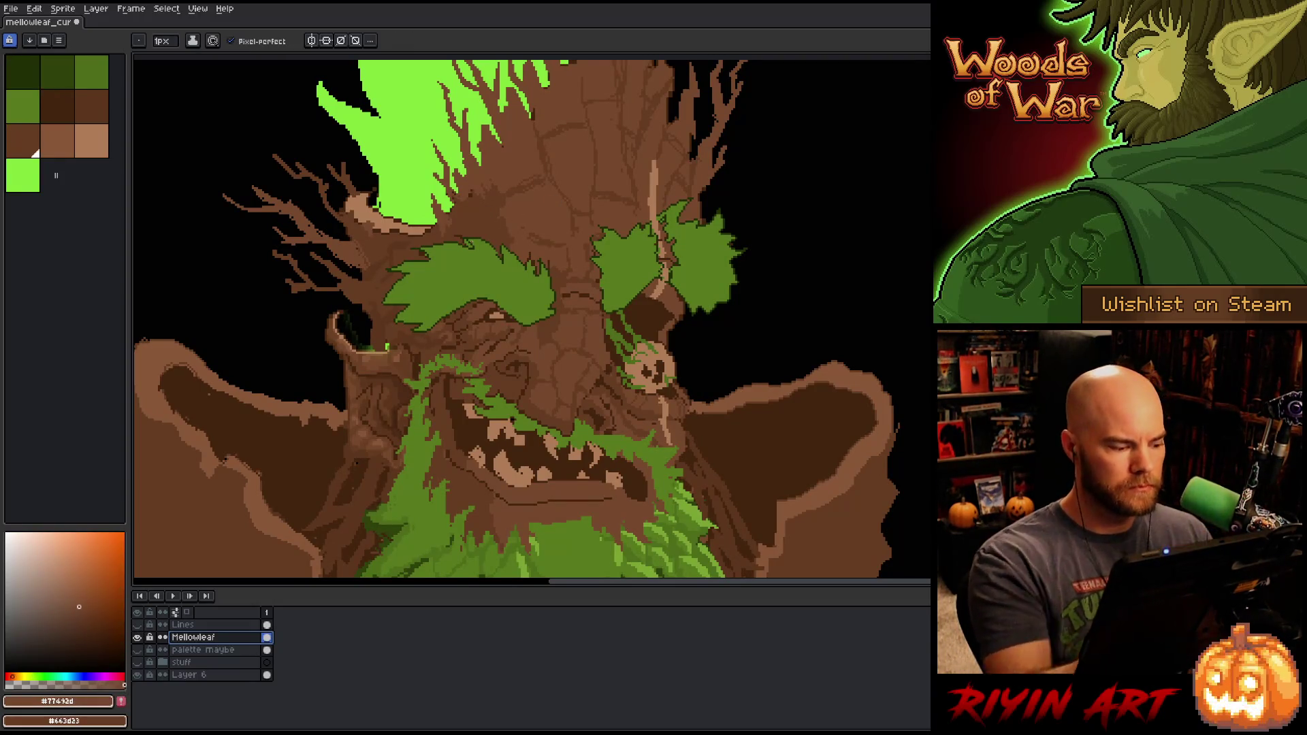
pyautogui.click(137, 638)
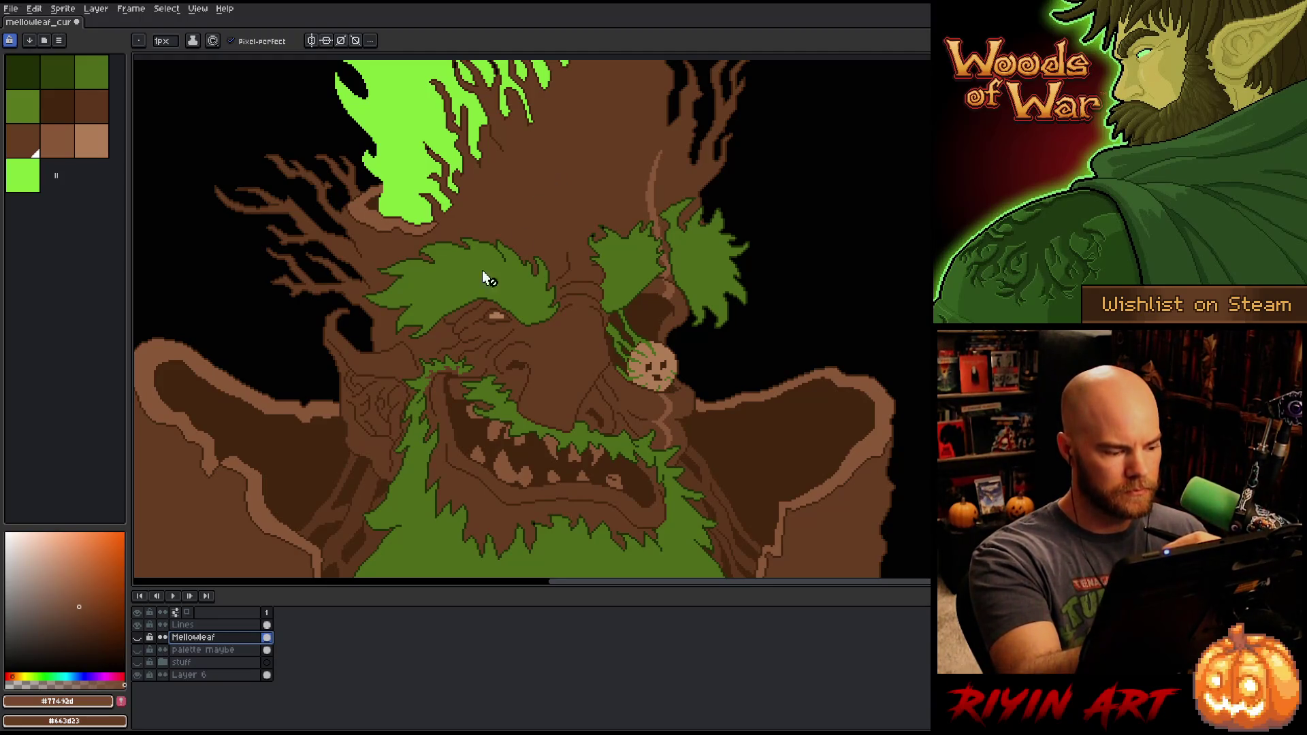
pyautogui.click(204, 625)
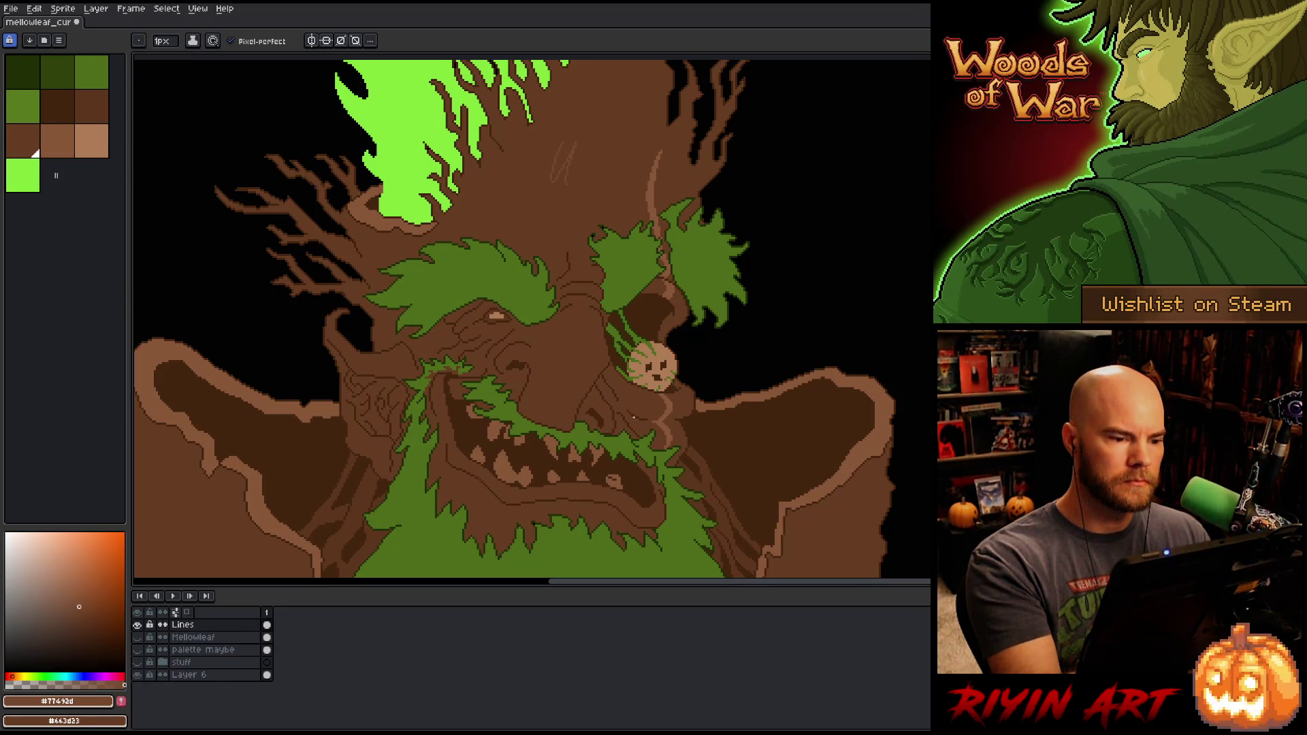
# Step: Sample lighter, darker and mid browns from the trunk, ending on the mid-brown with the pencil
pyautogui.press('i')
pyautogui.click(655, 190)
pyautogui.press('b')
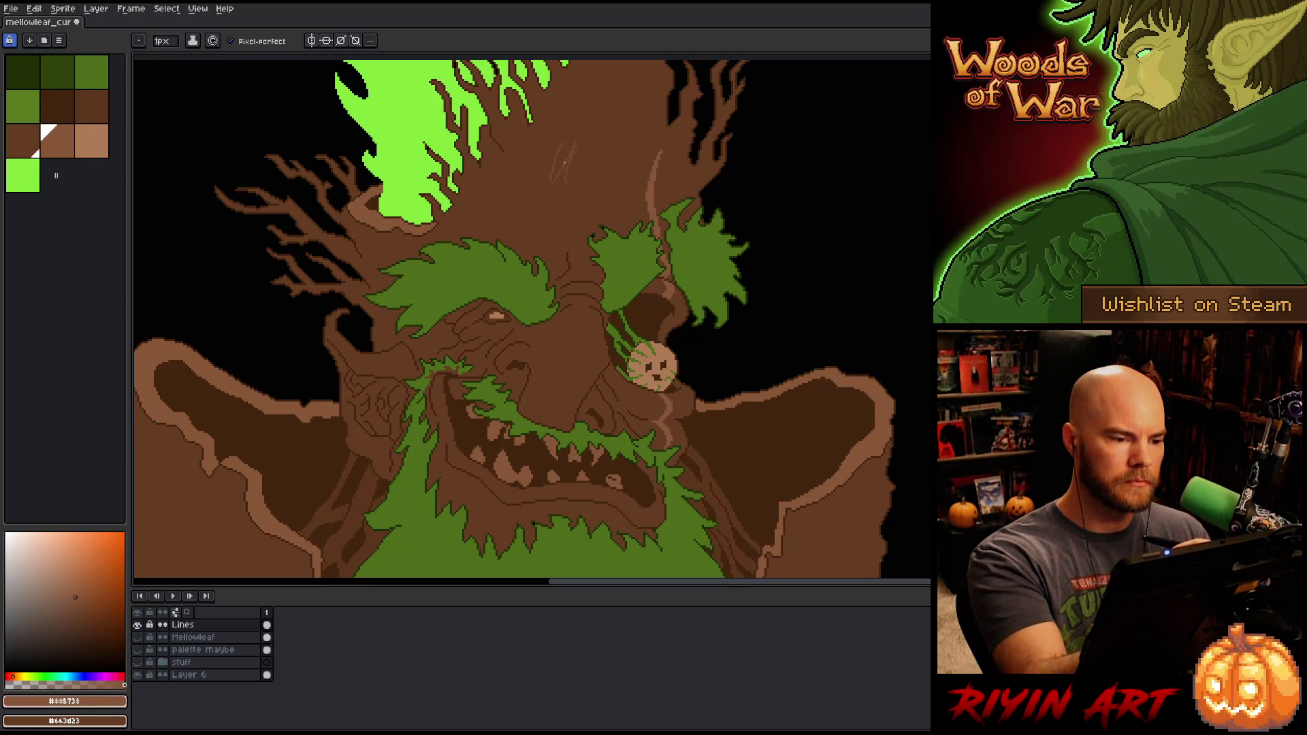
pyautogui.press('i')
pyautogui.click(577, 149)
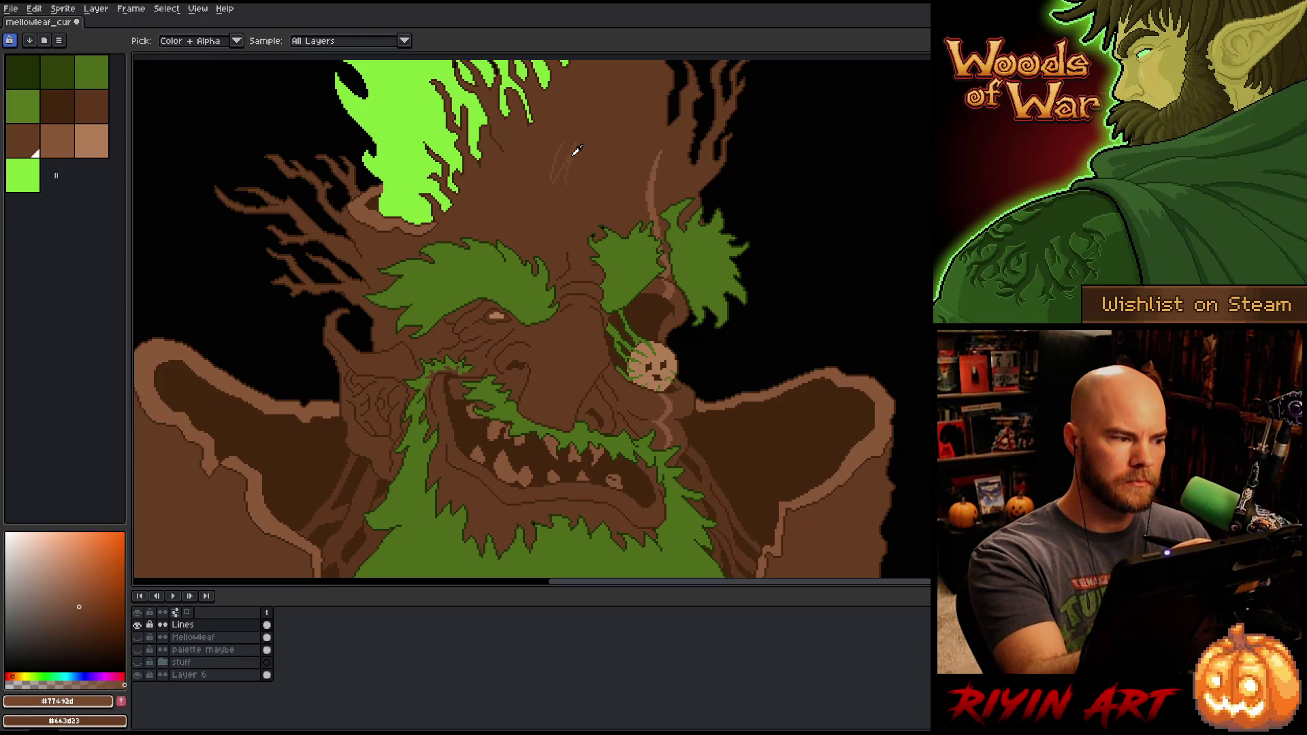
pyautogui.click(588, 179)
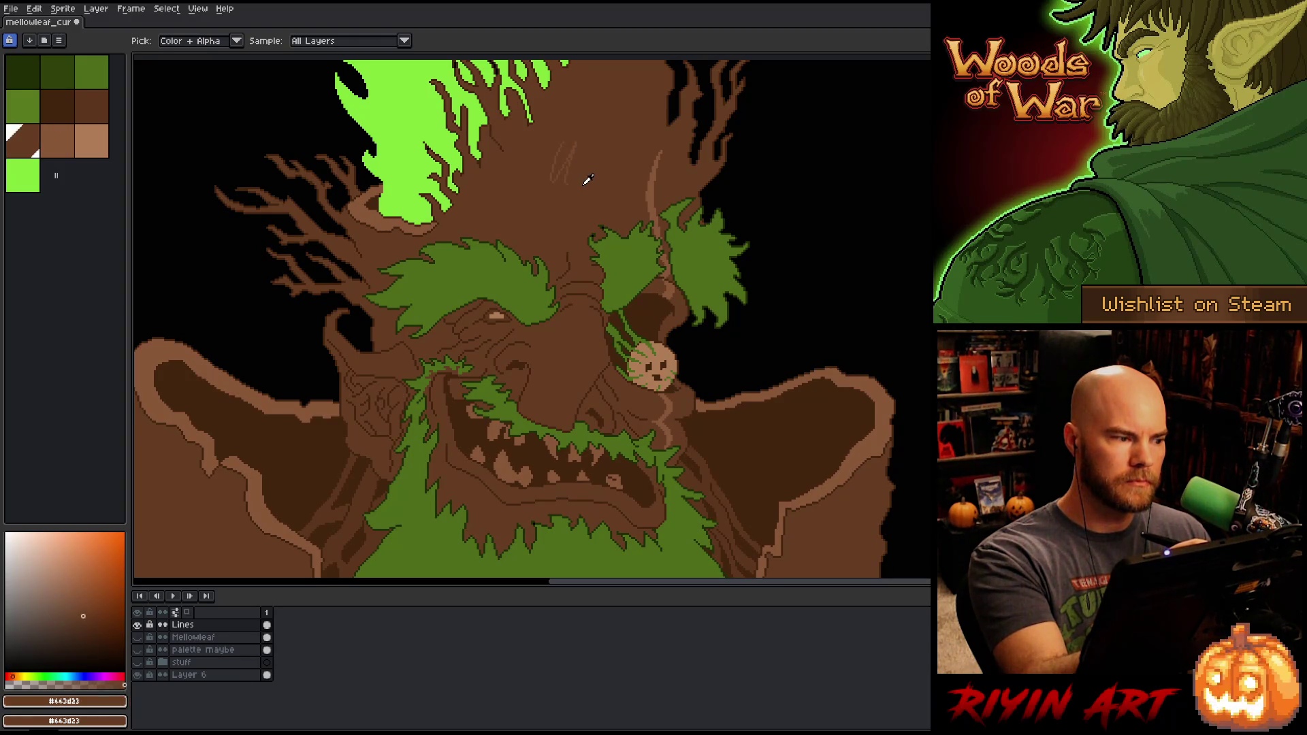
pyautogui.click(577, 149)
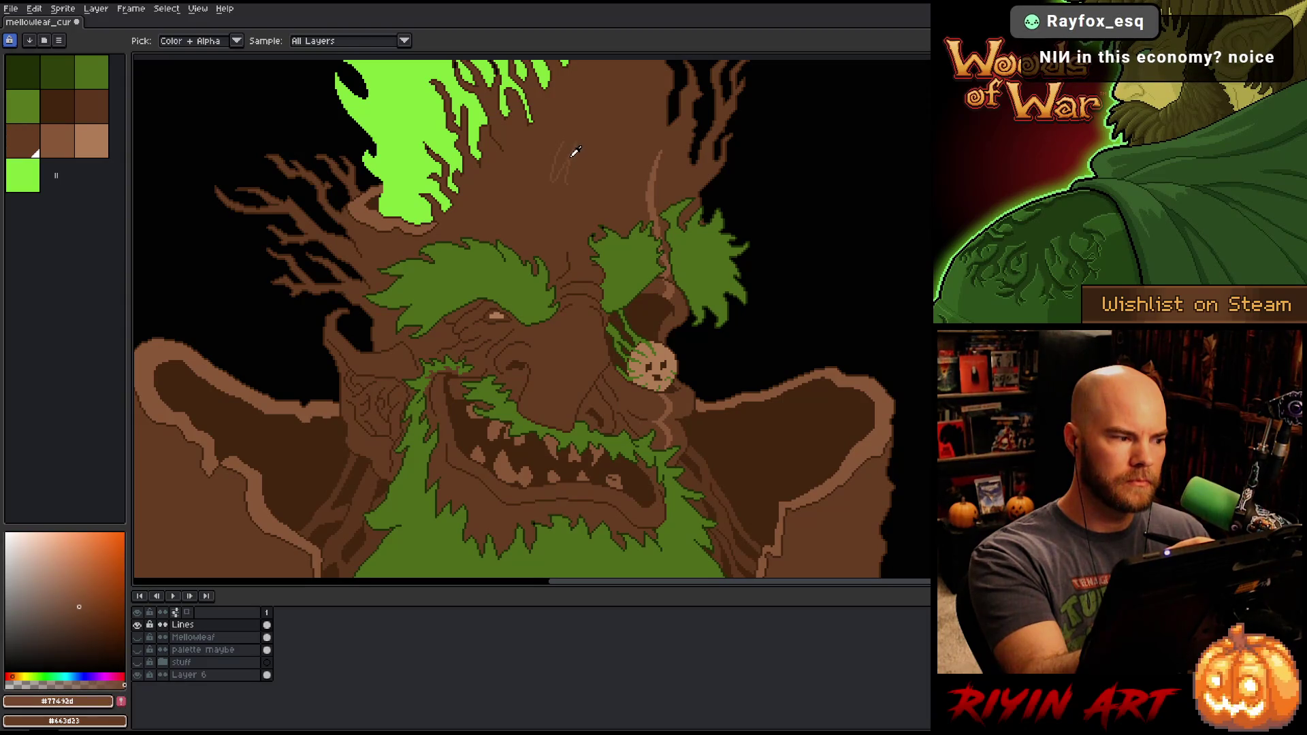
pyautogui.press('b')
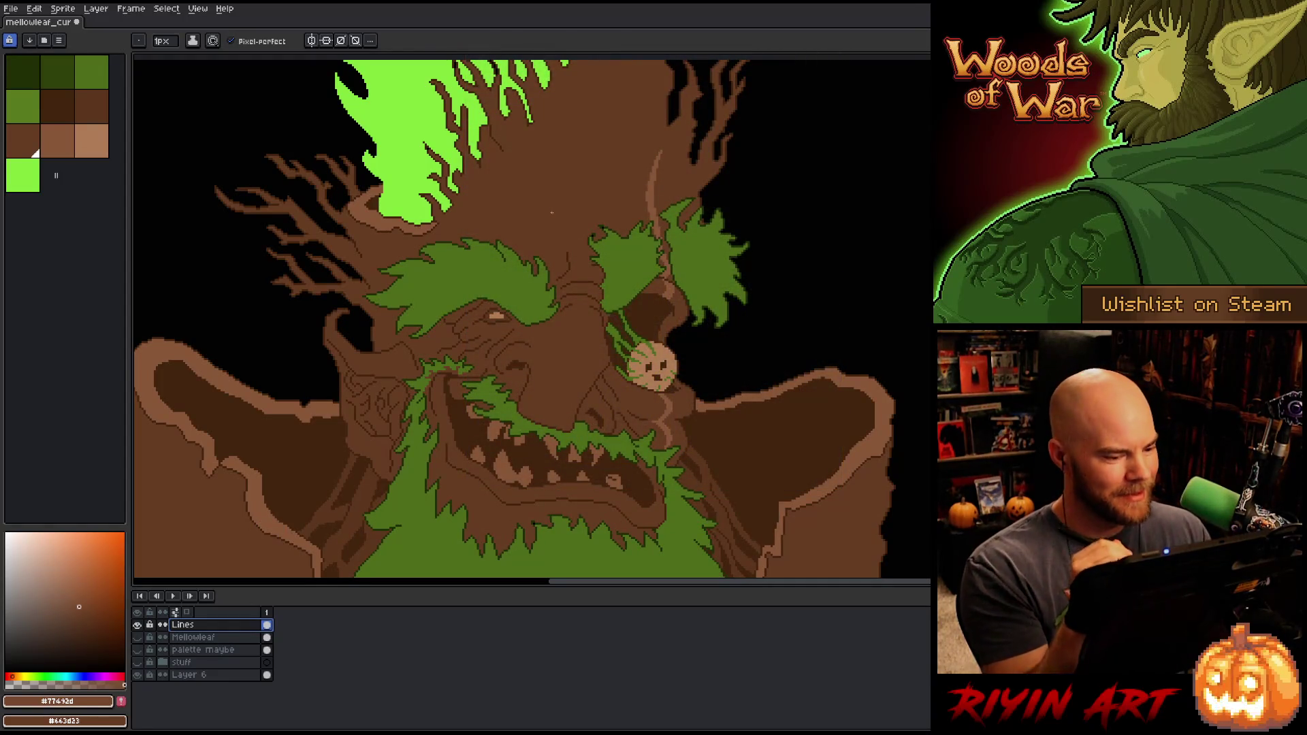
# Step: Drag the timeline splitter down for more drawing height and hide the Lines layer
pyautogui.scroll(-1, 552, 213)
pyautogui.scroll(1, 552, 212)
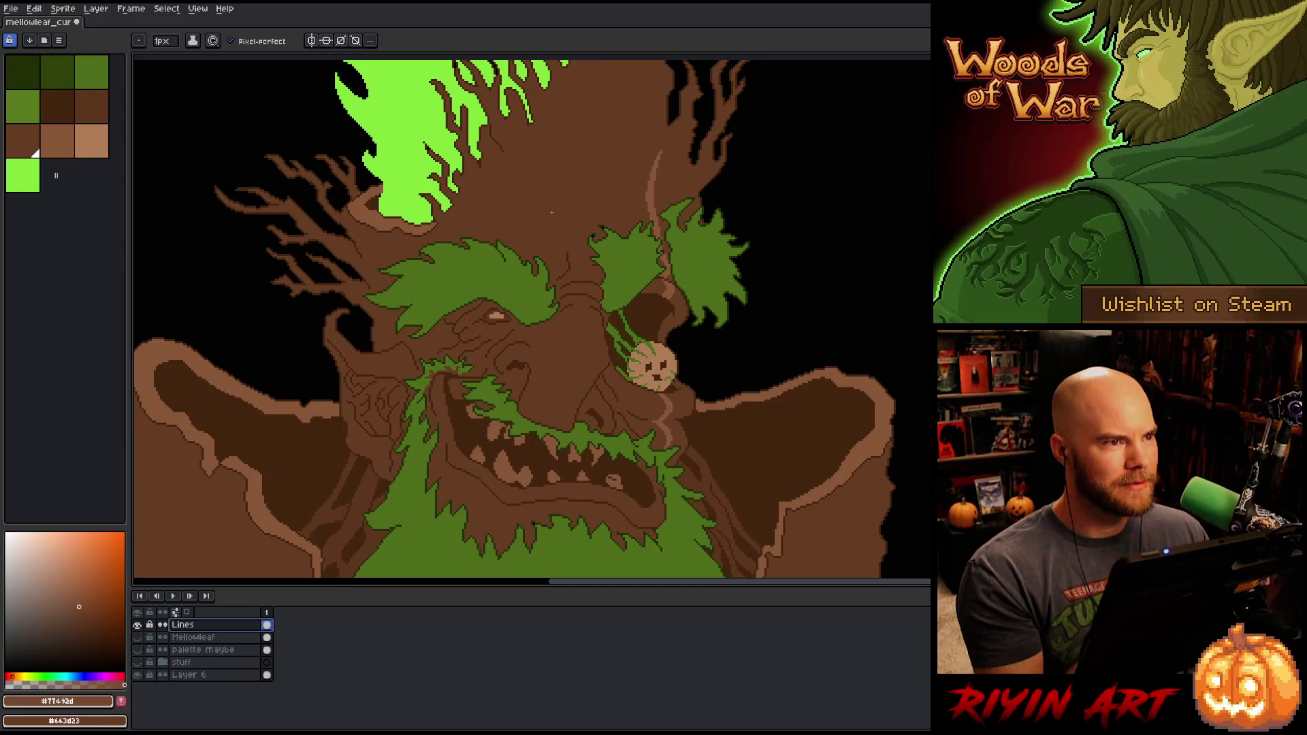
pyautogui.moveTo(555, 588); pyautogui.dragTo(556, 629)
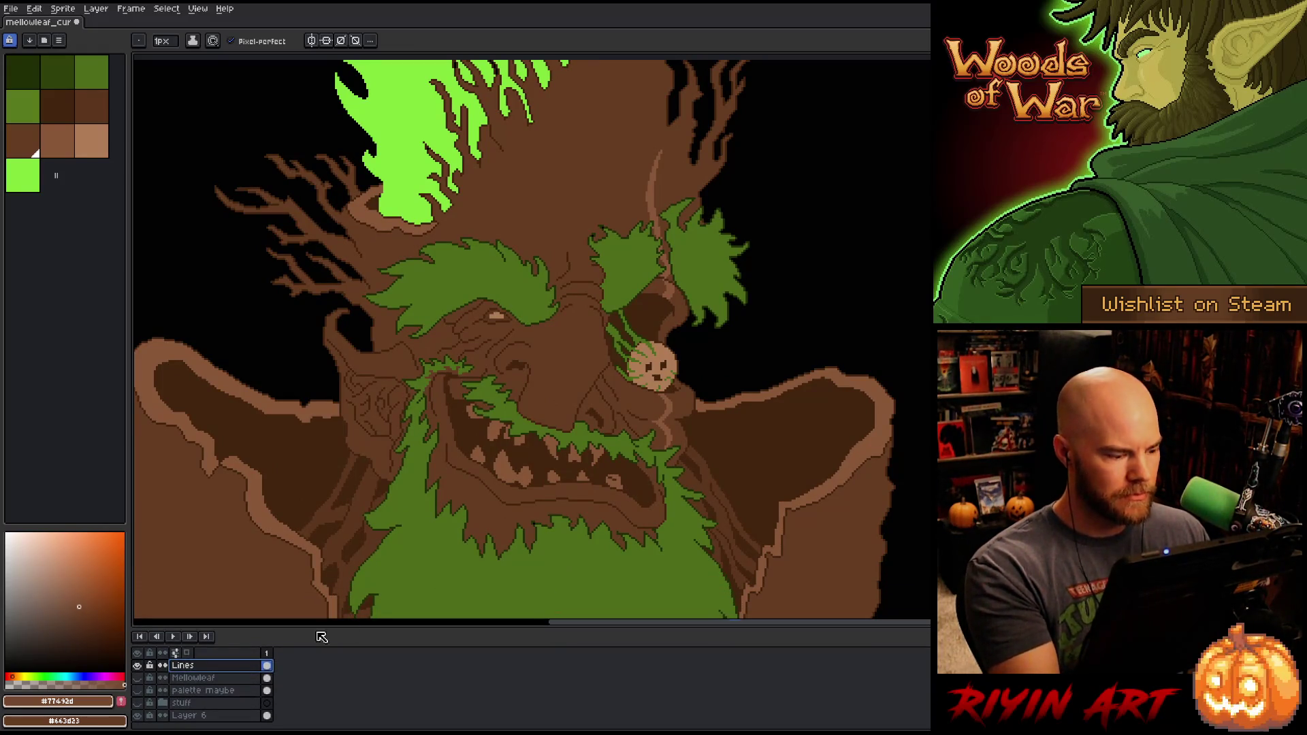
pyautogui.click(137, 665)
# Step: Reveal the painted reference and sample its dark, mid and lighter bark browns plus the moss green
pyautogui.click(140, 690)
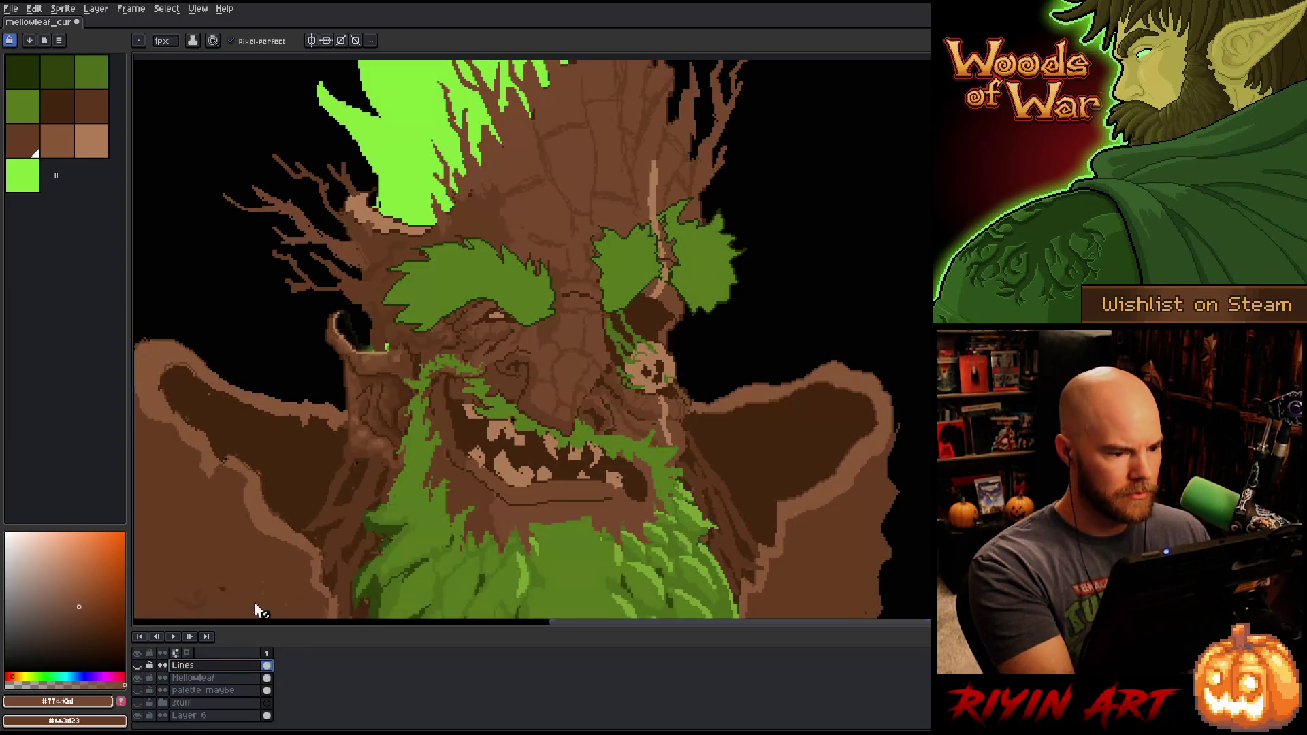
pyautogui.press('i')
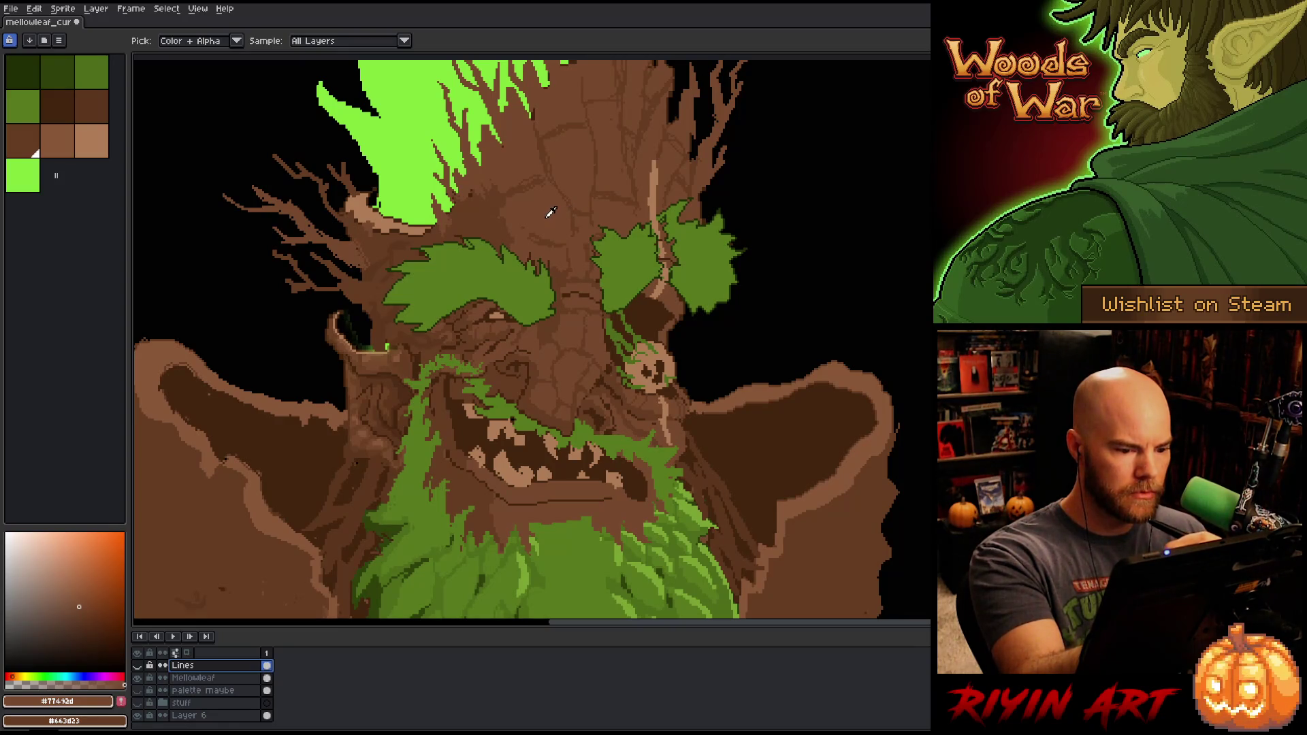
pyautogui.click(486, 216)
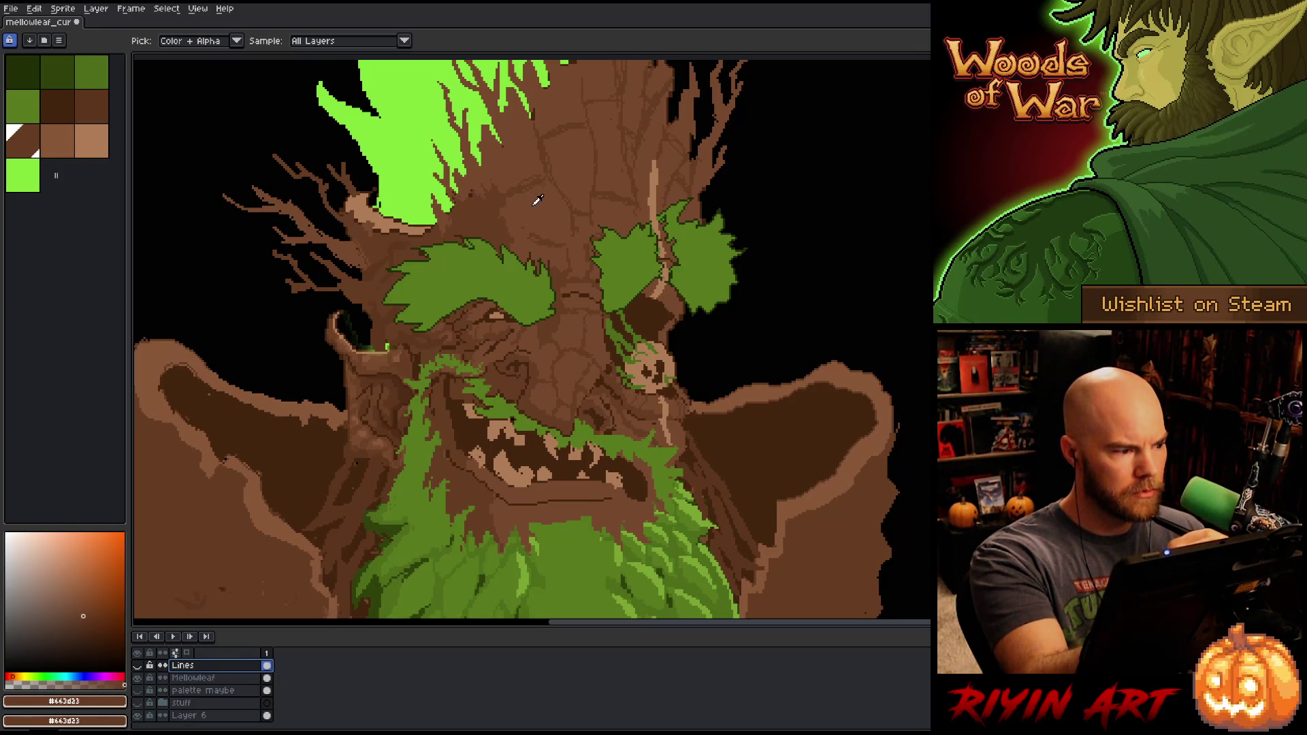
pyautogui.press('b')
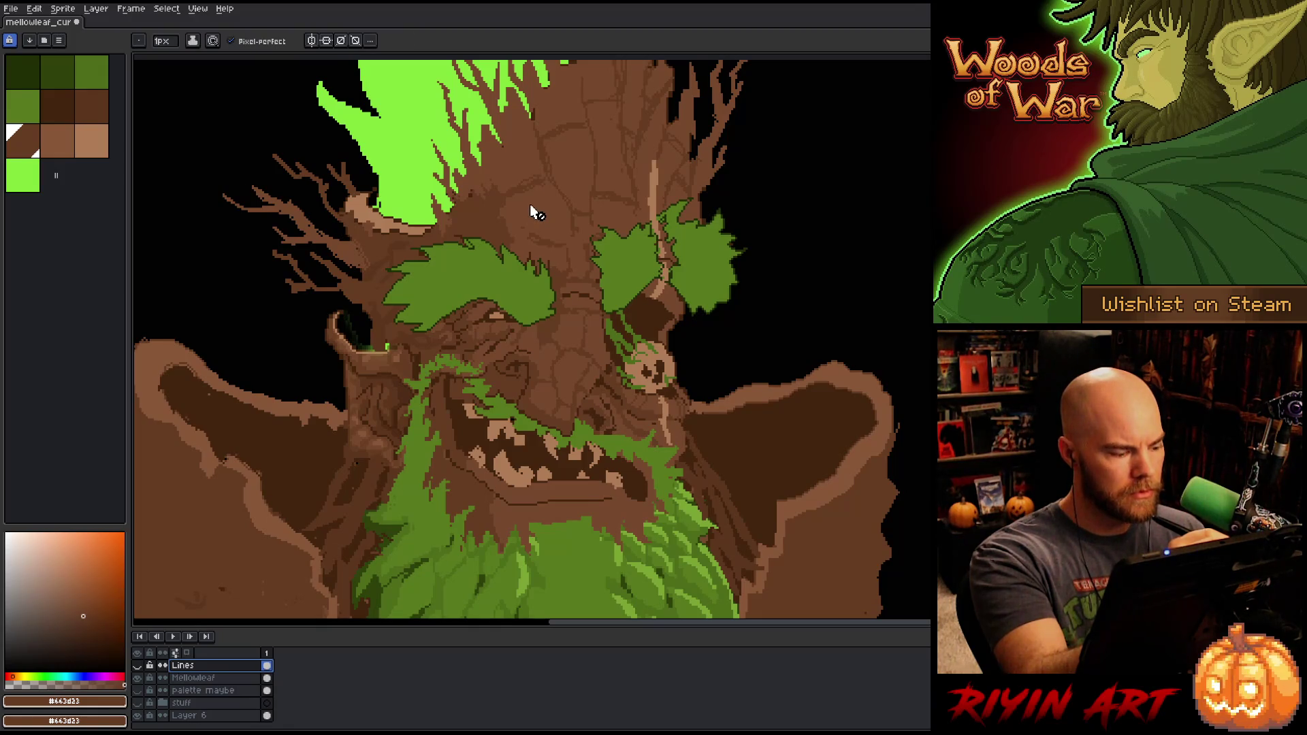
pyautogui.press('i')
pyautogui.rightClick(476, 272)
pyautogui.press('b')
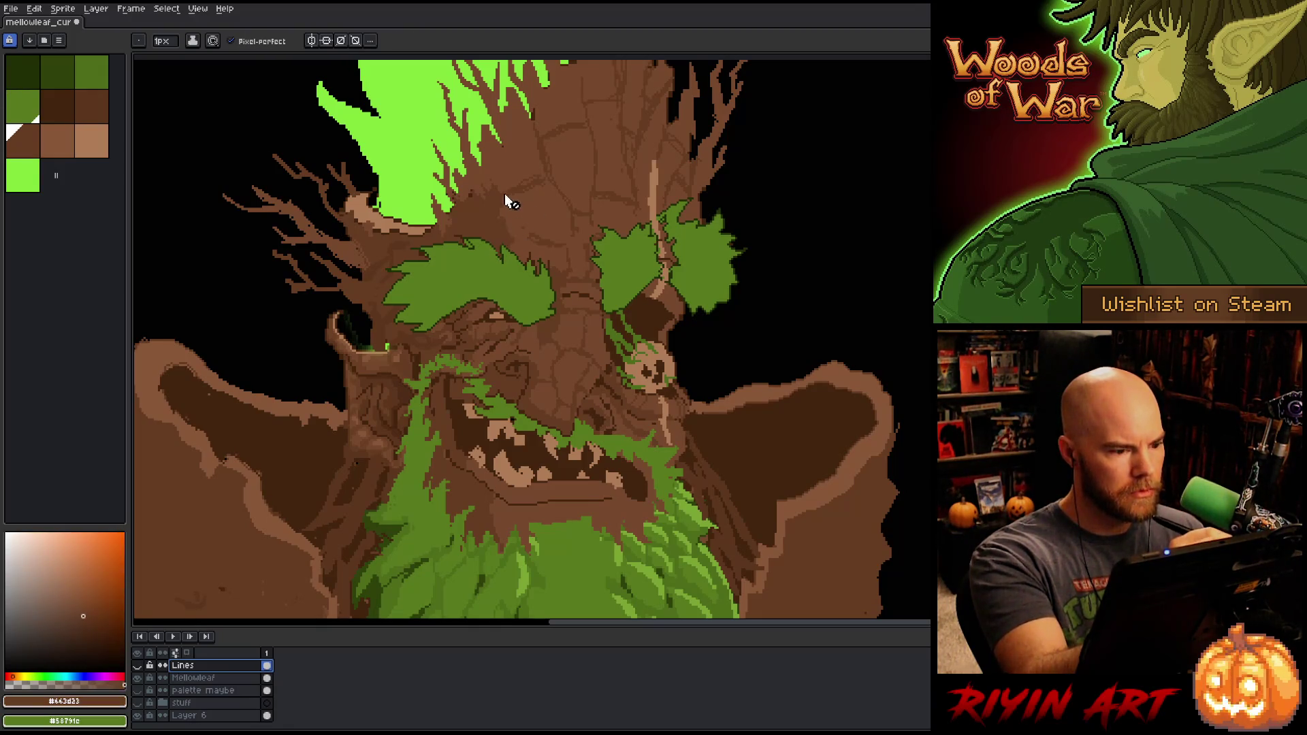
pyautogui.press('i')
pyautogui.click(517, 158)
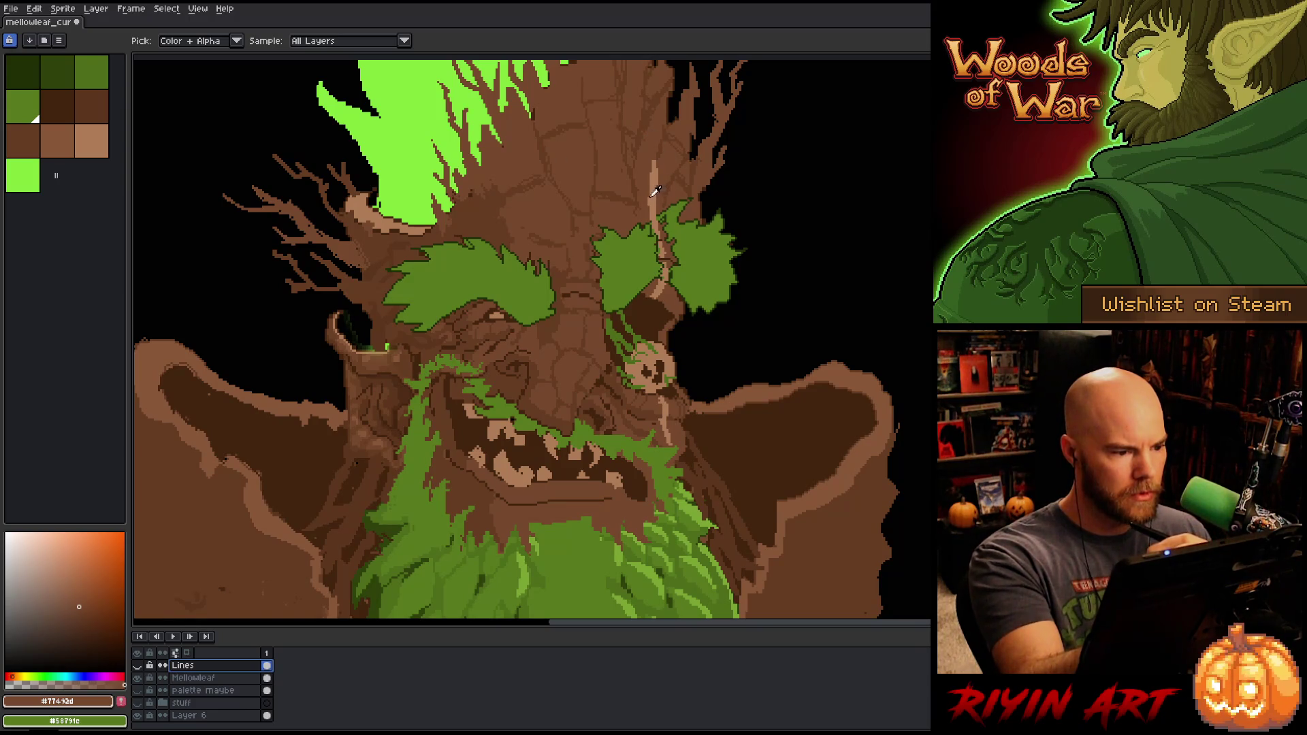
pyautogui.click(308, 404)
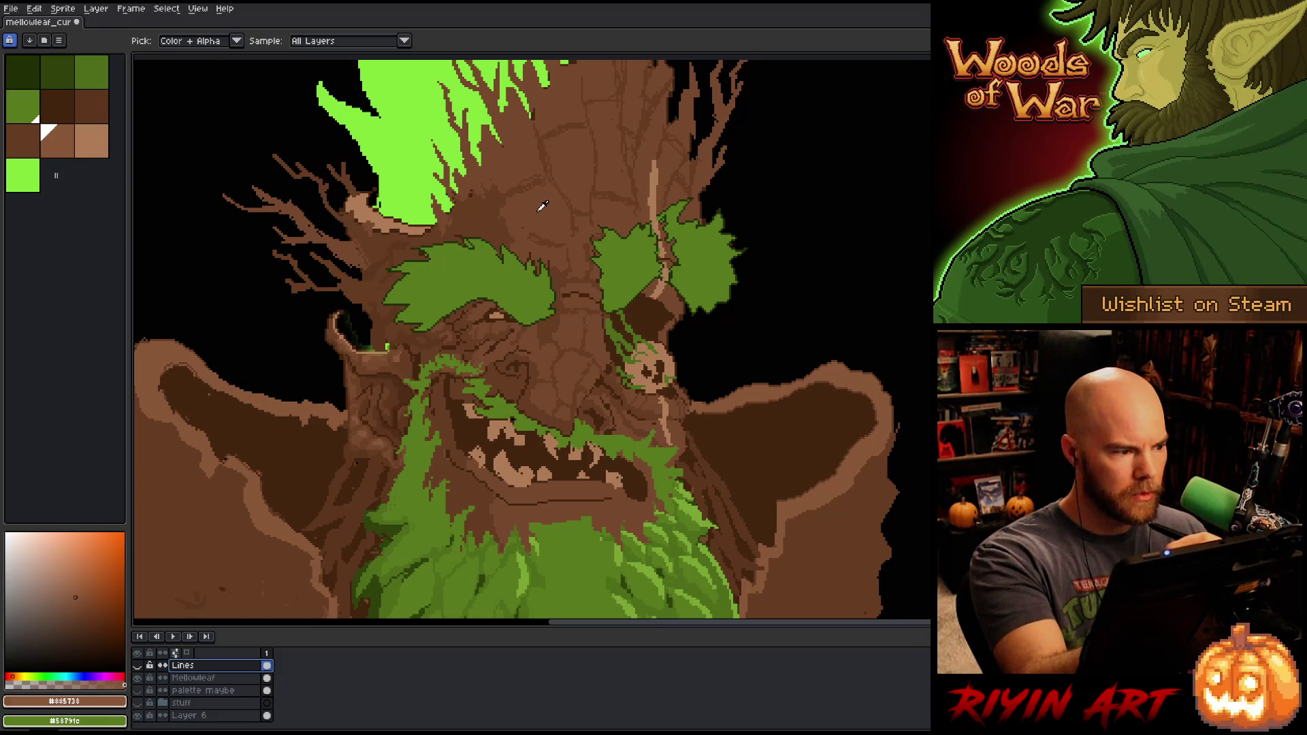
# Step: Add the sampled brown to the palette at Idx-7 beside the browns, show Lines and hide Mellowleaf
pyautogui.click(57, 176)
pyautogui.moveTo(65, 182); pyautogui.dragTo(73, 143)
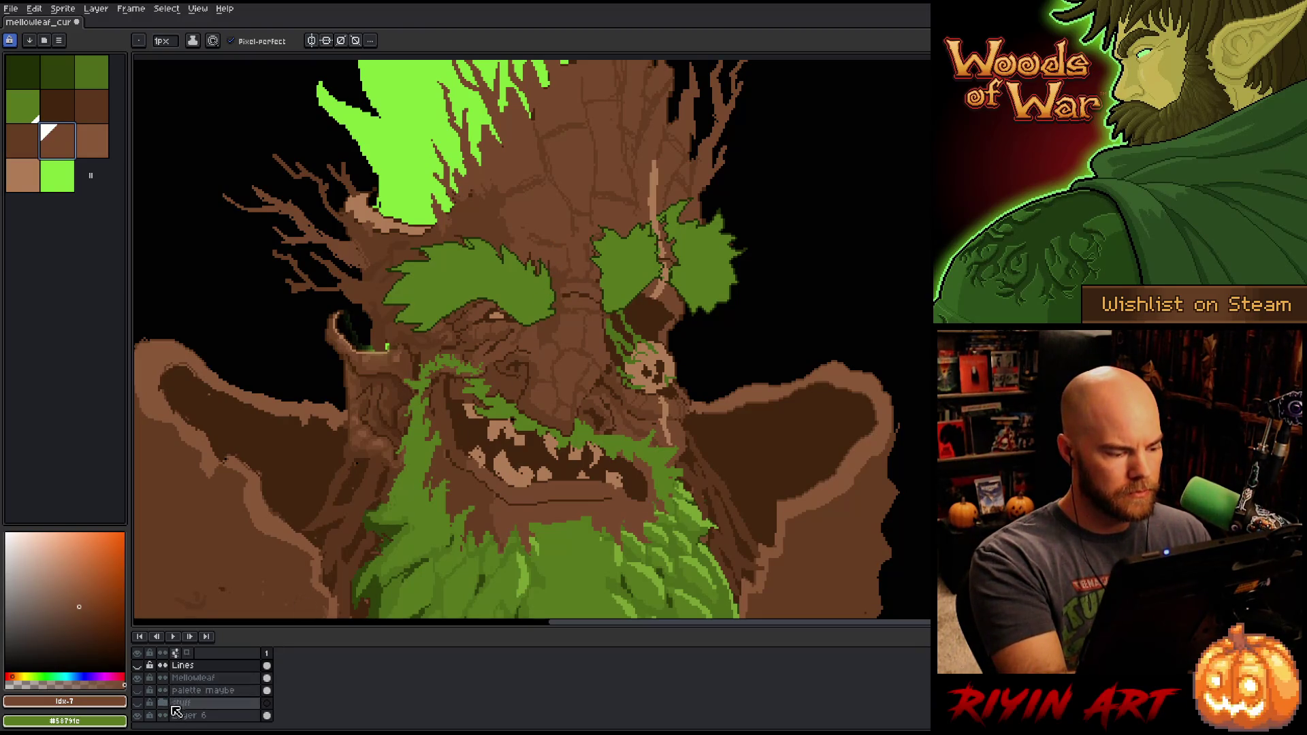
pyautogui.click(138, 665)
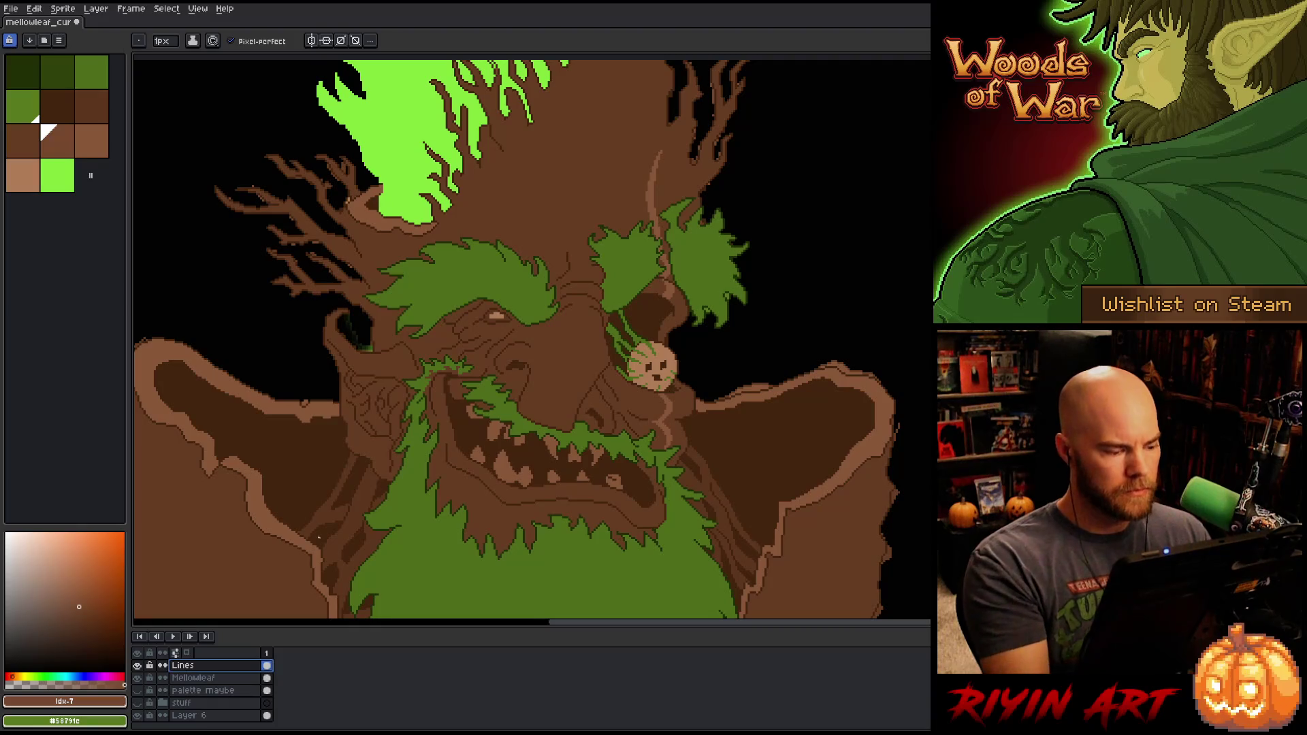
pyautogui.click(138, 679)
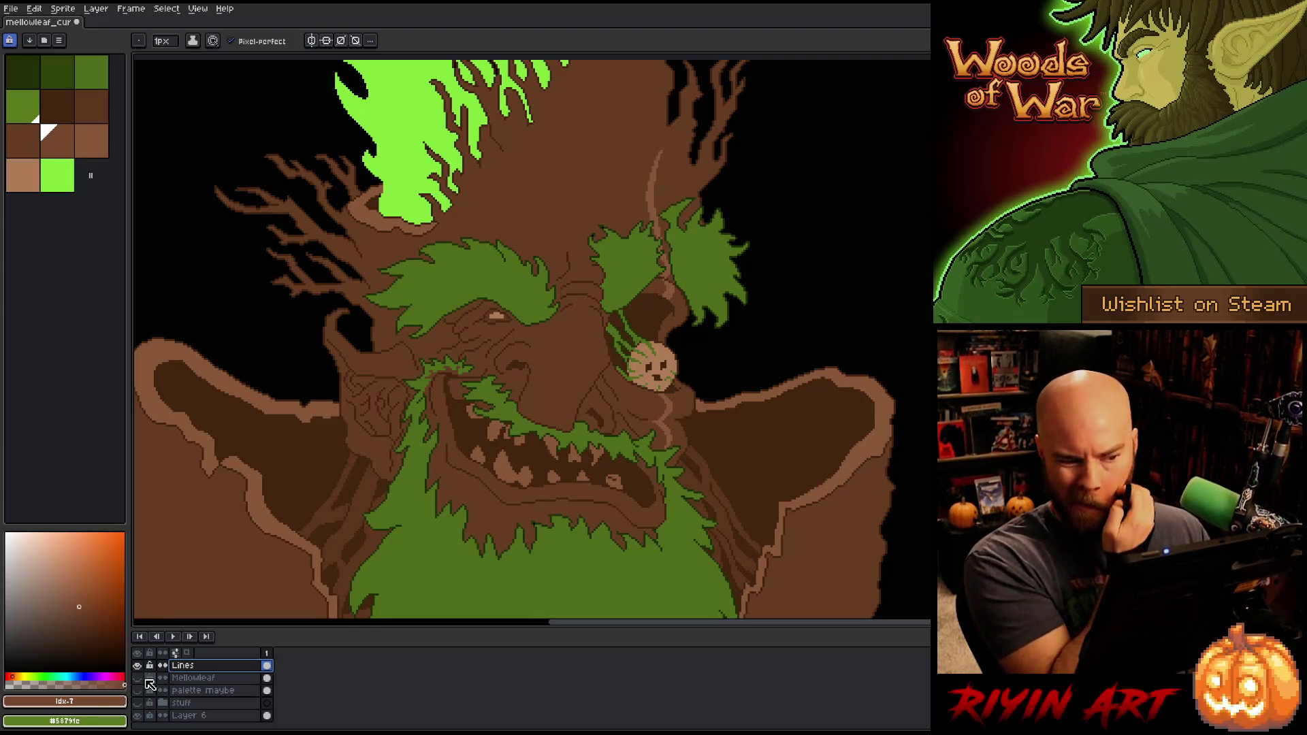
# Step: Use Replace Color to swap the dark #663d23 brown for palette brown idx-7
pyautogui.scroll(-3, 409, 468)
pyautogui.scroll(1, 450, 488)
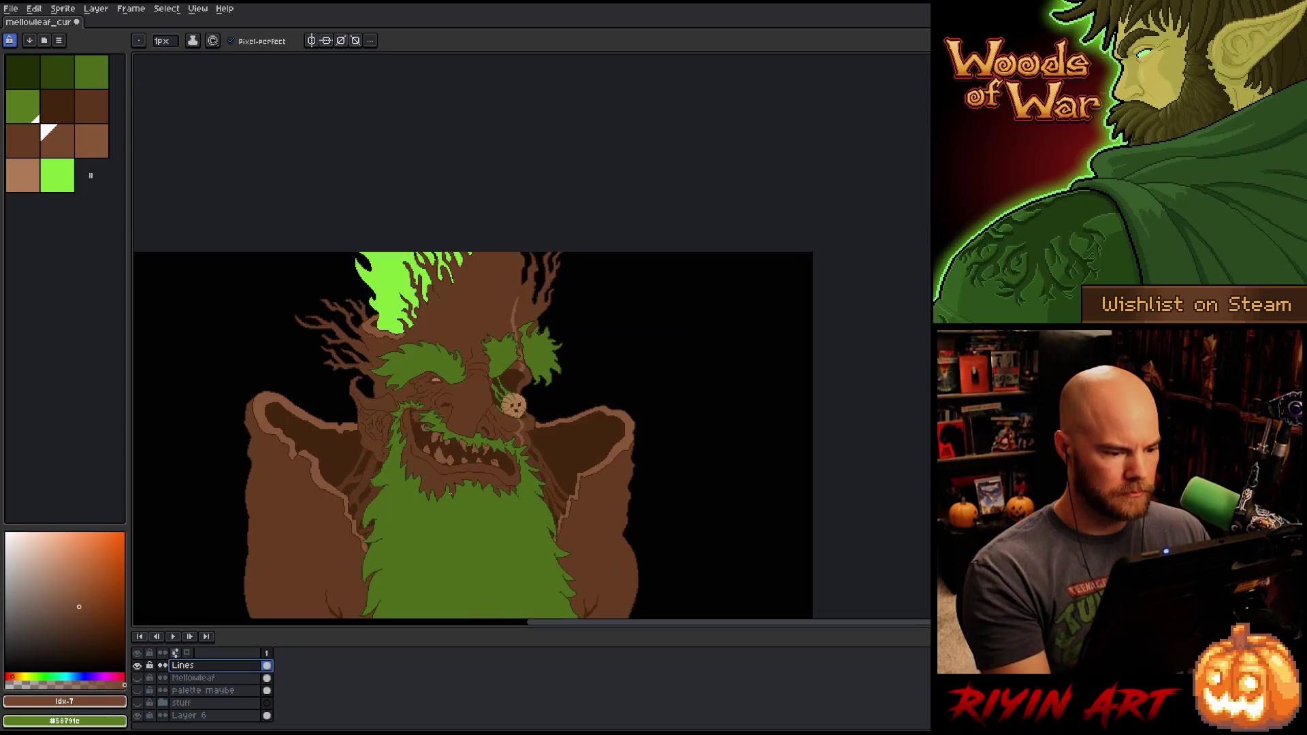
pyautogui.hotkey('shift', 'r')
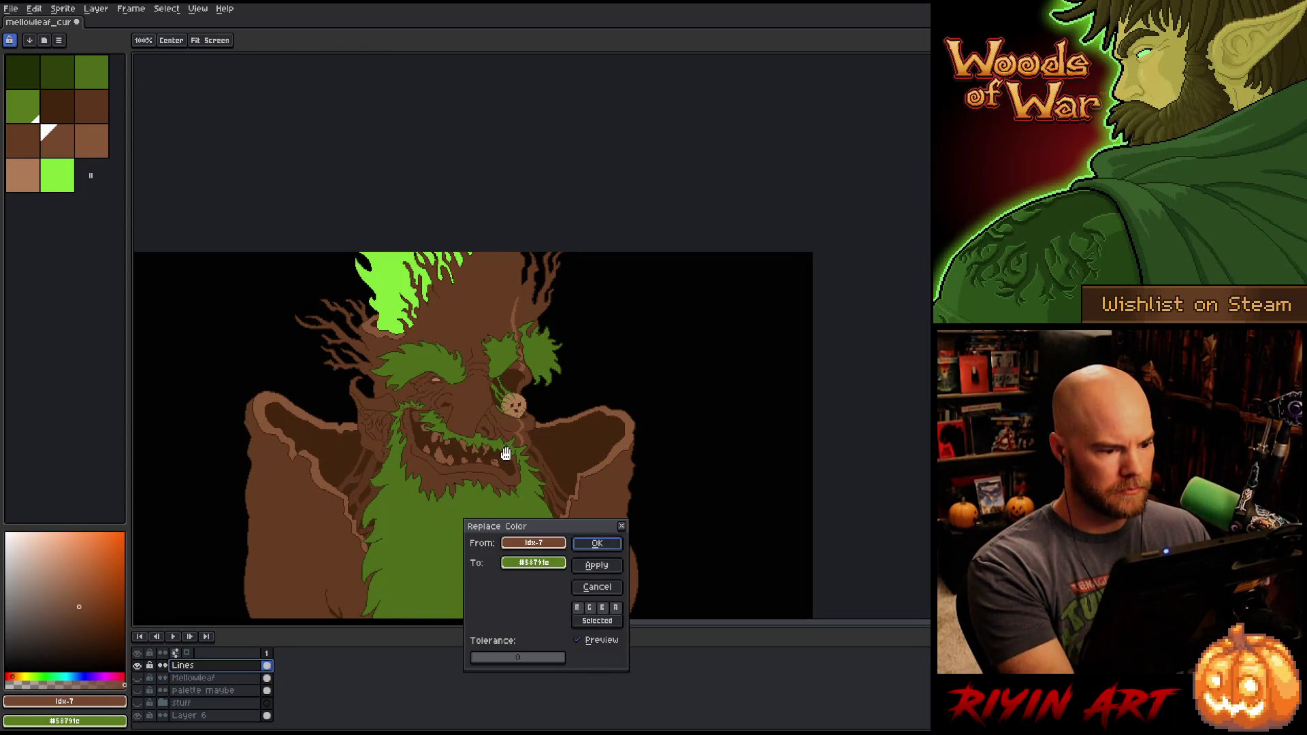
pyautogui.moveTo(533, 542); pyautogui.dragTo(502, 300)
pyautogui.moveTo(533, 562); pyautogui.dragTo(70, 128)
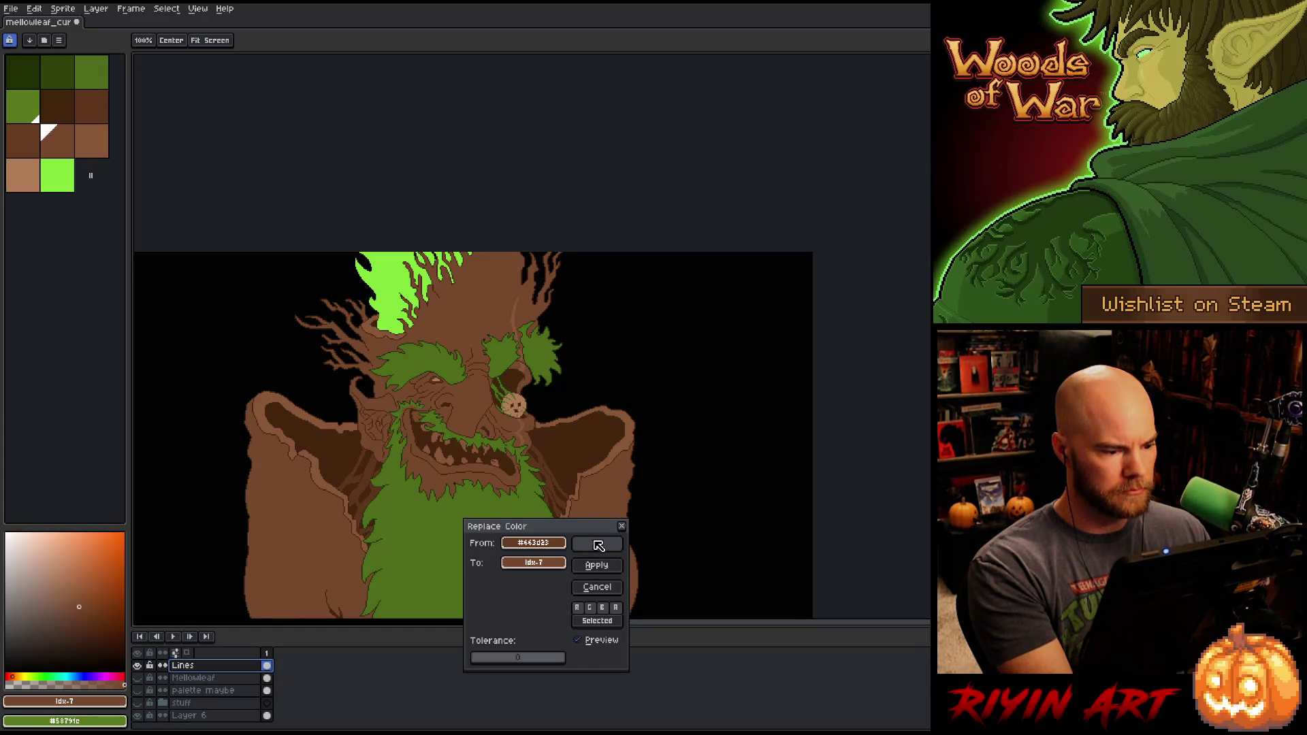
pyautogui.click(598, 545)
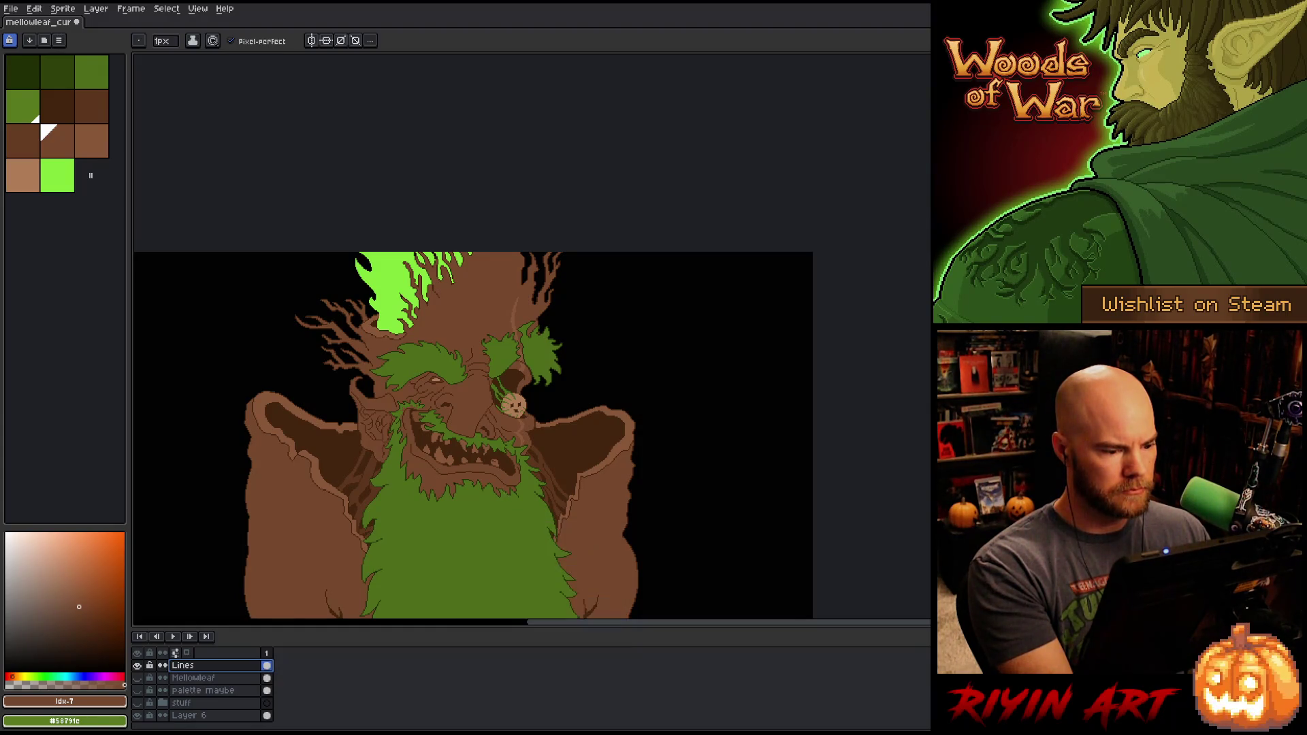
# Step: Pan the artwork, try a Color Range selection, then deselect it
pyautogui.scroll(-1, 497, 507)
pyautogui.scroll(1, 498, 507)
pyautogui.scroll(1, 484, 516)
pyautogui.scroll(-1, 477, 521)
pyautogui.press('space')
pyautogui.moveTo(468, 524); pyautogui.dragTo(481, 490)
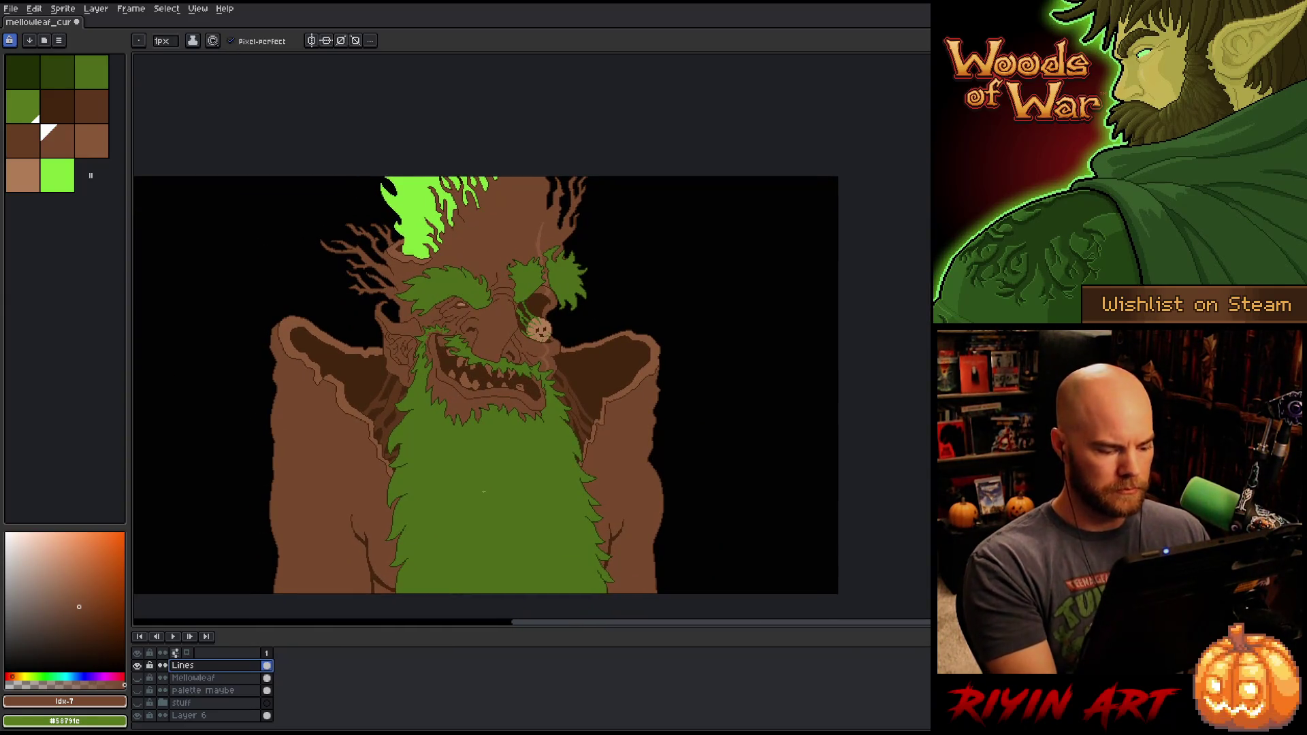
pyautogui.hotkey('shift', 'c')
pyautogui.click(713, 342)
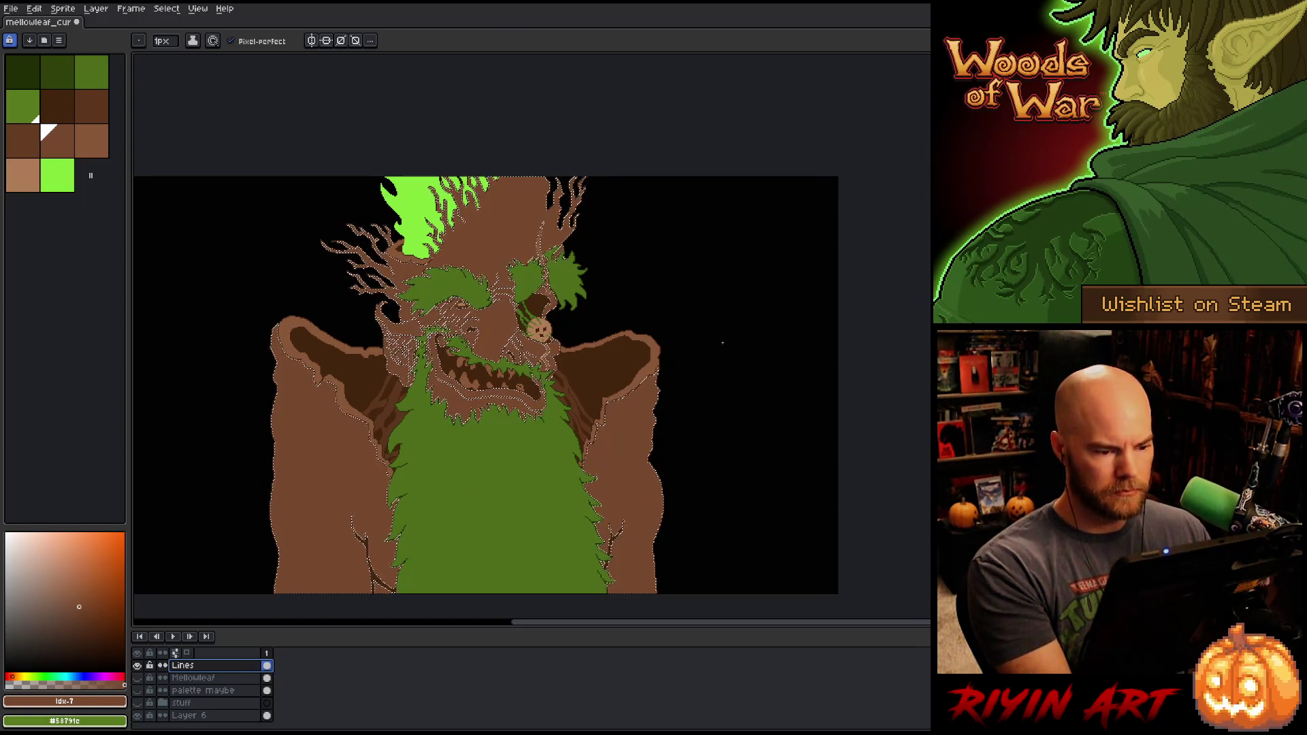
pyautogui.hotkey('ctrl', 'd')
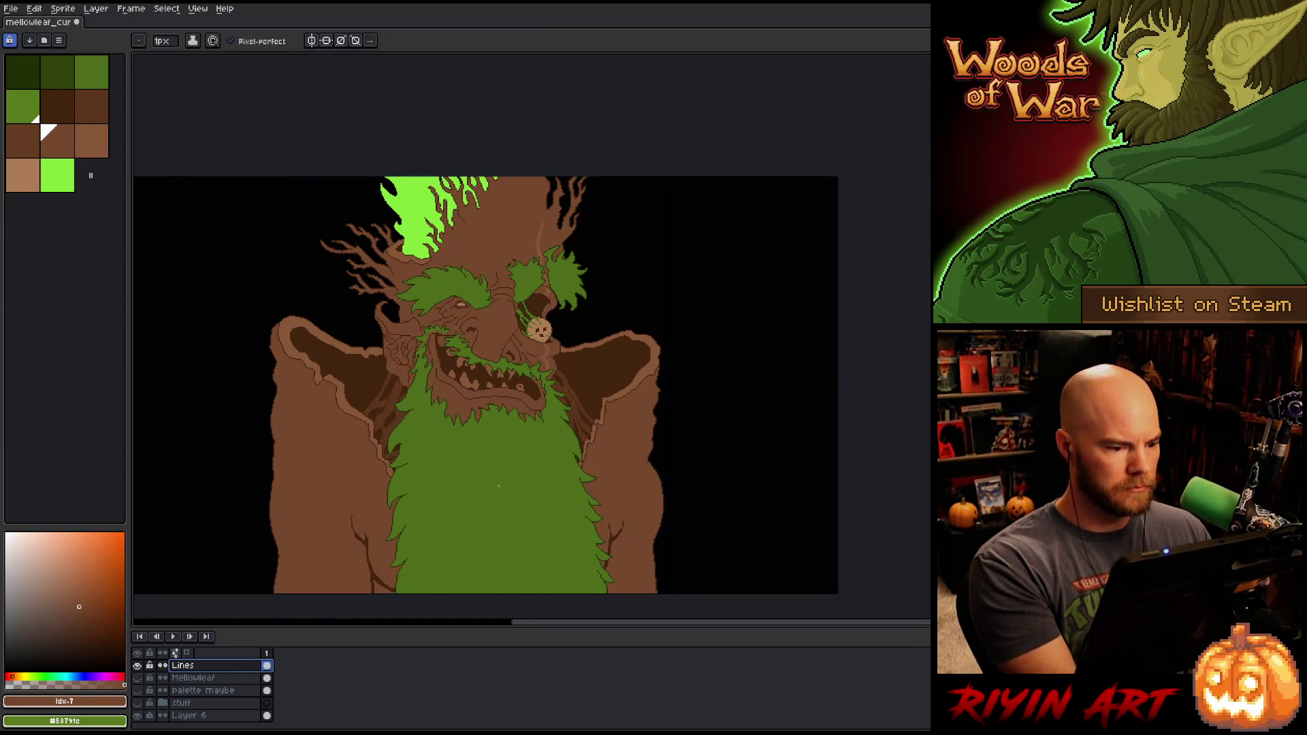
# Step: Choose the darker idx-6 palette brown and set the brush size to 4px
pyautogui.click(30, 140)
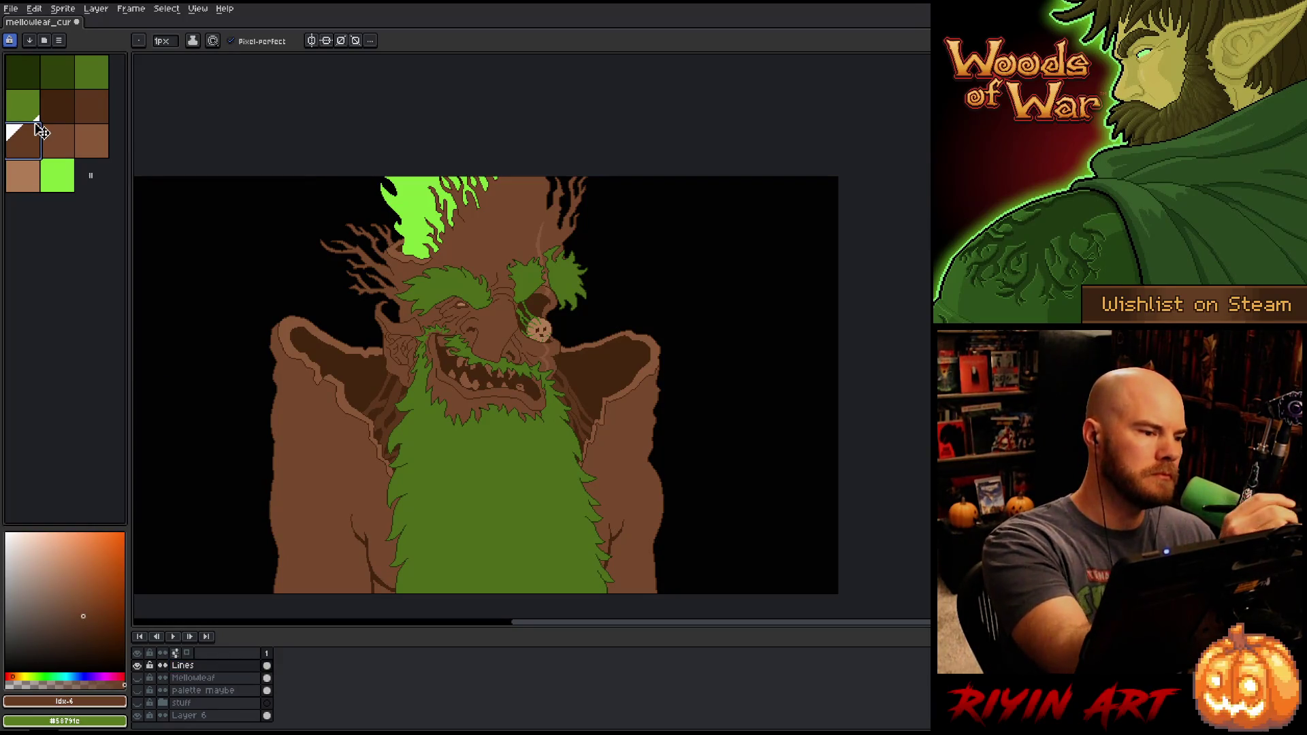
pyautogui.click(163, 42)
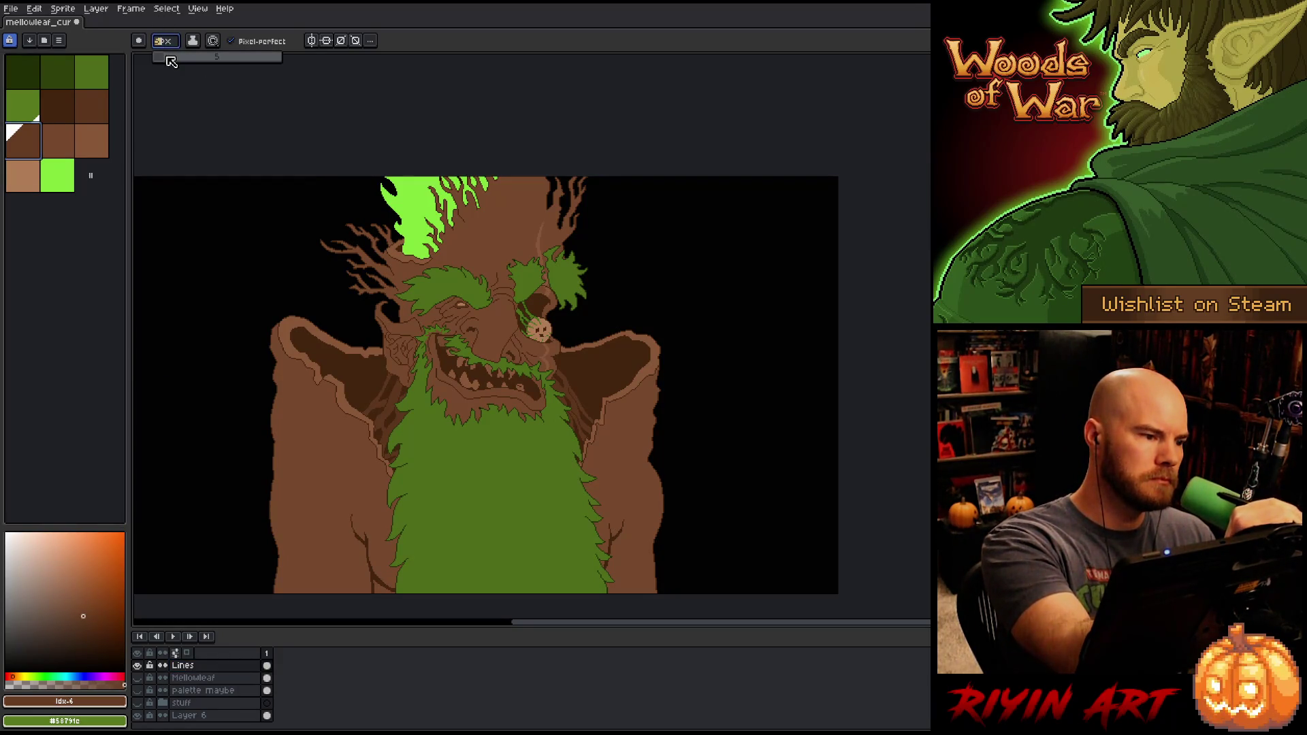
pyautogui.moveTo(172, 61); pyautogui.dragTo(171, 62)
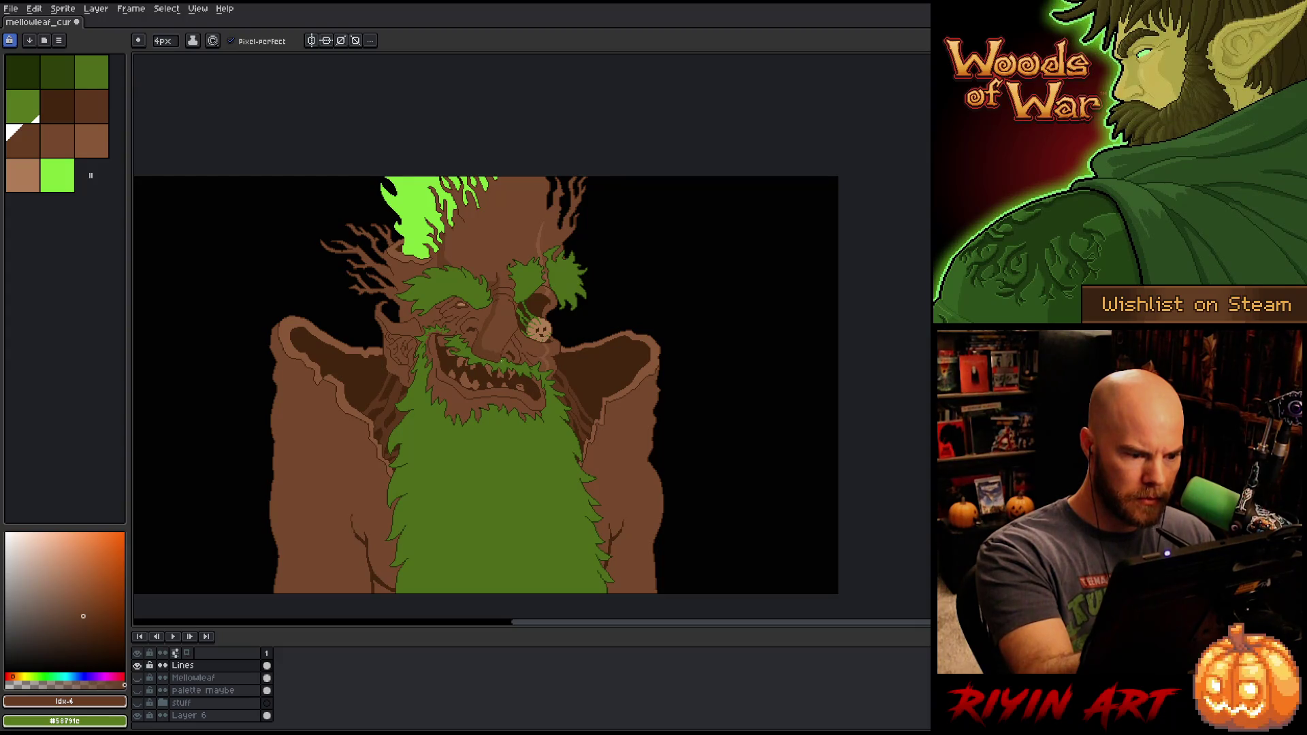
# Step: Sample the mid-brown from the bark as the pencil colour for the bark lines
pyautogui.press('x')
pyautogui.press('i')
pyautogui.click(500, 338)
pyautogui.press('b')
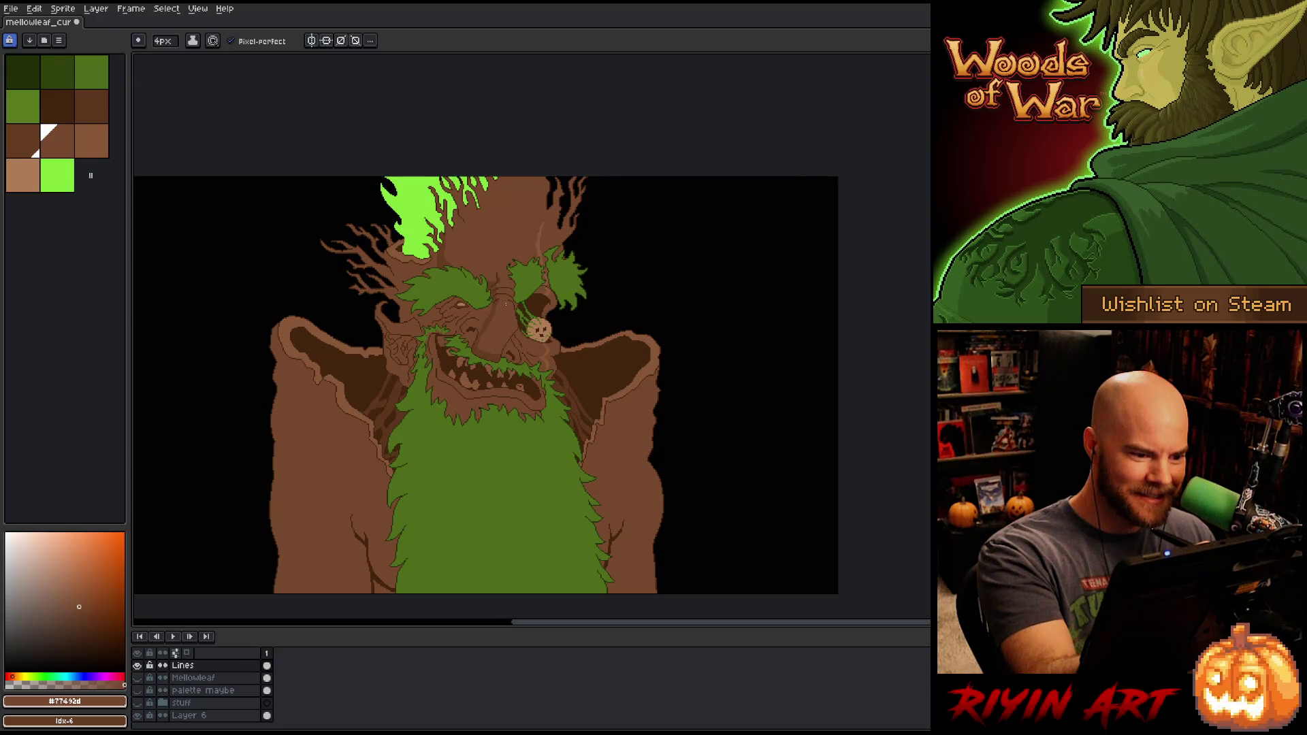
pyautogui.press('x')
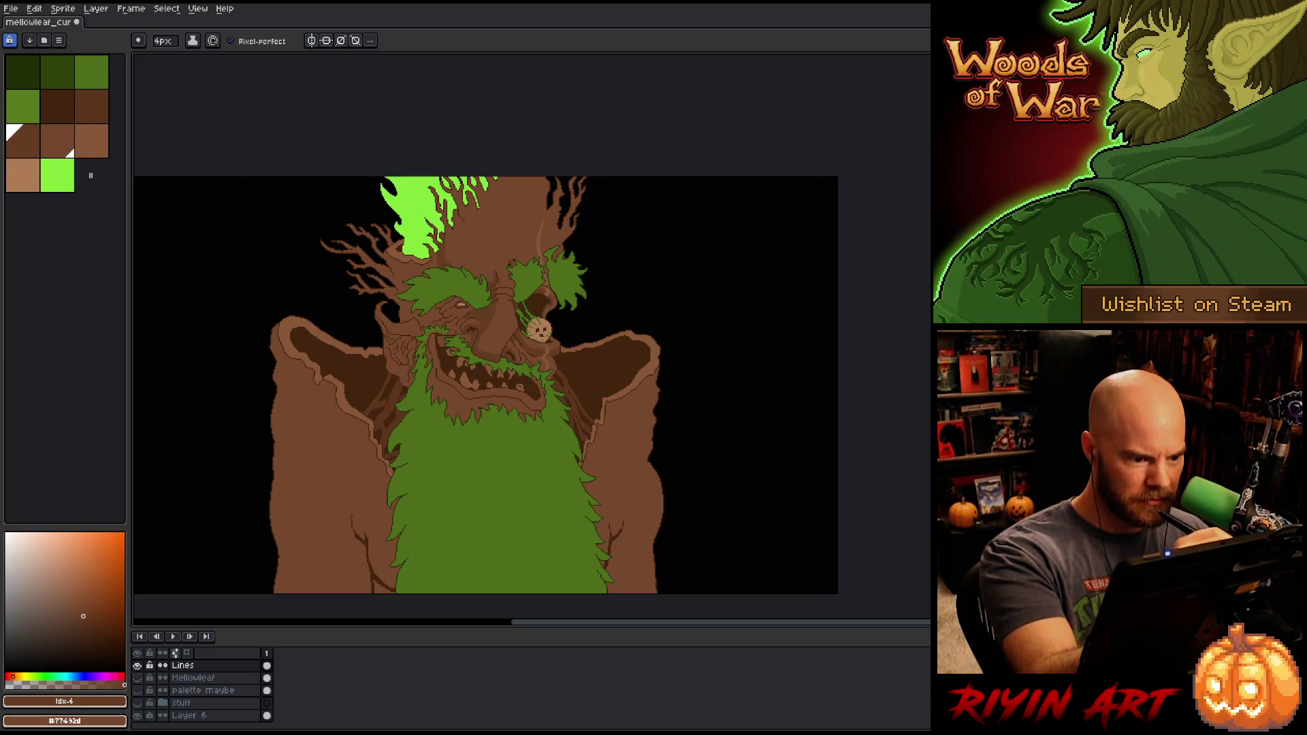
# Step: Alternate between the two browns, leaving palette brown idx-4 active, and zoom in on the face
pyautogui.press('x')
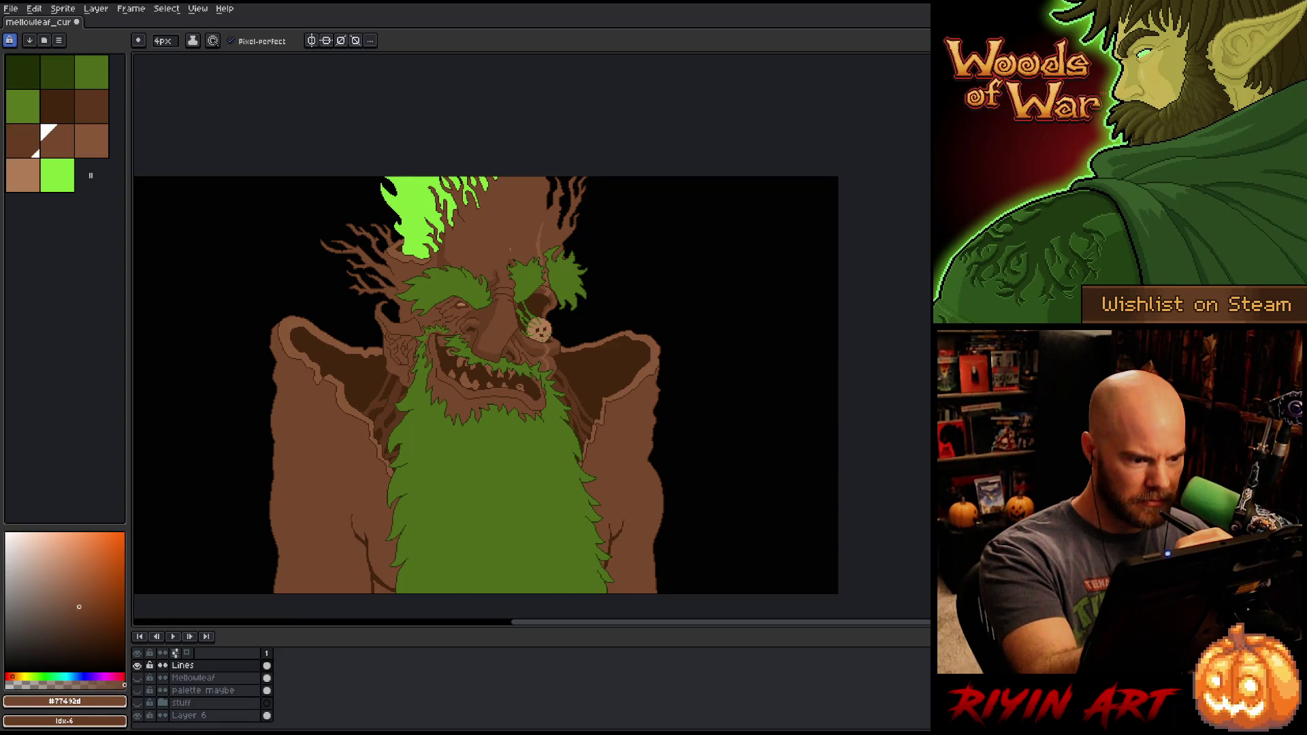
pyautogui.press('x')
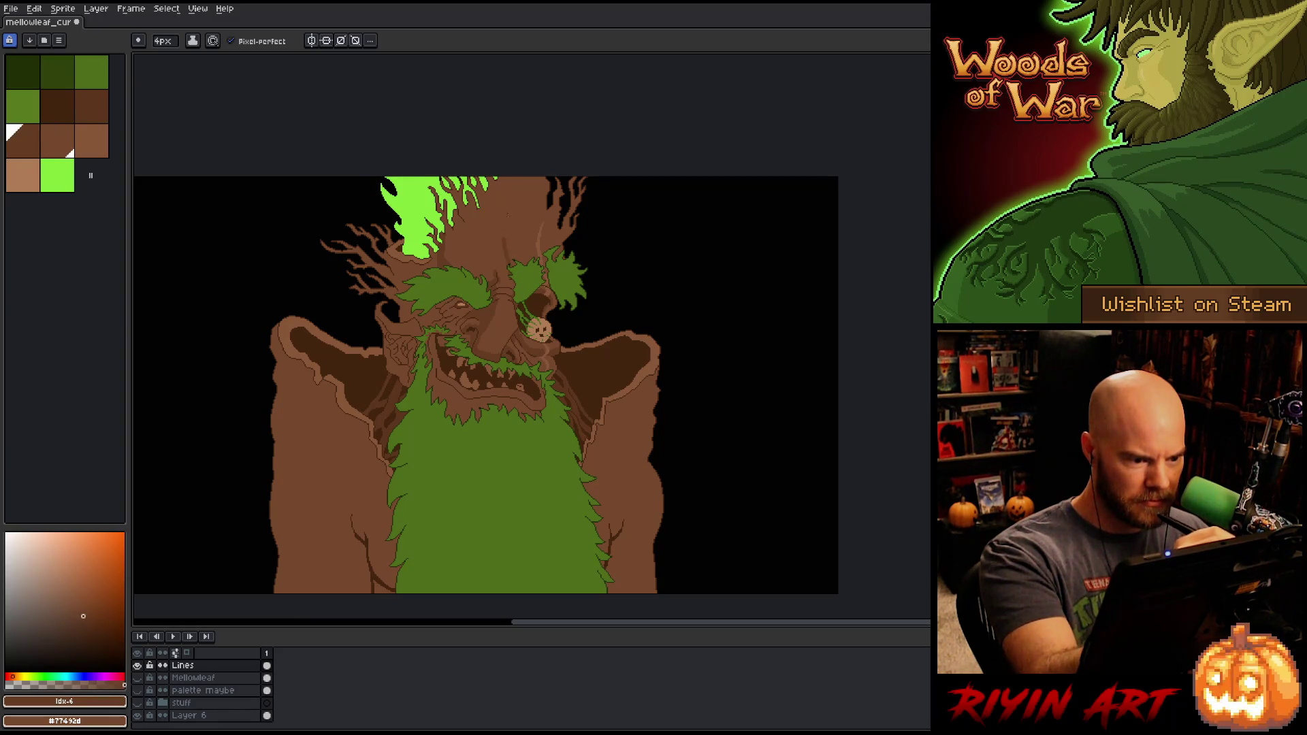
pyautogui.press('x')
pyautogui.press('x')
pyautogui.press('x')
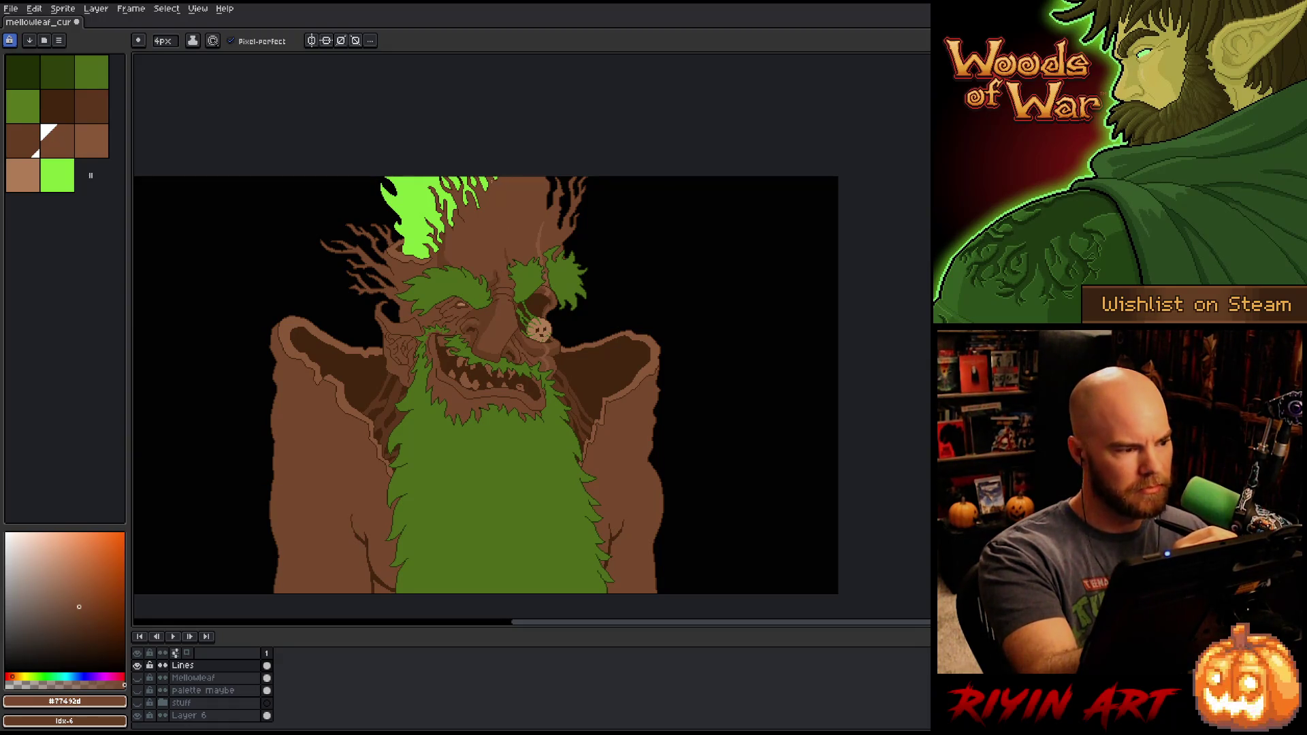
pyautogui.press('x')
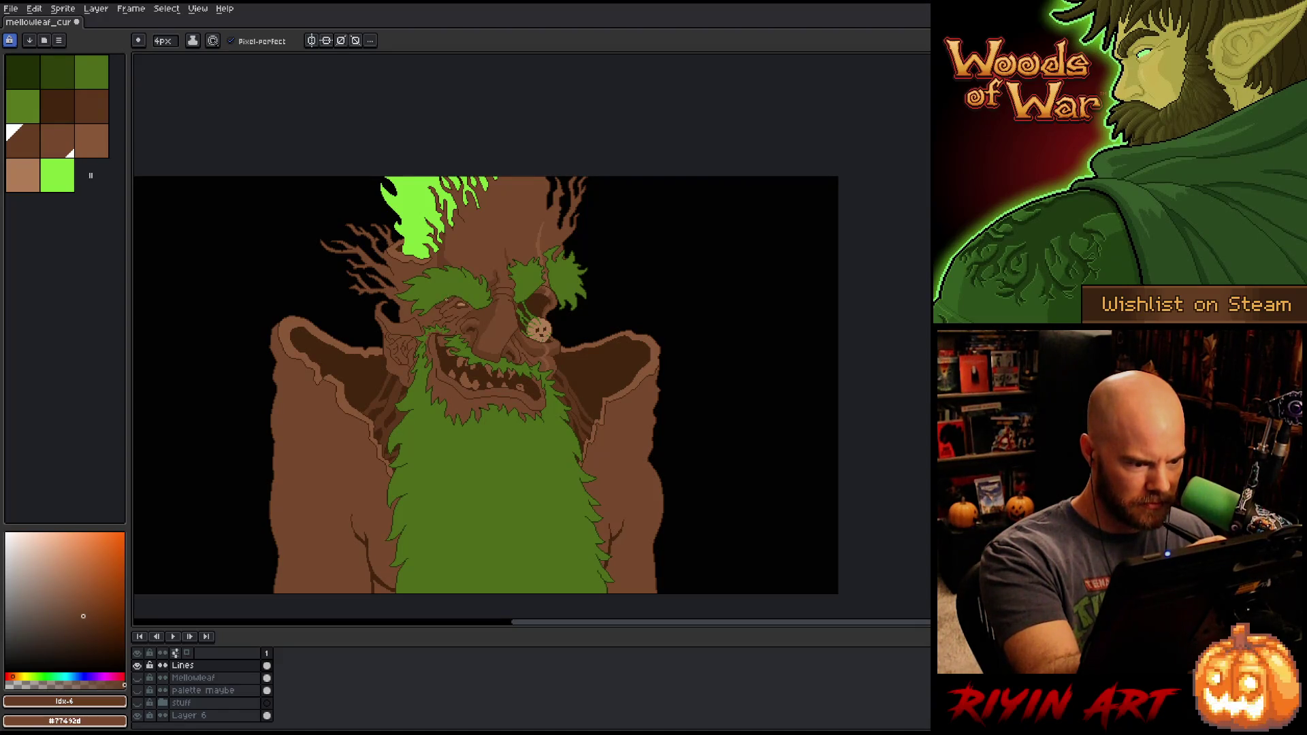
pyautogui.scroll(2, 477, 285)
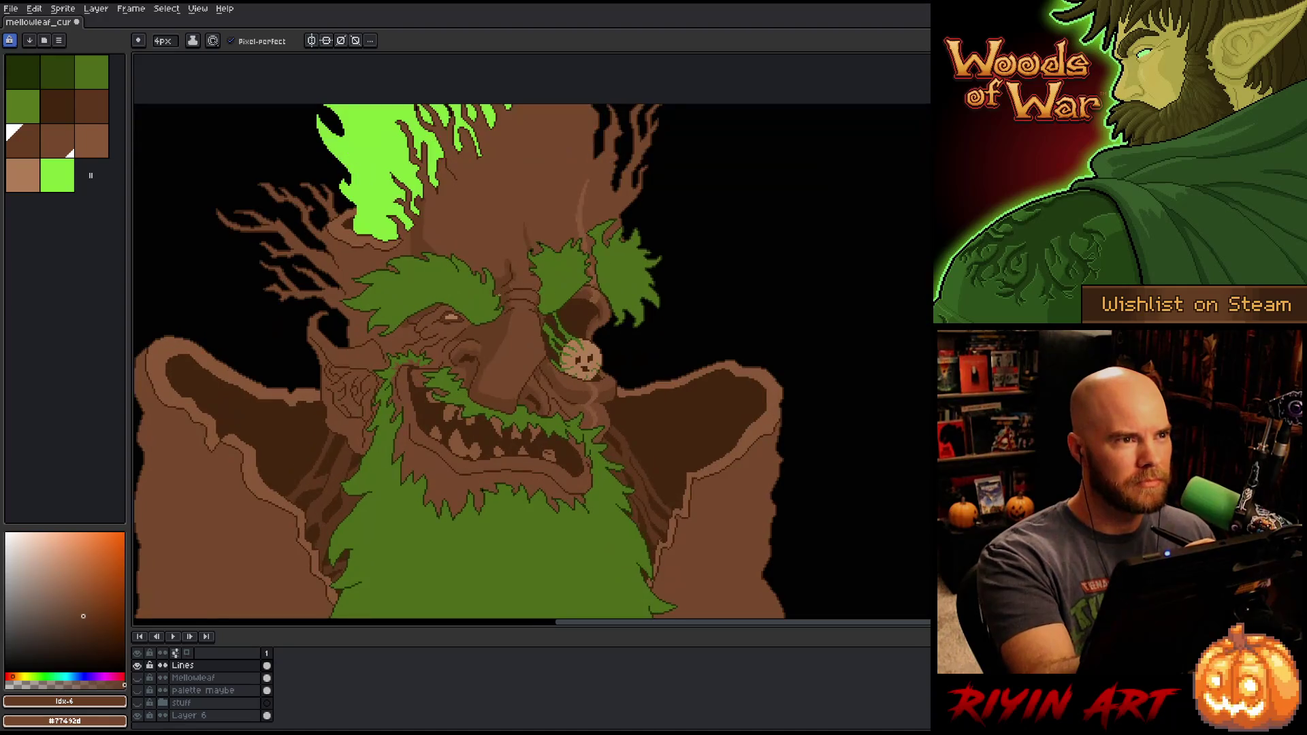
# Step: Pan the view to frame the monster's face and save the sprite
pyautogui.scroll(-2, 462, 261)
pyautogui.press('Tab')
pyautogui.press('space')
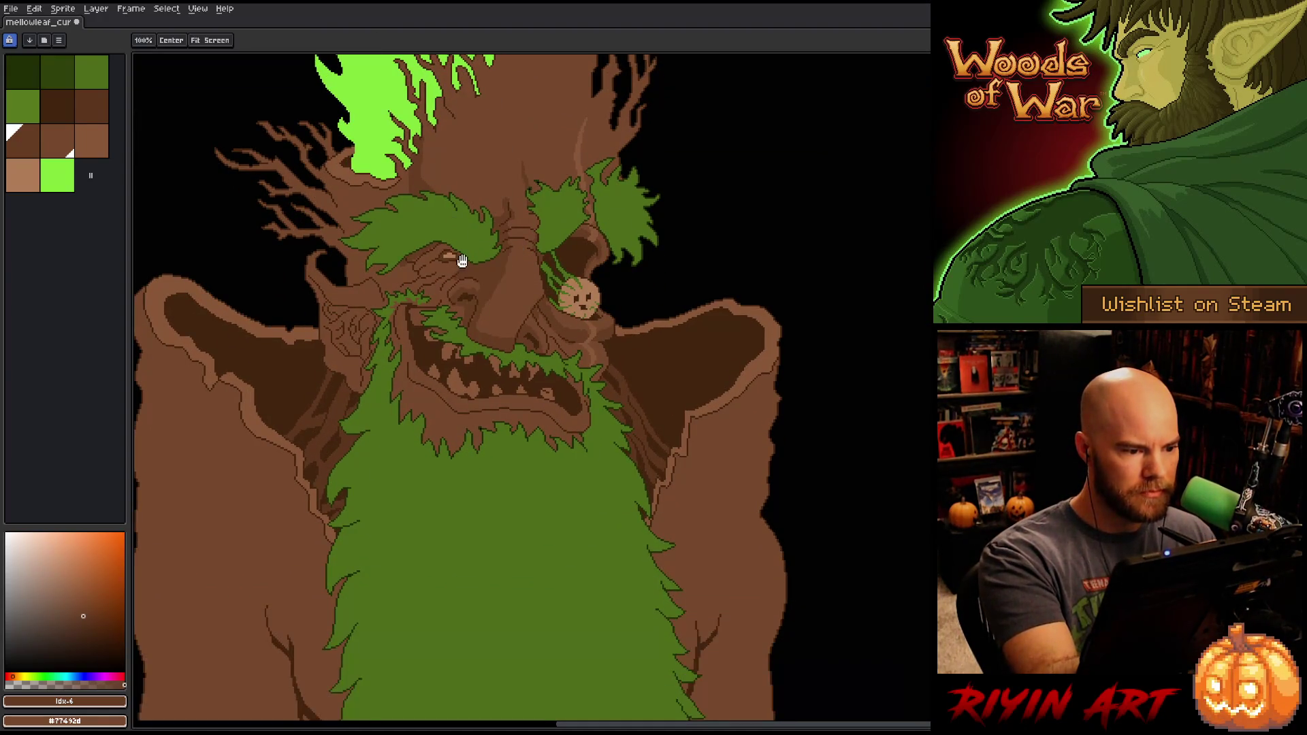
pyautogui.moveTo(462, 261); pyautogui.dragTo(482, 314)
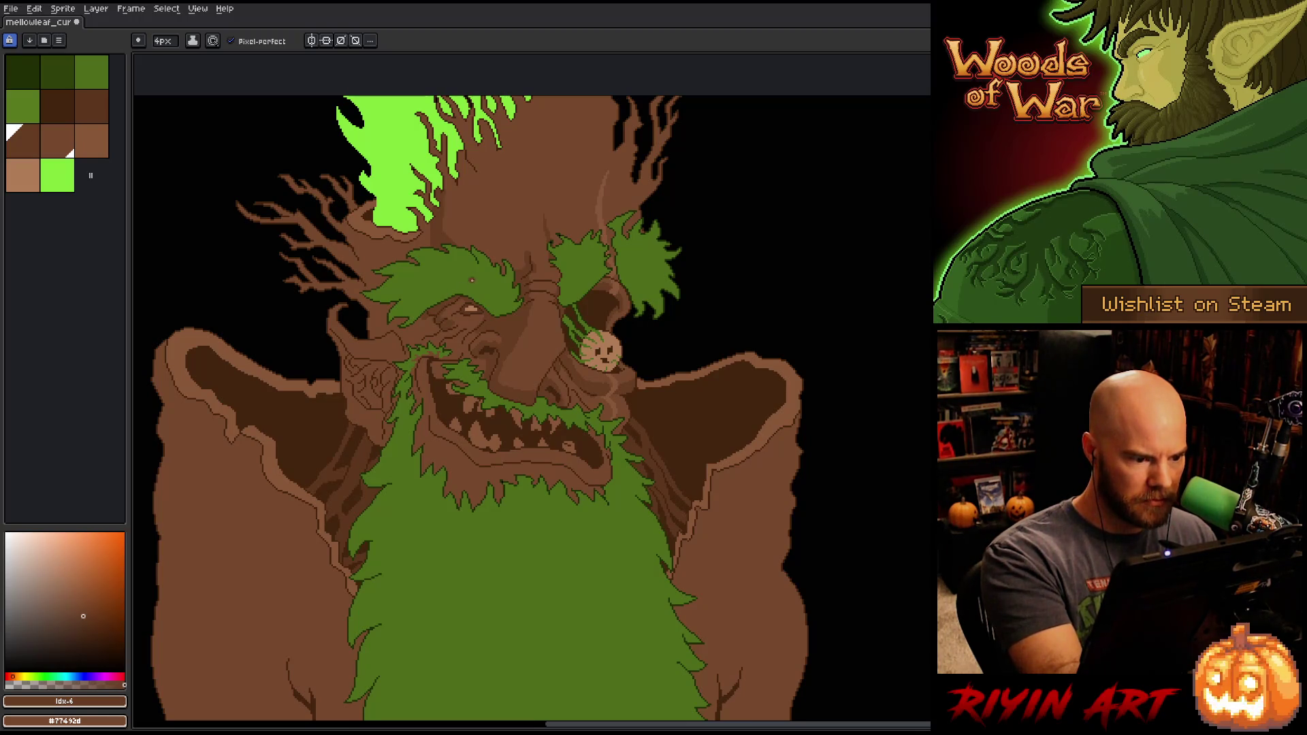
pyautogui.hotkey('ctrl', 's')
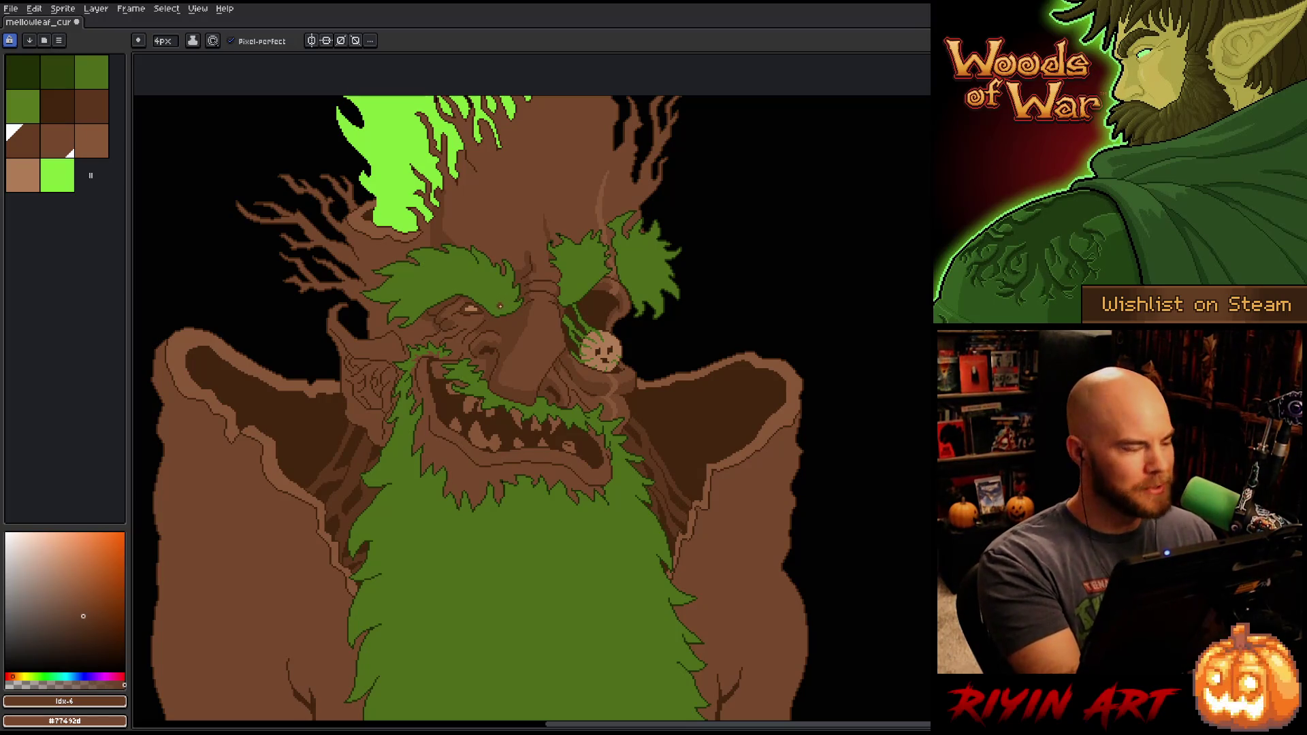
# Step: Draw bark lines around the brow, nose, eye and mouth in alternating browns, then save
pyautogui.press('x')
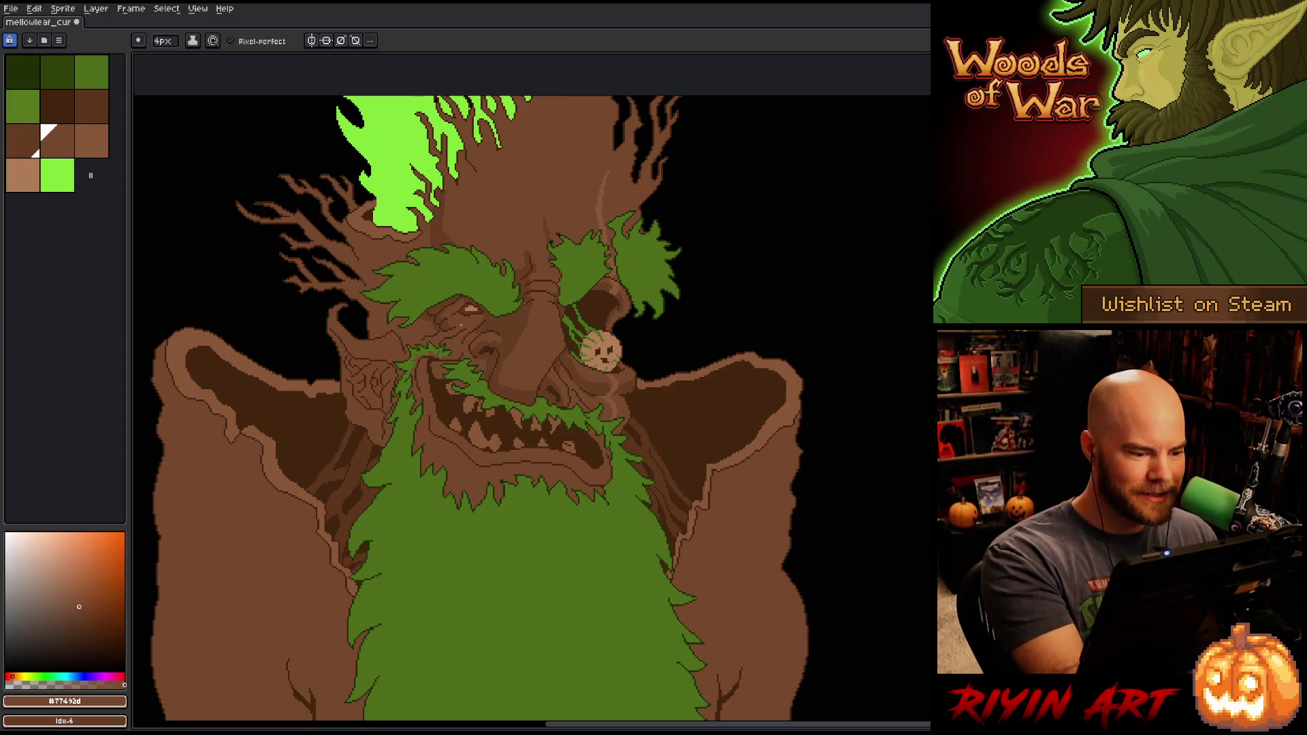
pyautogui.press('x')
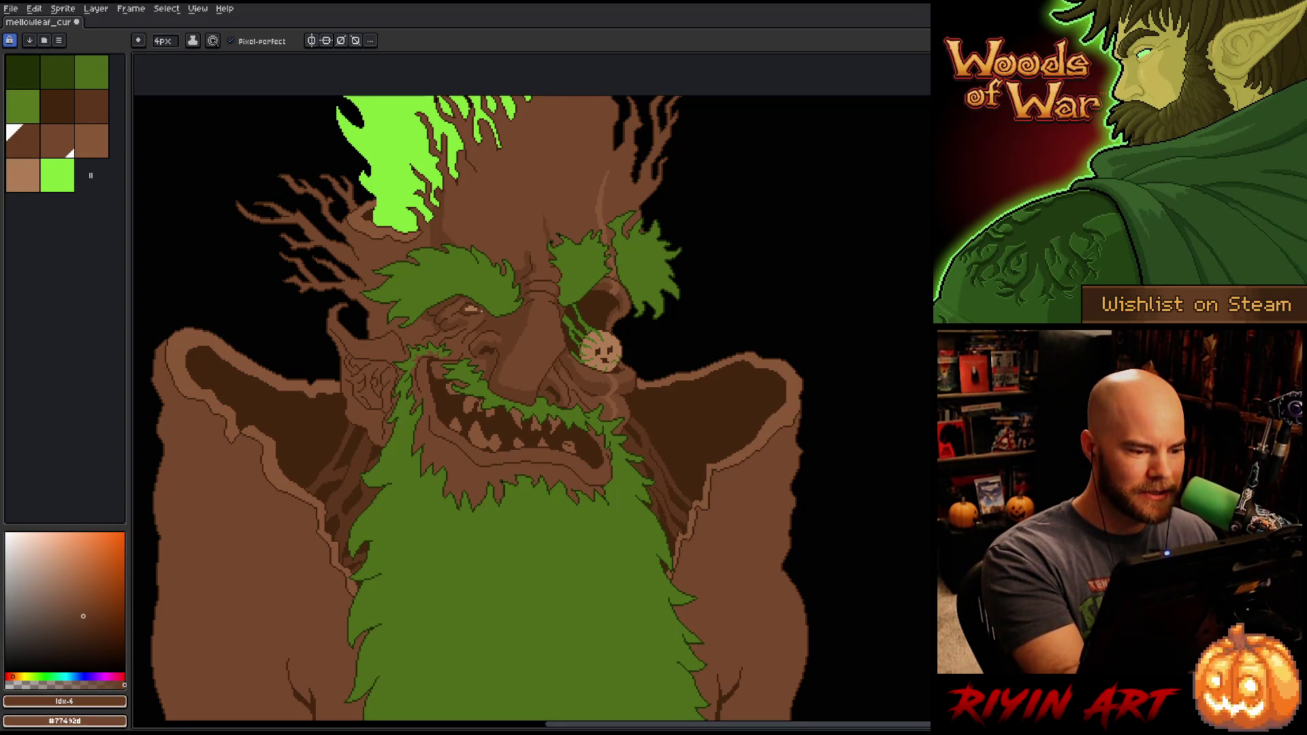
pyautogui.press('x')
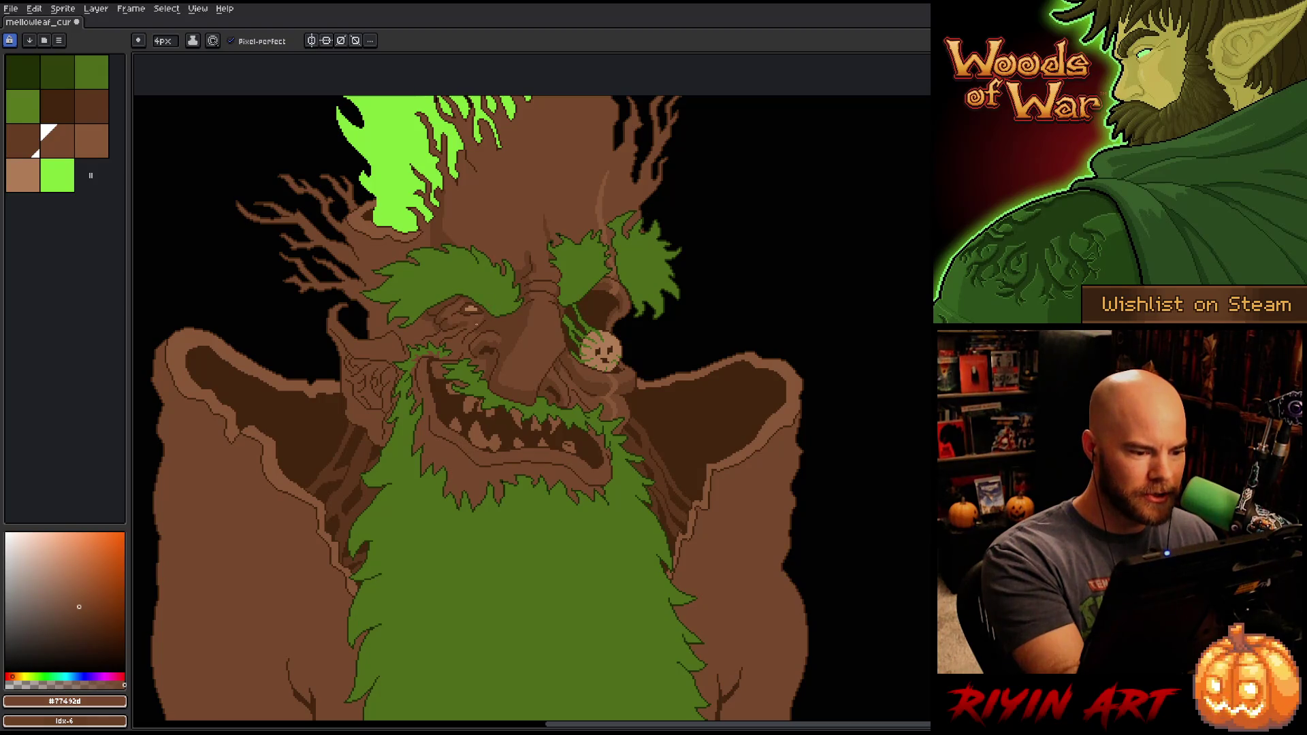
pyautogui.press('x')
pyautogui.press('x')
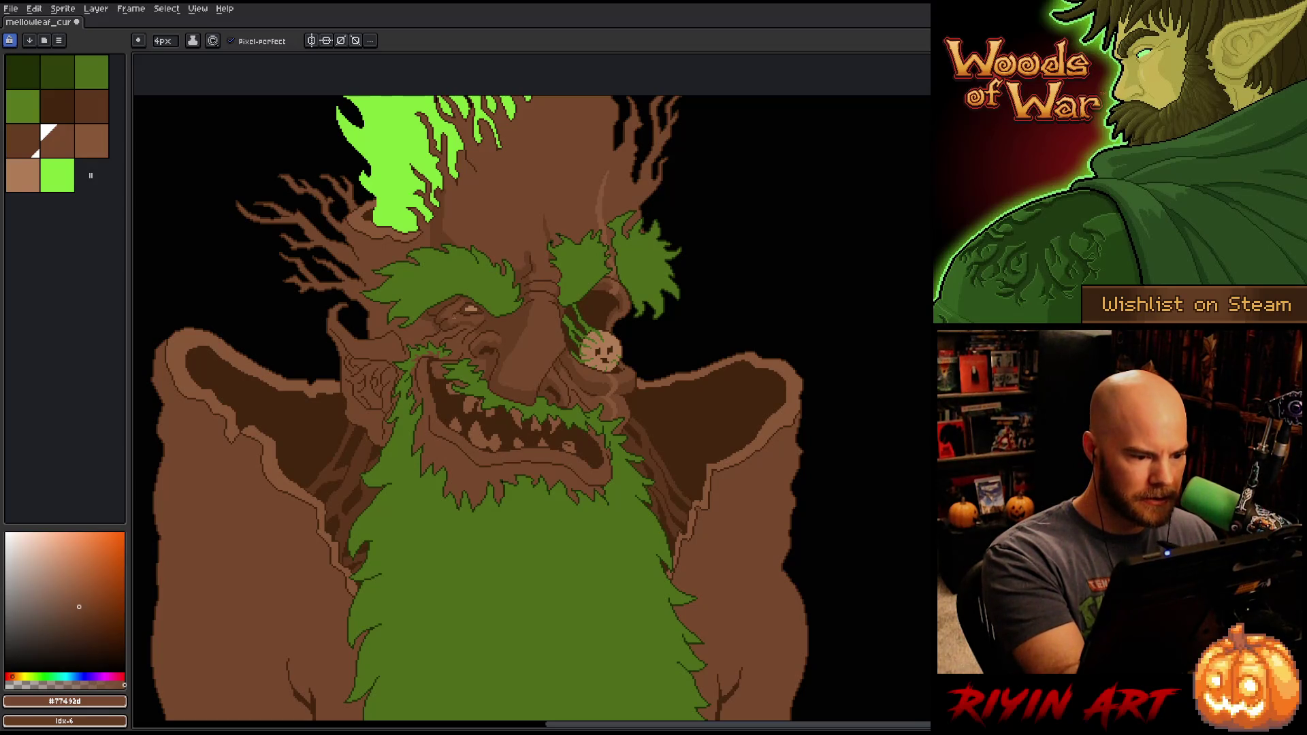
pyautogui.press('x')
pyautogui.press('x')
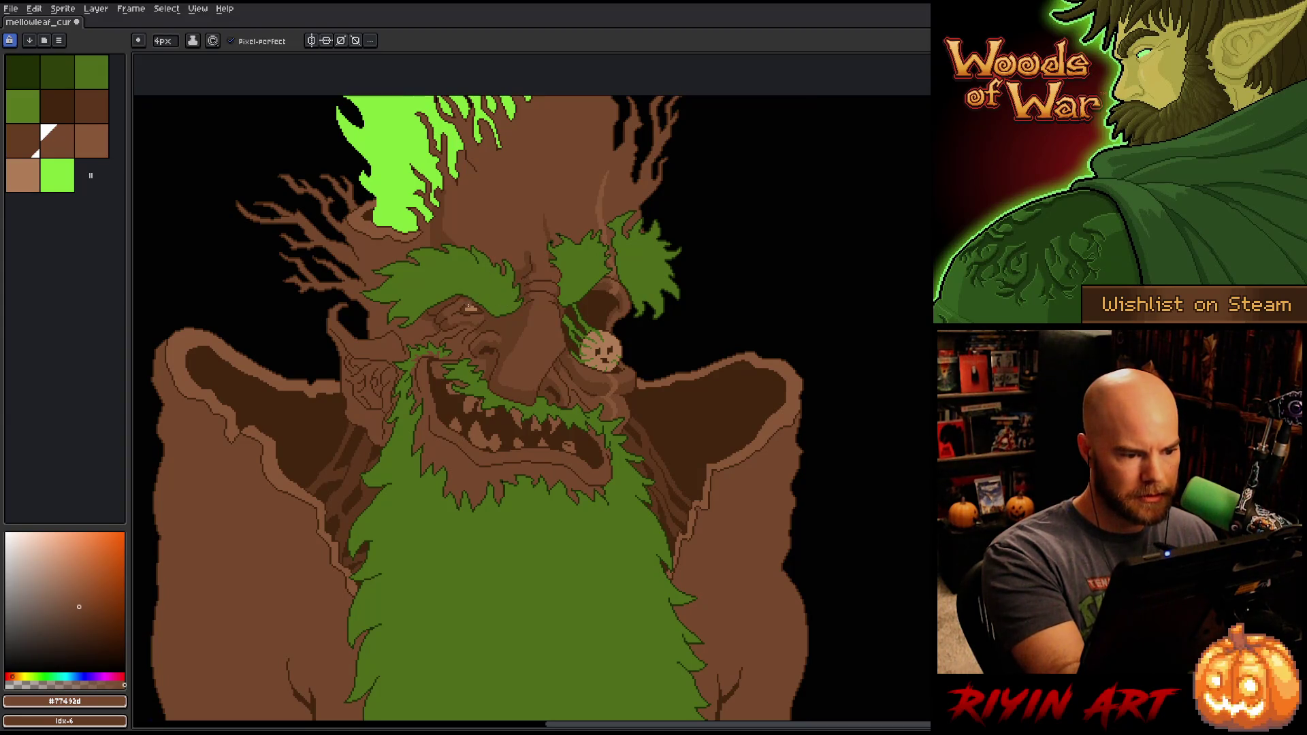
pyautogui.press('x')
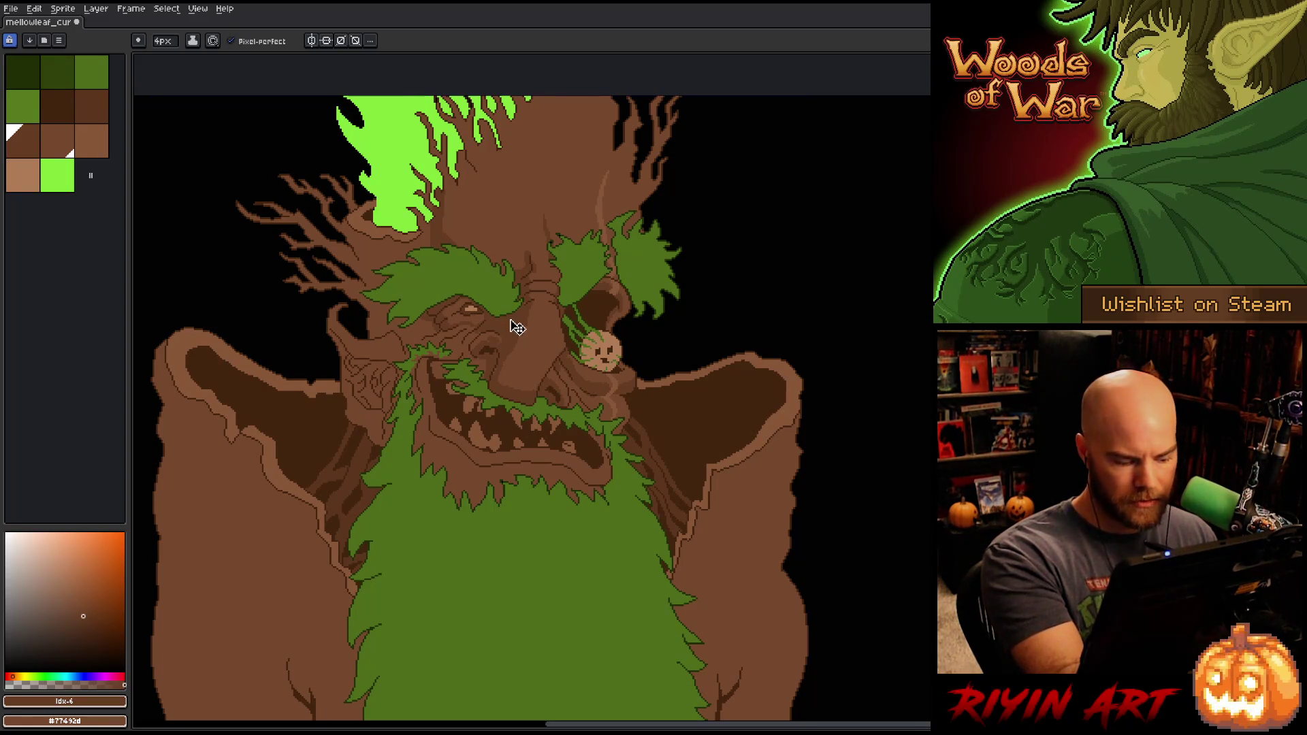
pyautogui.press('x')
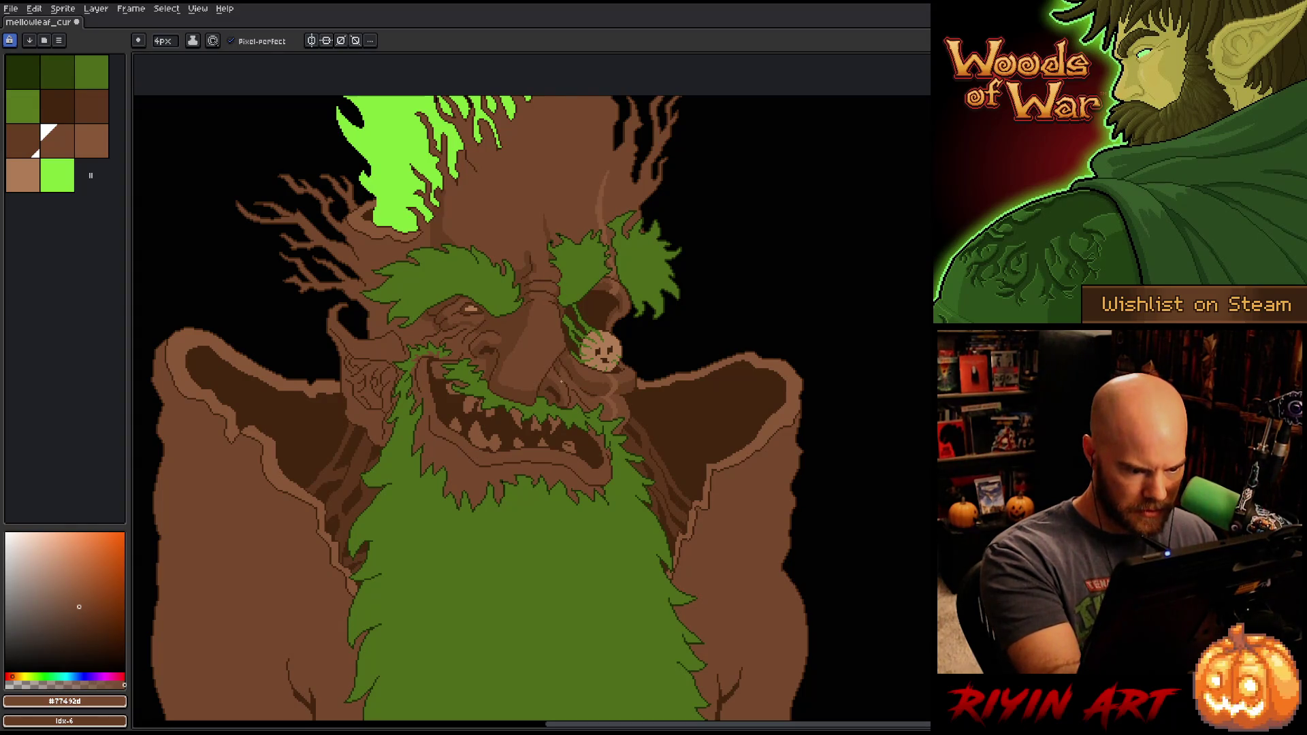
pyautogui.press('x')
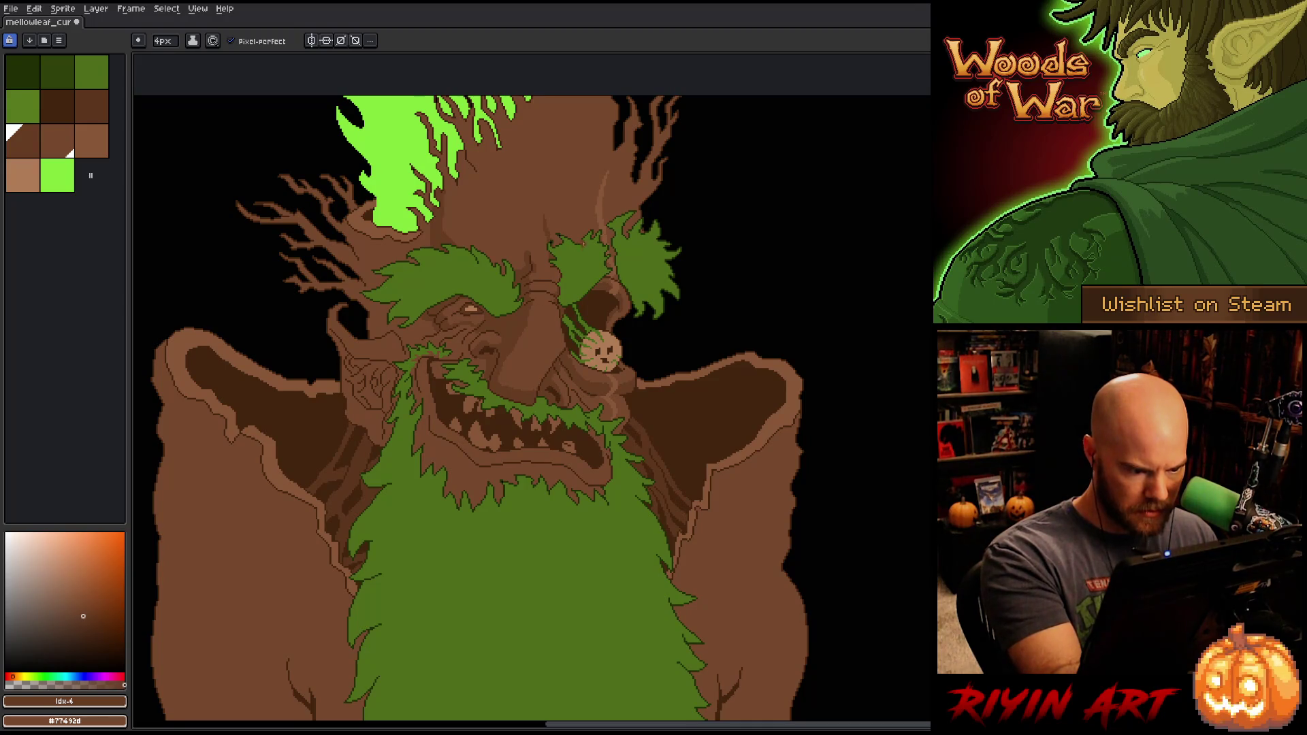
pyautogui.hotkey('ctrl', 's')
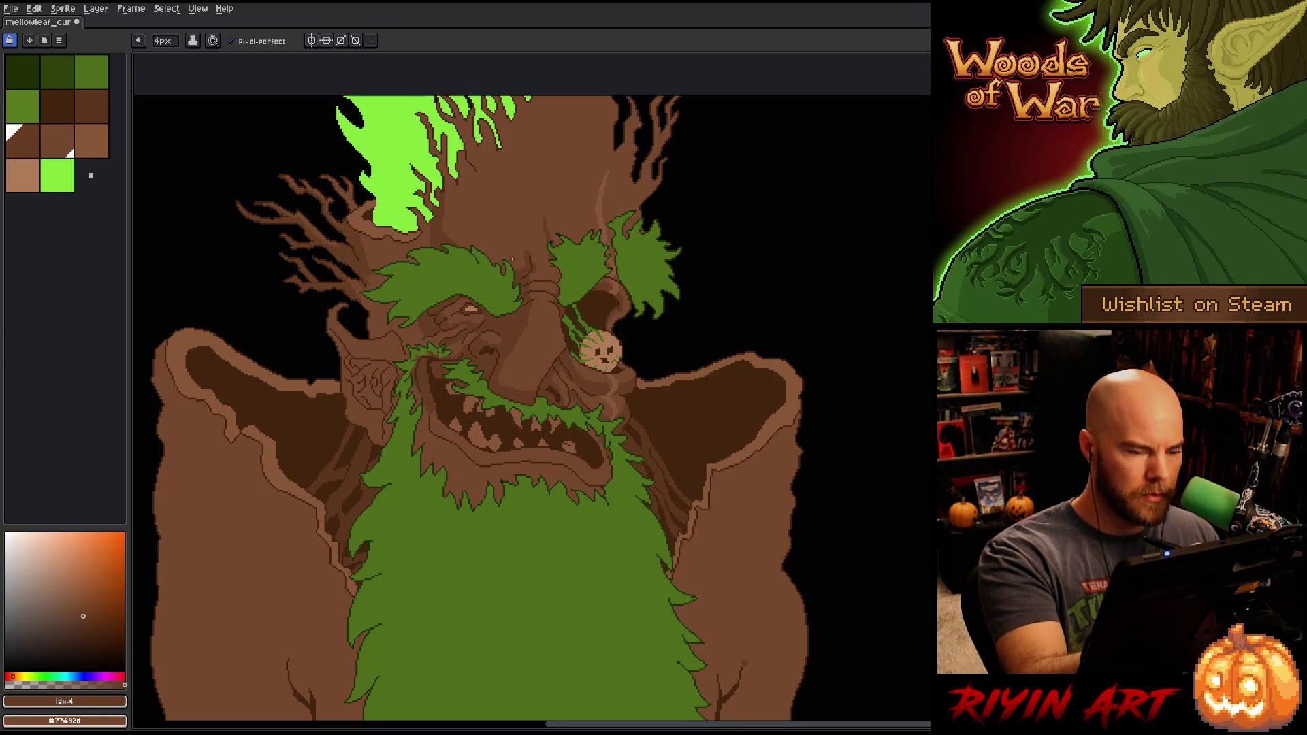
# Step: Save the sprite with the new fine bark lines on the face
pyautogui.hotkey('ctrl', 's')
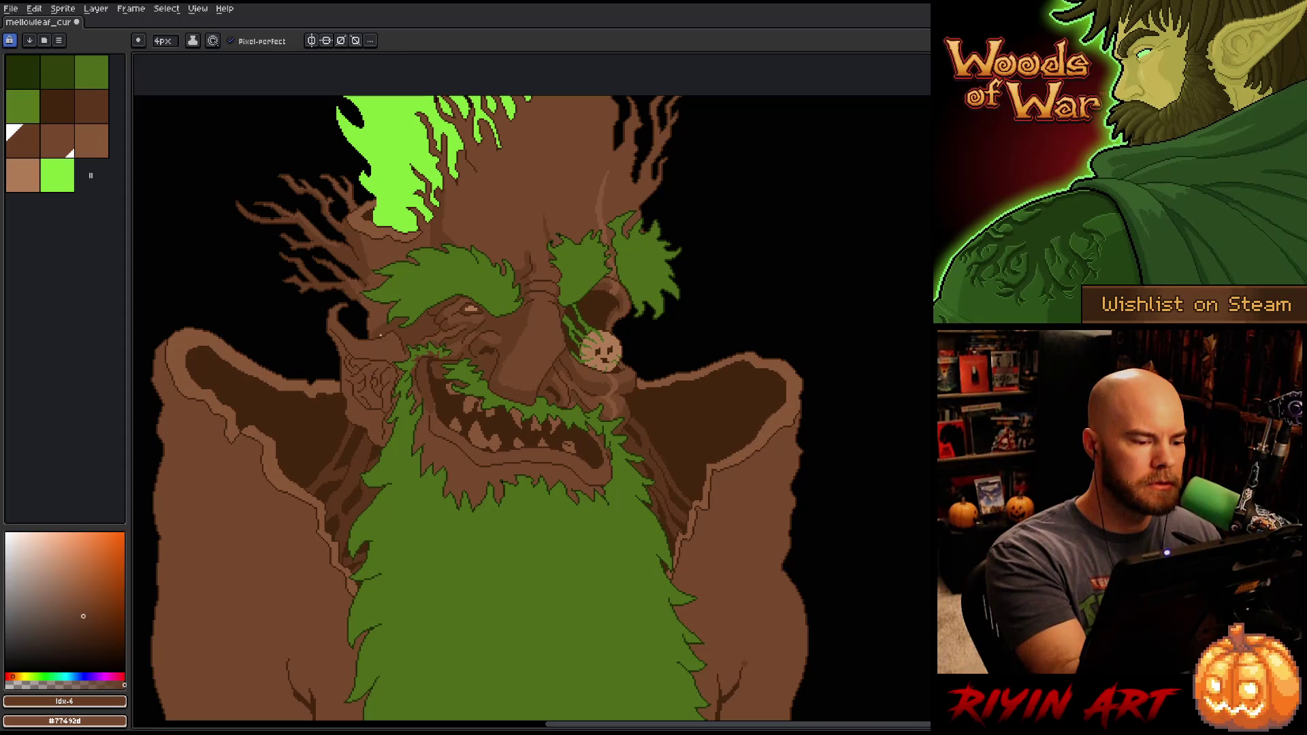
# Step: Draw short bark strokes beside the nose with the pencil, alternating the two browns
pyautogui.press('g')
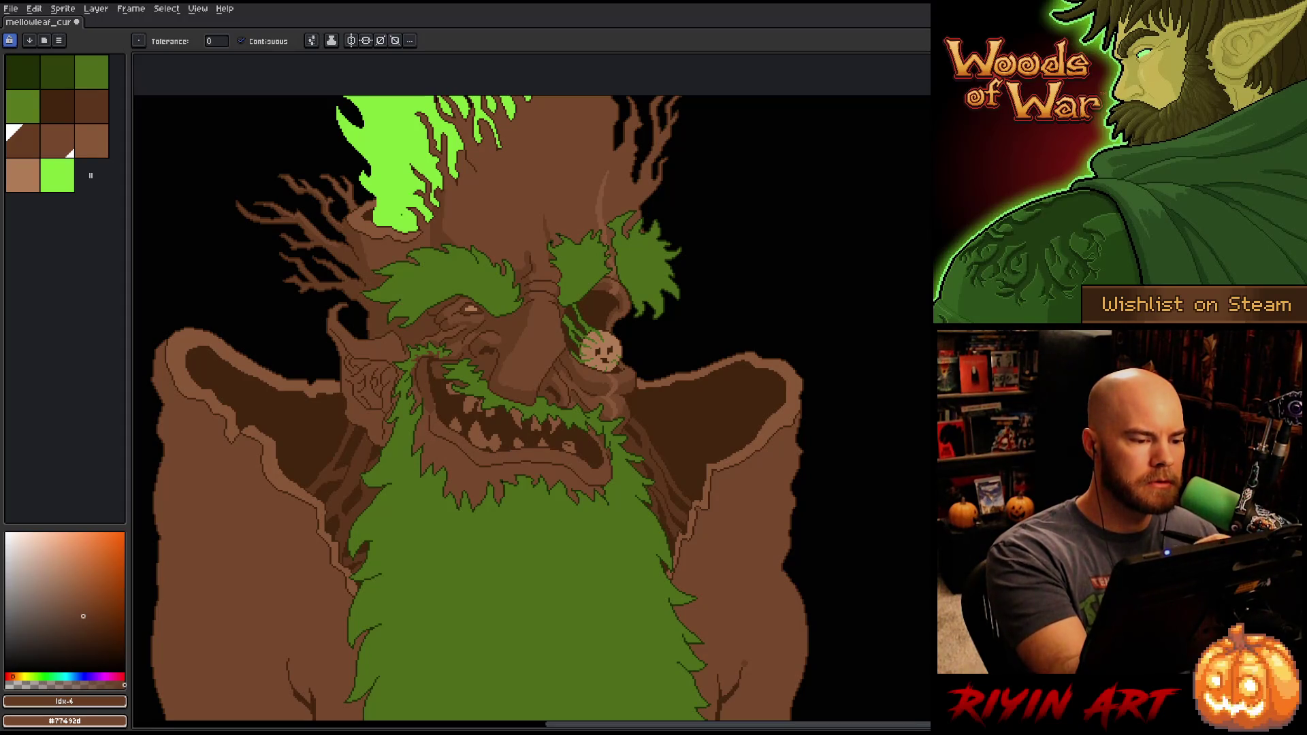
pyautogui.press('b')
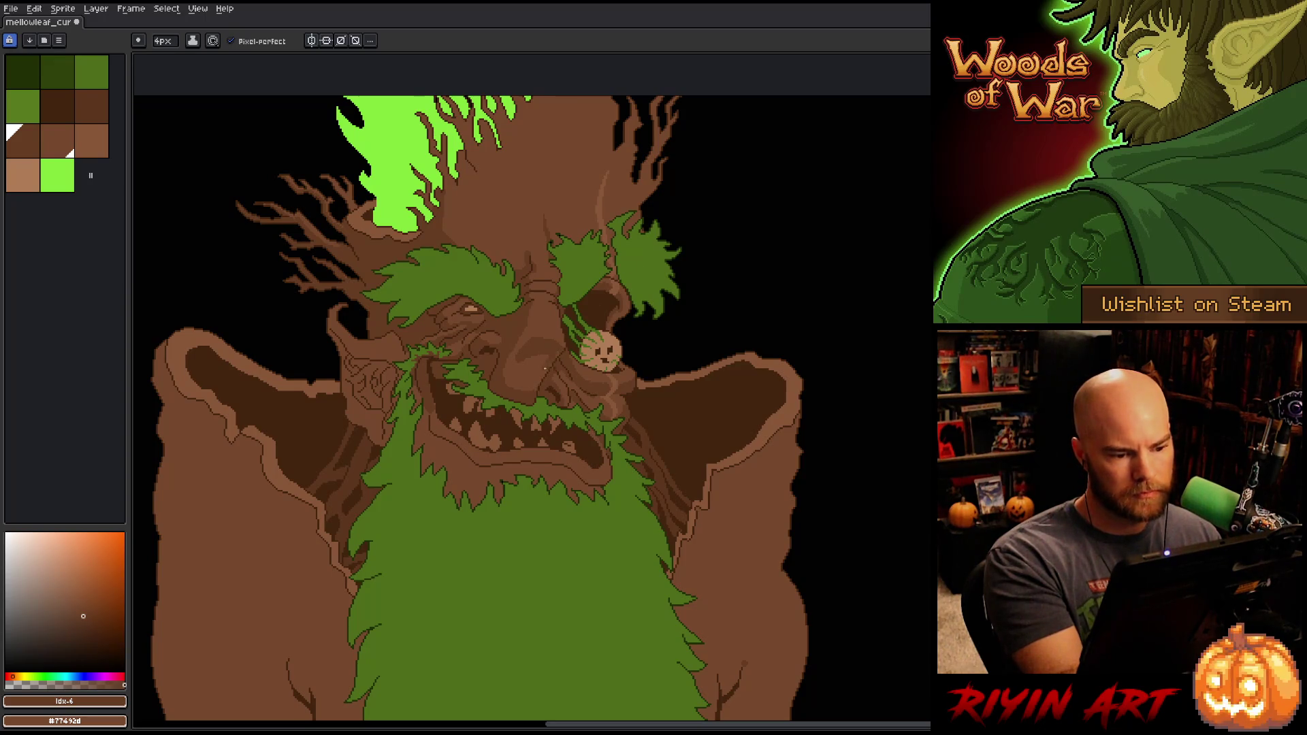
pyautogui.press('x')
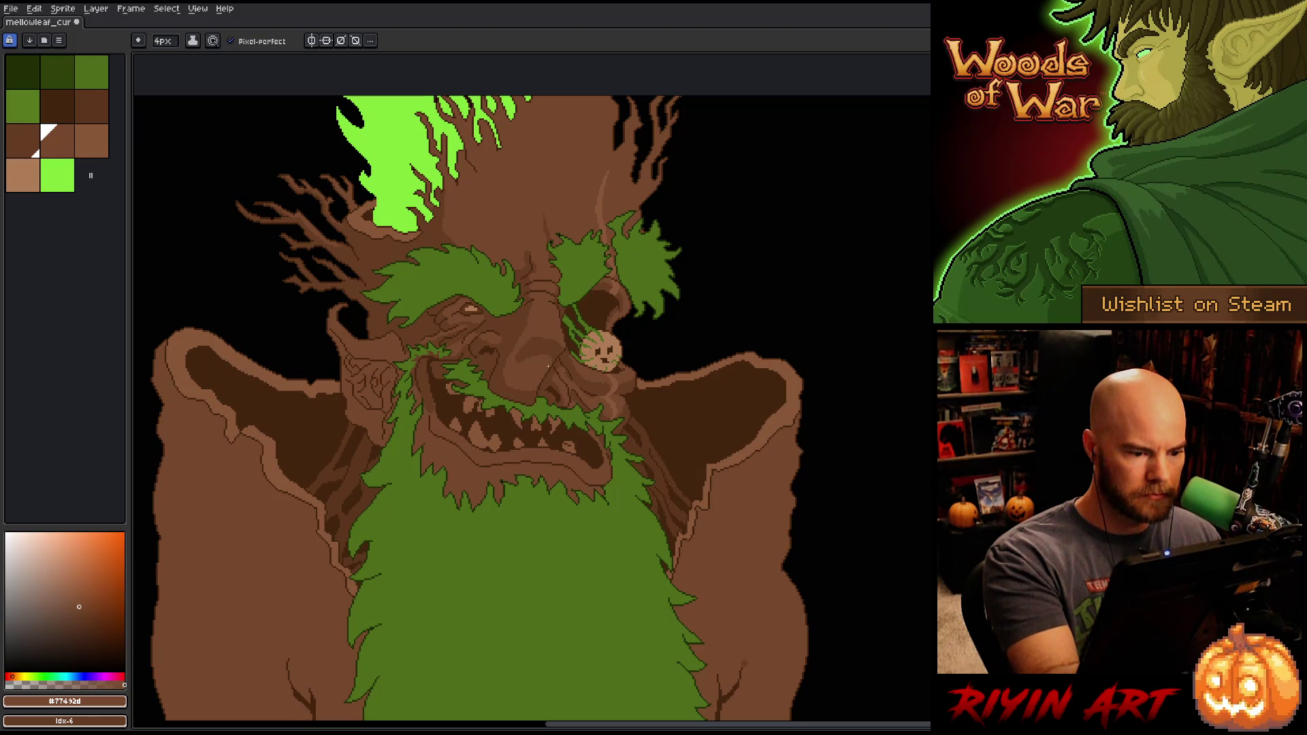
pyautogui.press('x')
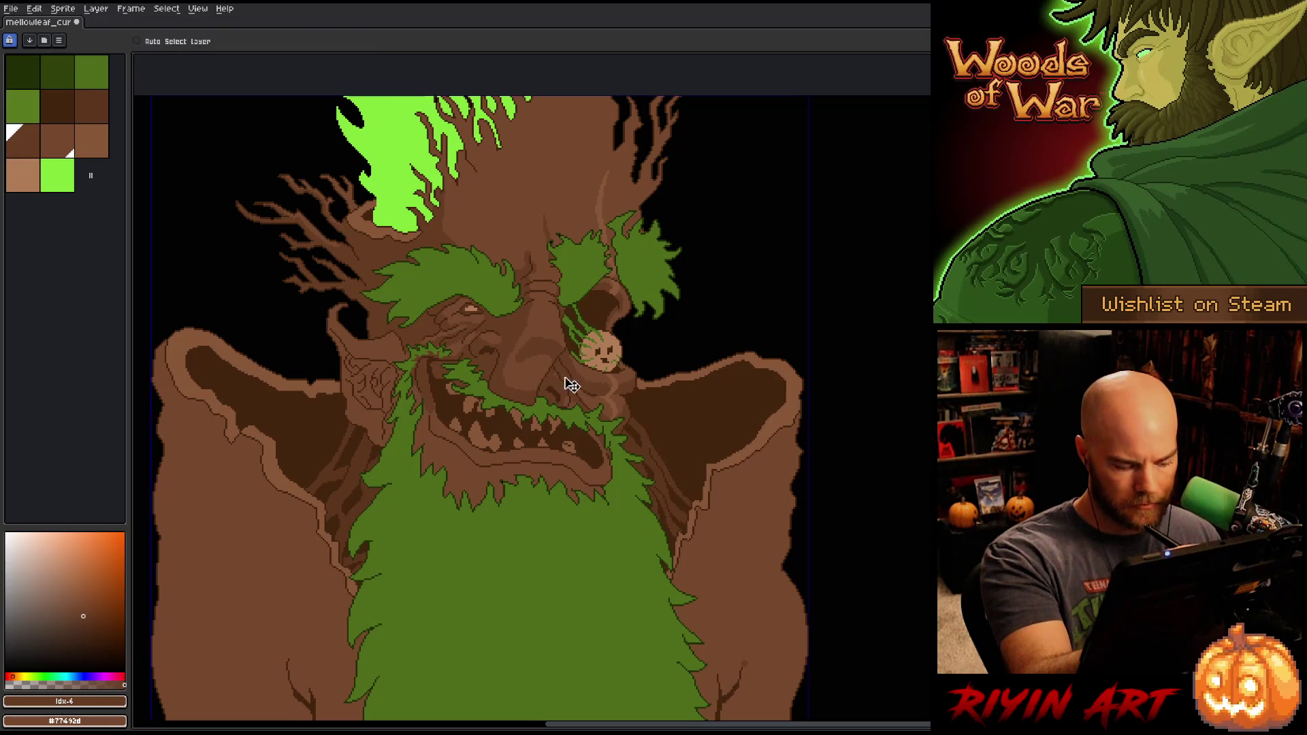
# Step: Swap browns and nudge the view down to work on the mouth and upper beard
pyautogui.press('x')
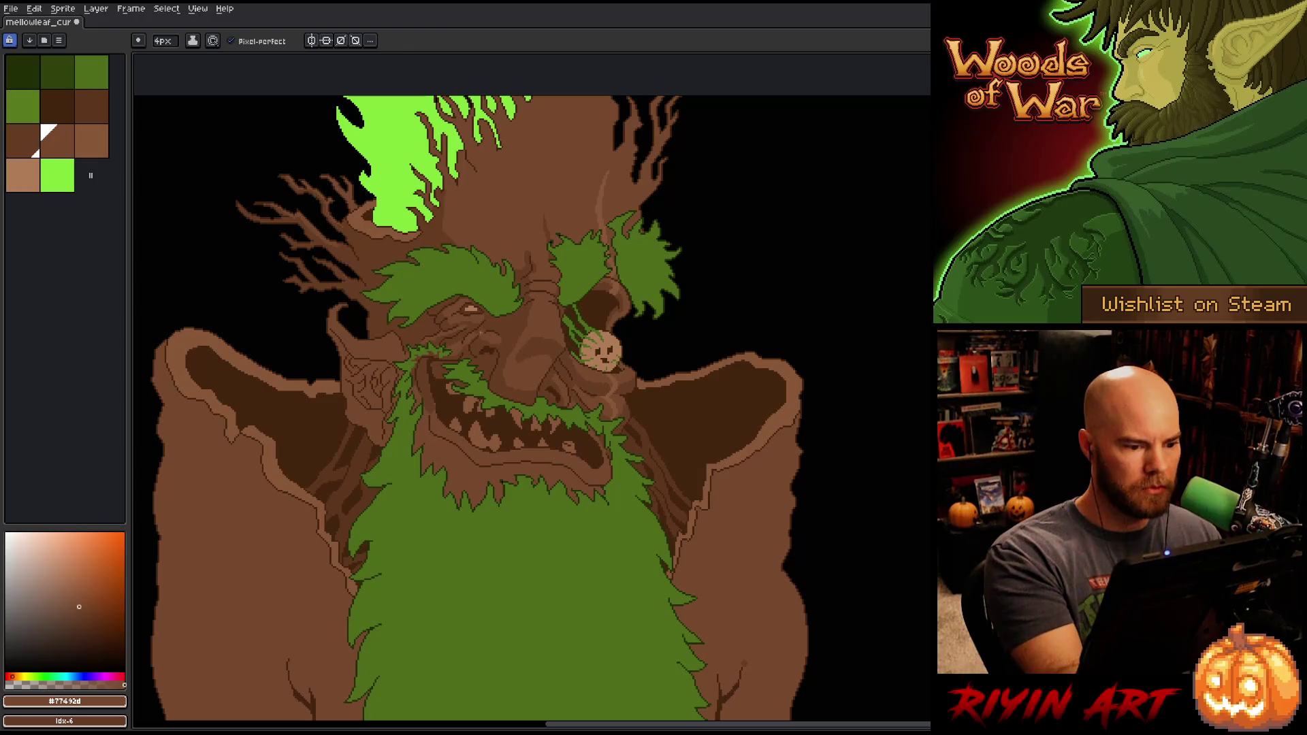
pyautogui.press('x')
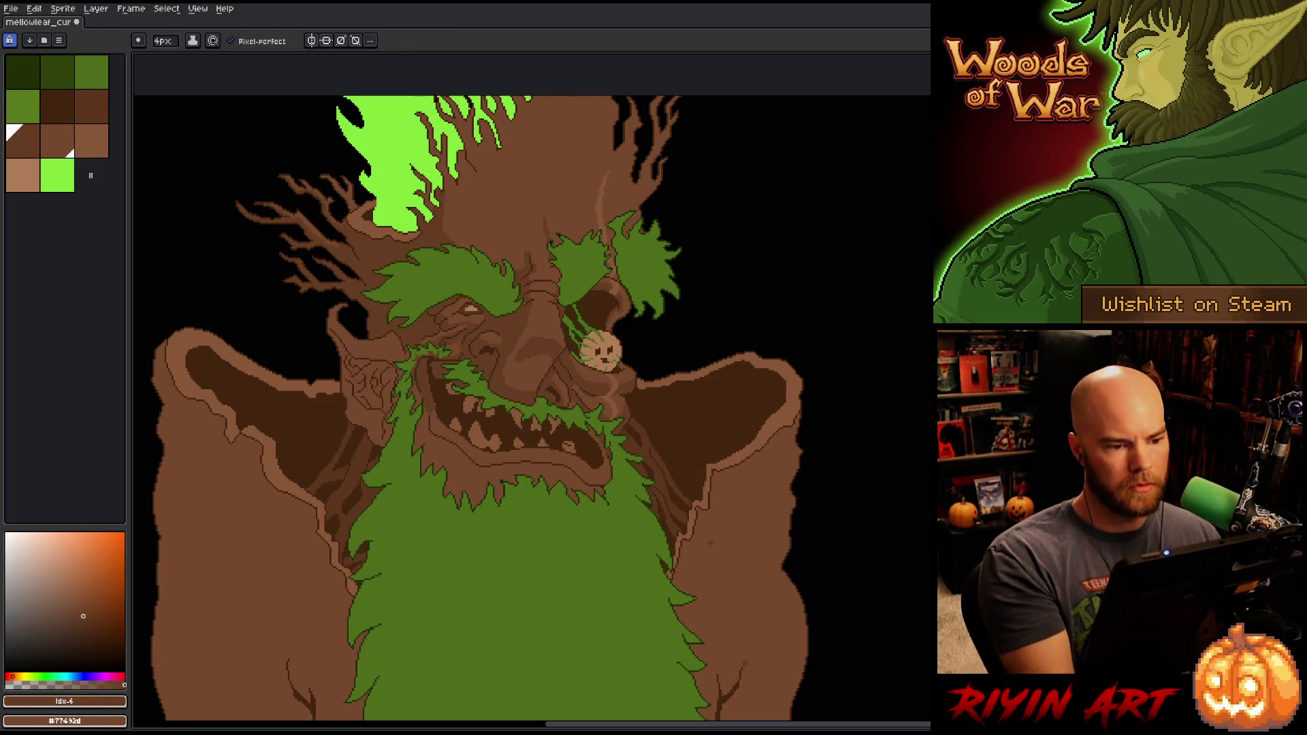
pyautogui.moveTo(678, 540); pyautogui.dragTo(677, 542)
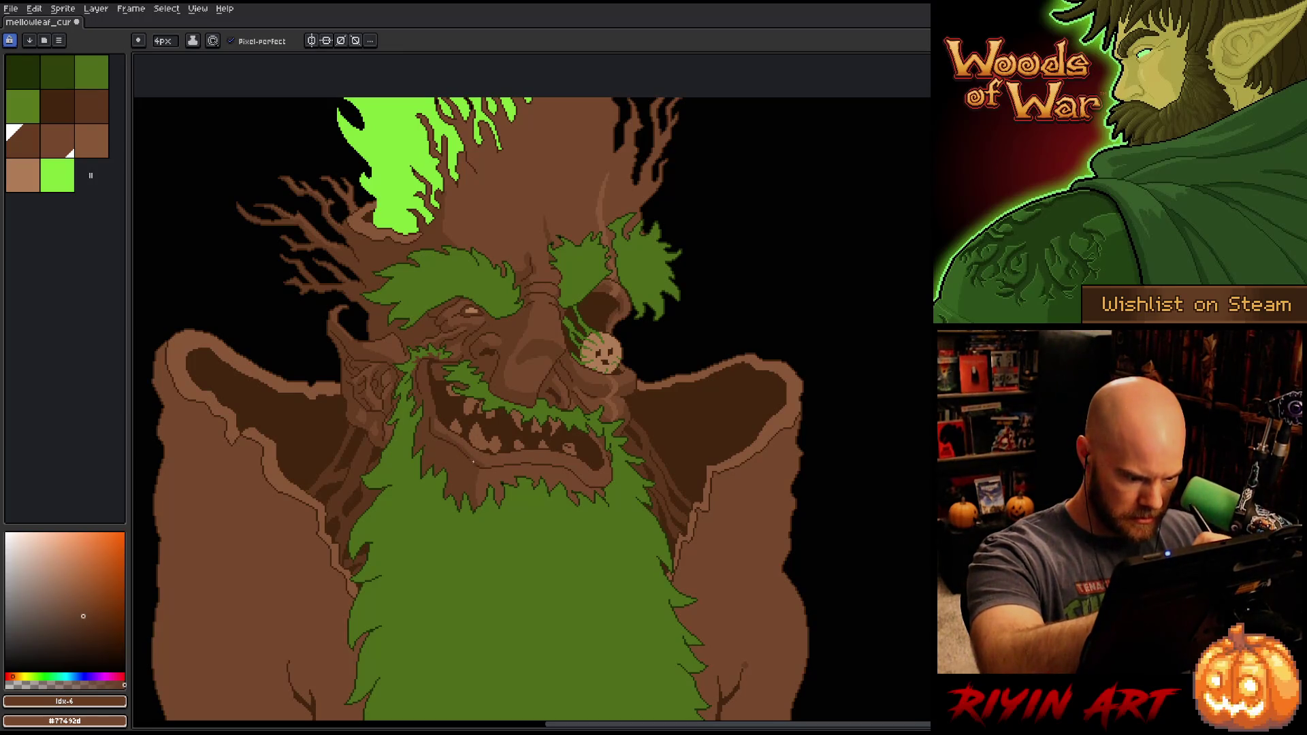
# Step: Undo a trial lower-lip stroke, pan to the robe, and draw two long dark bark lines down it
pyautogui.moveTo(499, 467)
pyautogui.mouseDown()
pyautogui.moveTo(540, 463)
pyautogui.moveTo(520, 468)
pyautogui.moveTo(577, 481)
pyautogui.mouseUp()
pyautogui.hotkey('ctrl', 'z')
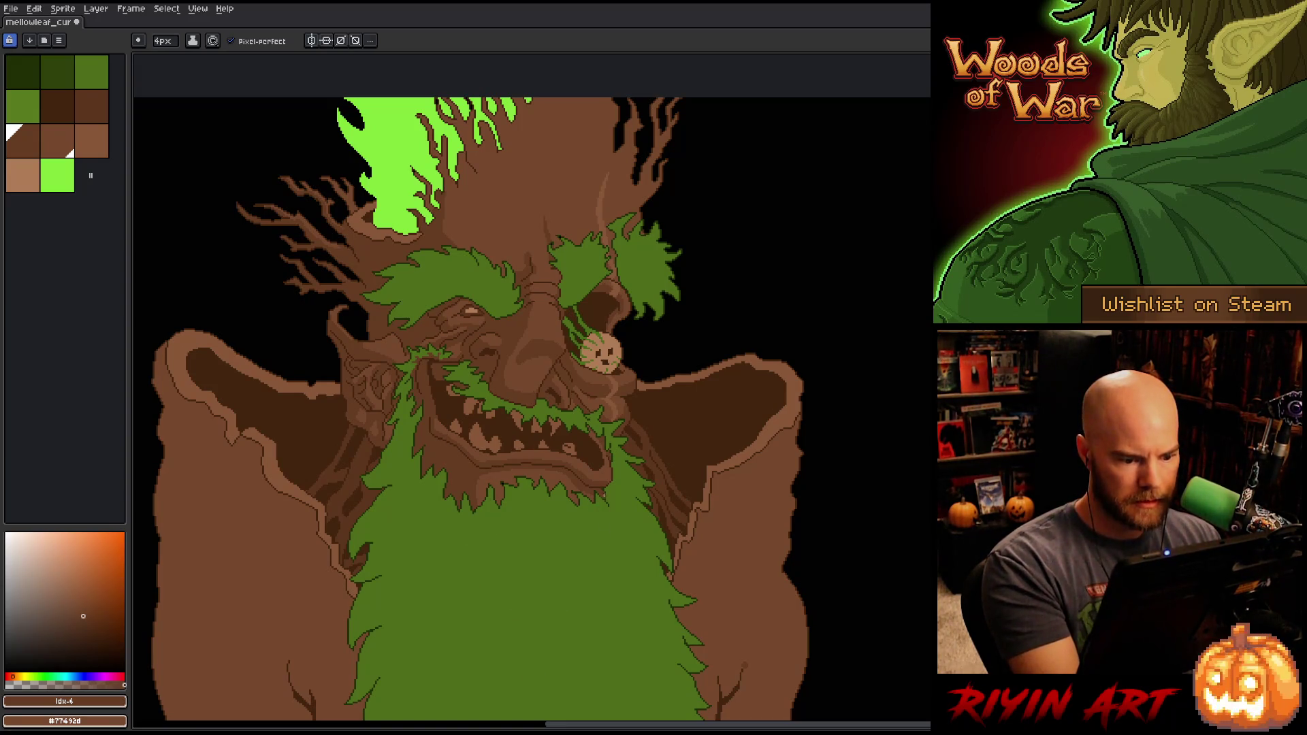
pyautogui.press('x')
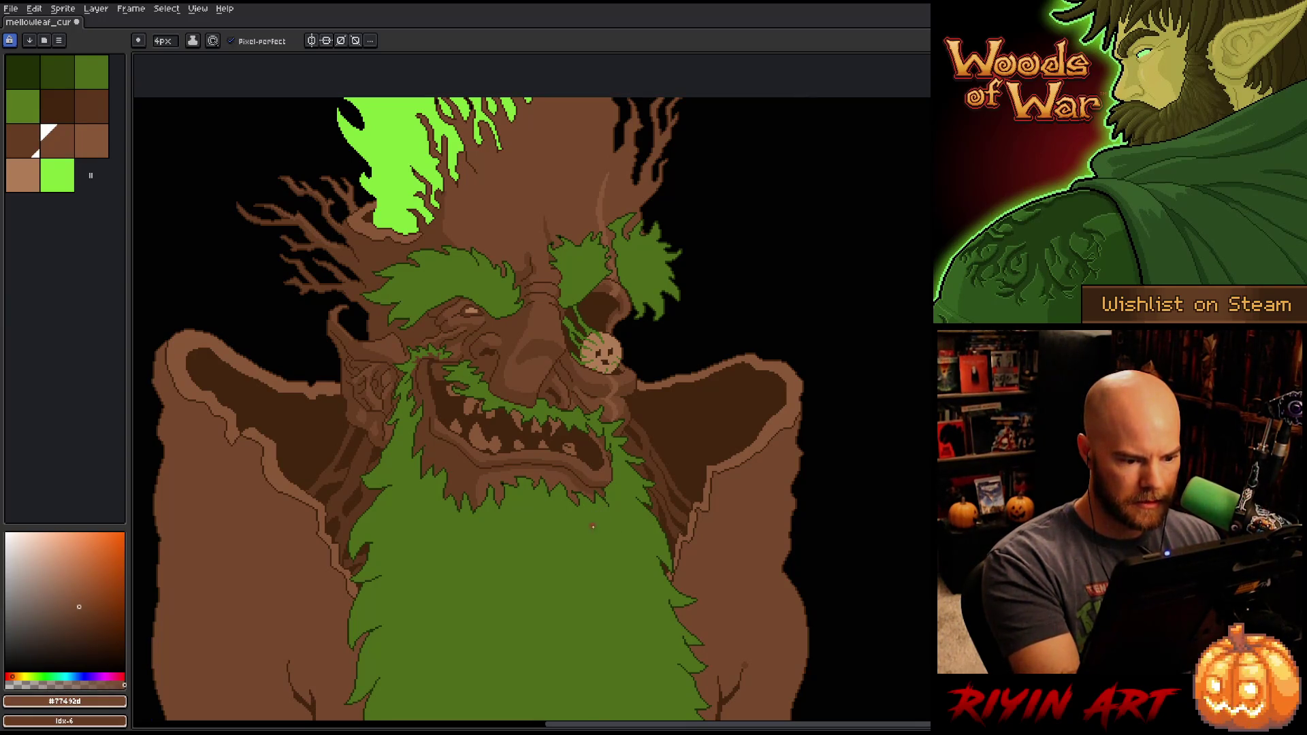
pyautogui.press('x')
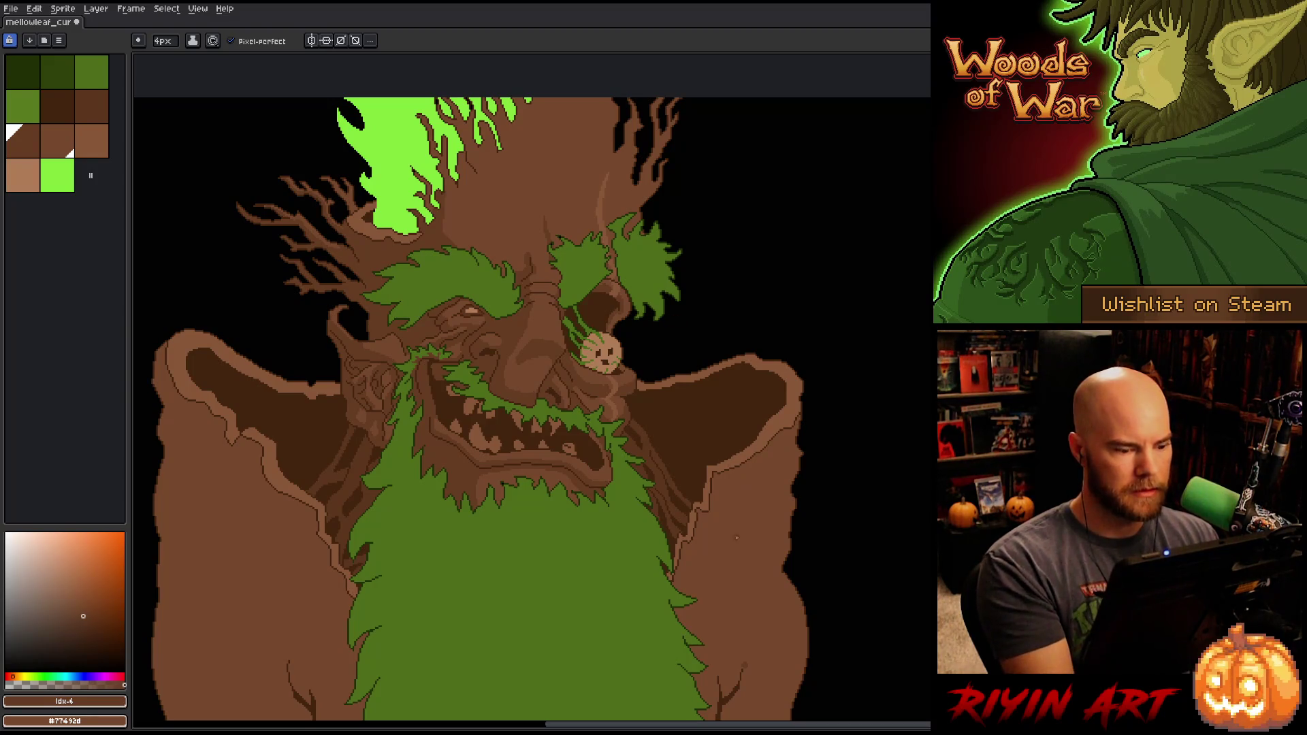
pyautogui.press('space')
pyautogui.moveTo(722, 526)
pyautogui.mouseDown()
pyautogui.moveTo(718, 575)
pyautogui.moveTo(724, 400)
pyautogui.mouseUp()
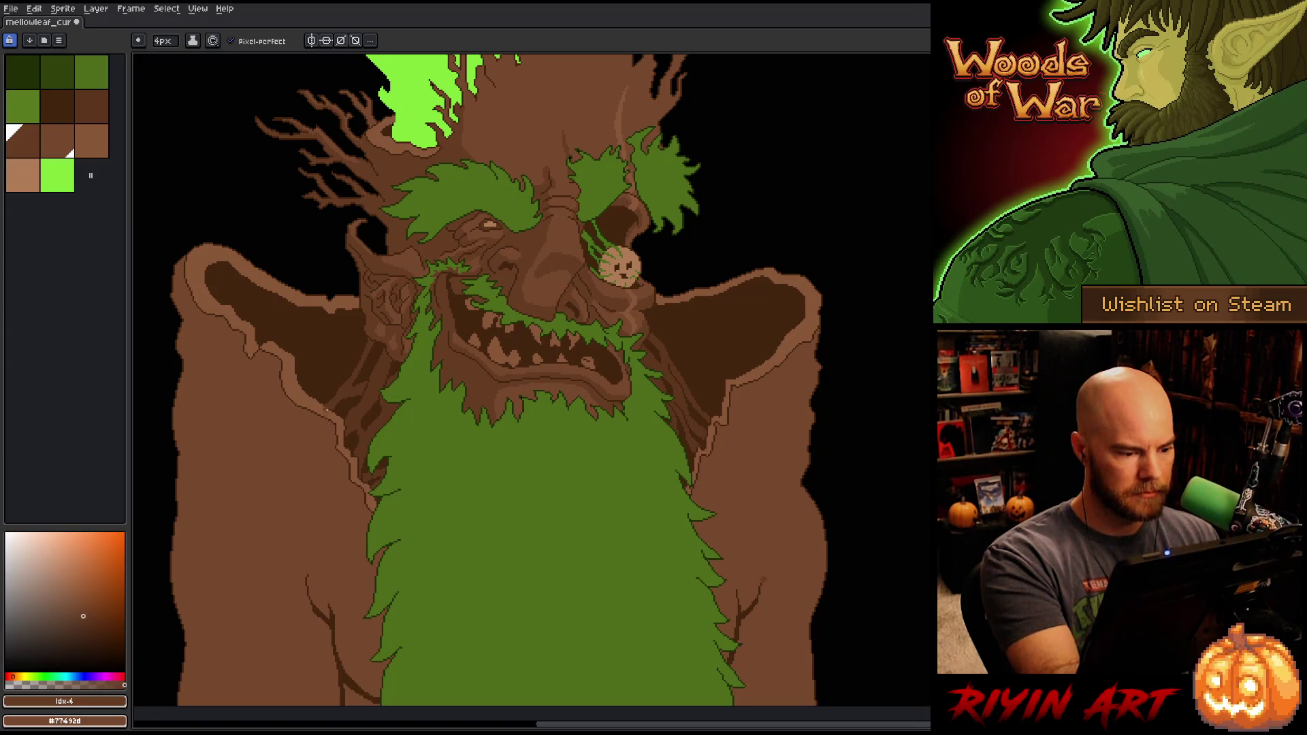
pyautogui.moveTo(345, 456); pyautogui.dragTo(347, 678)
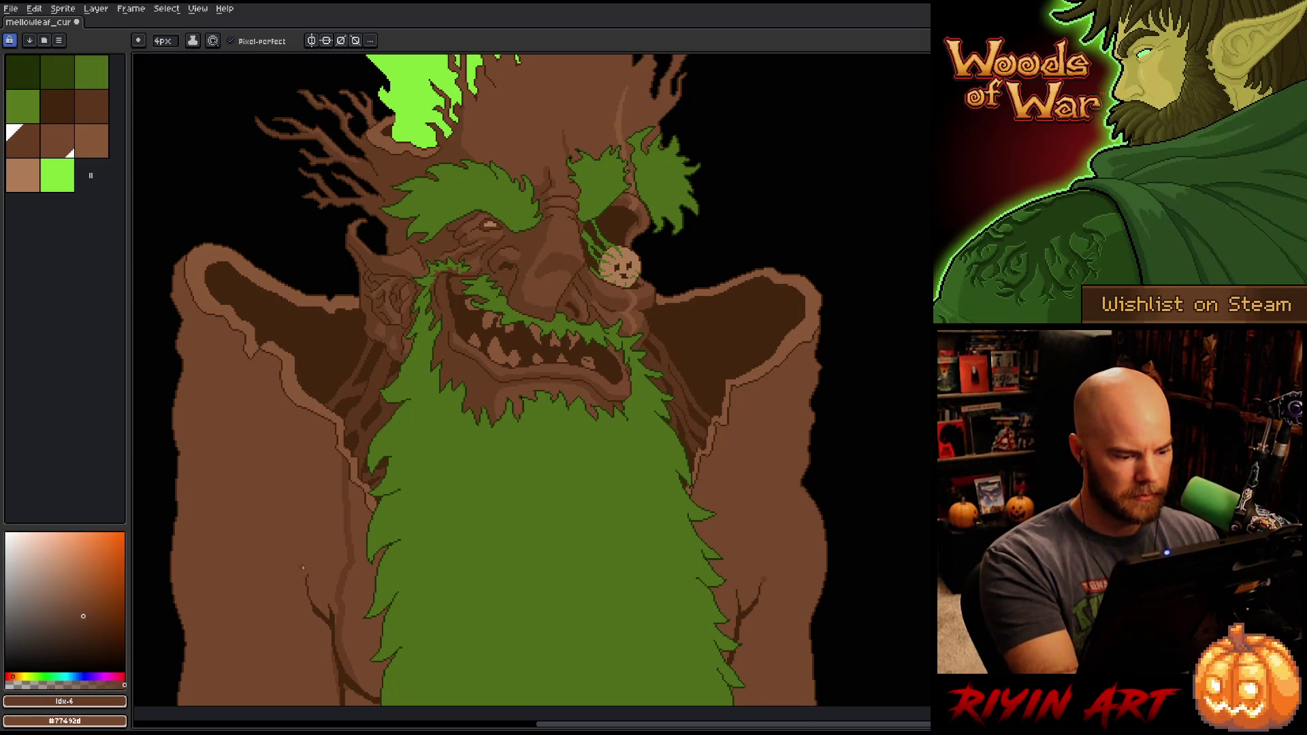
pyautogui.moveTo(308, 584)
pyautogui.mouseDown()
pyautogui.moveTo(289, 563)
pyautogui.moveTo(264, 676)
pyautogui.mouseUp()
# Step: Add short dark strokes along the beard's lower-left edge, robe edge, a robe fold and the right robe
pyautogui.press('g')
pyautogui.scroll(-1, 429, 584)
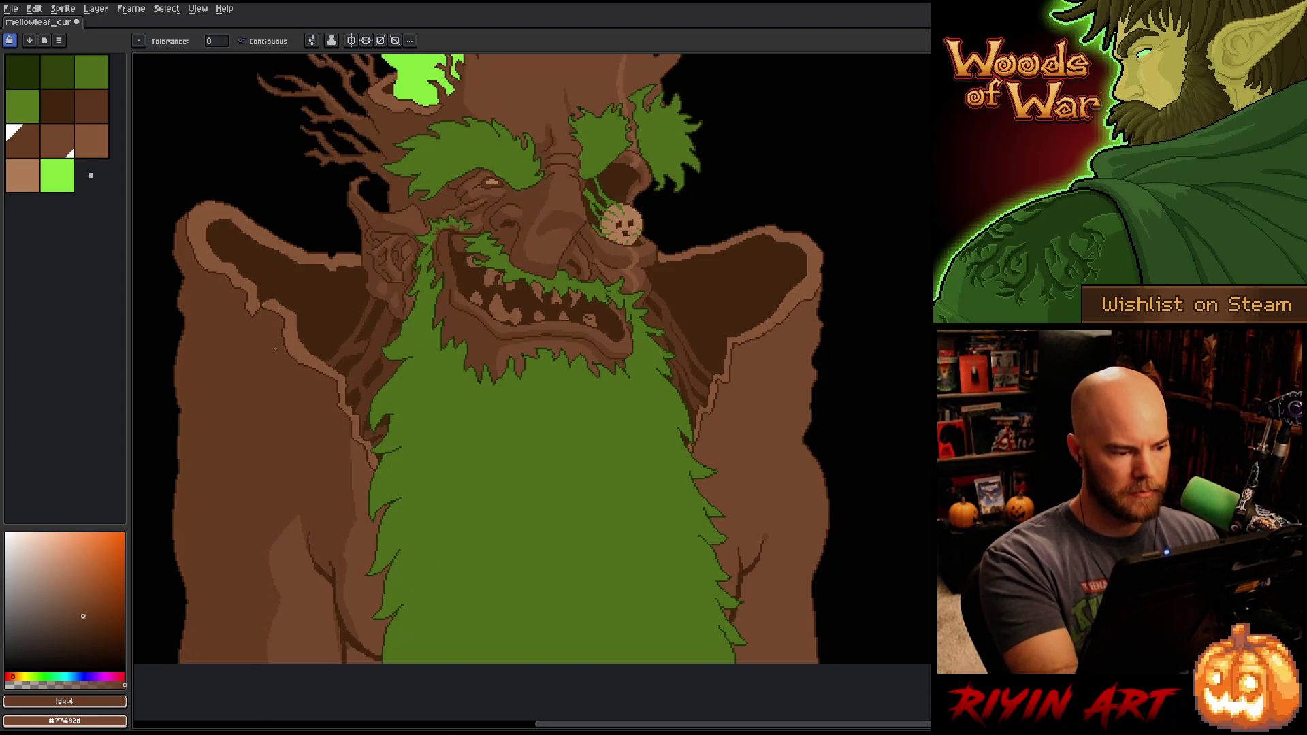
pyautogui.press('b')
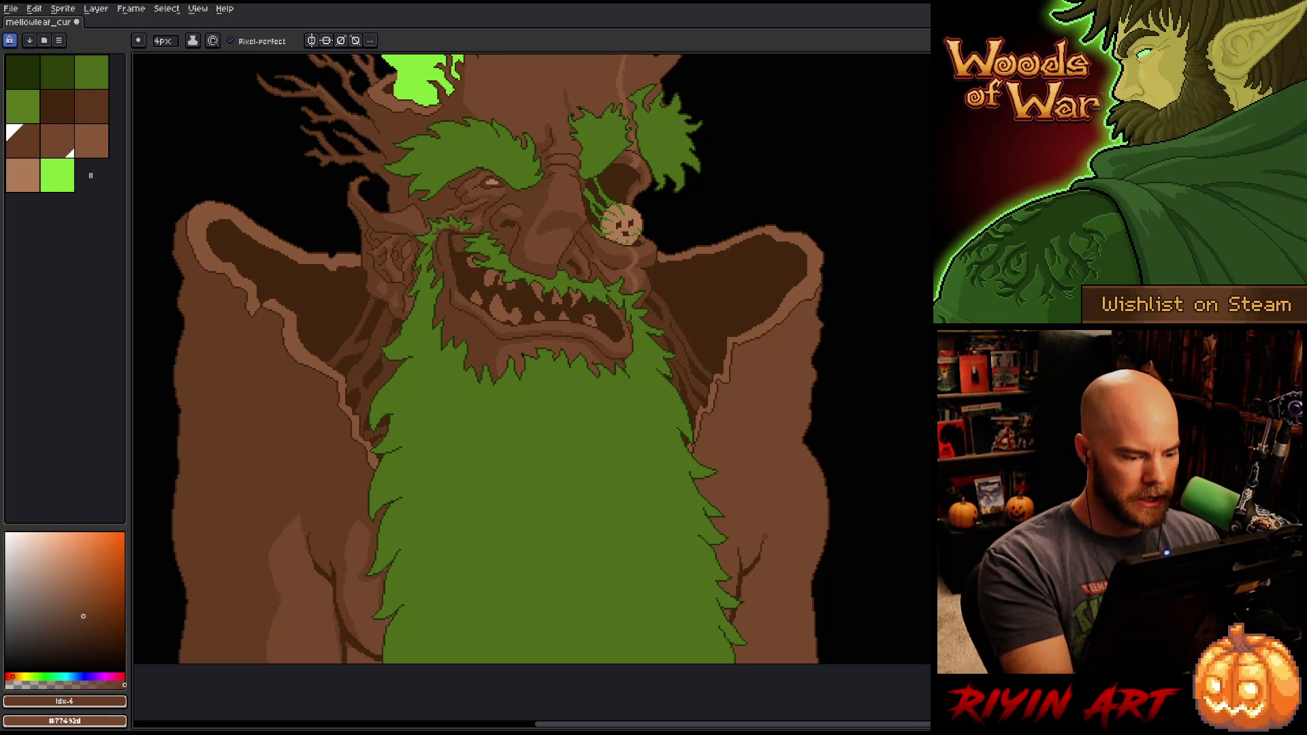
pyautogui.moveTo(384, 650); pyautogui.dragTo(411, 504)
pyautogui.moveTo(376, 580)
pyautogui.mouseDown()
pyautogui.moveTo(378, 598)
pyautogui.moveTo(362, 599)
pyautogui.mouseUp()
pyautogui.moveTo(353, 514)
pyautogui.mouseDown()
pyautogui.moveTo(361, 534)
pyautogui.moveTo(334, 472)
pyautogui.mouseUp()
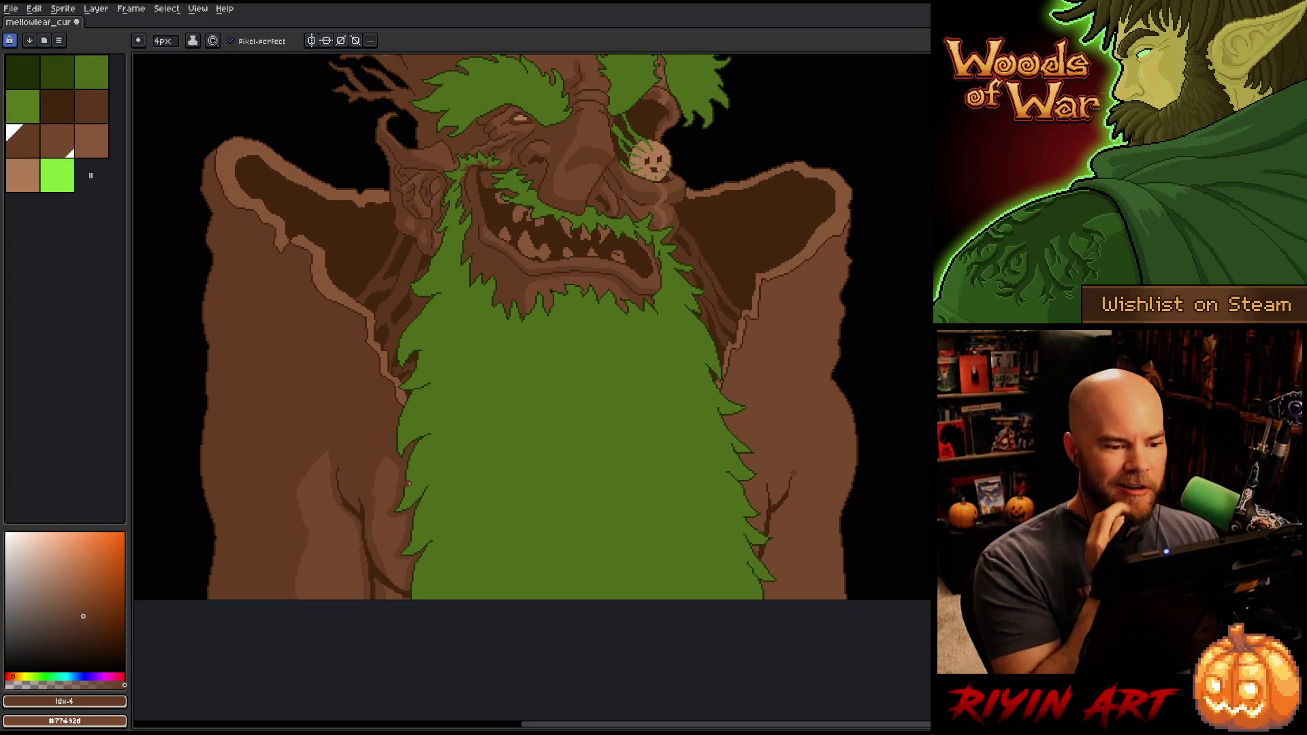
pyautogui.moveTo(408, 482)
pyautogui.mouseDown()
pyautogui.moveTo(599, 513)
pyautogui.moveTo(630, 553)
pyautogui.mouseUp()
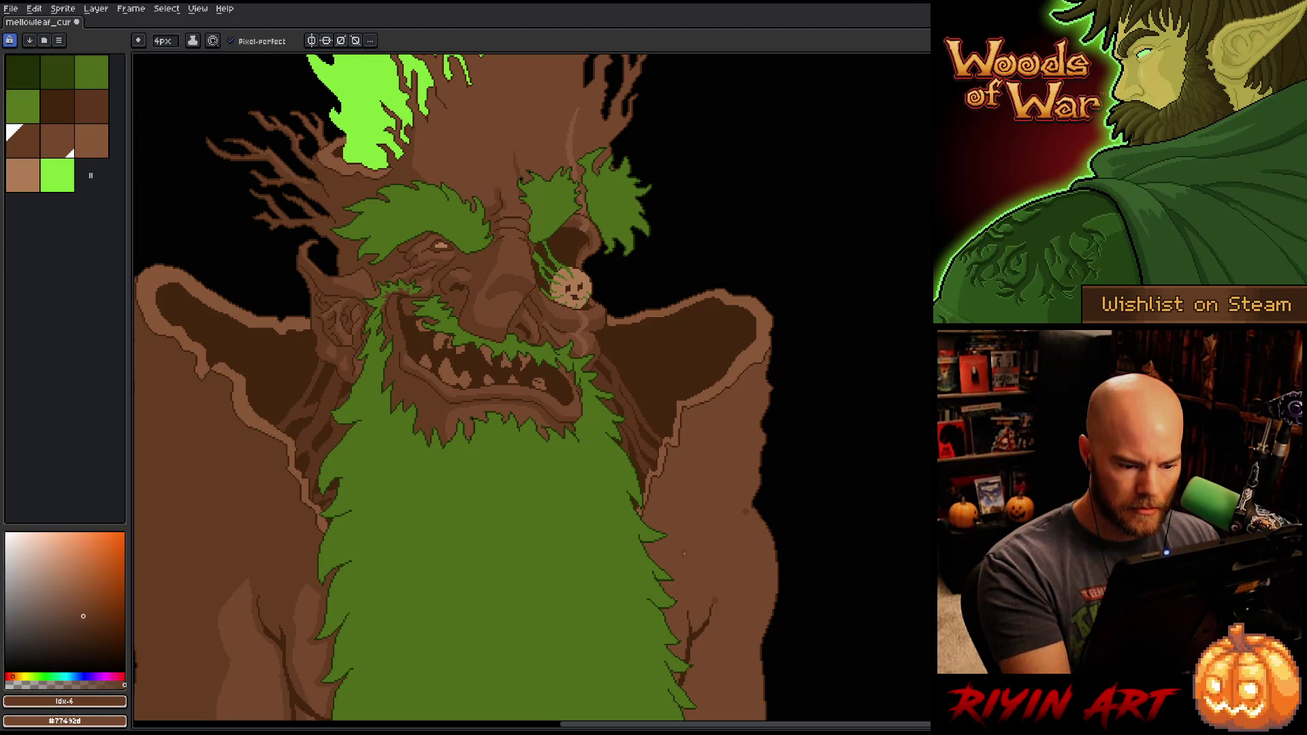
pyautogui.moveTo(684, 537); pyautogui.dragTo(652, 549)
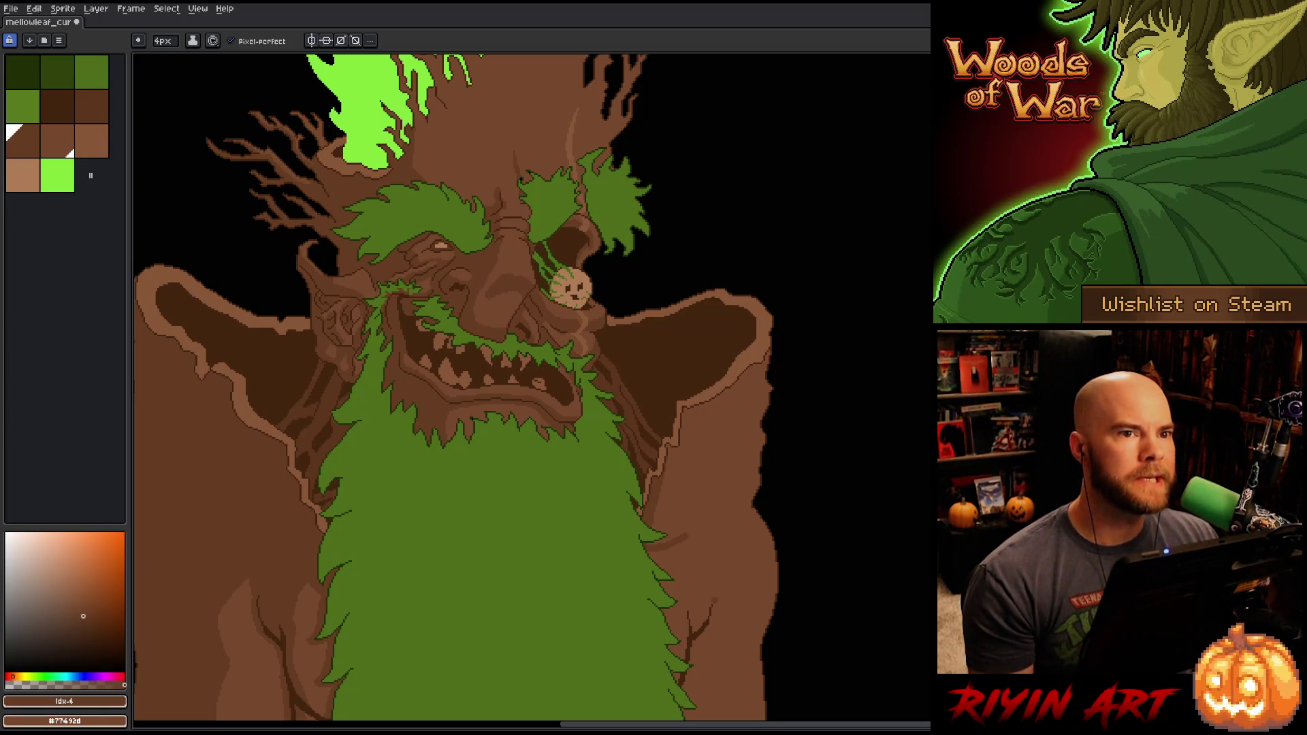
pyautogui.scroll(-2, 635, 361)
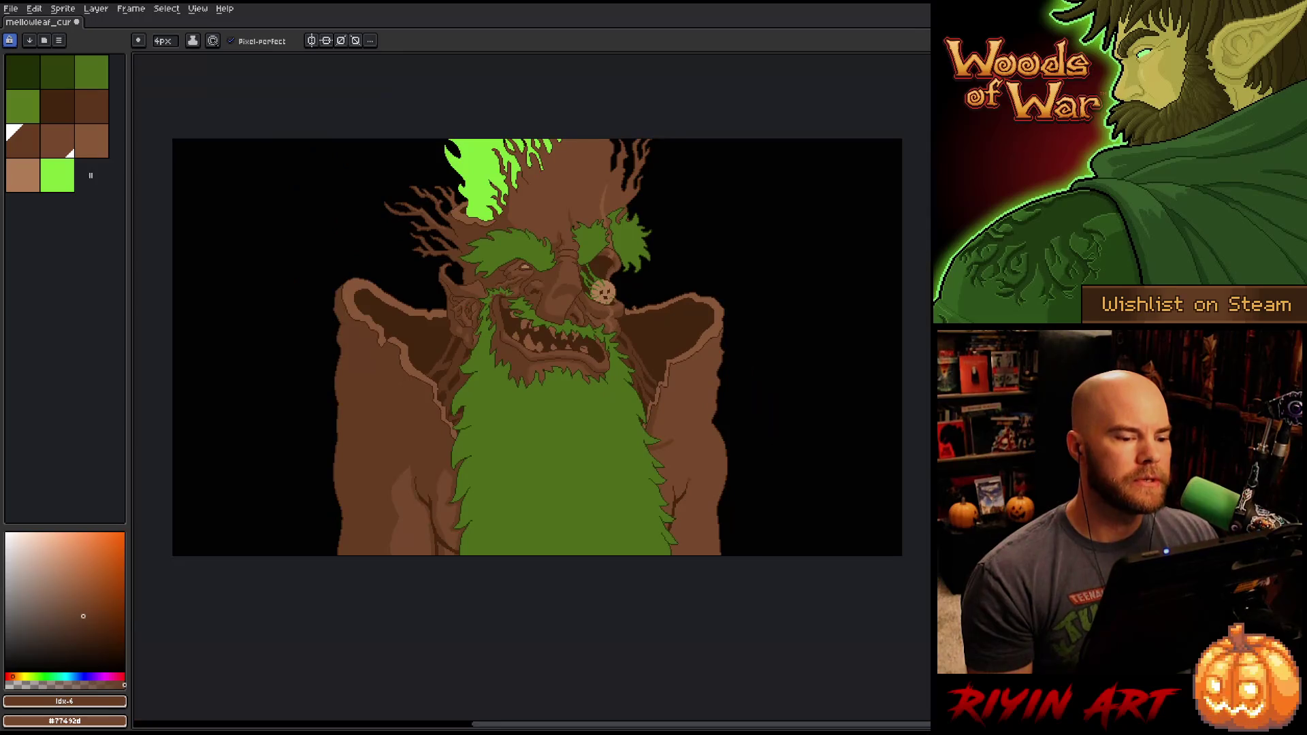
# Step: Darken part of the right shoulder outline, the right arm and the beard's lower-right edge
pyautogui.scroll(1, 636, 360)
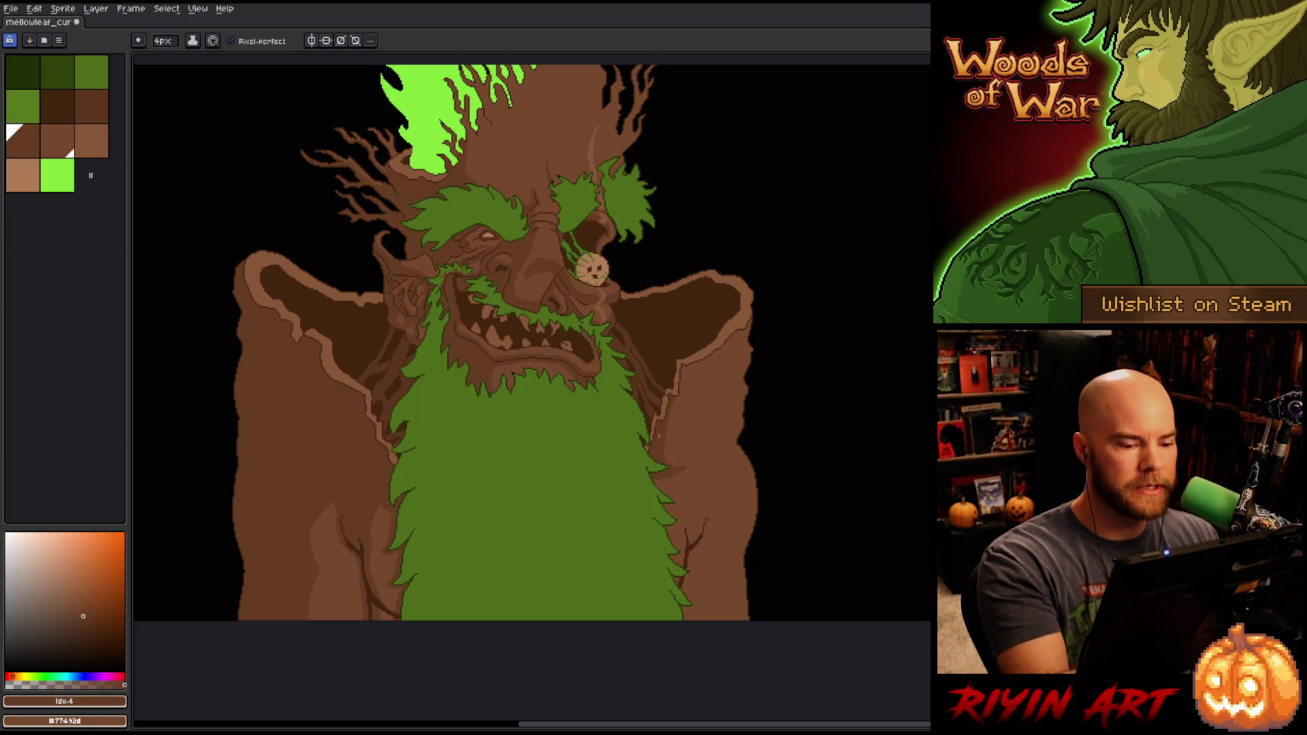
pyautogui.moveTo(678, 412); pyautogui.dragTo(683, 366)
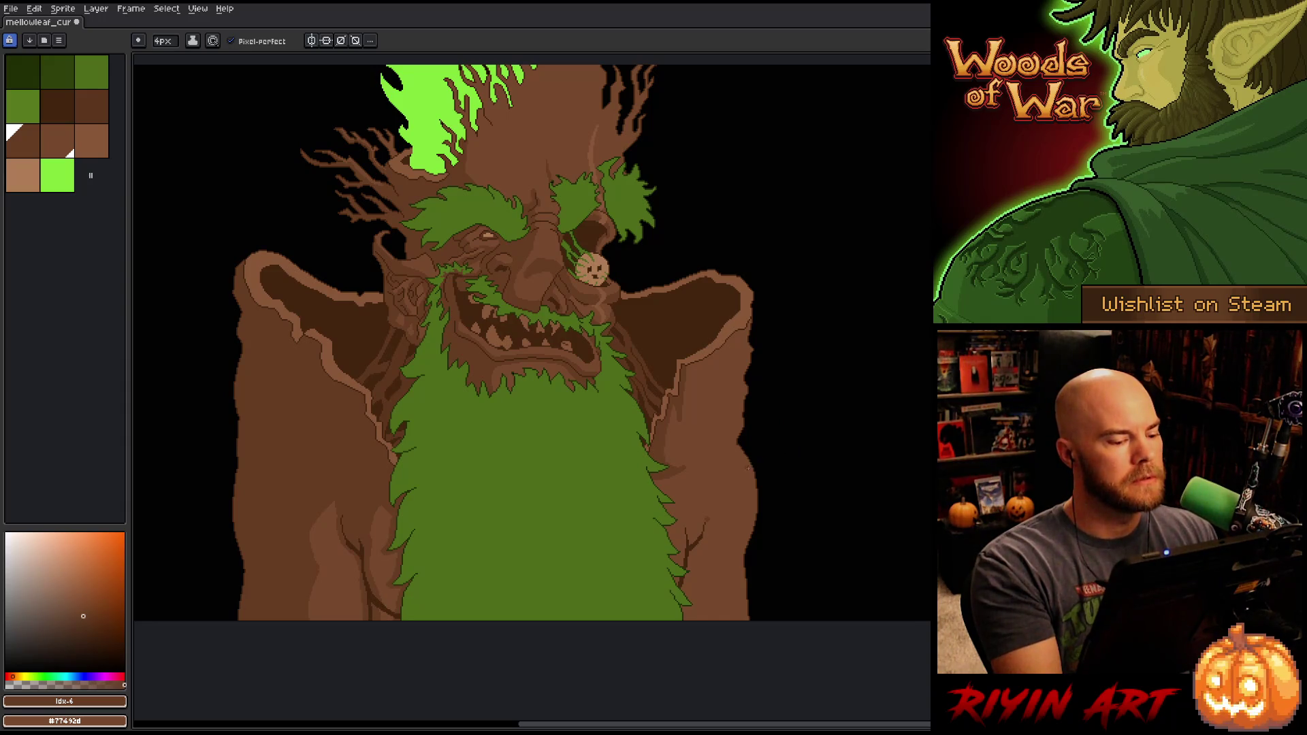
pyautogui.press('x')
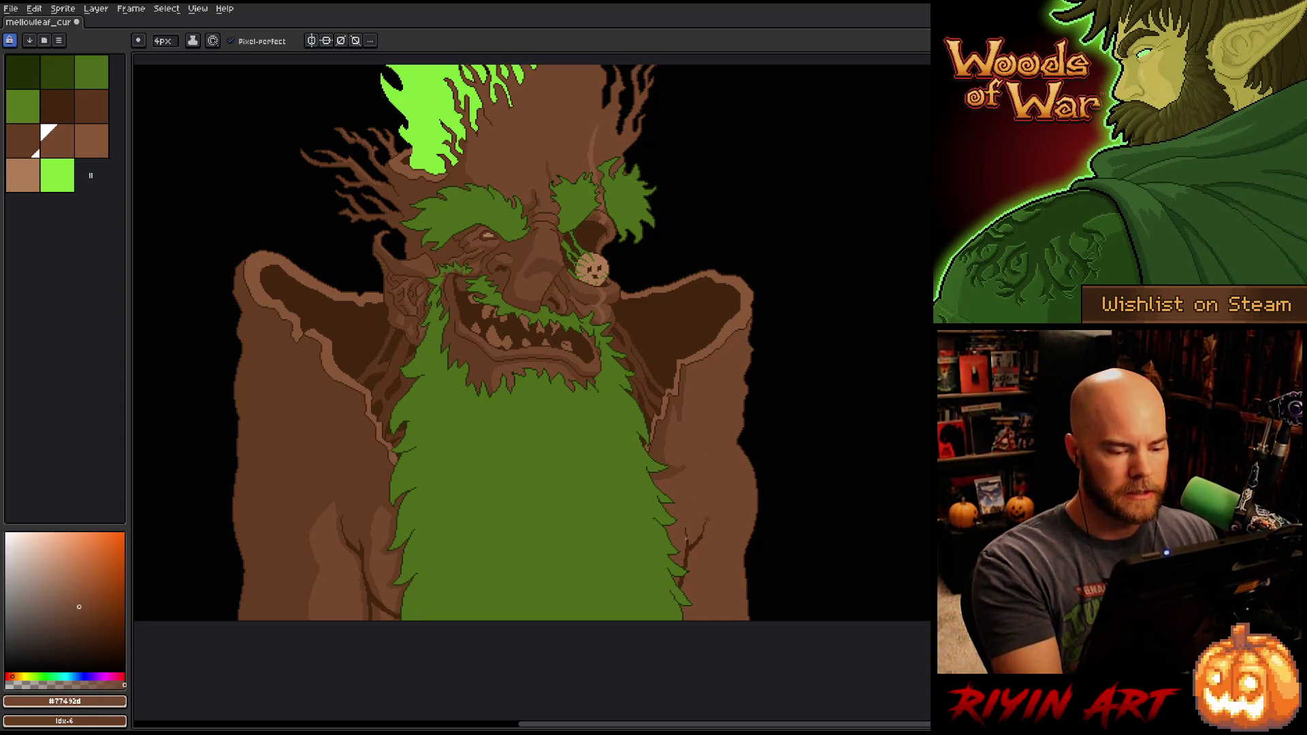
pyautogui.press('x')
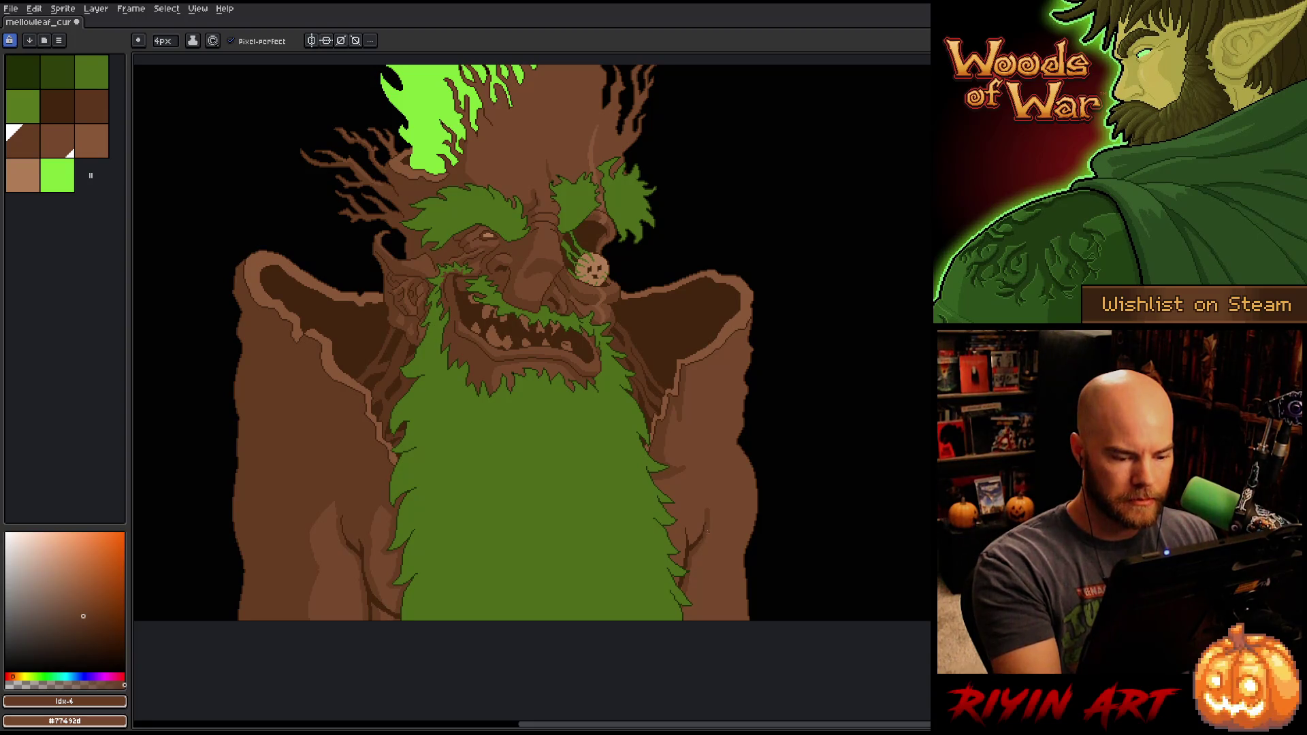
pyautogui.moveTo(708, 515); pyautogui.dragTo(713, 495)
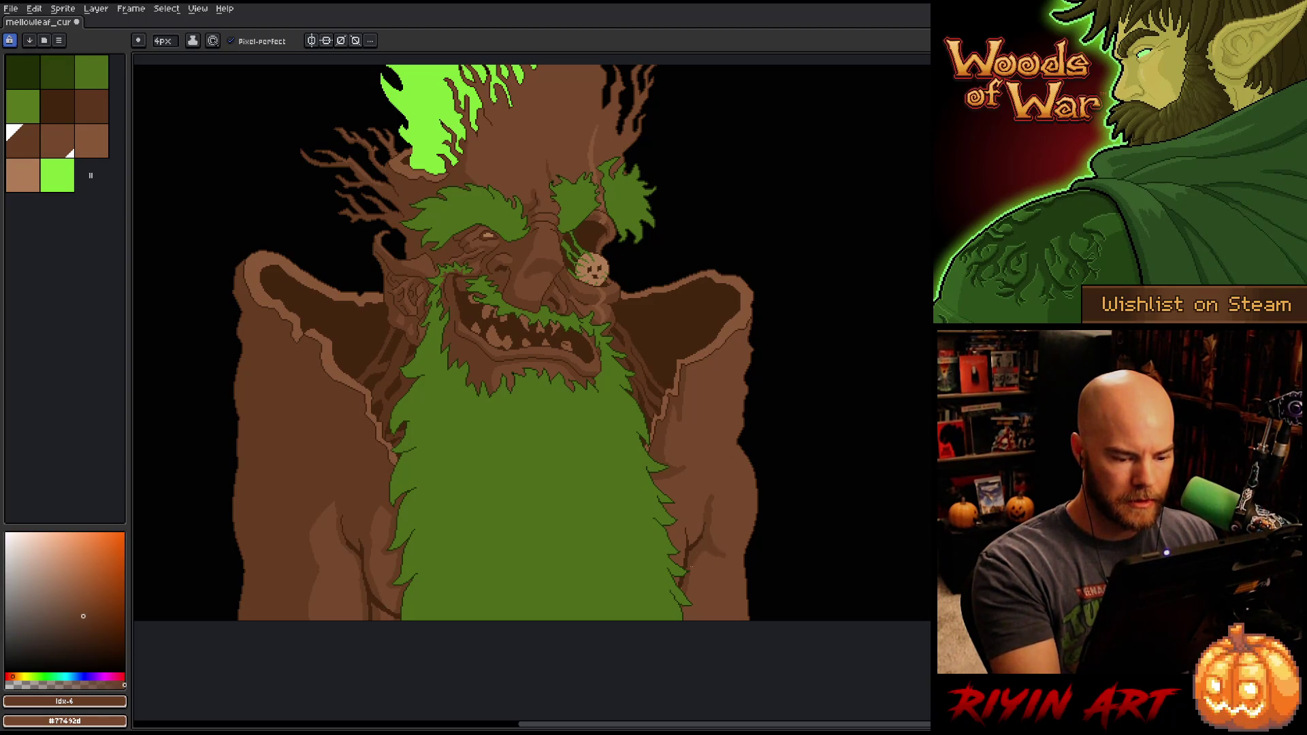
pyautogui.moveTo(689, 619); pyautogui.dragTo(684, 602)
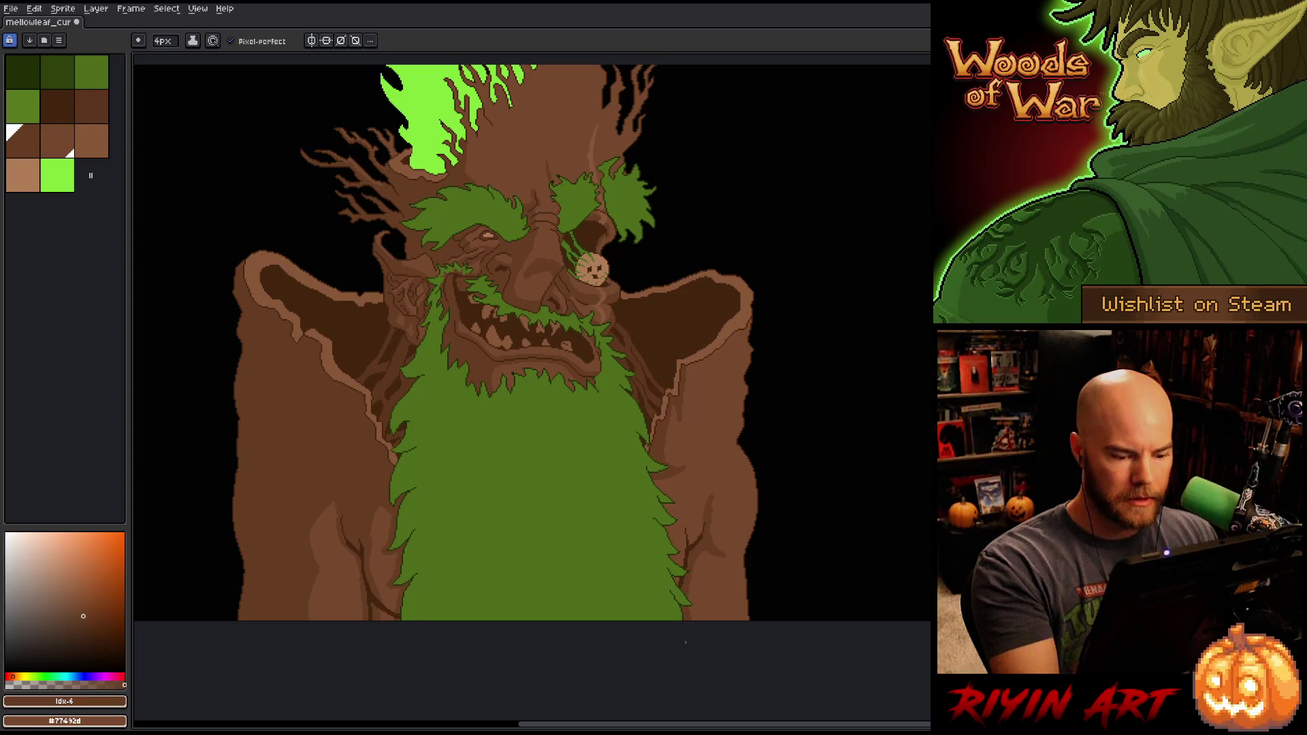
# Step: Add a light-brown stroke on the left arm and dark lines along the right arm's edges
pyautogui.press('x')
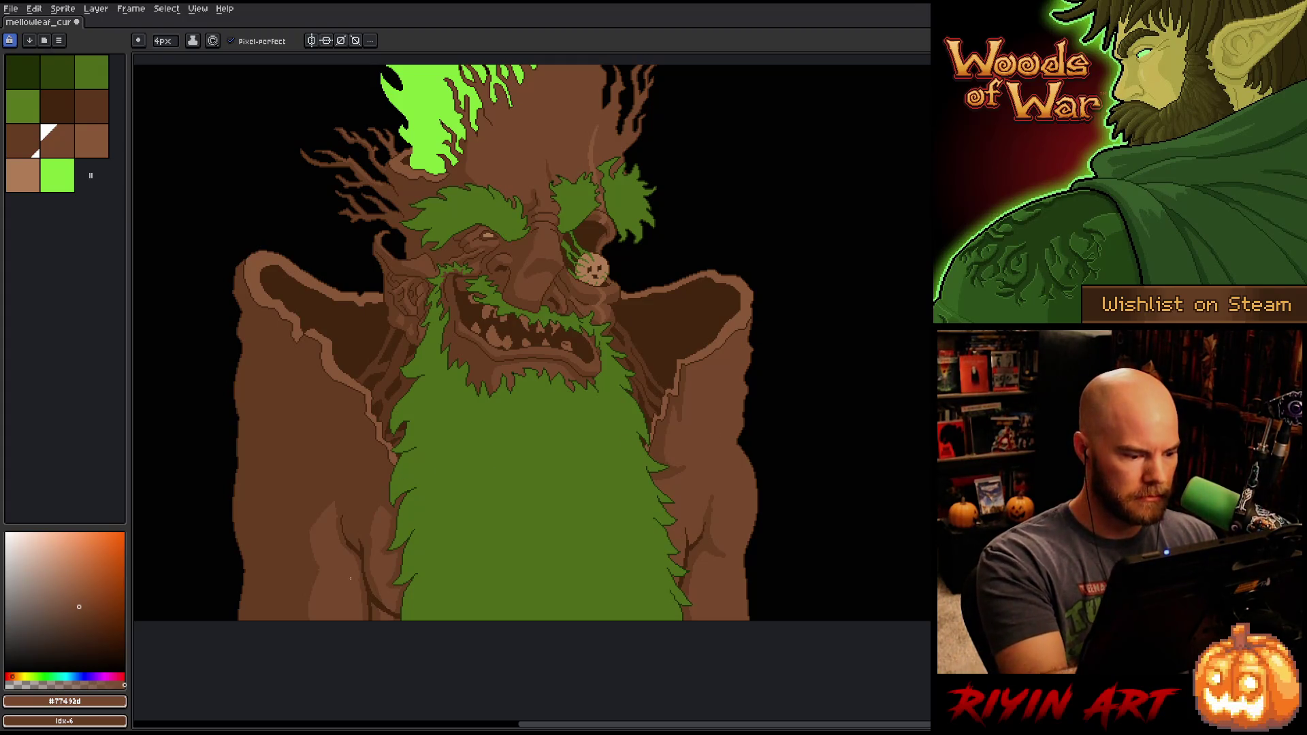
pyautogui.press('x')
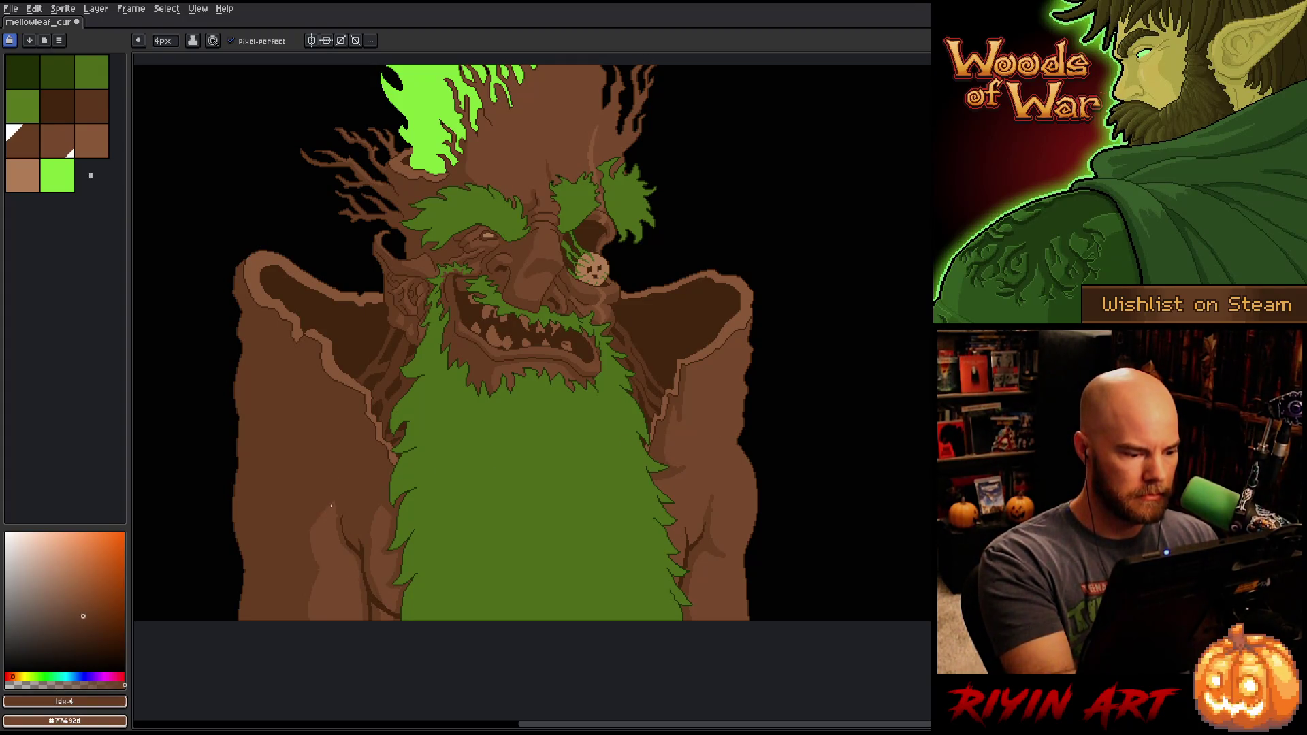
pyautogui.press('x')
pyautogui.moveTo(327, 503); pyautogui.dragTo(311, 526)
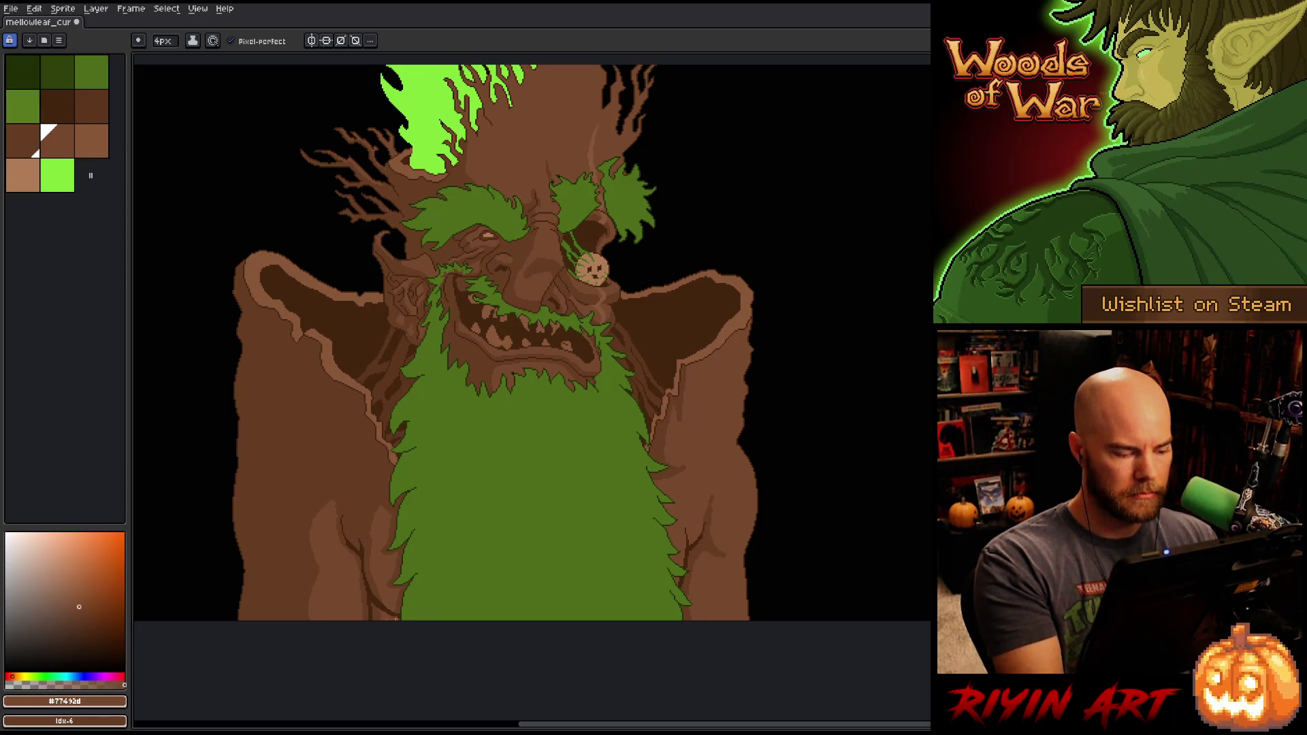
pyautogui.press('x')
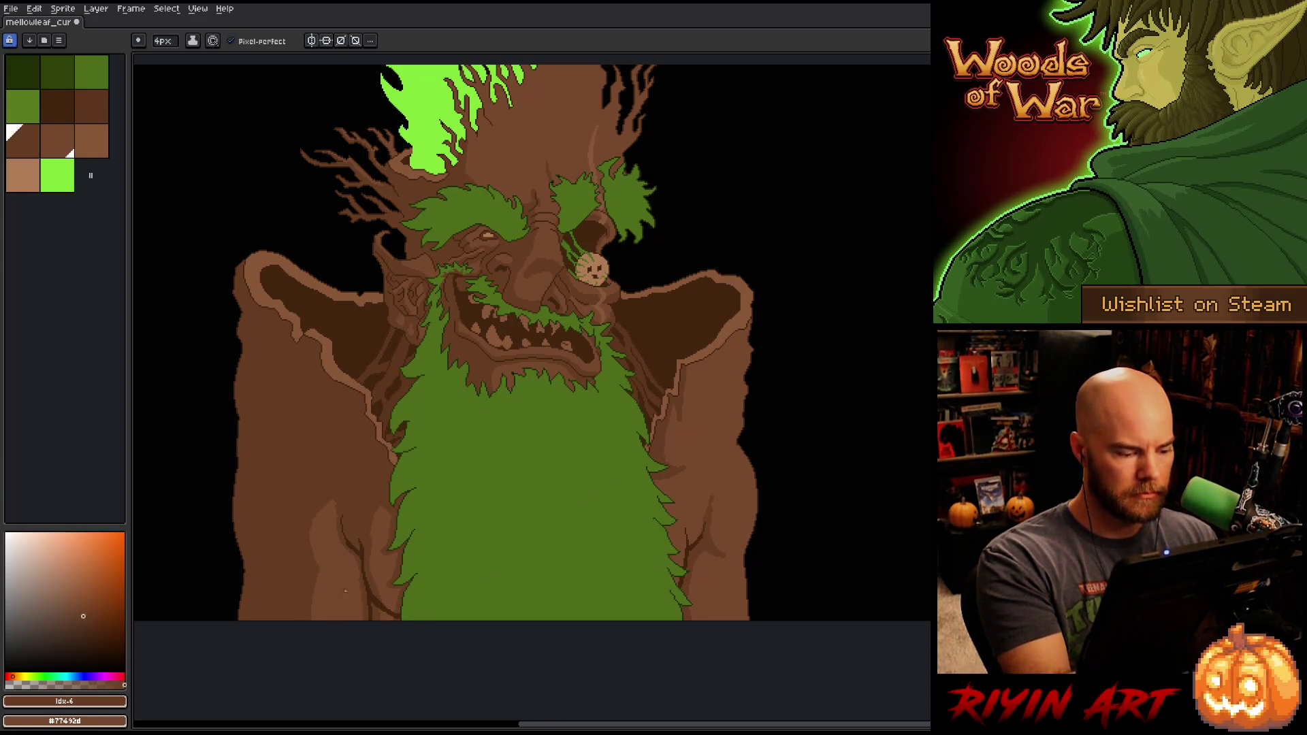
pyautogui.moveTo(701, 558); pyautogui.dragTo(699, 616)
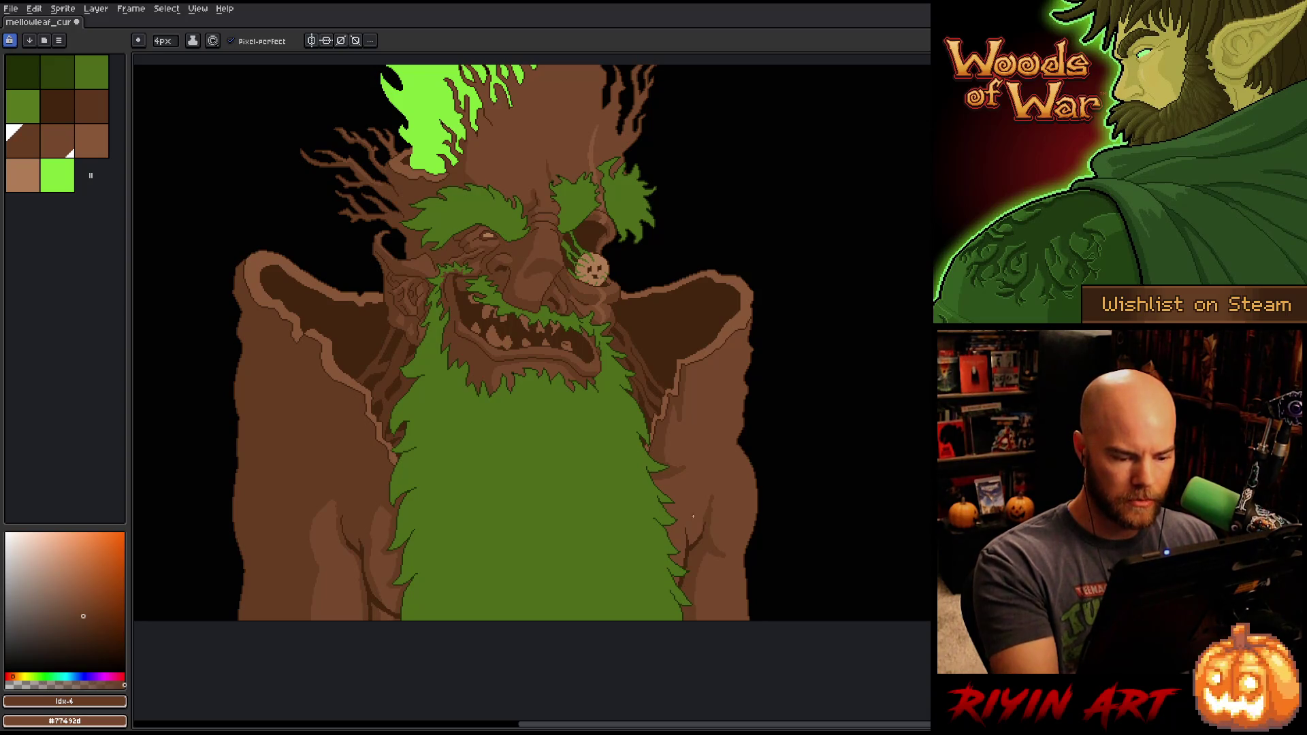
pyautogui.moveTo(687, 547); pyautogui.dragTo(690, 519)
pyautogui.press('x')
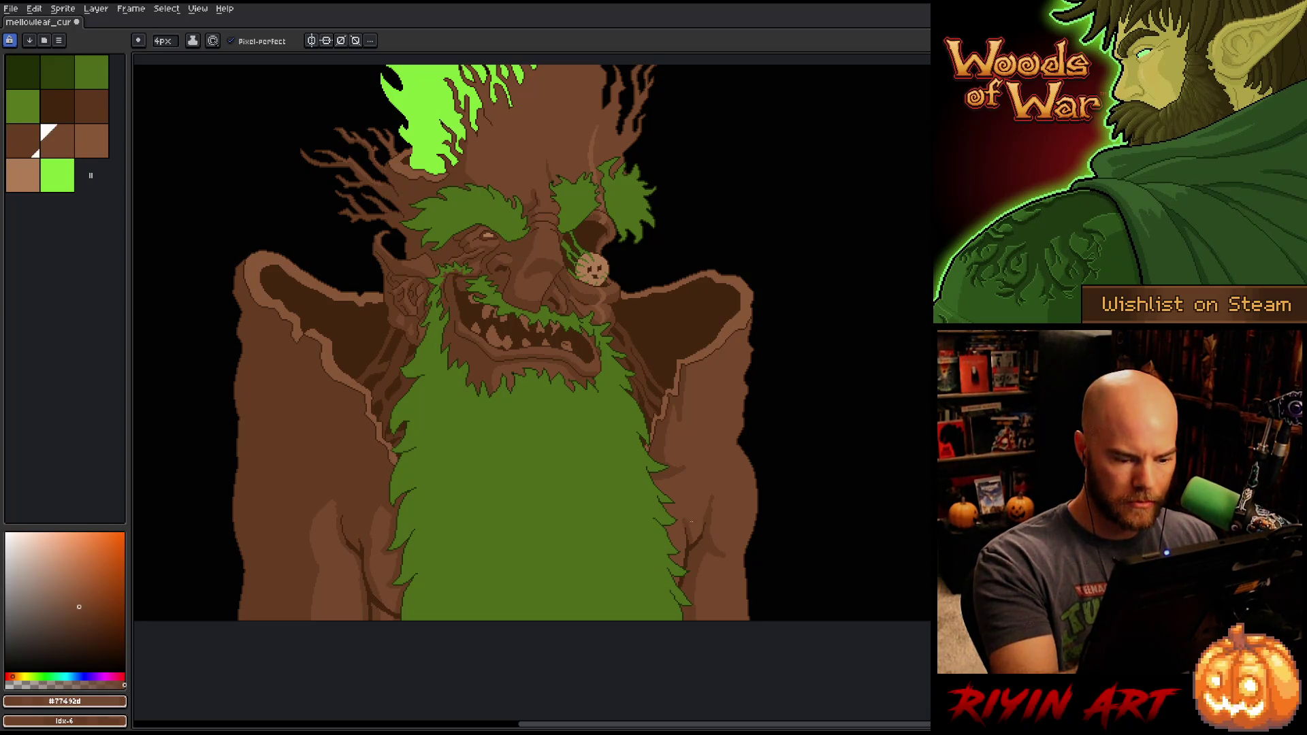
pyautogui.press('x')
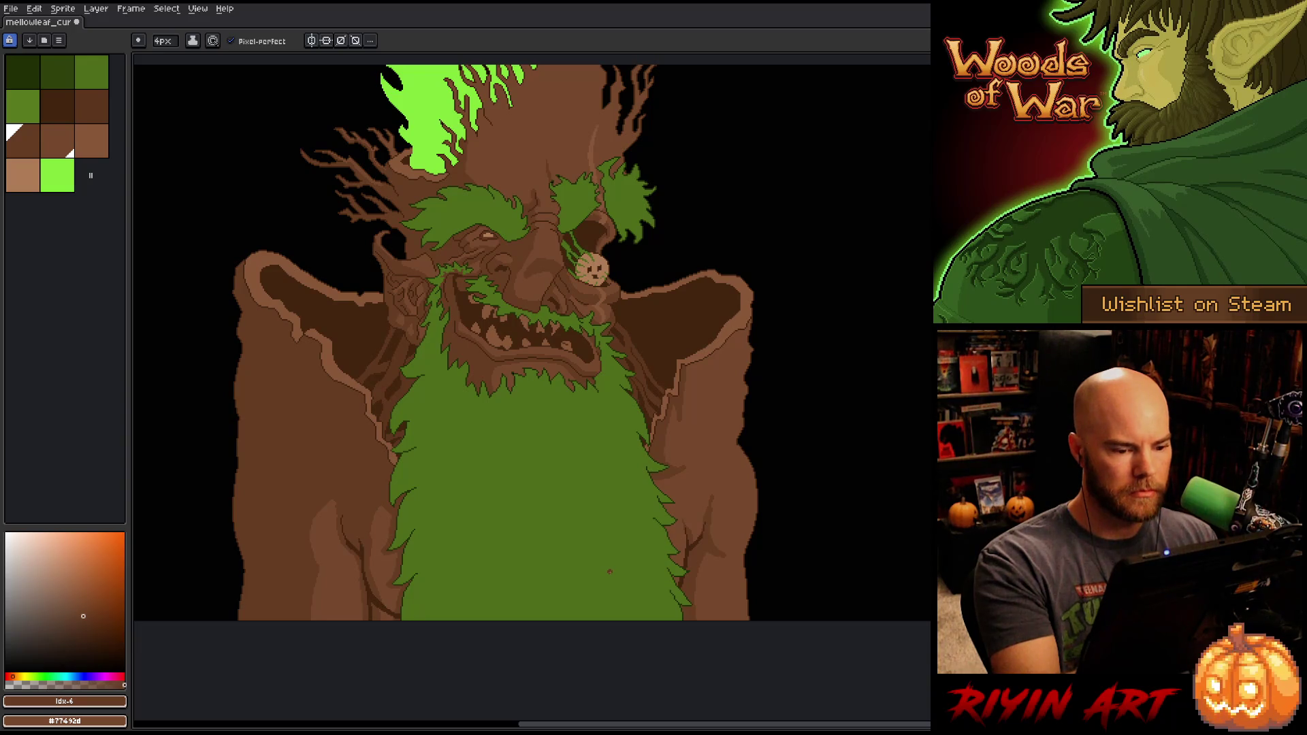
# Step: Select the light-brown right shoulder outline with the Magic Wand
pyautogui.press('w')
pyautogui.click(676, 379)
pyautogui.press('b')
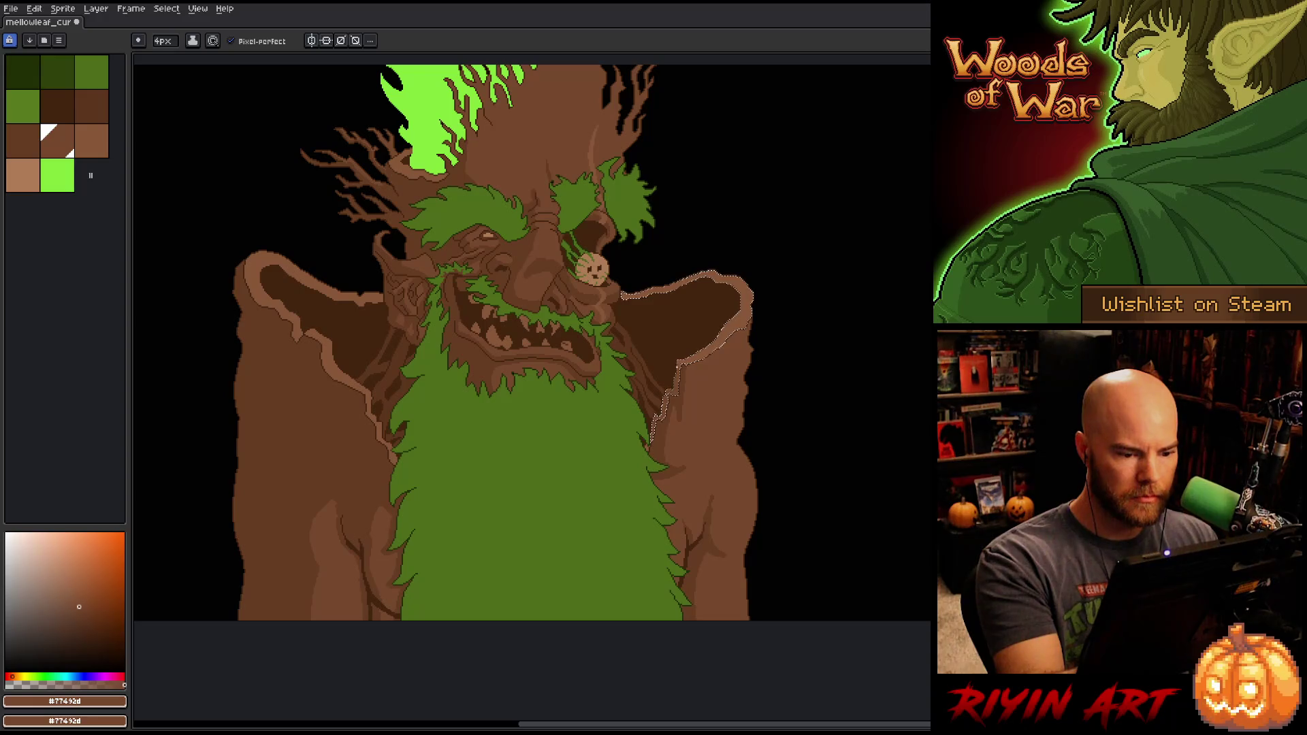
# Step: Select the left shoulder outline and paint a #885738 light-brown highlight along its top
pyautogui.click(326, 351)
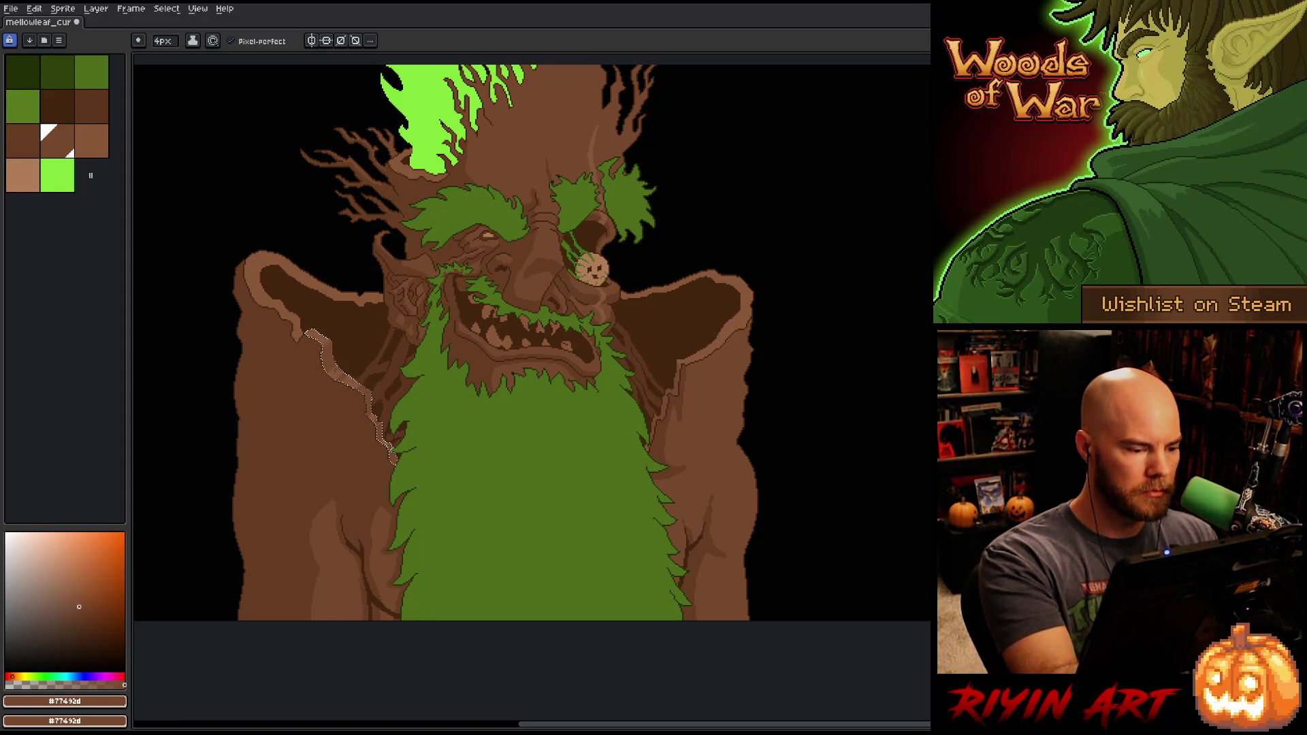
pyautogui.keyDown('alt'); pyautogui.click(379, 339); pyautogui.keyUp('alt')
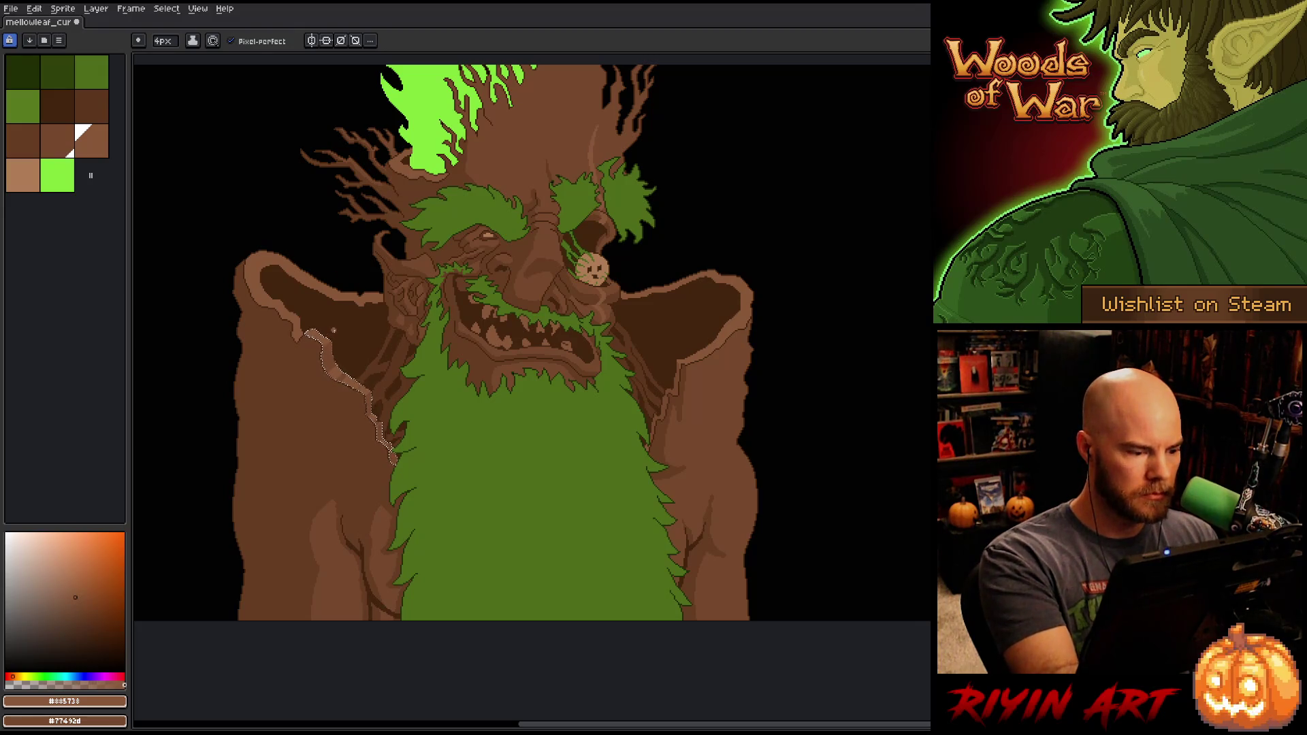
pyautogui.press('x')
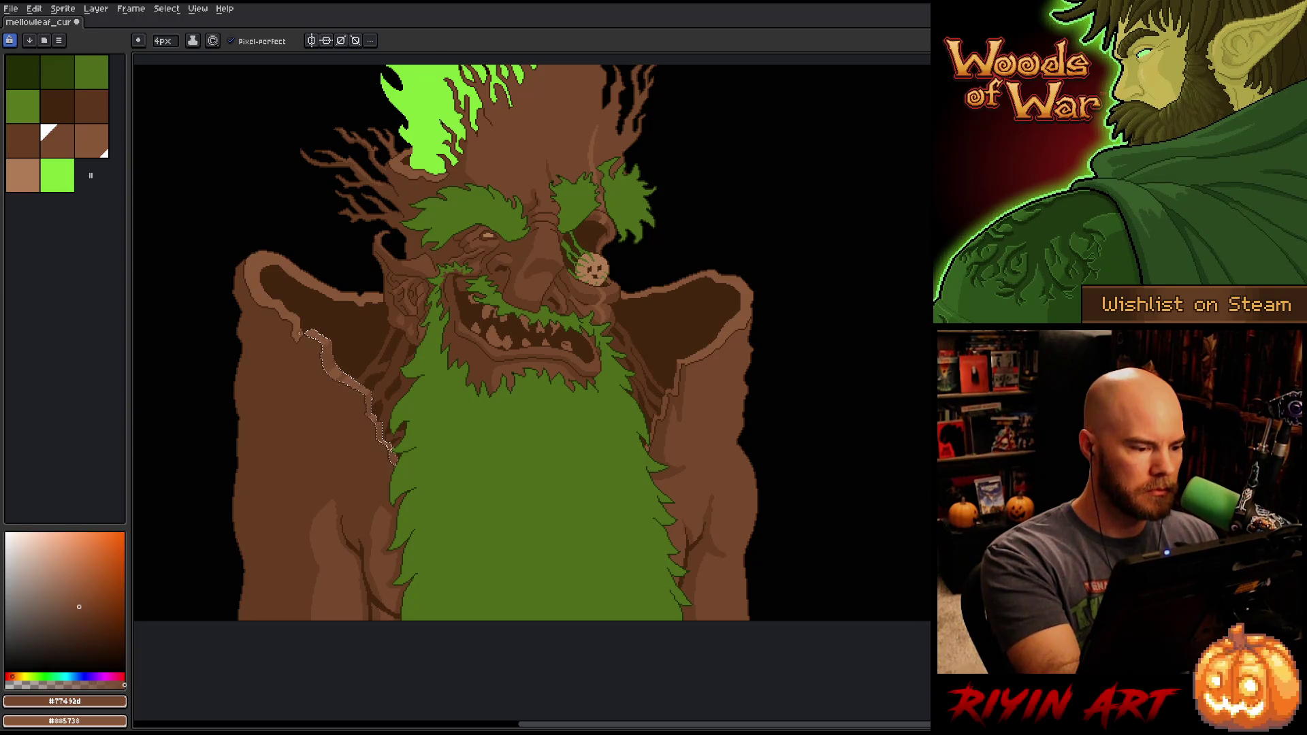
pyautogui.moveTo(297, 332); pyautogui.dragTo(383, 299)
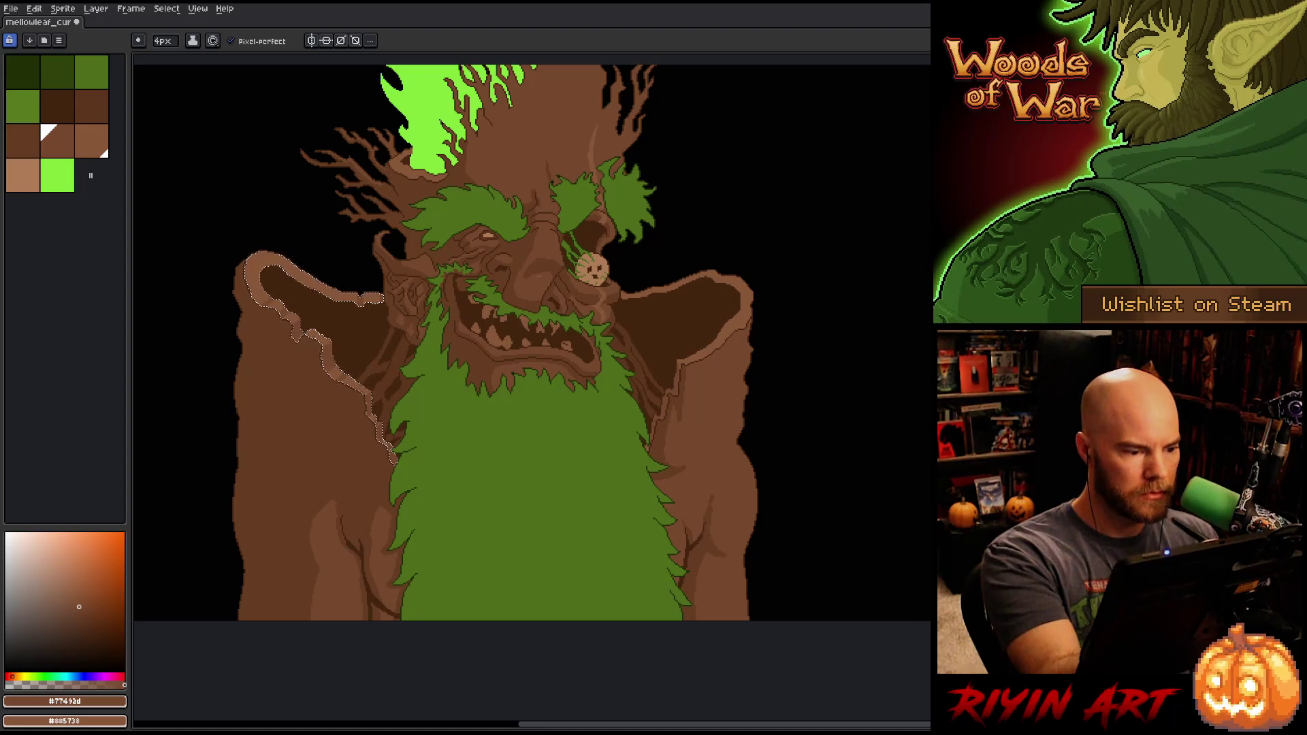
# Step: Add the right ear's light rim to the selection and sample the darker bark brown as the swap colour
pyautogui.press('w')
pyautogui.keyDown('shift'); pyautogui.click(621, 293); pyautogui.keyUp('shift')
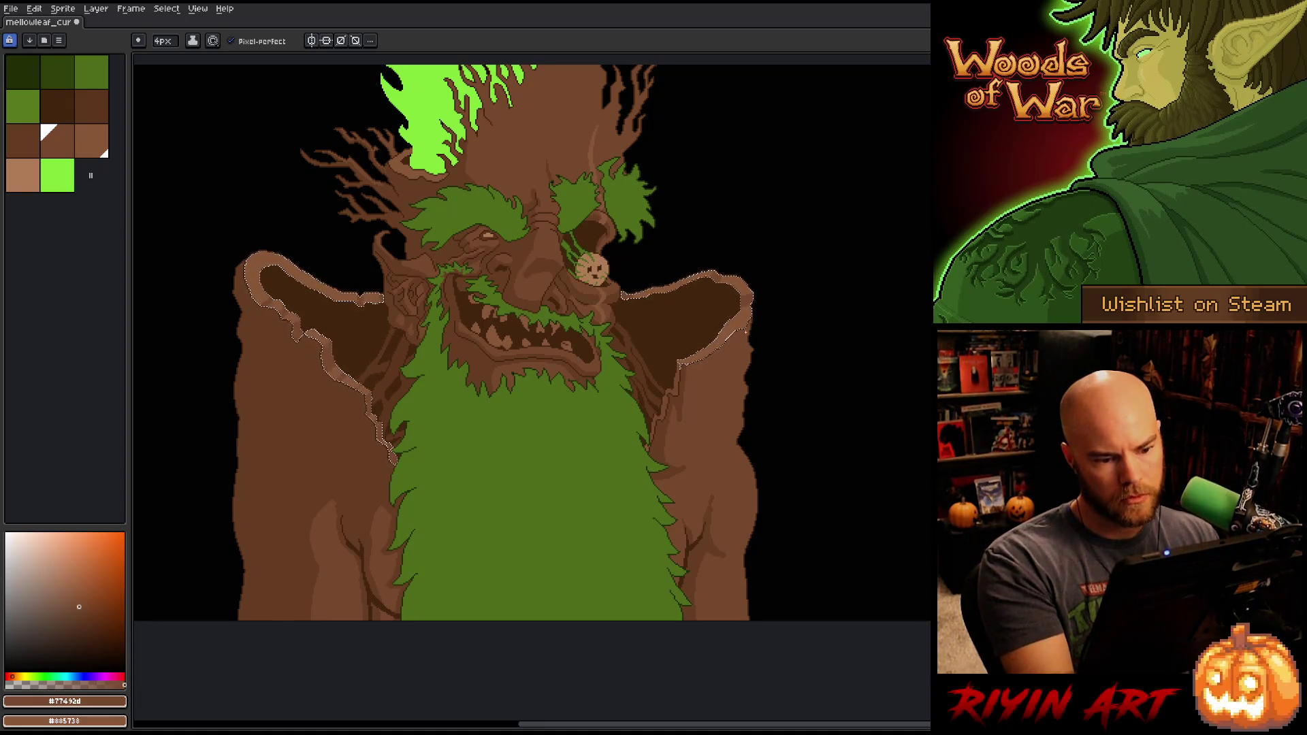
pyautogui.press(']')
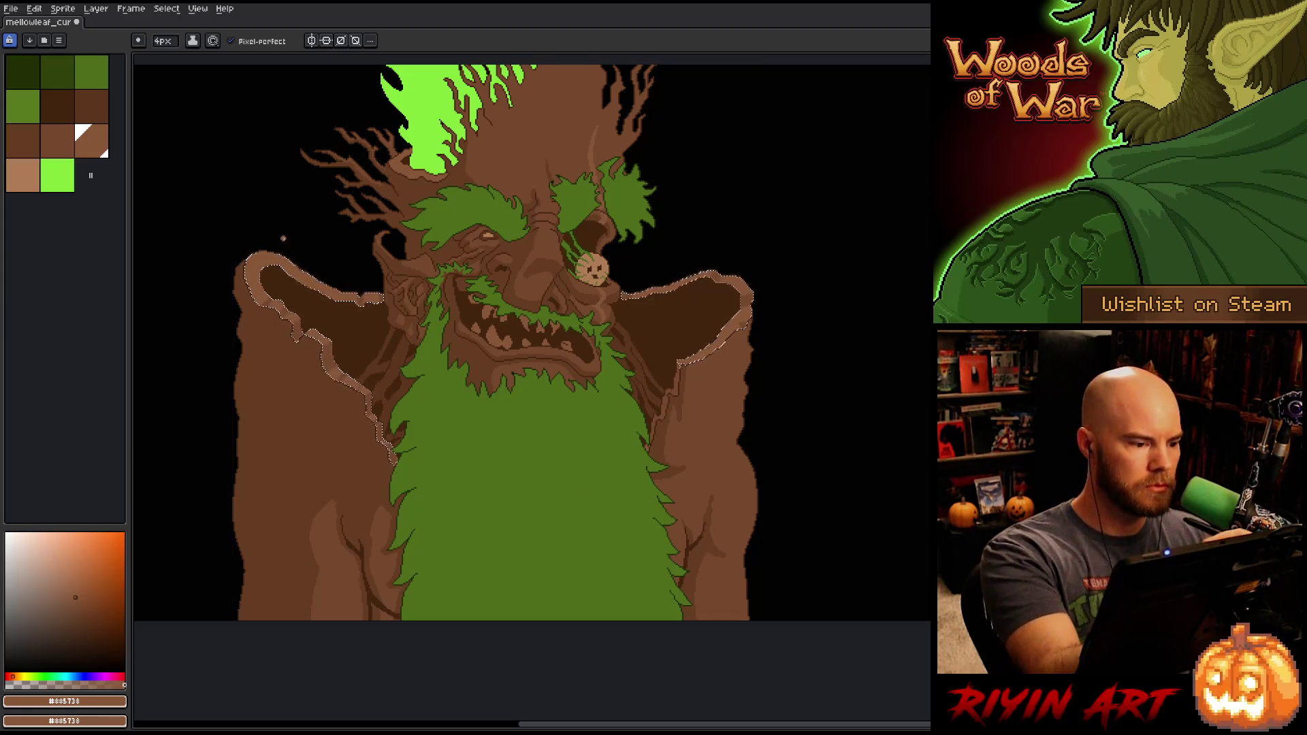
pyautogui.press('alt')
pyautogui.keyDown('alt'); pyautogui.click(272, 297); pyautogui.keyUp('alt')
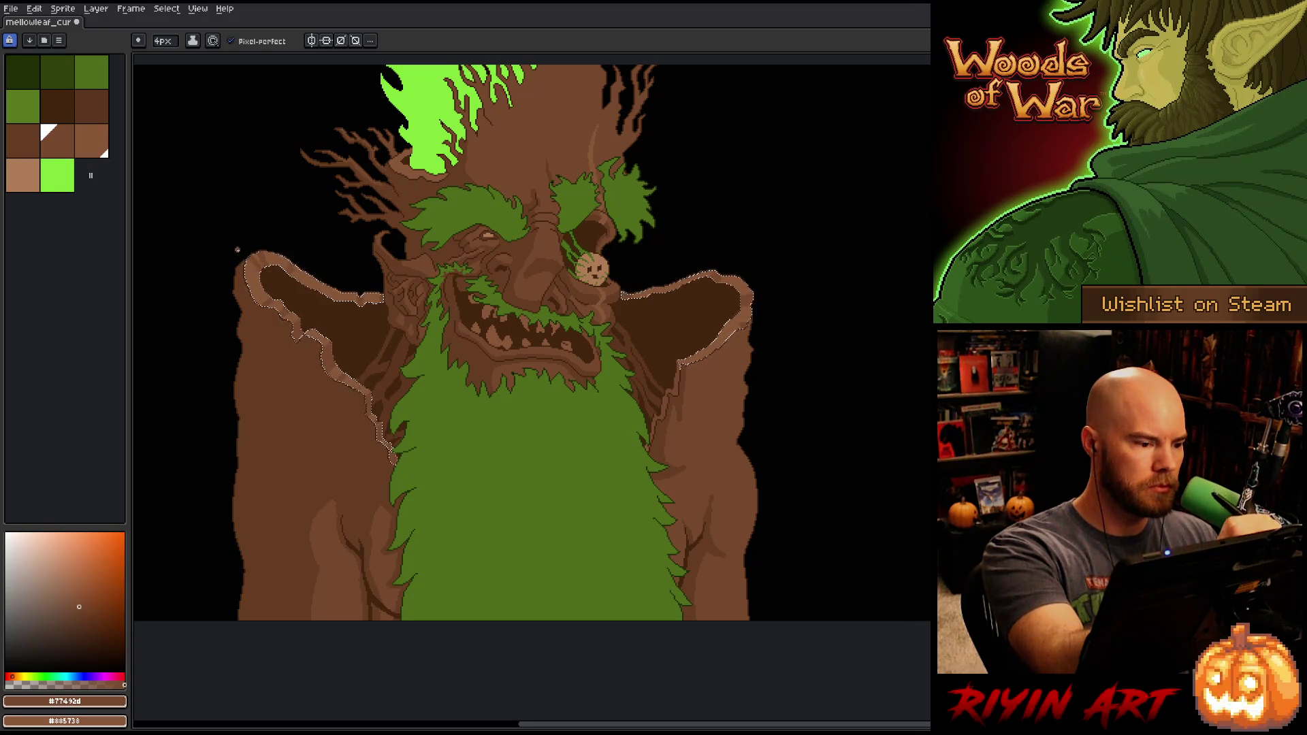
pyautogui.press('x')
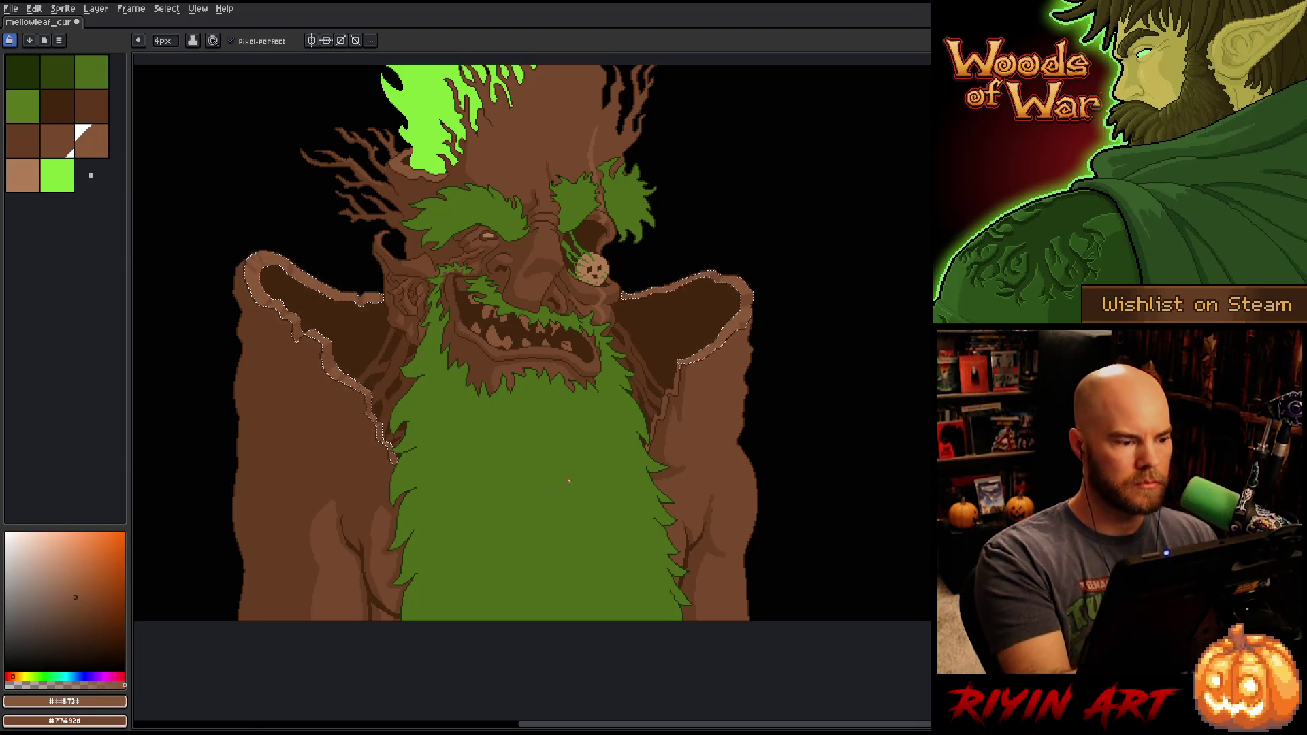
# Step: Pick the bark brown from the ear outline, save the sprite and clear the selection
pyautogui.press('v')
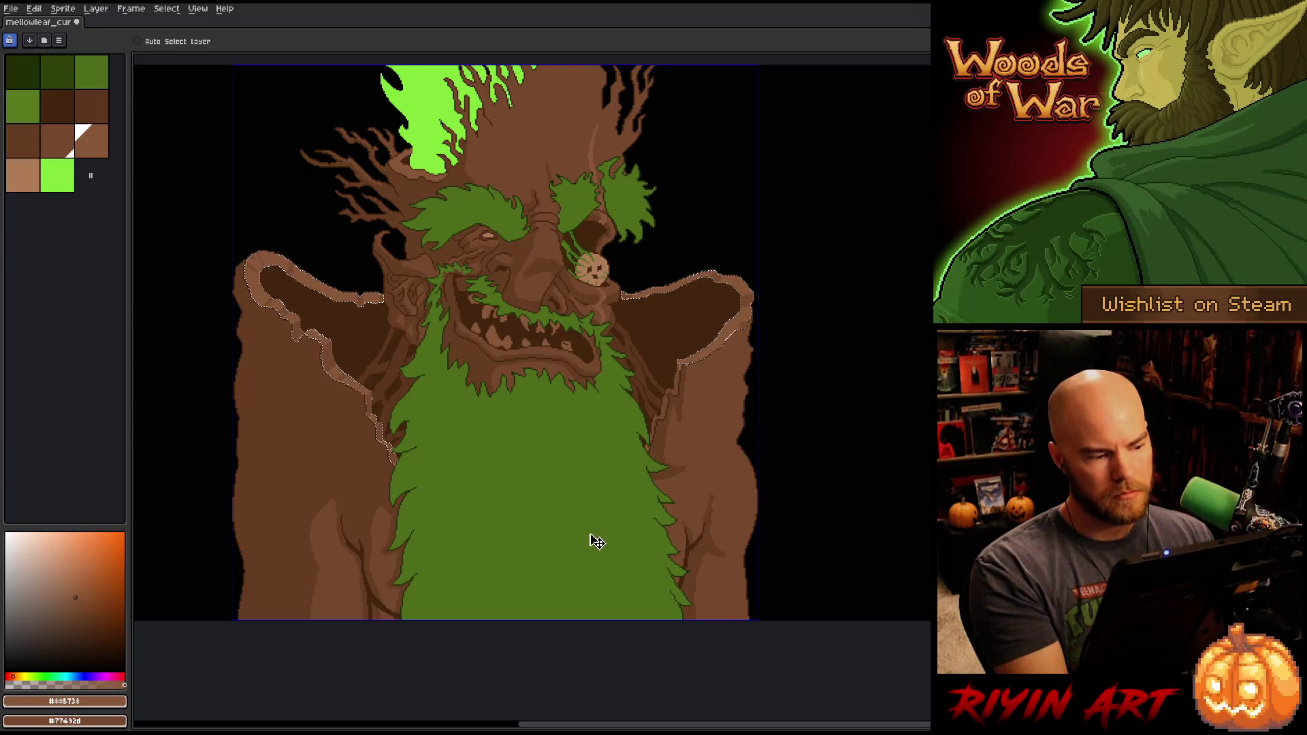
pyautogui.press('b')
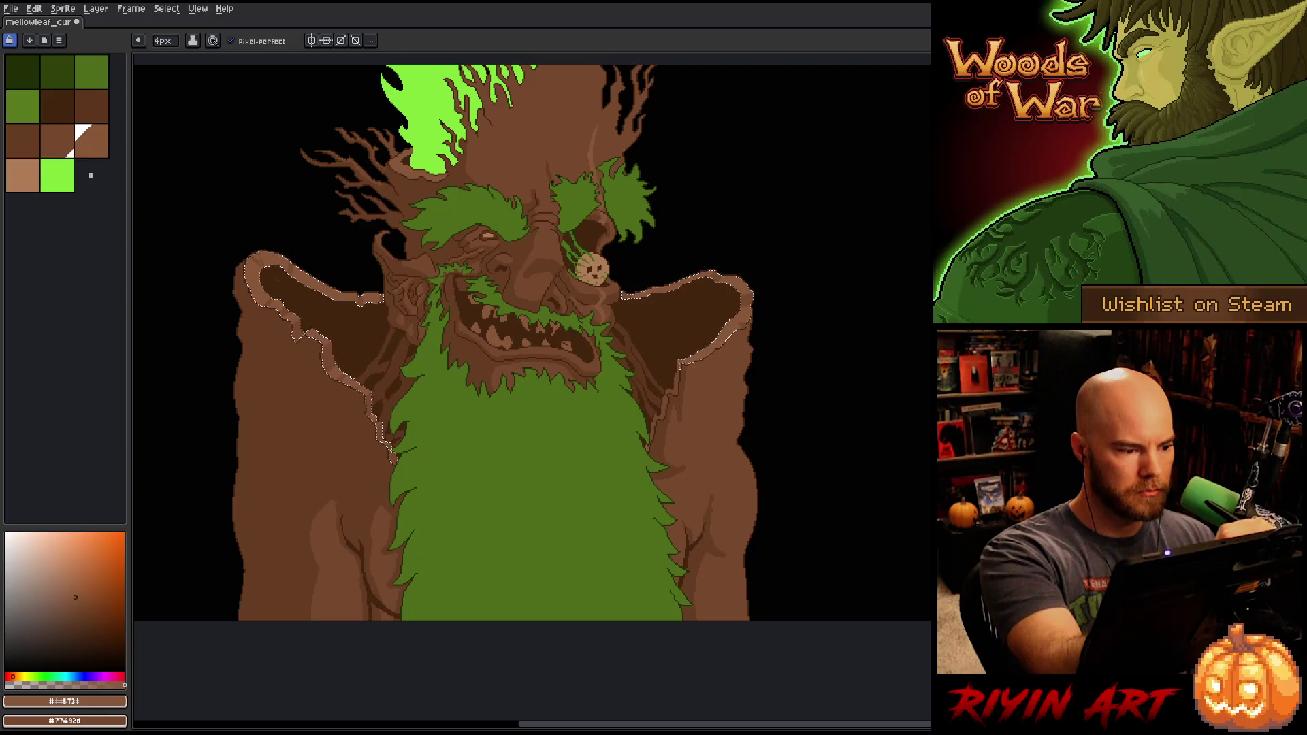
pyautogui.keyDown('alt'); pyautogui.click(265, 276); pyautogui.keyUp('alt')
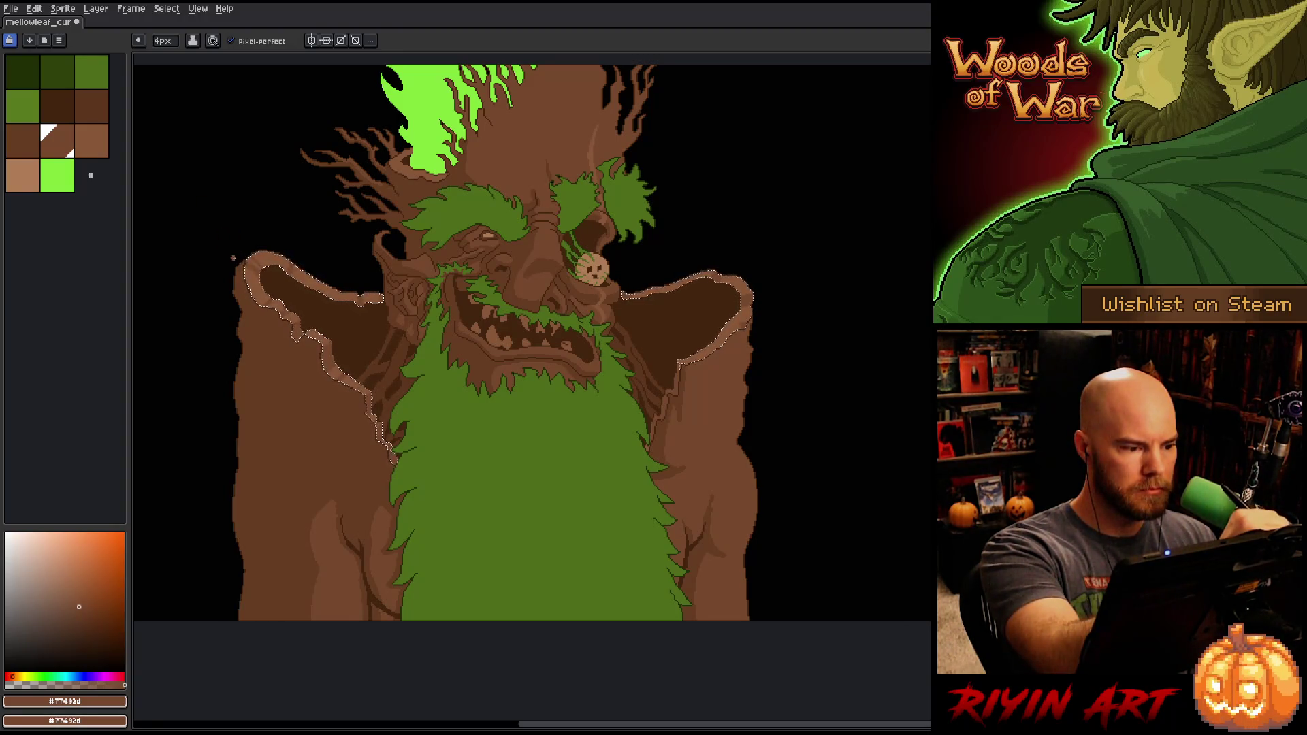
pyautogui.hotkey('ctrl', 's')
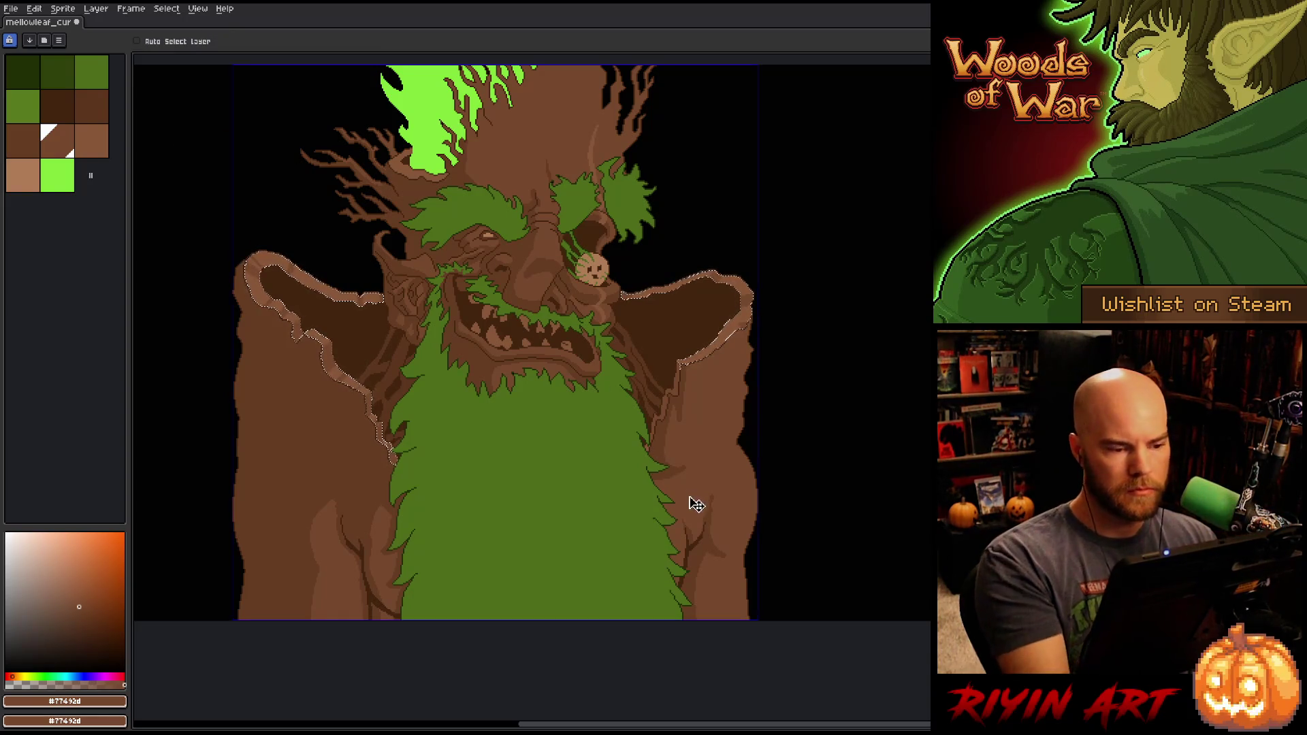
pyautogui.hotkey('ctrl', 'd')
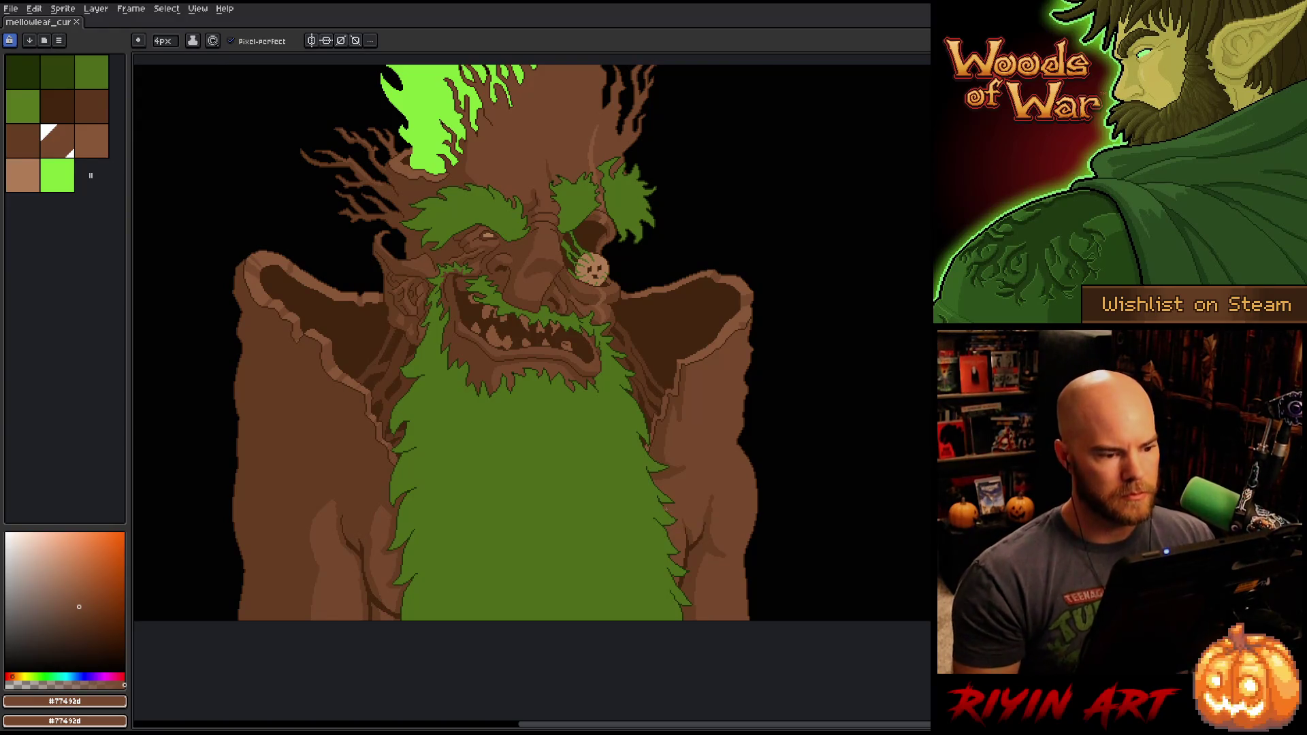
# Step: Reframe the monster and place a single one-pixel brown mark of bark detail
pyautogui.scroll(-2, 579, 341)
pyautogui.scroll(1, 579, 340)
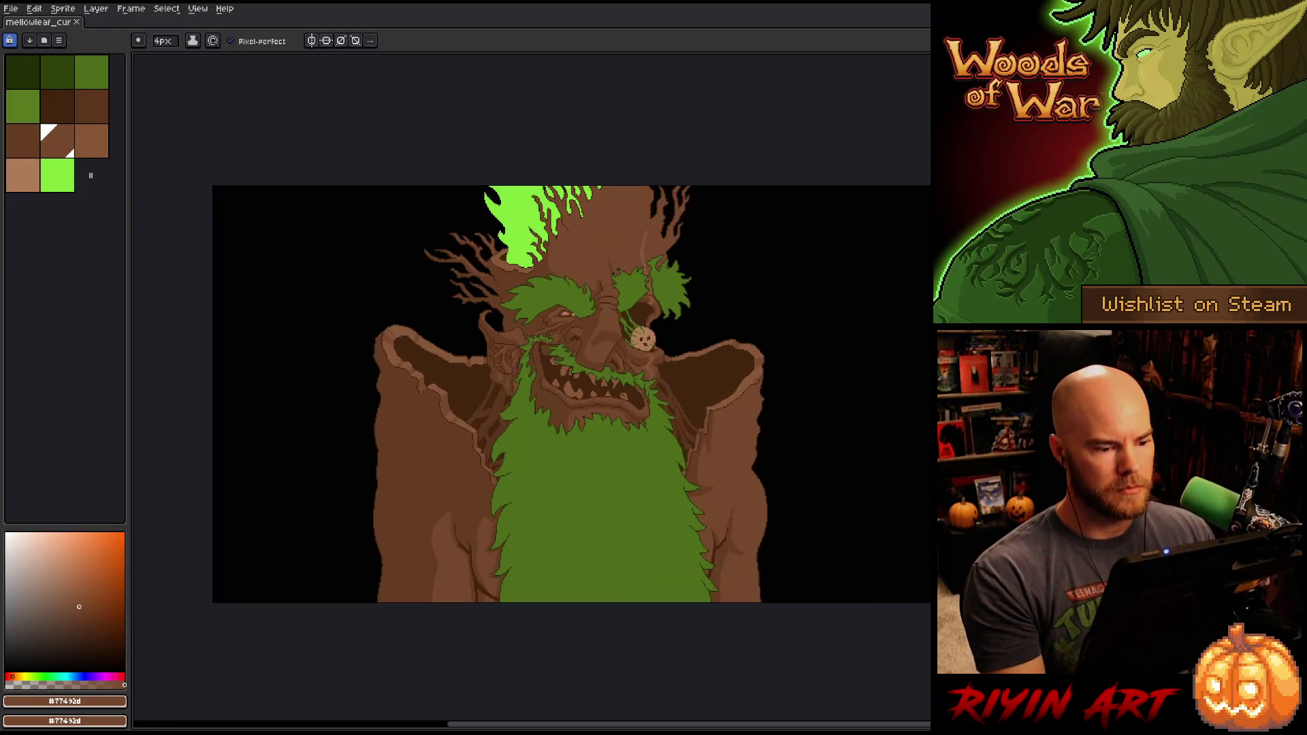
pyautogui.moveTo(625, 365)
pyautogui.mouseDown()
pyautogui.moveTo(584, 344)
pyautogui.moveTo(539, 350)
pyautogui.mouseUp()
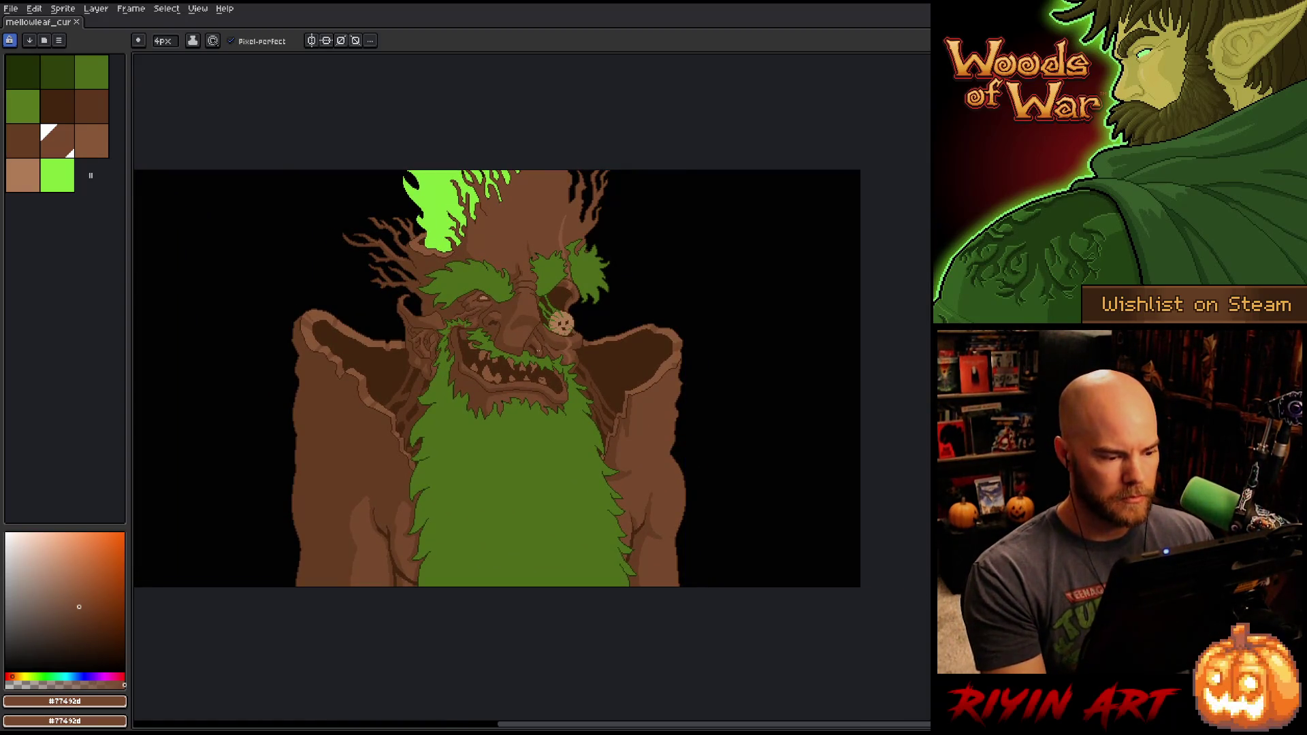
pyautogui.scroll(1, 493, 273)
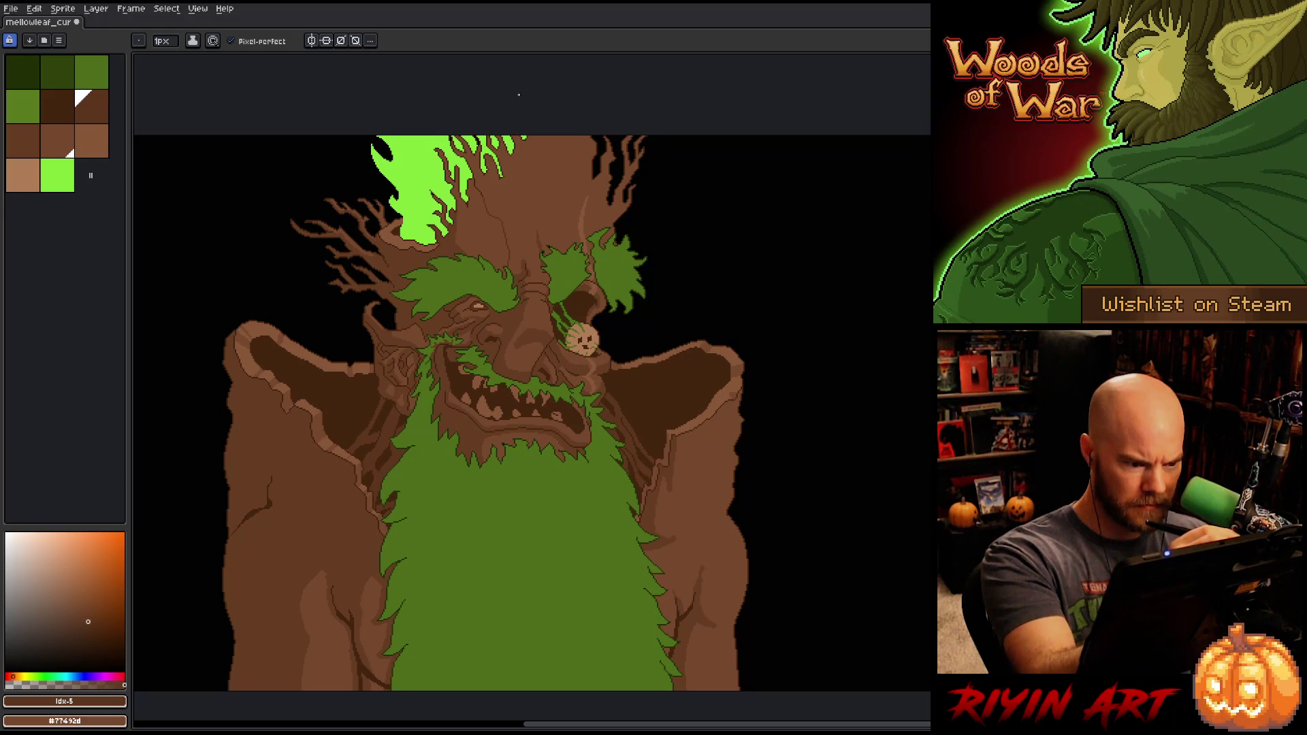
pyautogui.click(477, 180)
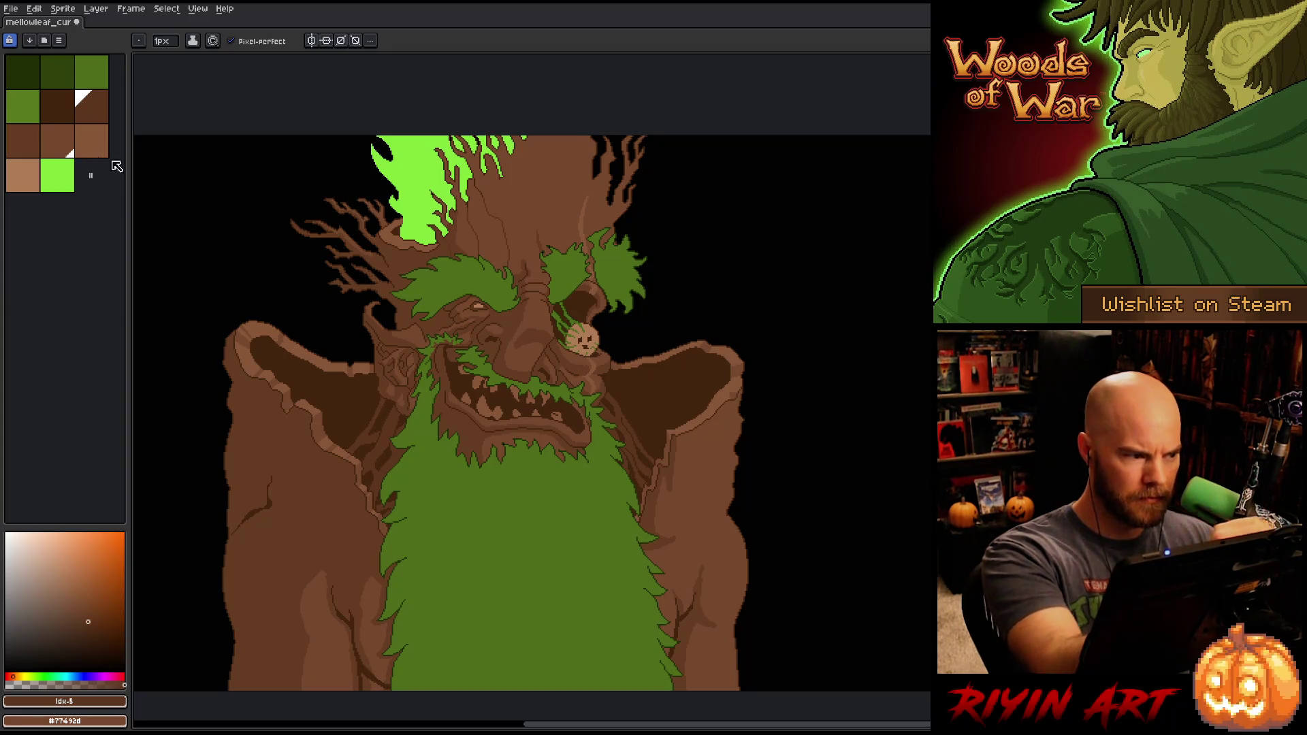
# Step: Switch the drawing colour to the darker brown palette shade
pyautogui.press('[')
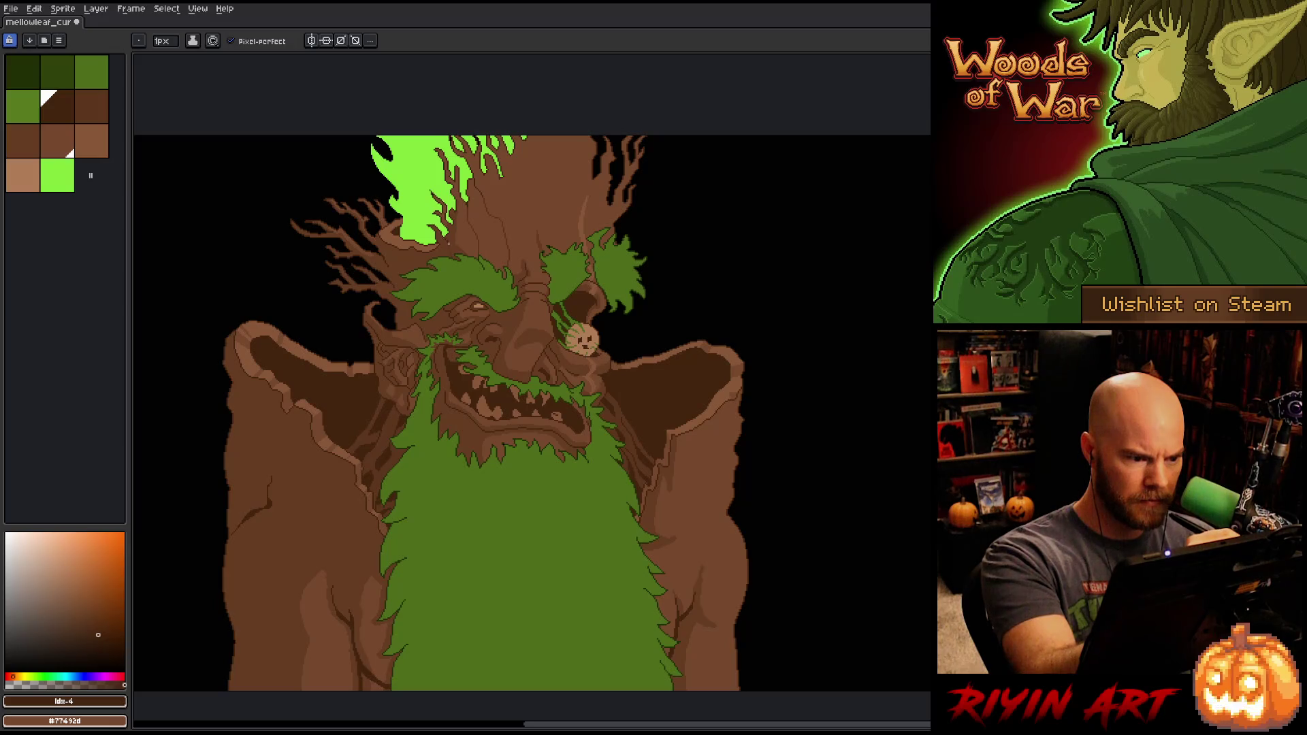
pyautogui.press('x')
pyautogui.press('x')
pyautogui.press('x')
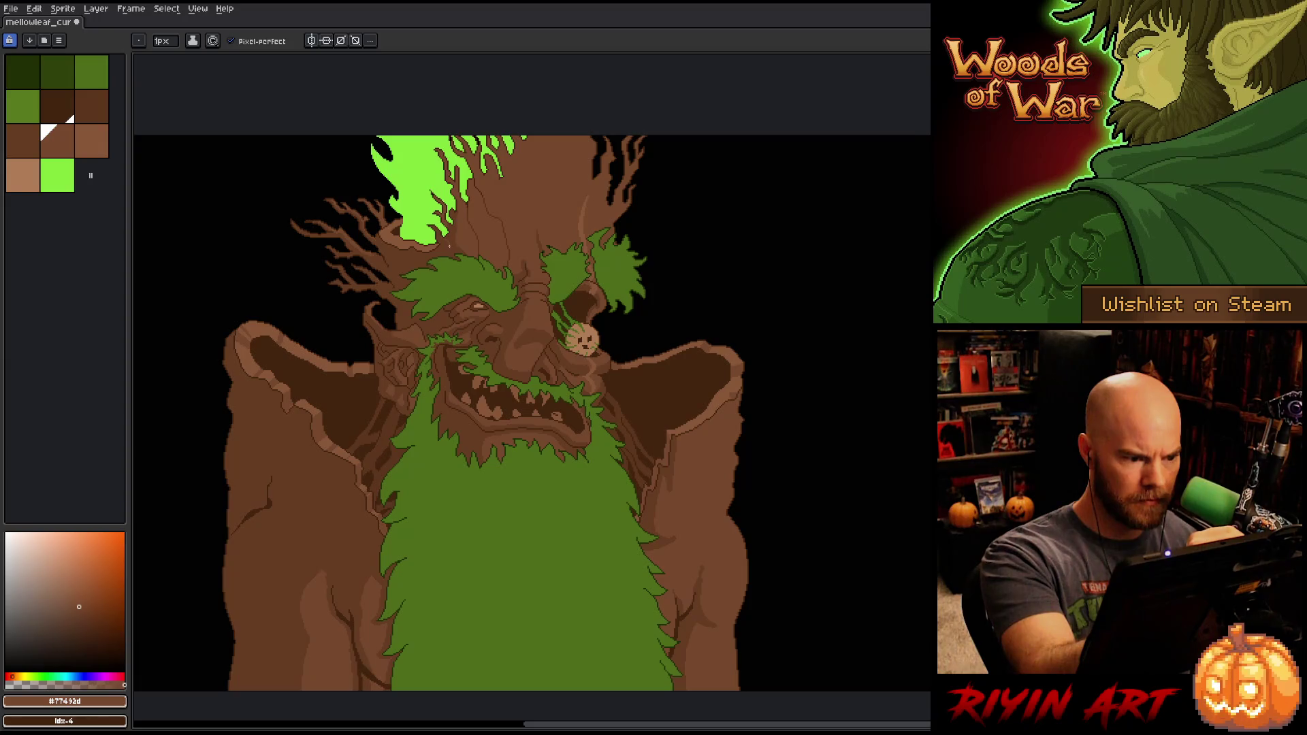
pyautogui.click(57, 107)
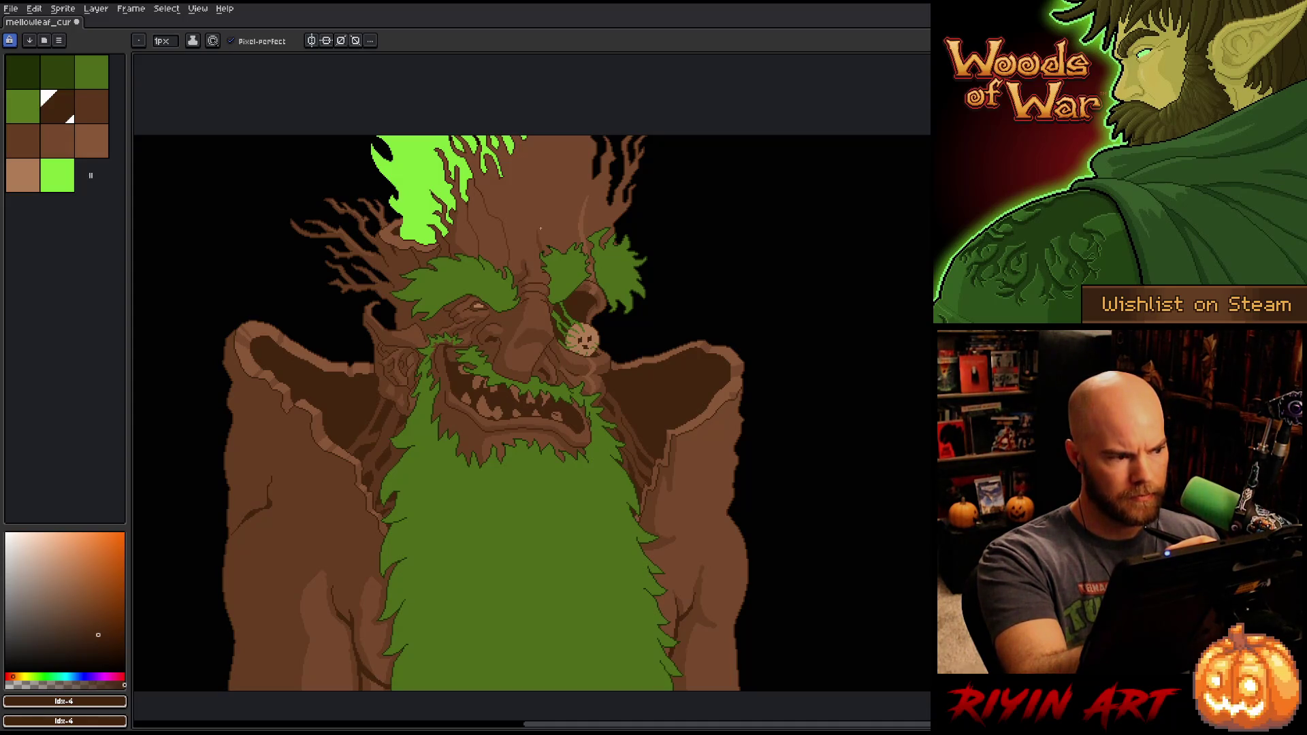
# Step: Step to the next brown shade, save the sprite and bring the upper head and trunk into view
pyautogui.press(']')
pyautogui.hotkey('ctrl', 's')
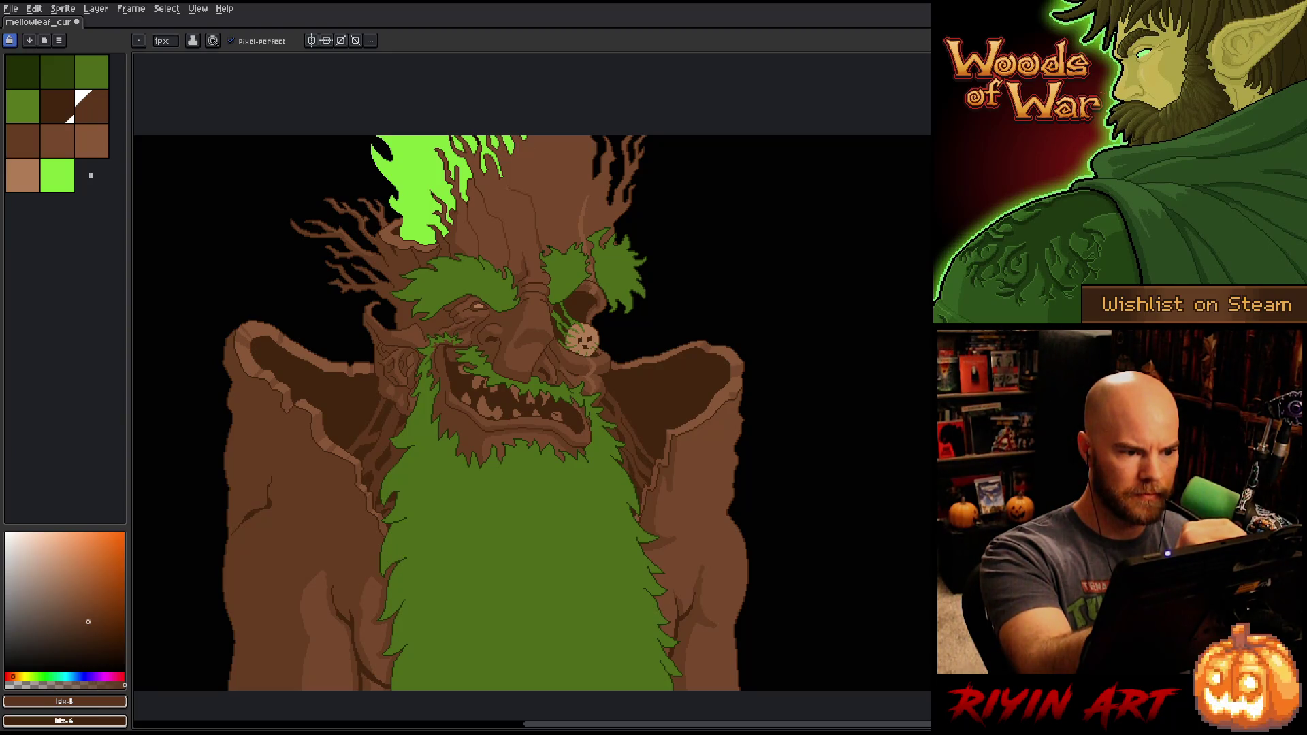
pyautogui.moveTo(531, 176); pyautogui.dragTo(536, 231)
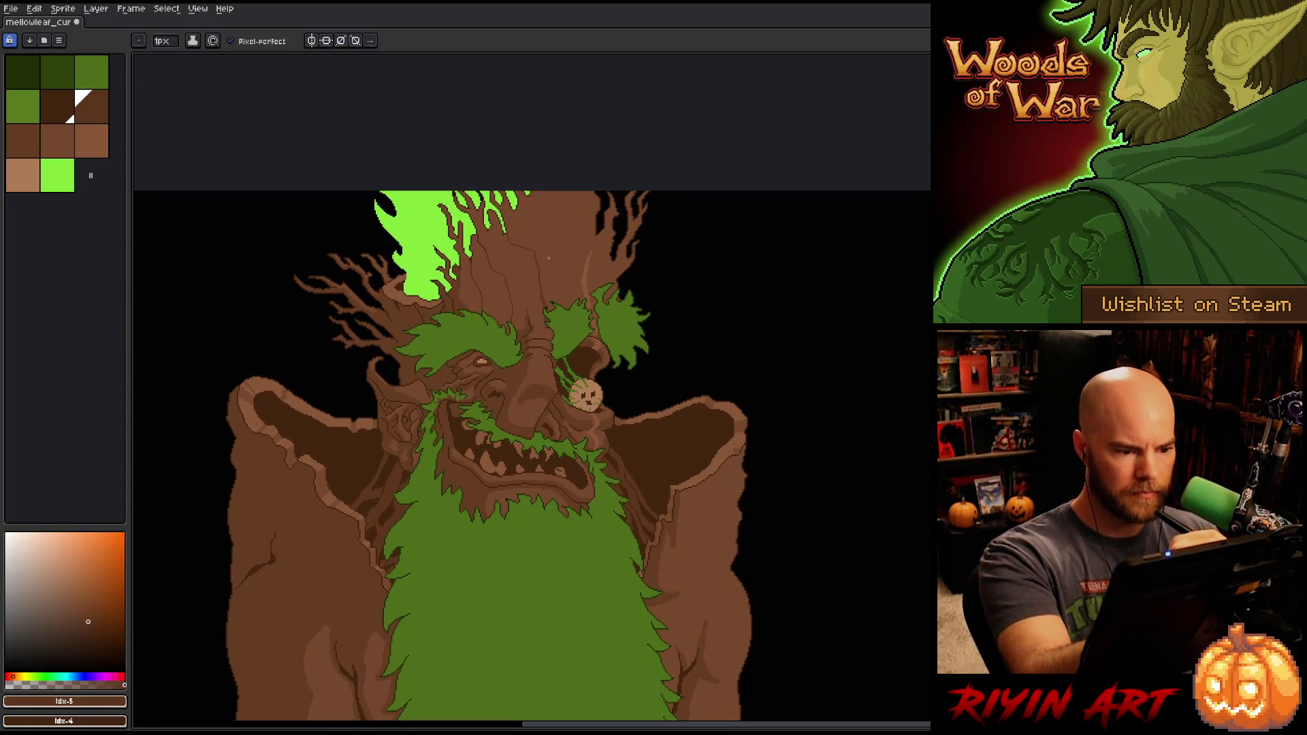
# Step: Draw a short dark bark line down the trunk with the swapped brown
pyautogui.press('x')
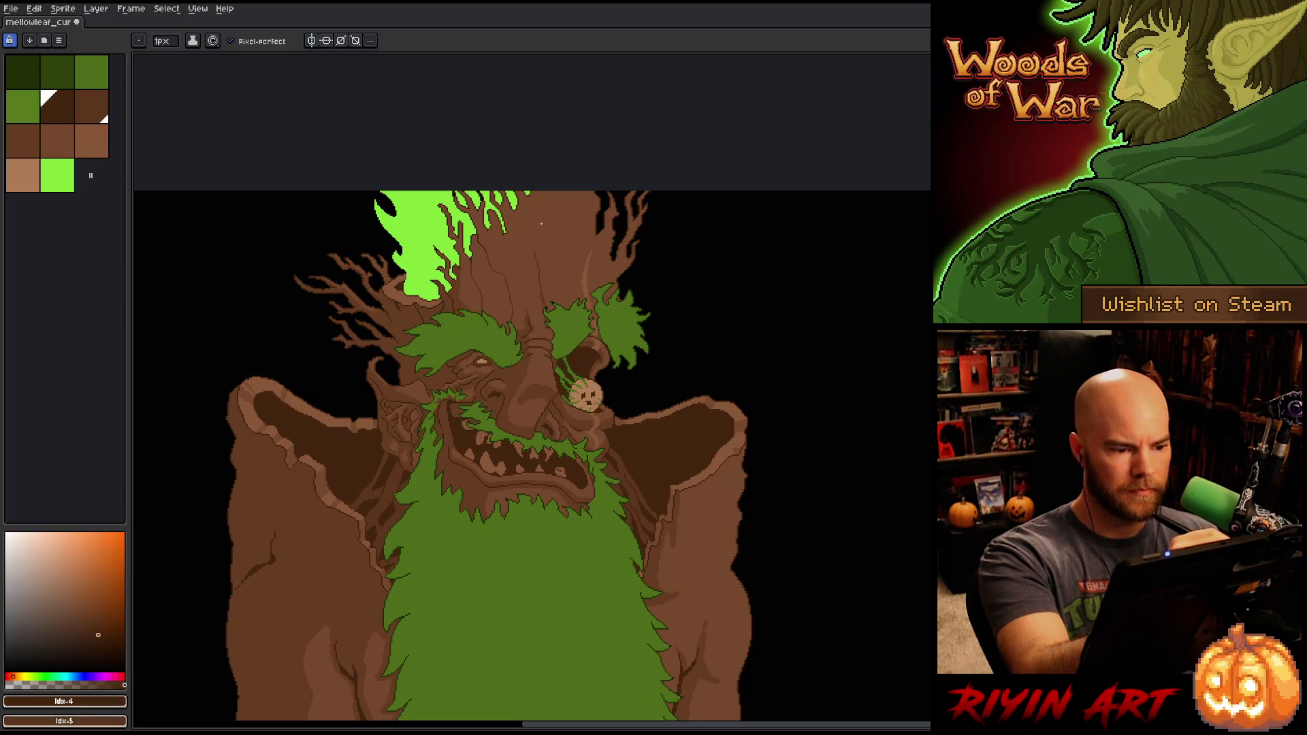
pyautogui.moveTo(535, 227); pyautogui.dragTo(533, 203)
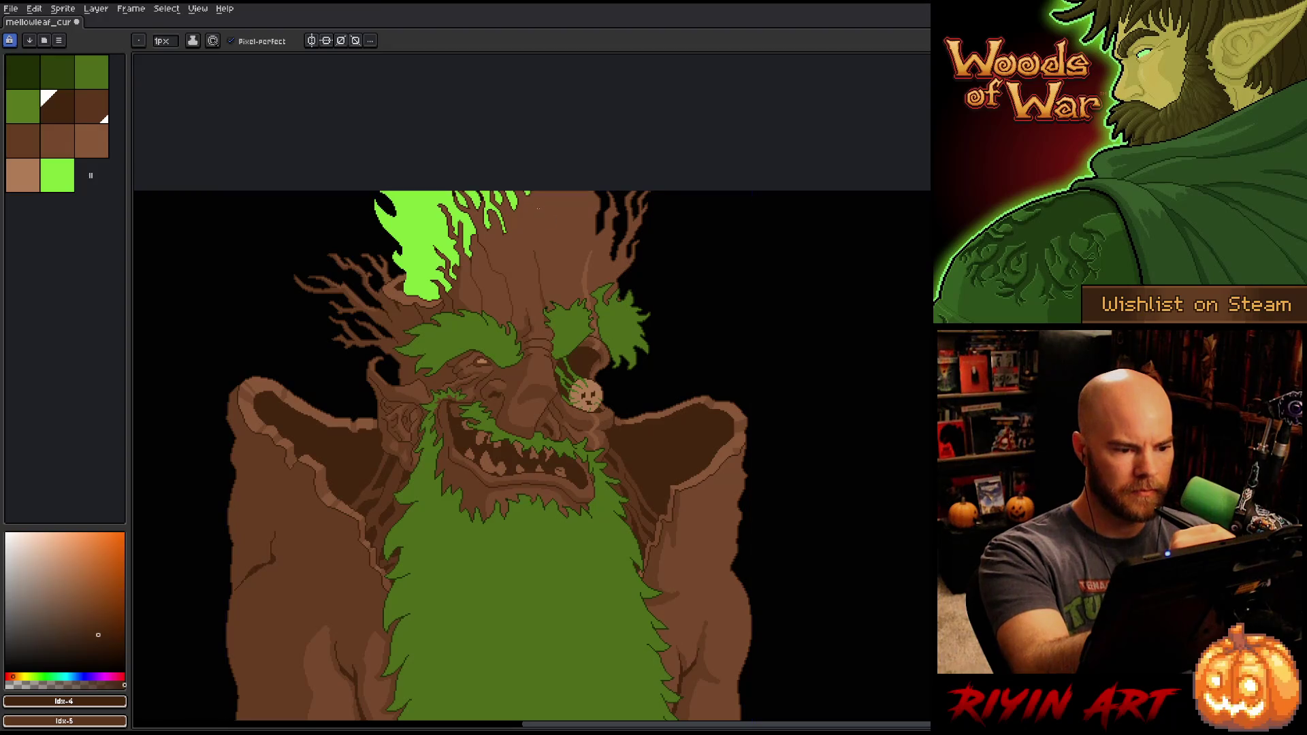
pyautogui.press('x')
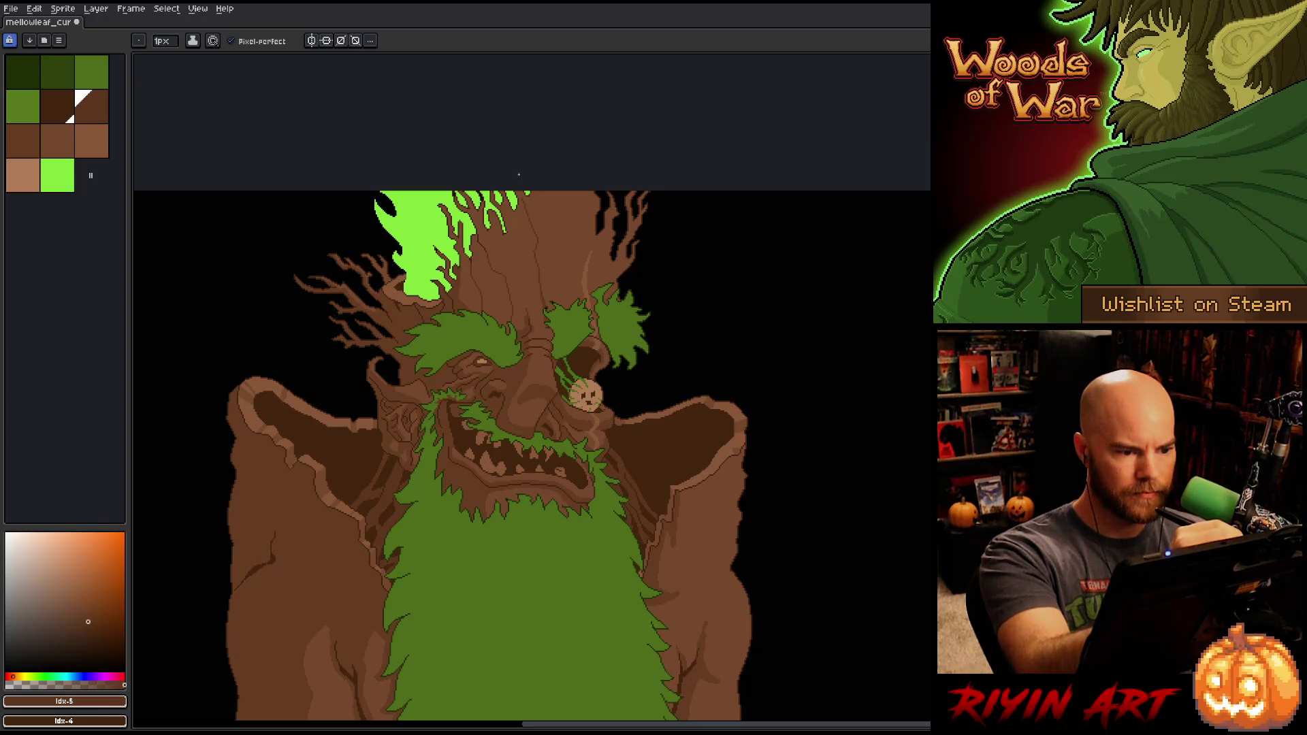
# Step: Make palette brown idx-5 the active pencil colour with idx-4 as the secondary brown
pyautogui.press('e')
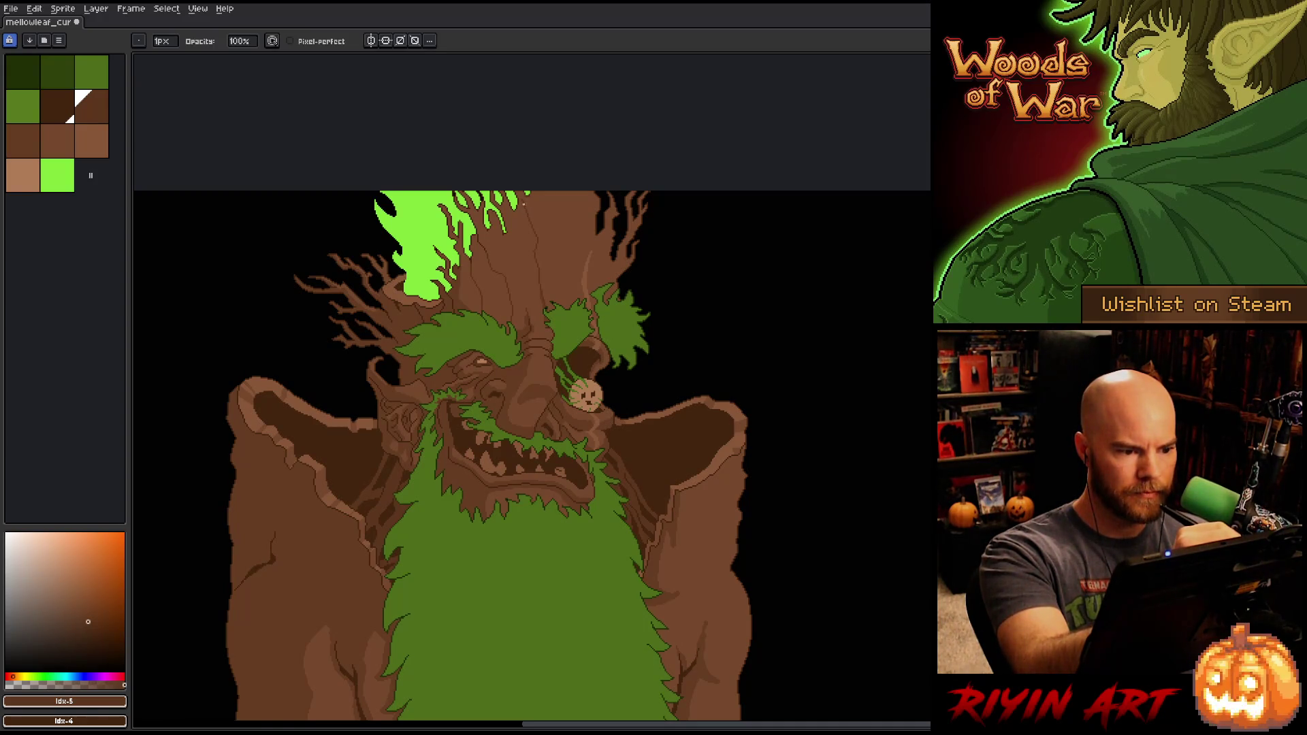
pyautogui.keyDown('alt'); pyautogui.click(527, 208); pyautogui.keyUp('alt')
pyautogui.press('b')
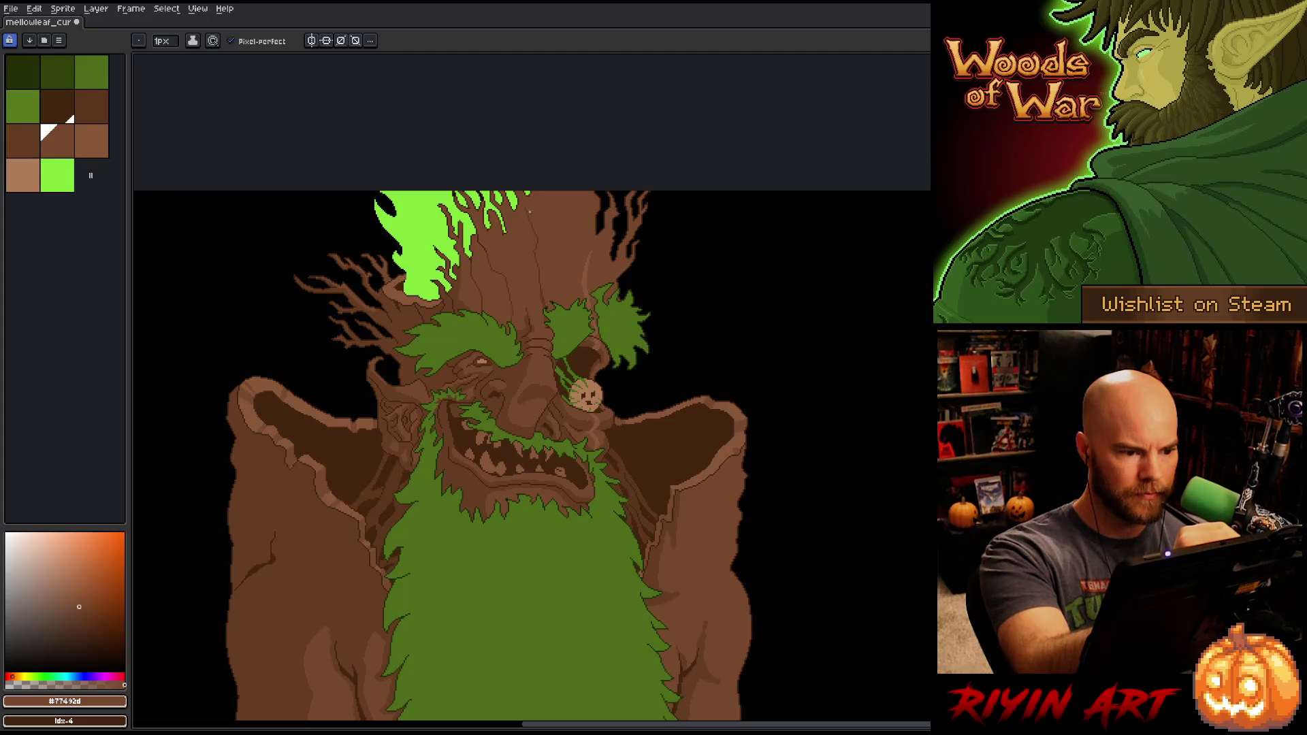
pyautogui.click(92, 107)
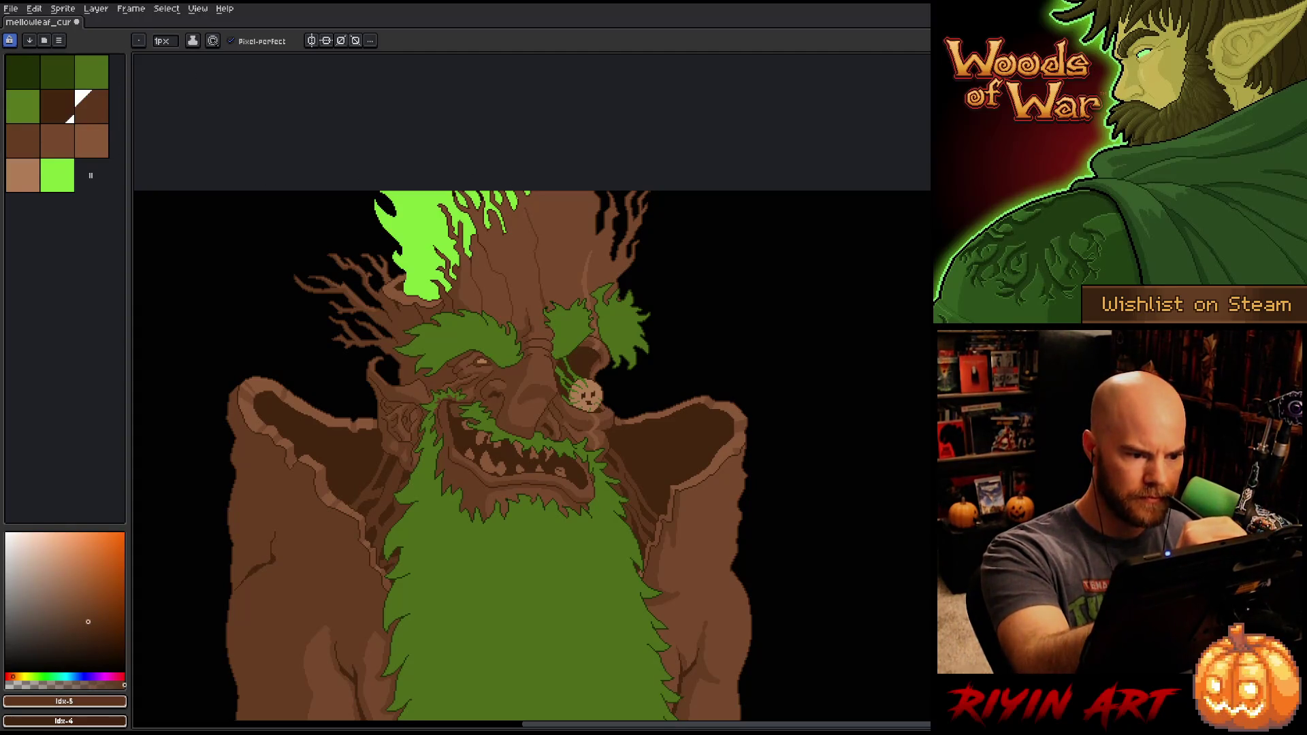
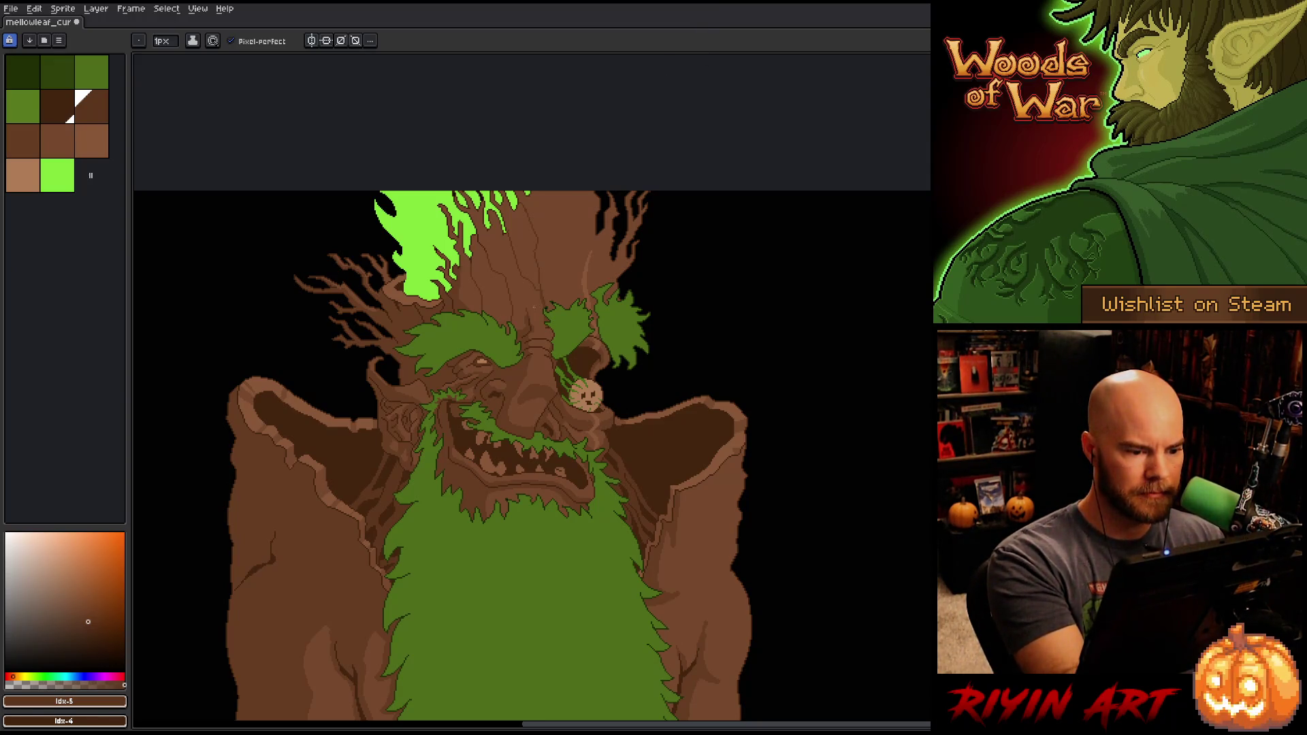
# Step: Pick a mid-brown bark colour and zoom in close on the pale creature in the eye socket
pyautogui.keyDown('alt'); pyautogui.click(539, 294); pyautogui.keyUp('alt')
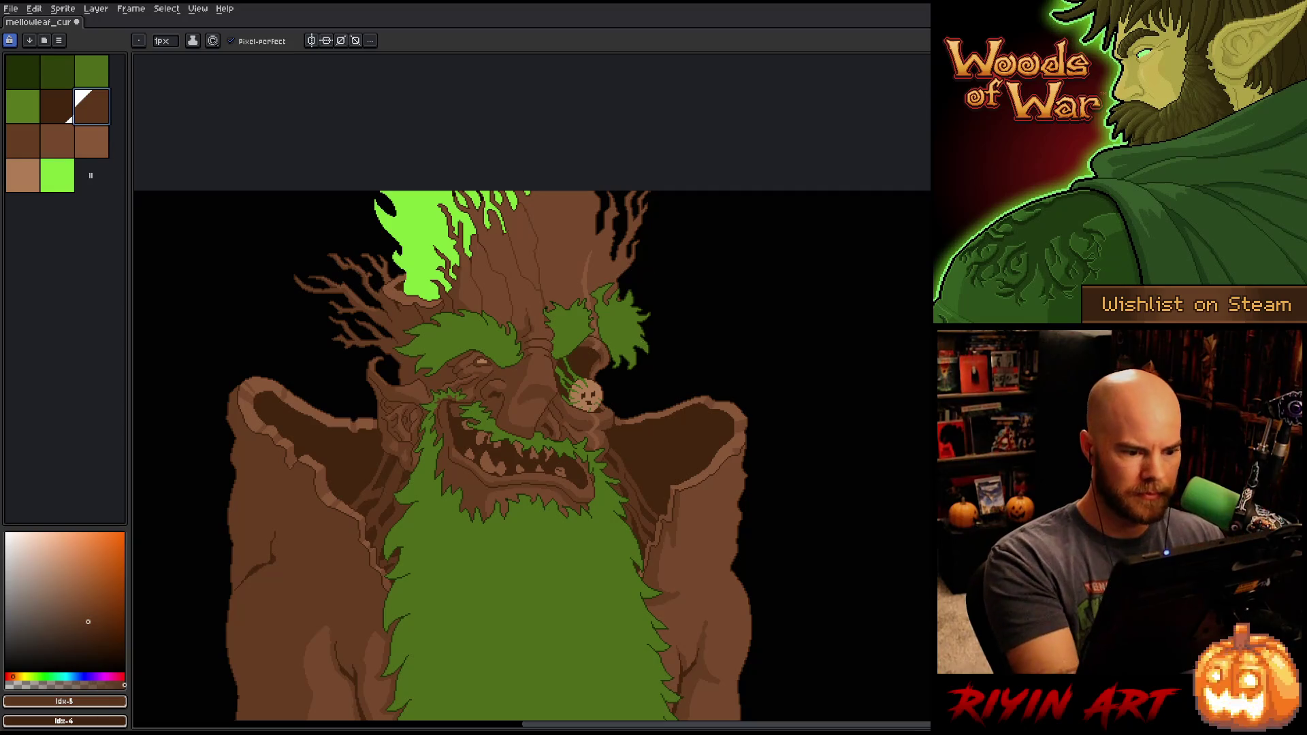
pyautogui.scroll(1, 603, 414)
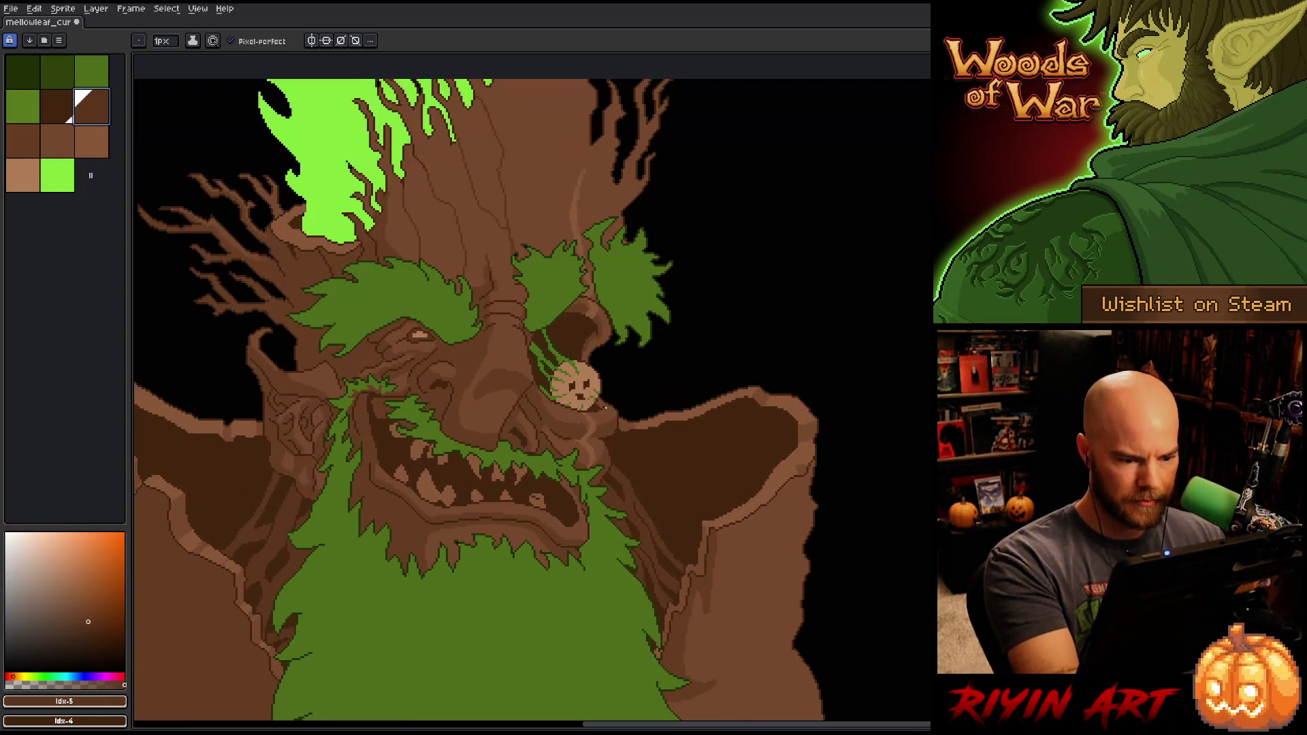
pyautogui.click(600, 413)
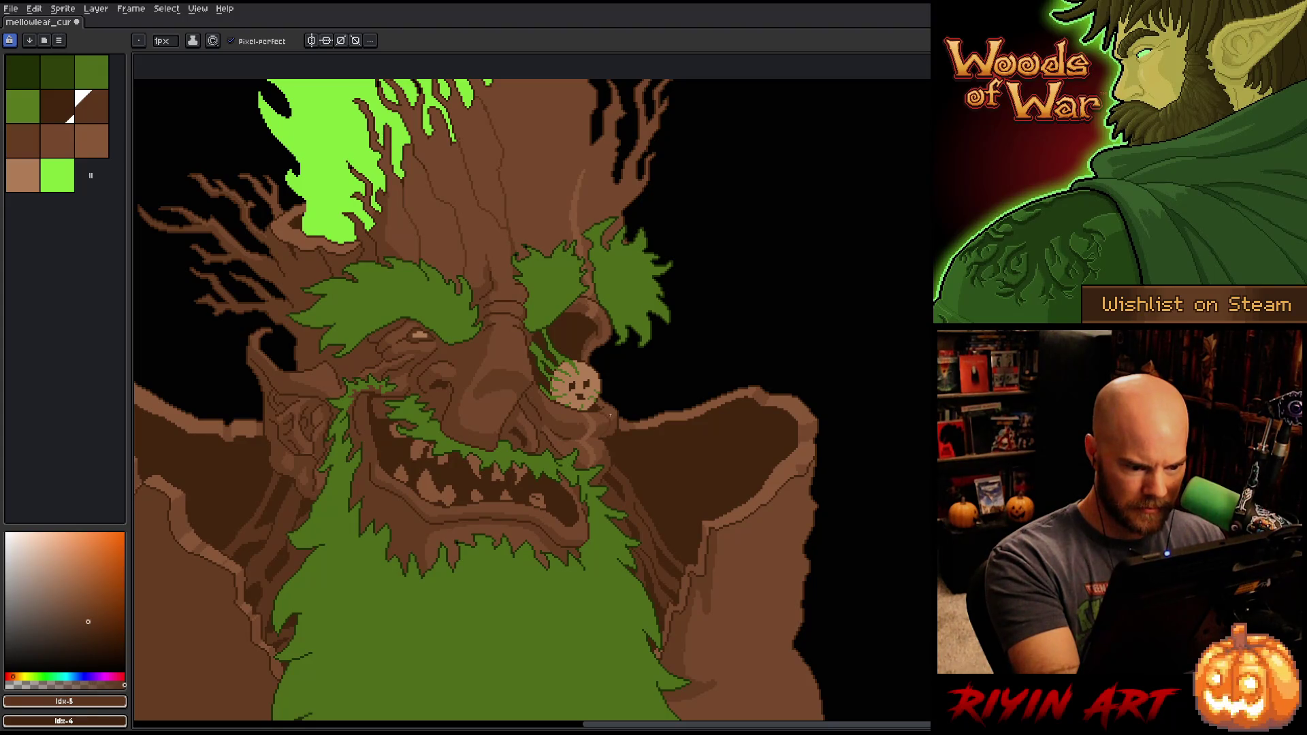
pyautogui.scroll(2, 599, 430)
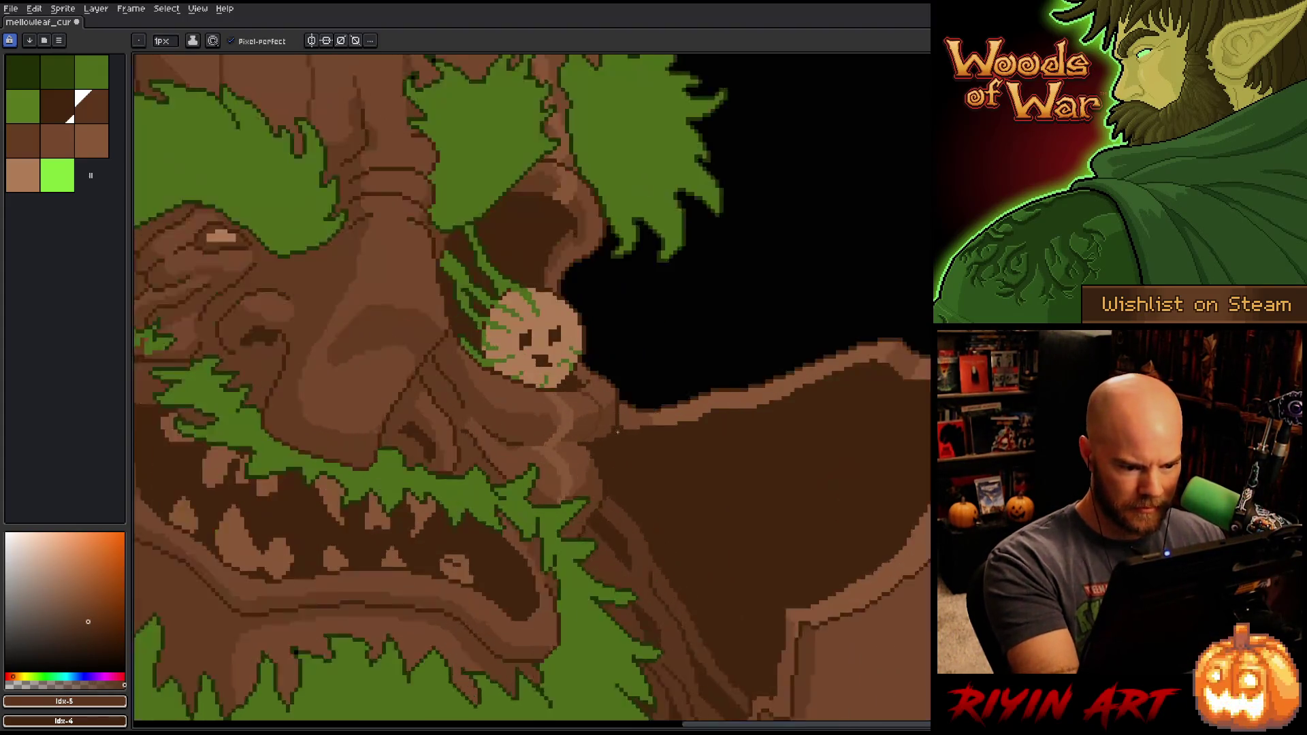
# Step: Sample the dark bark browns and add a few dark pixels at the bark edge
pyautogui.keyDown('alt'); pyautogui.click(587, 428); pyautogui.keyUp('alt')
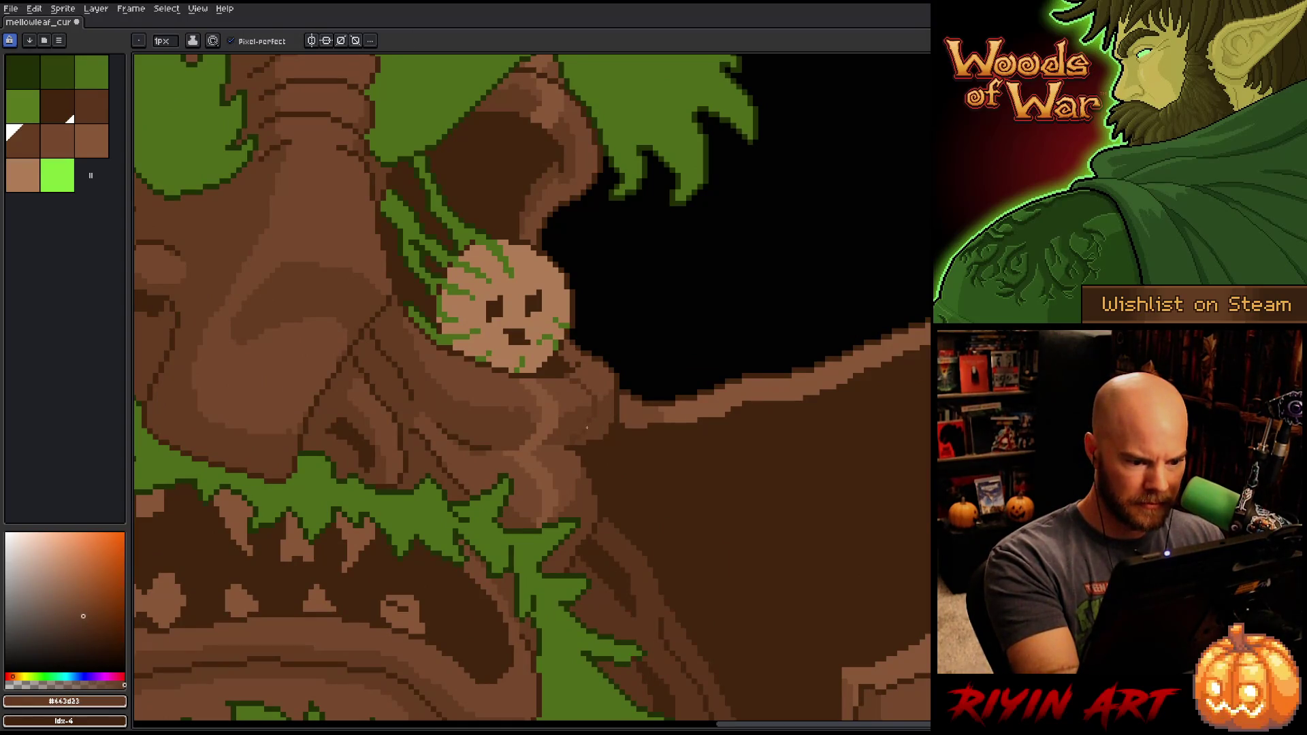
pyautogui.keyDown('alt'); pyautogui.click(597, 416); pyautogui.keyUp('alt')
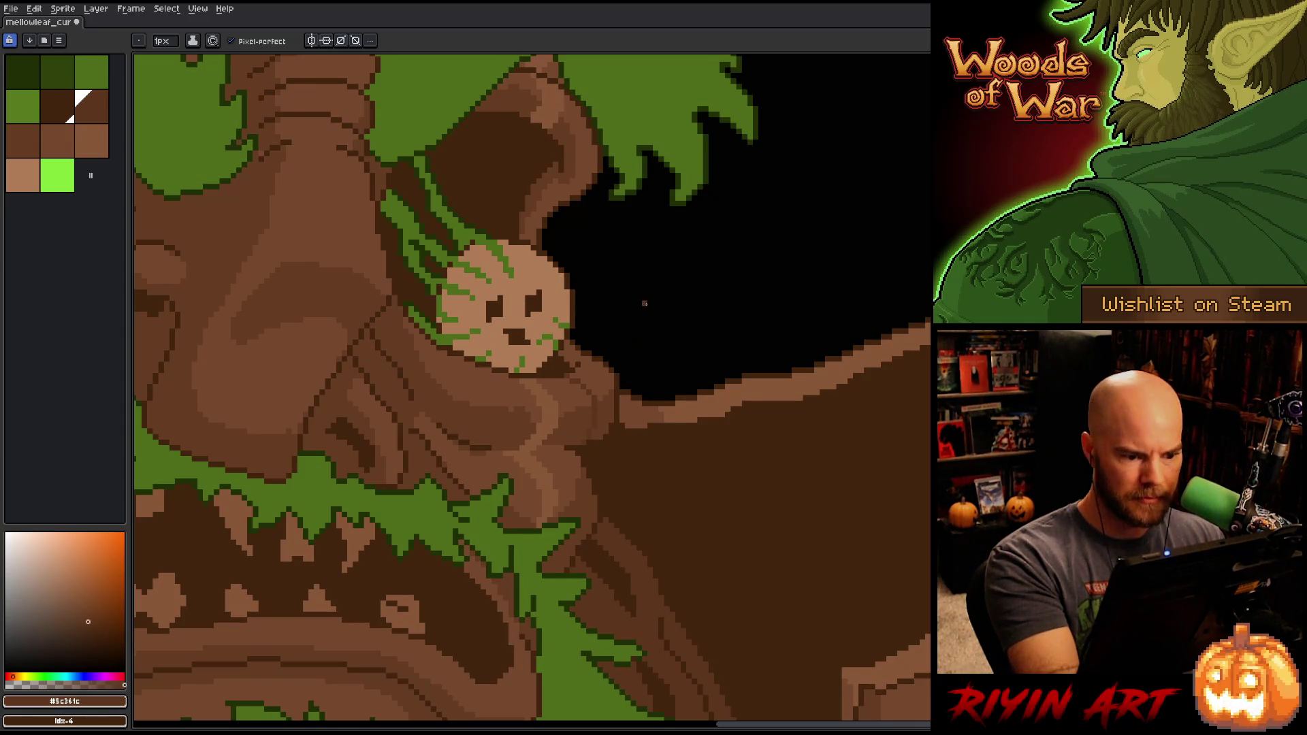
pyautogui.click(586, 364)
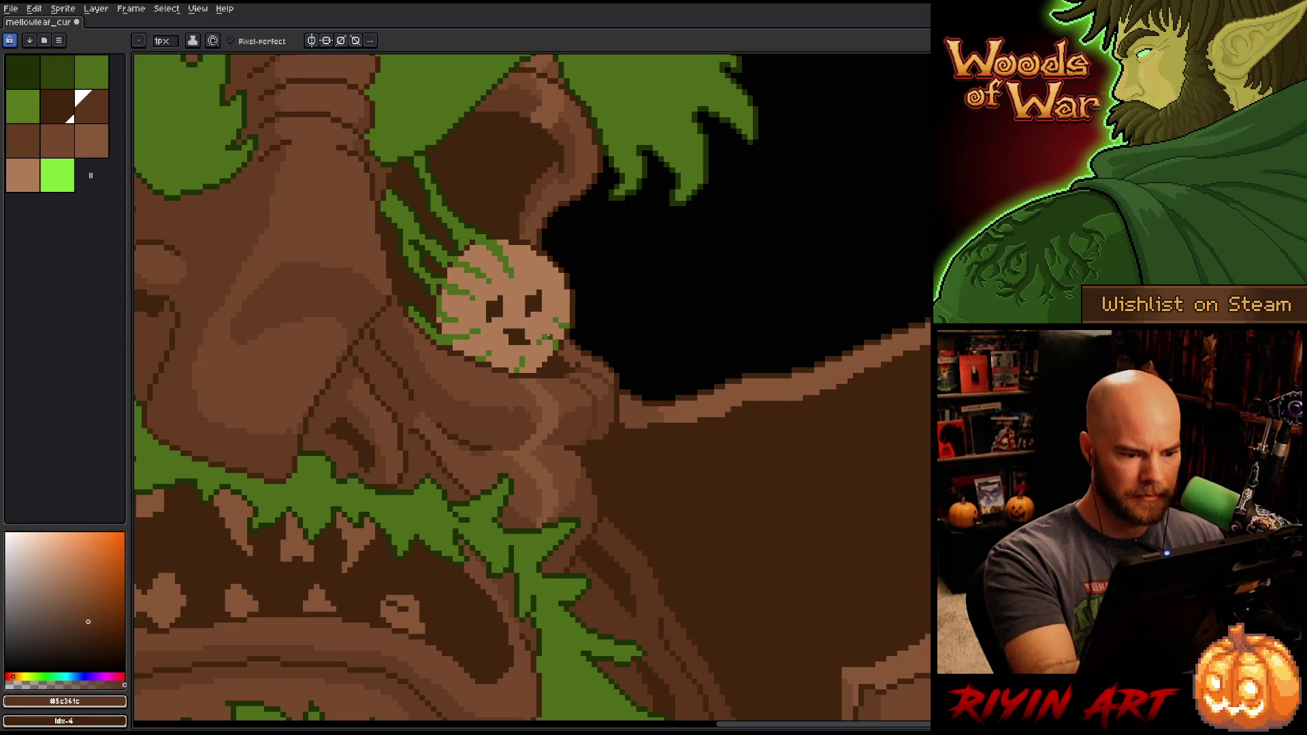
# Step: Draw a dark-brown shading line under the creature's chin, then resample the mid bark browns
pyautogui.keyDown('alt'); pyautogui.click(528, 408); pyautogui.keyUp('alt')
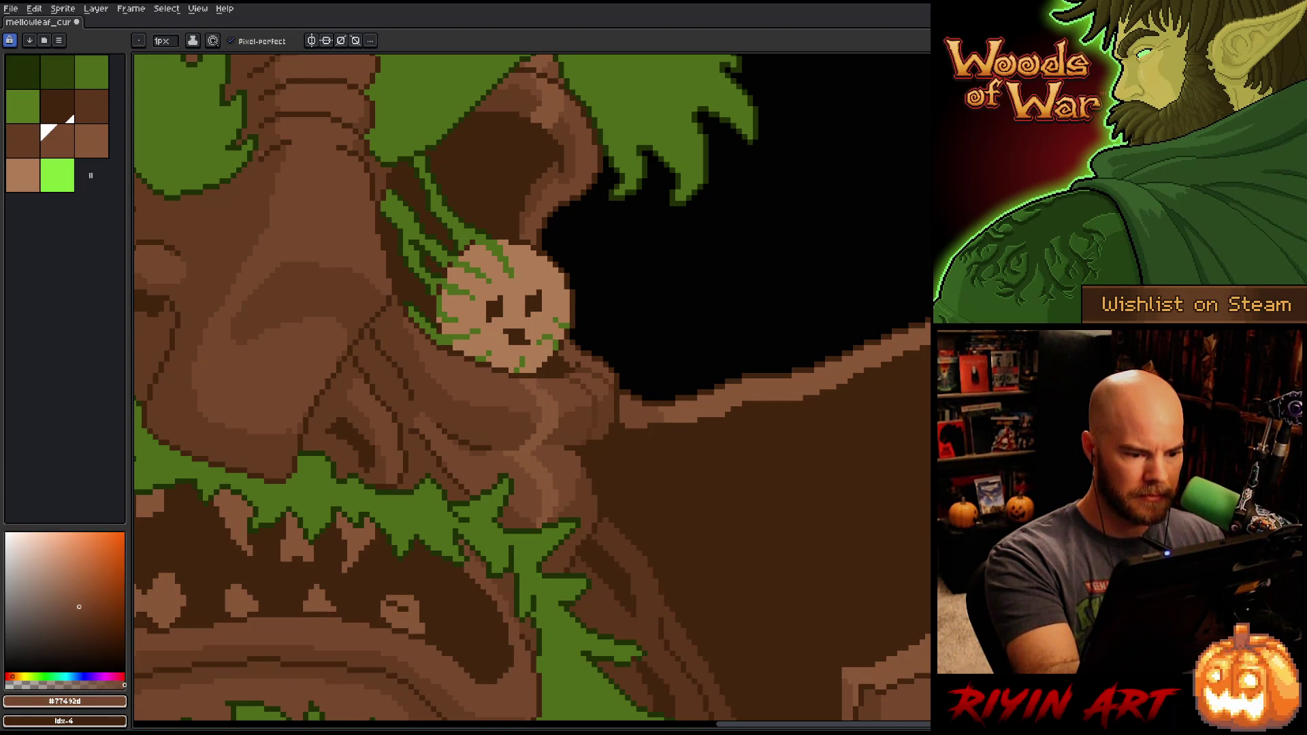
pyautogui.keyDown('alt'); pyautogui.click(537, 414); pyautogui.keyUp('alt')
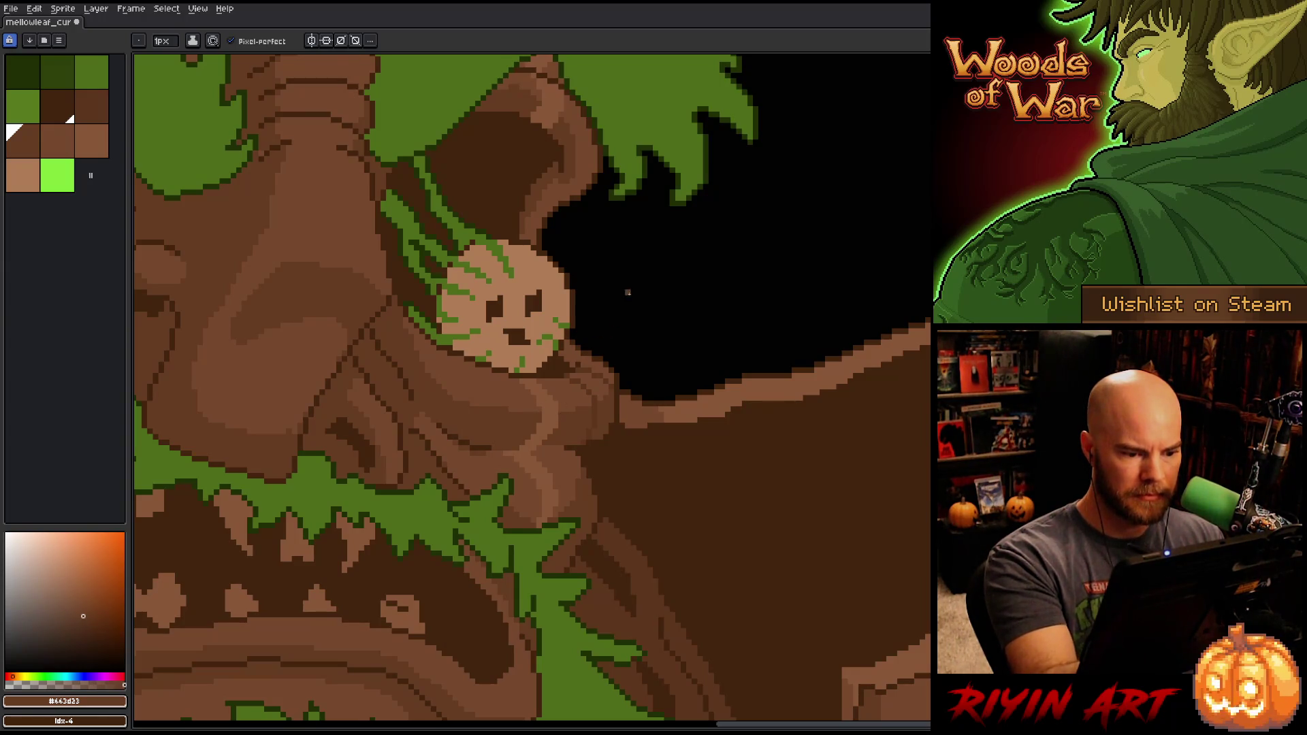
pyautogui.keyDown('alt'); pyautogui.click(600, 398); pyautogui.keyUp('alt')
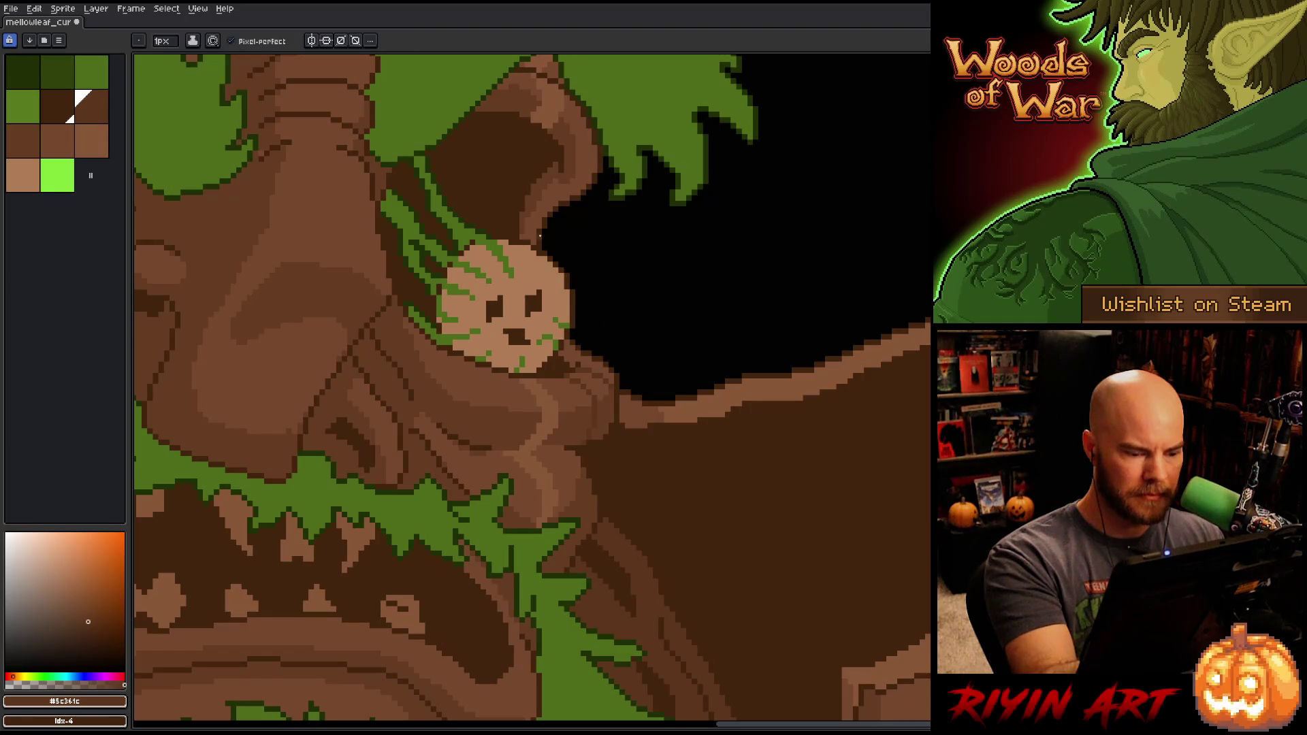
pyautogui.moveTo(472, 369); pyautogui.dragTo(454, 402)
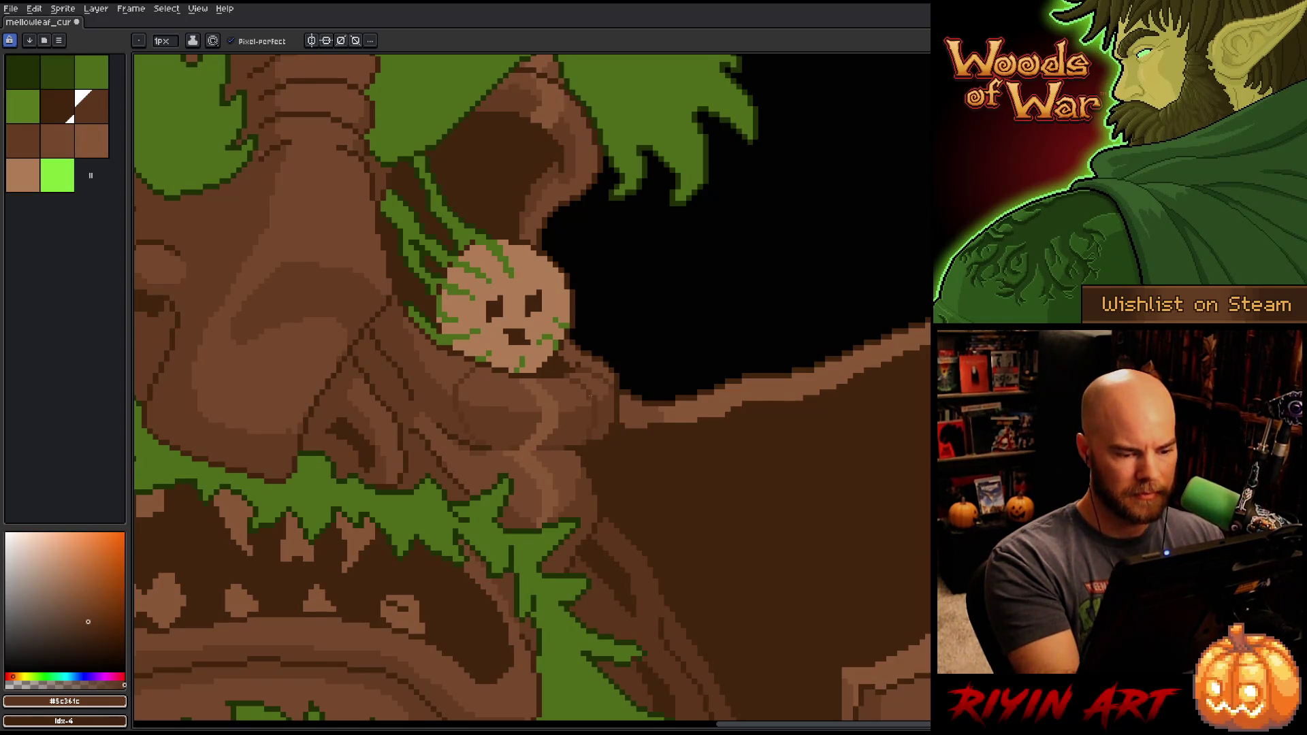
pyautogui.keyDown('alt'); pyautogui.click(568, 418); pyautogui.keyUp('alt')
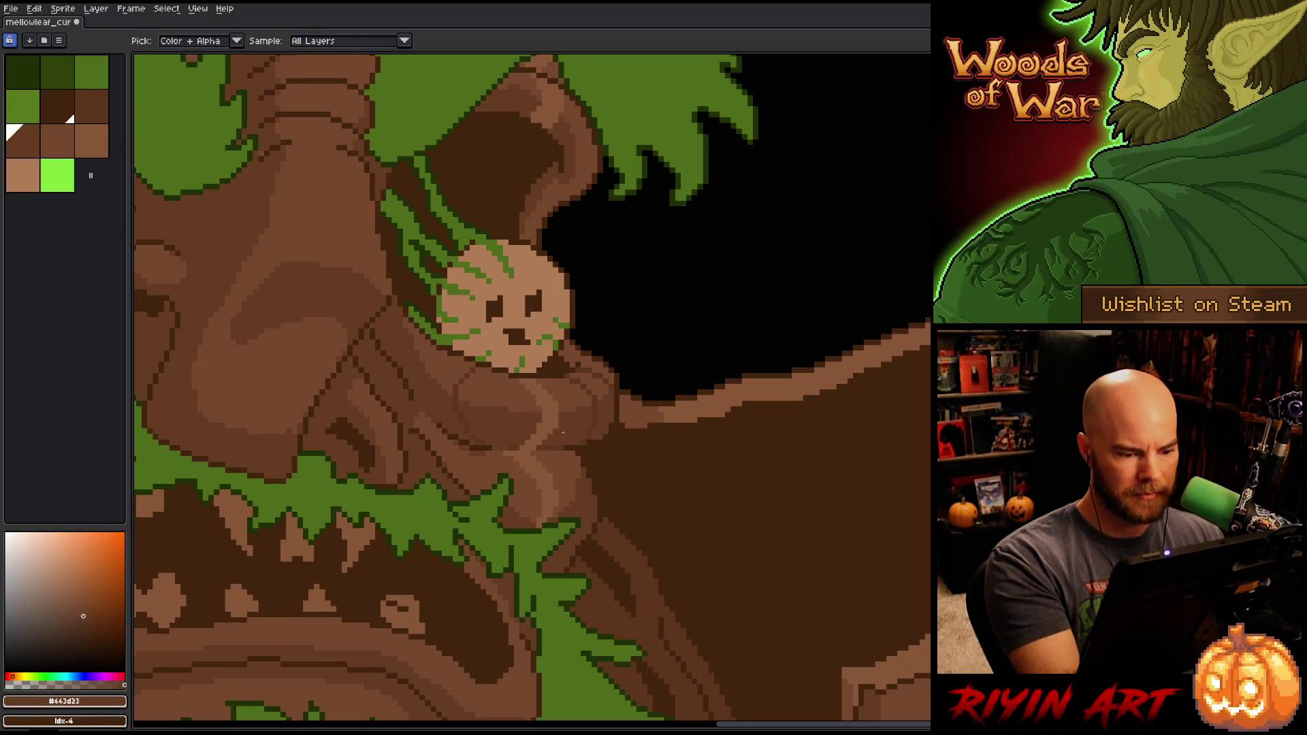
pyautogui.keyDown('alt'); pyautogui.click(527, 455); pyautogui.keyUp('alt')
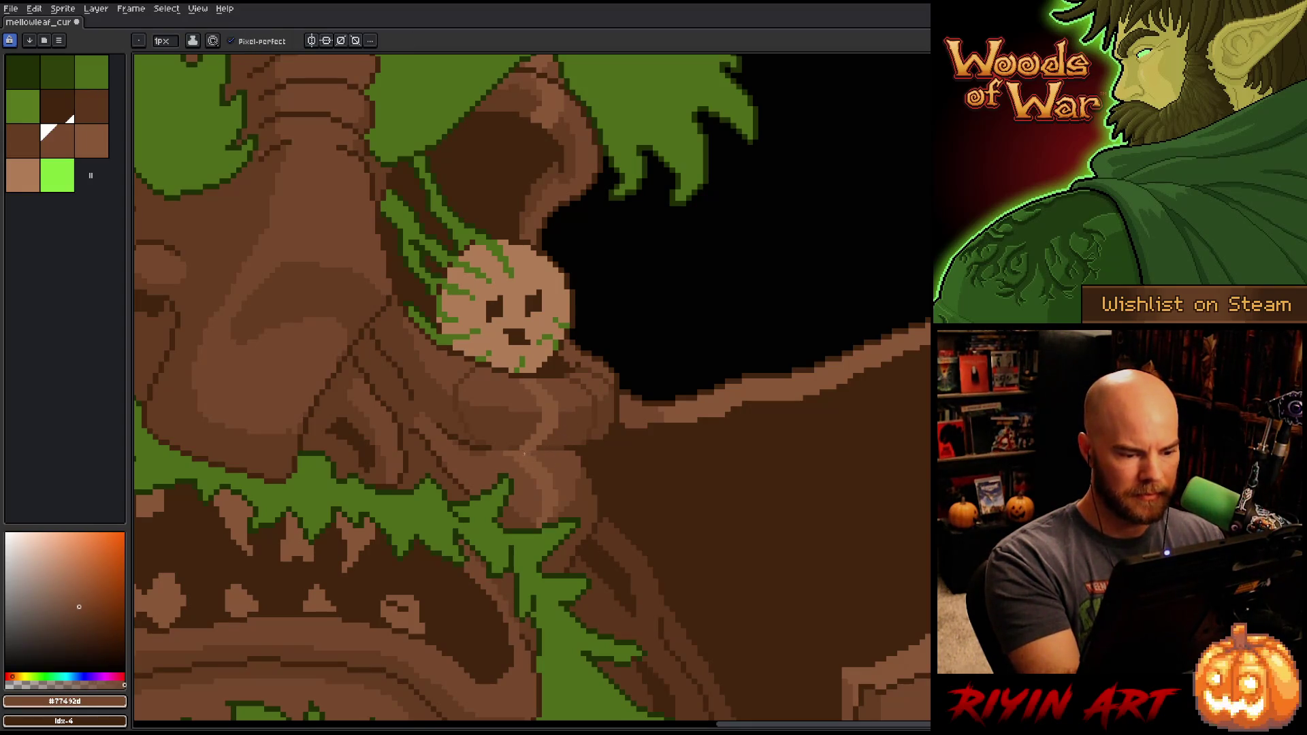
pyautogui.keyDown('alt'); pyautogui.click(534, 455); pyautogui.keyUp('alt')
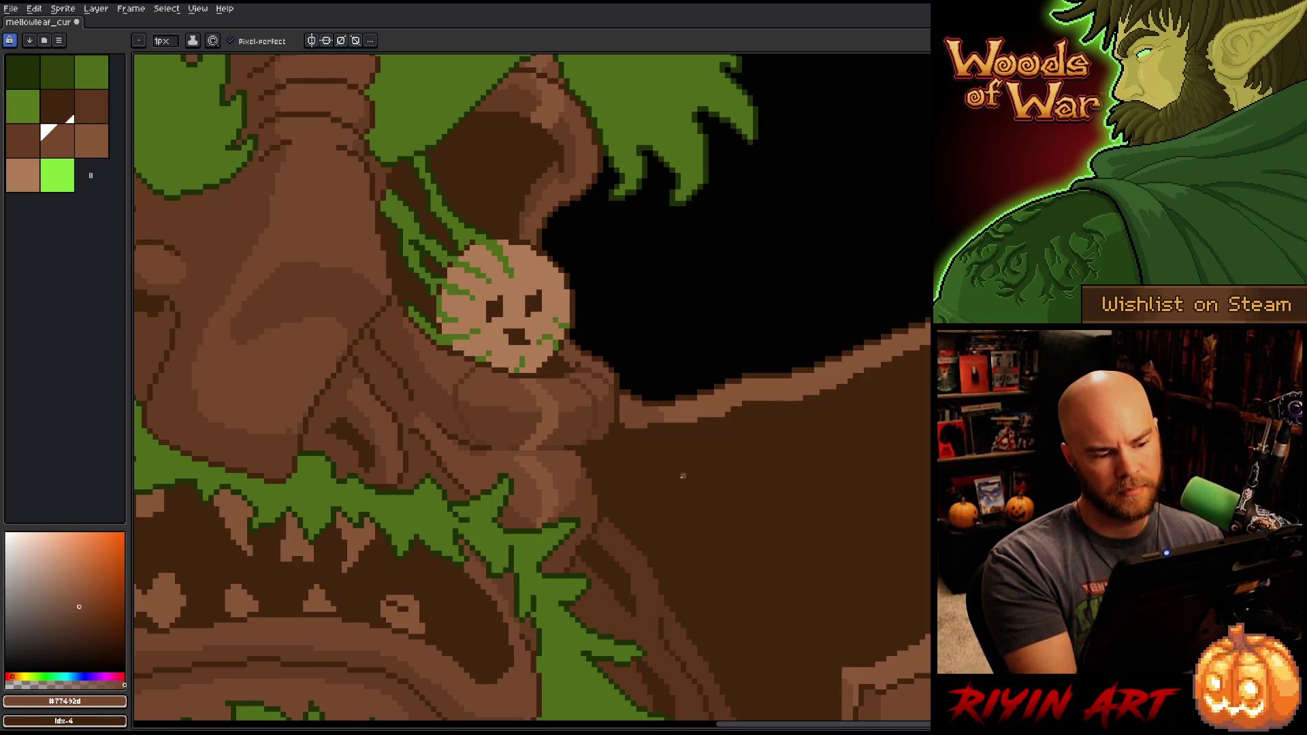
pyautogui.keyDown('alt'); pyautogui.click(677, 481); pyautogui.keyUp('alt')
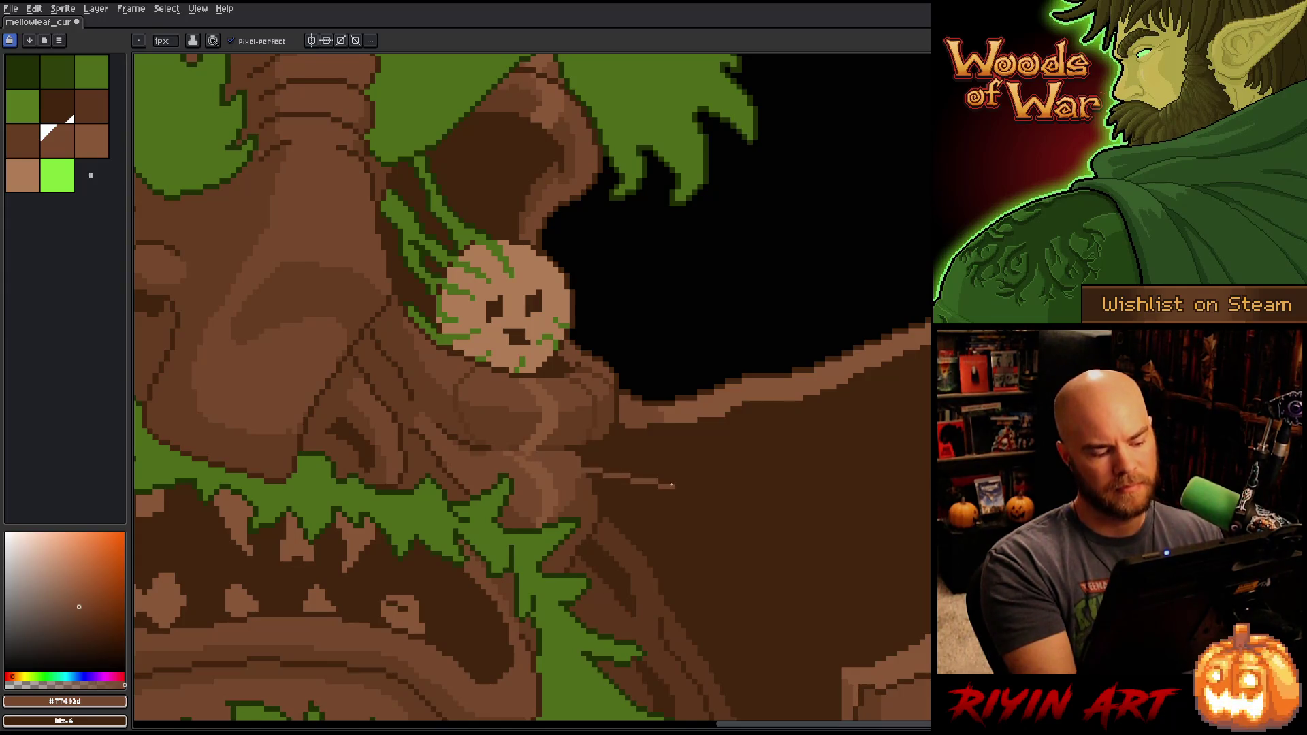
pyautogui.hotkey('ctrl', 'shift', 'c')
pyautogui.click(545, 414)
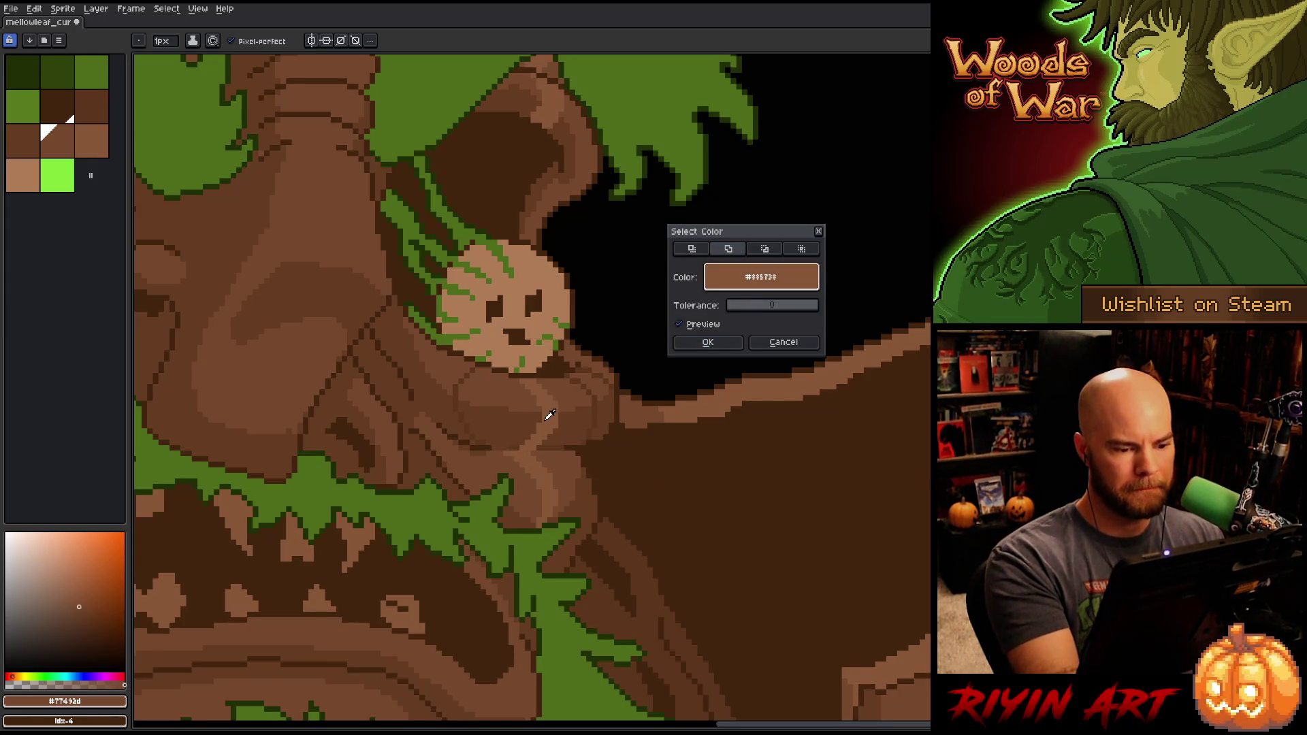
pyautogui.press('Return')
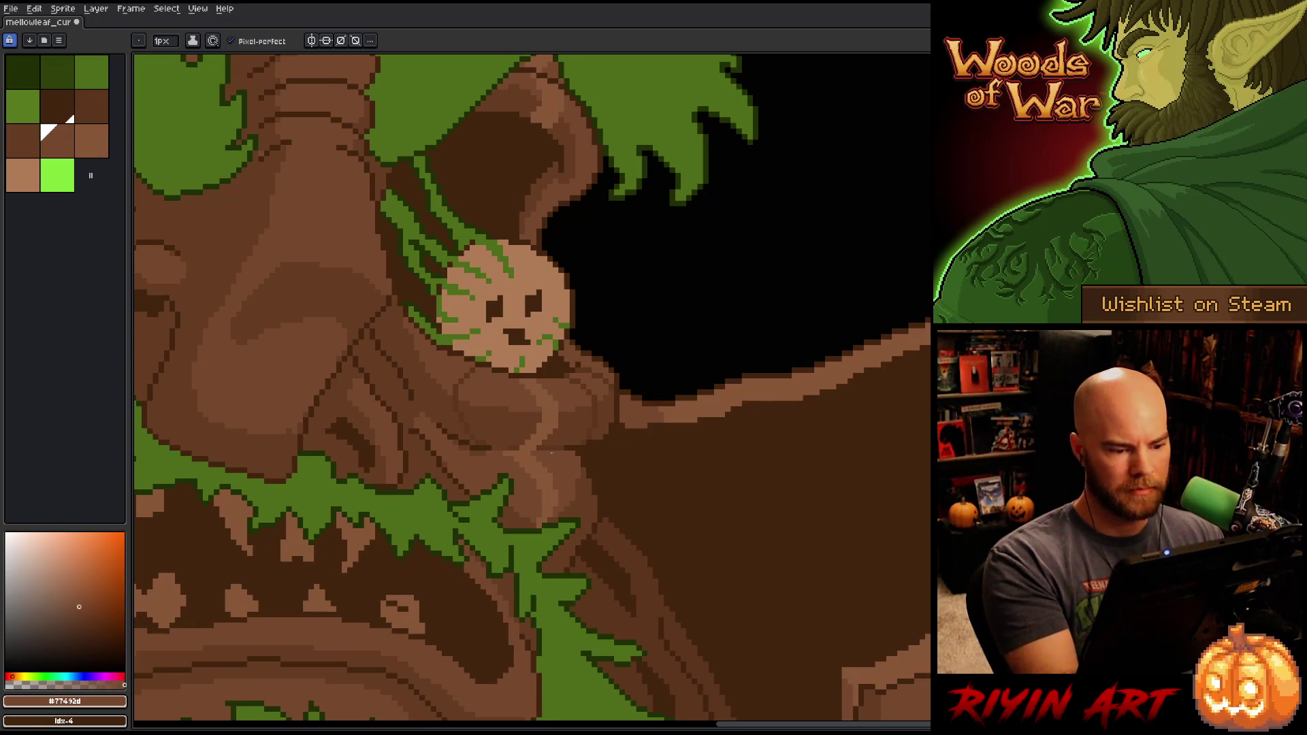
pyautogui.keyDown('alt'); pyautogui.click(514, 447); pyautogui.keyUp('alt')
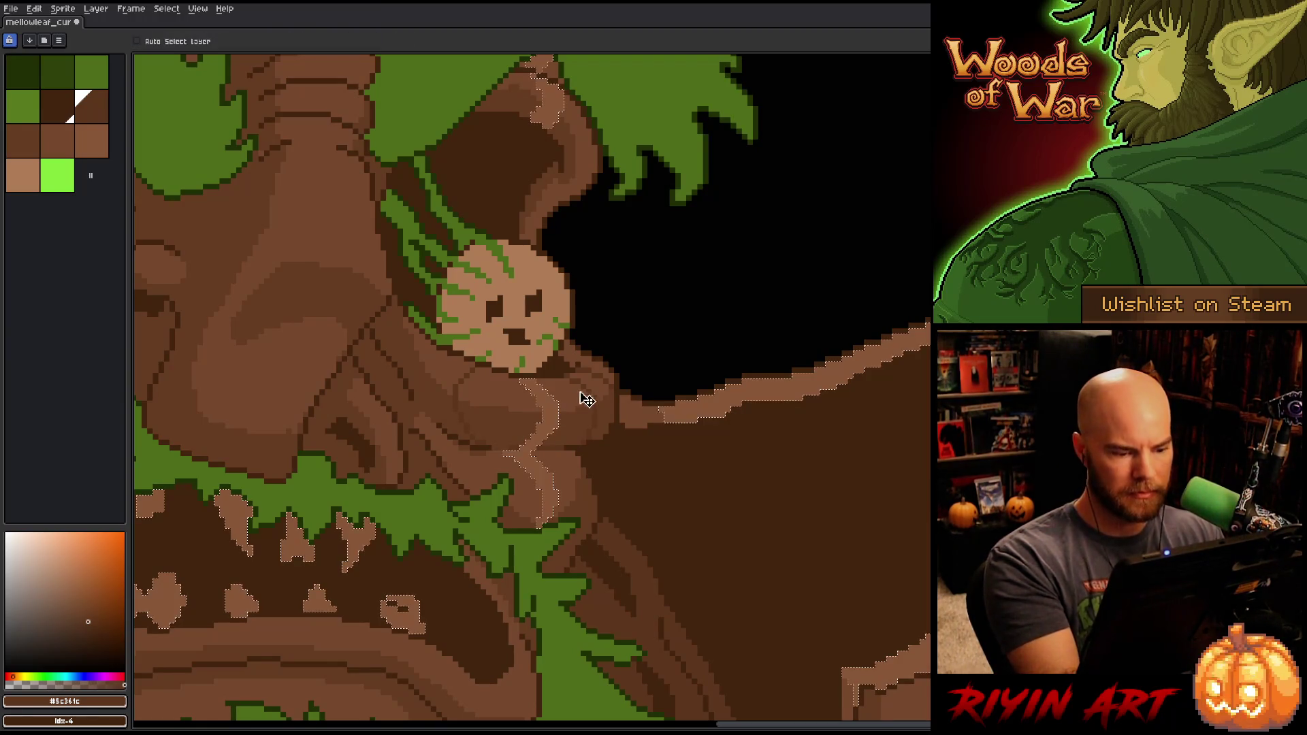
pyautogui.keyDown('ctrl'); pyautogui.click(617, 446); pyautogui.keyUp('ctrl')
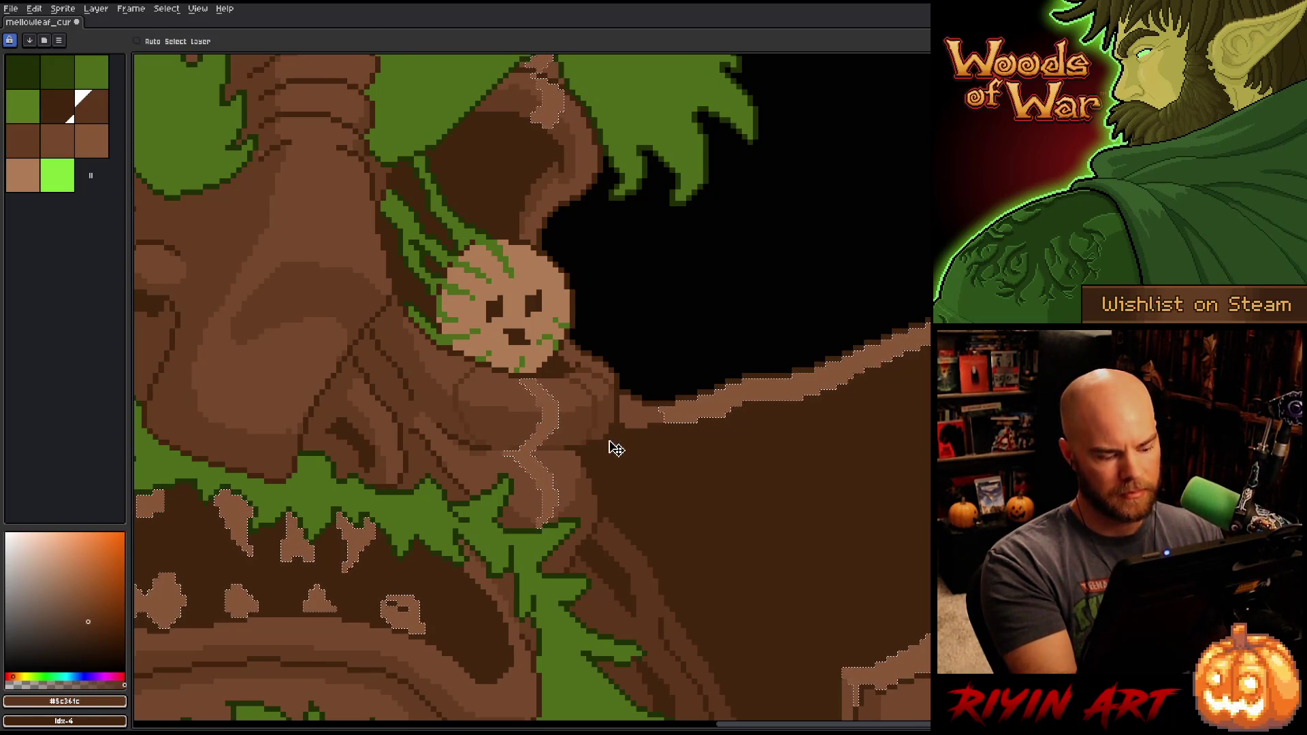
pyautogui.keyDown('ctrl'); pyautogui.click(608, 447); pyautogui.keyUp('ctrl')
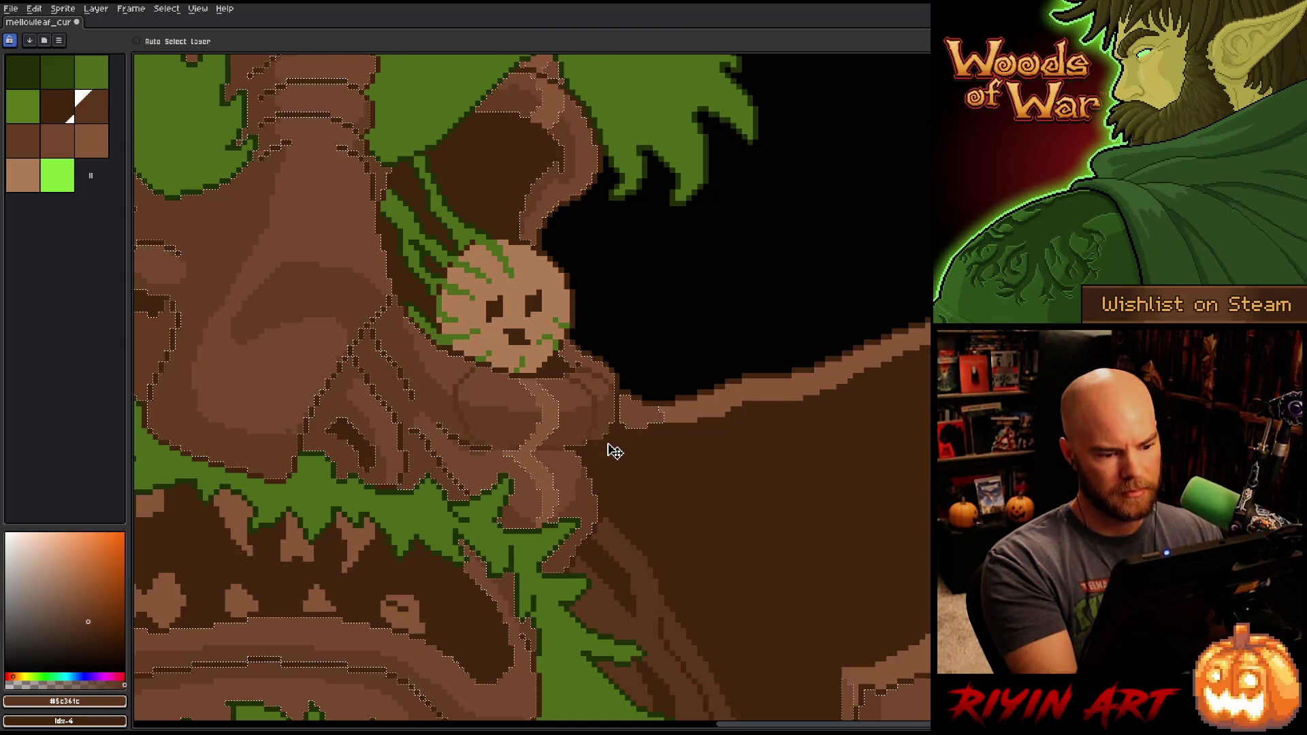
pyautogui.hotkey('shift', 'c')
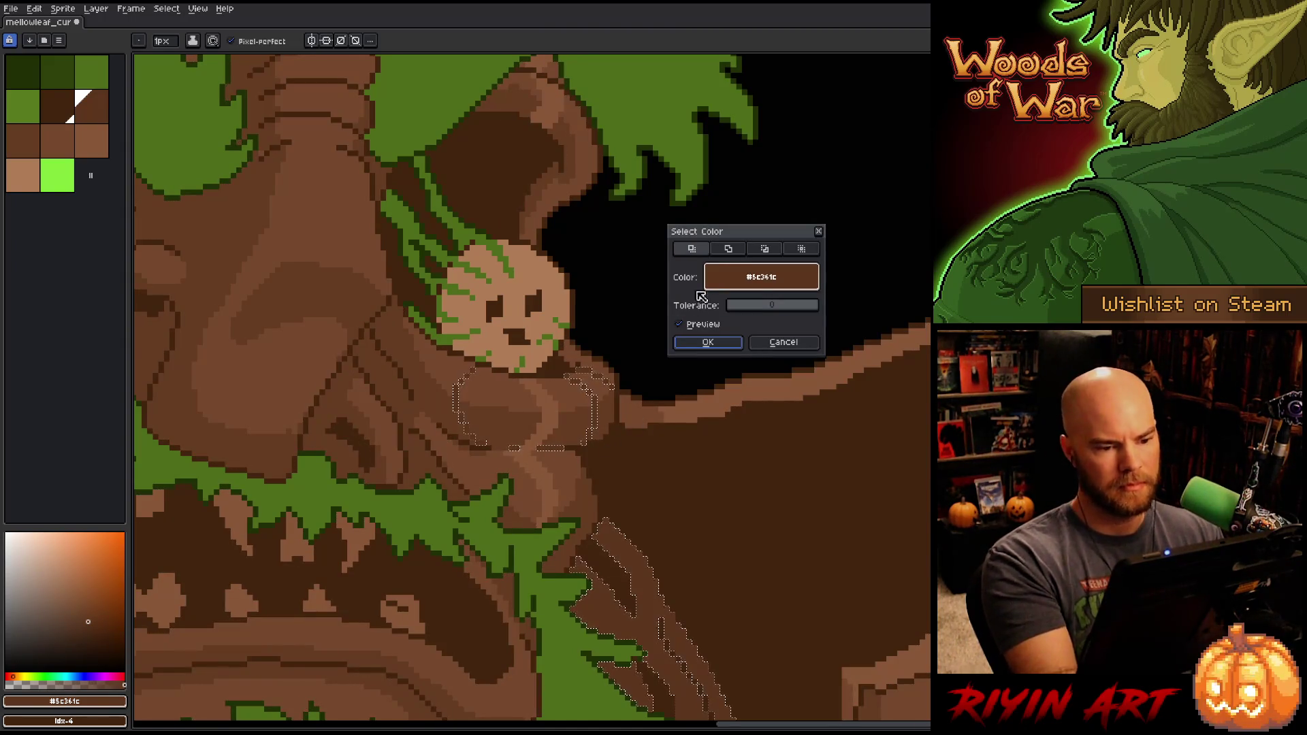
pyautogui.click(623, 347)
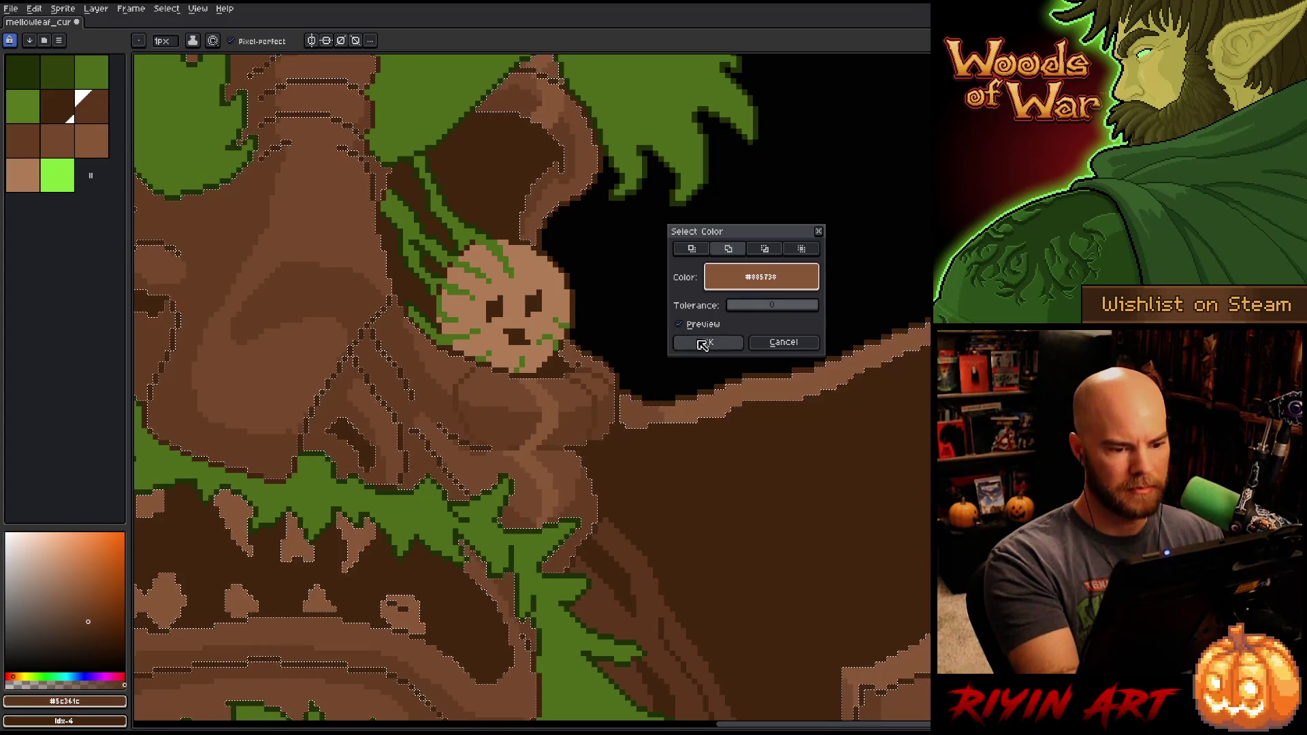
pyautogui.click(708, 342)
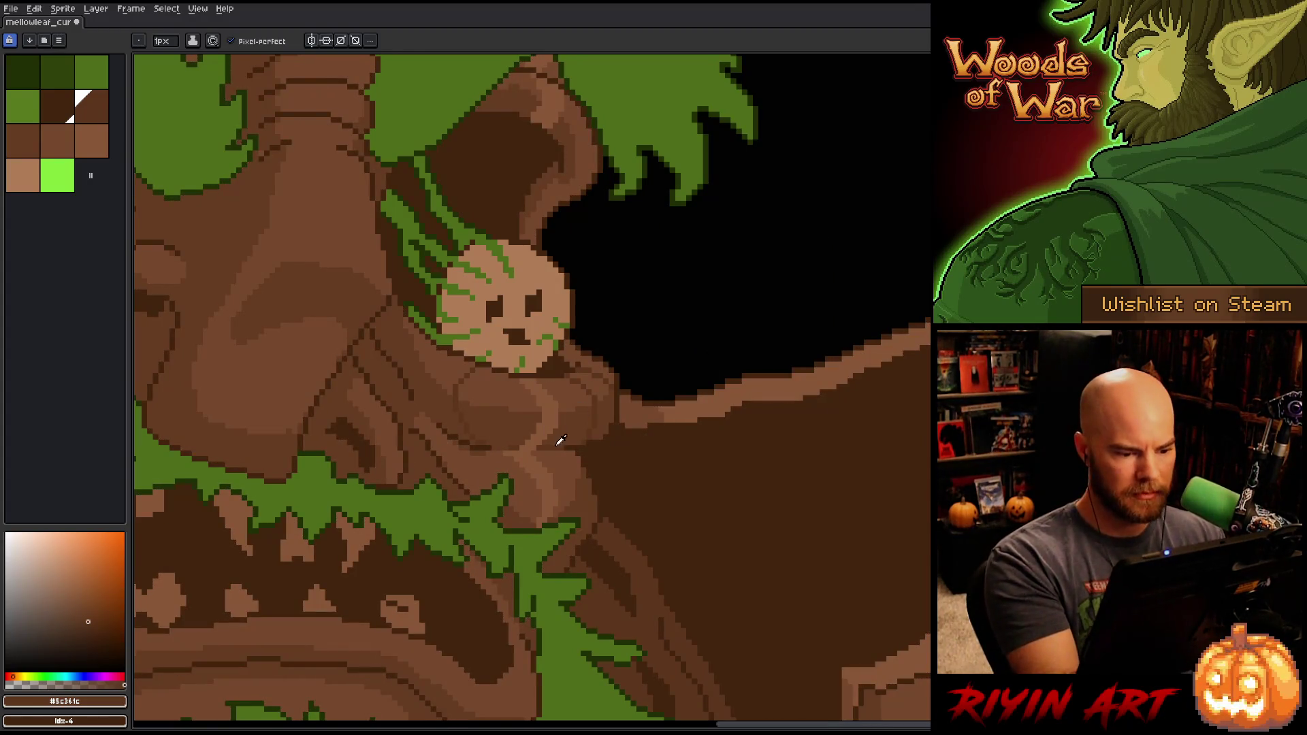
pyautogui.press('i')
pyautogui.press('b')
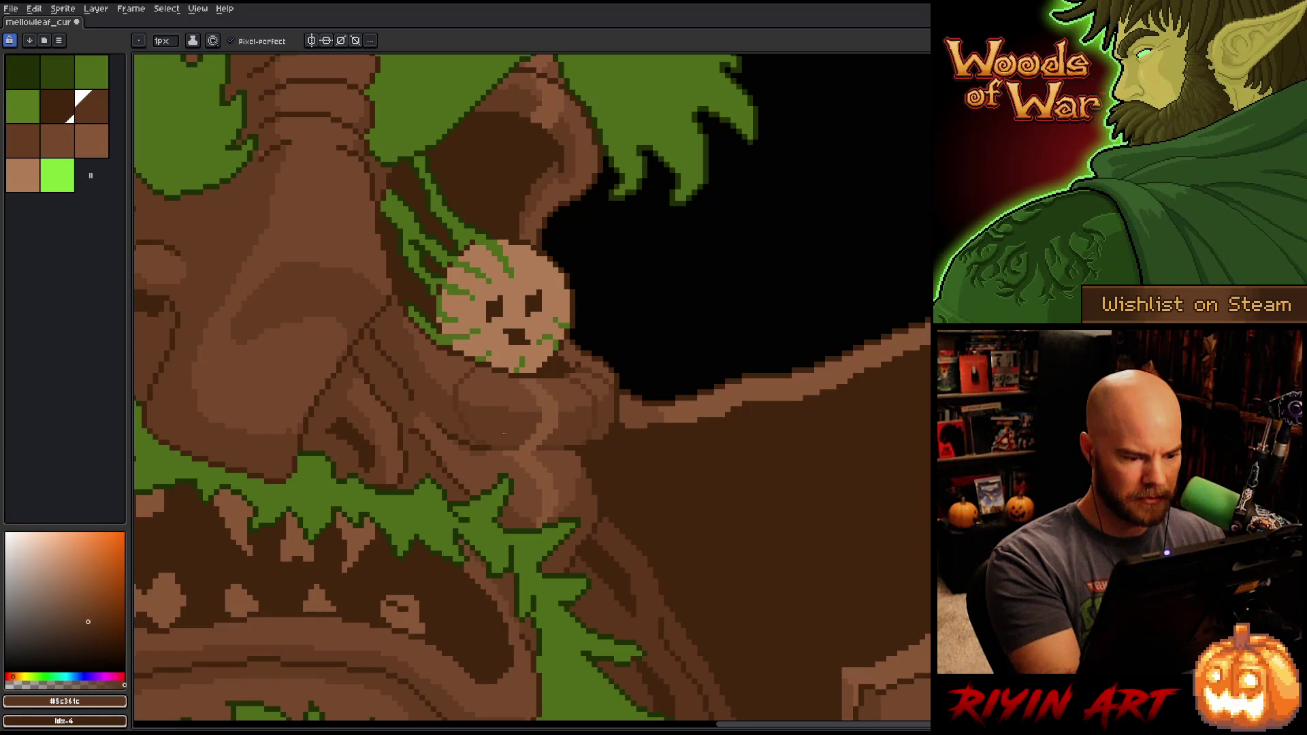
pyautogui.keyDown('alt'); pyautogui.click(508, 439); pyautogui.keyUp('alt')
# Step: Sample the mid, dark and highlight bark browns while shifting the view across the face
pyautogui.keyDown('alt'); pyautogui.click(525, 455); pyautogui.keyUp('alt')
pyautogui.keyDown('alt'); pyautogui.click(564, 432); pyautogui.keyUp('alt')
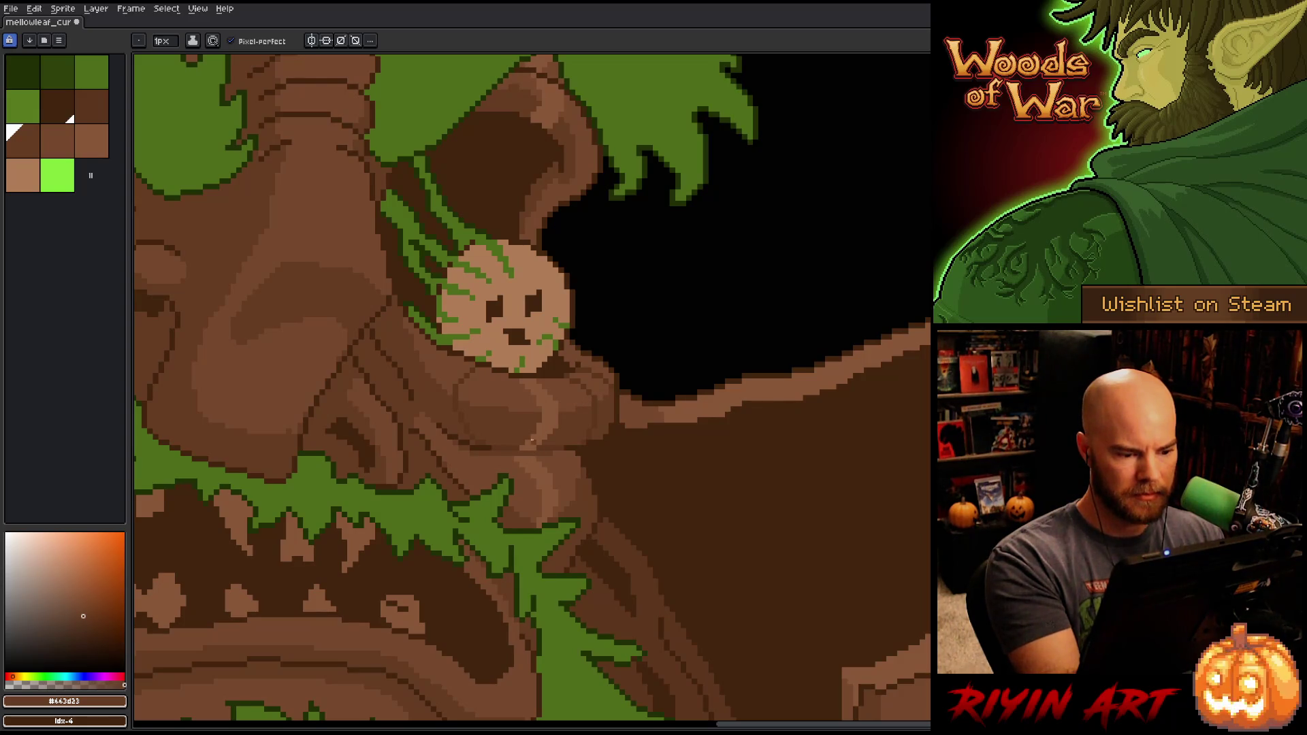
pyautogui.keyDown('alt'); pyautogui.click(532, 441); pyautogui.keyUp('alt')
pyautogui.keyDown('alt'); pyautogui.click(549, 436); pyautogui.keyUp('alt')
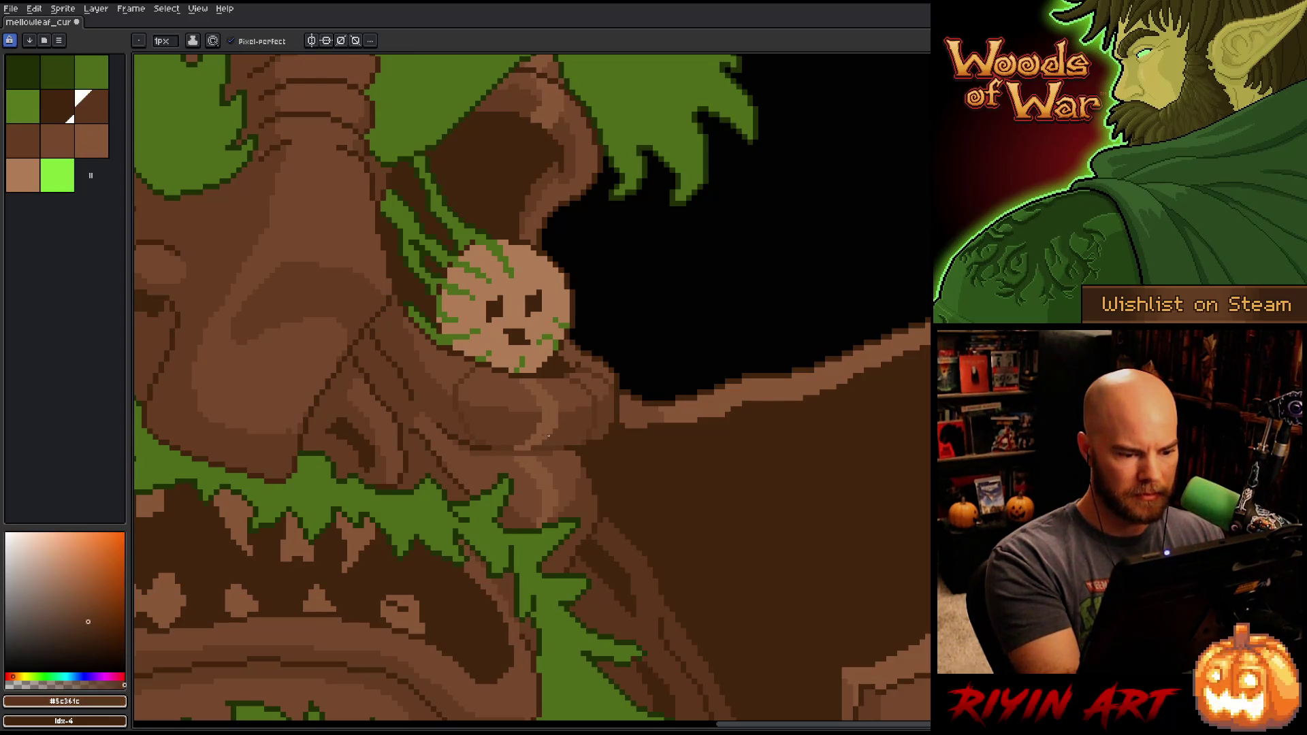
pyautogui.keyDown('alt'); pyautogui.click(530, 441); pyautogui.keyUp('alt')
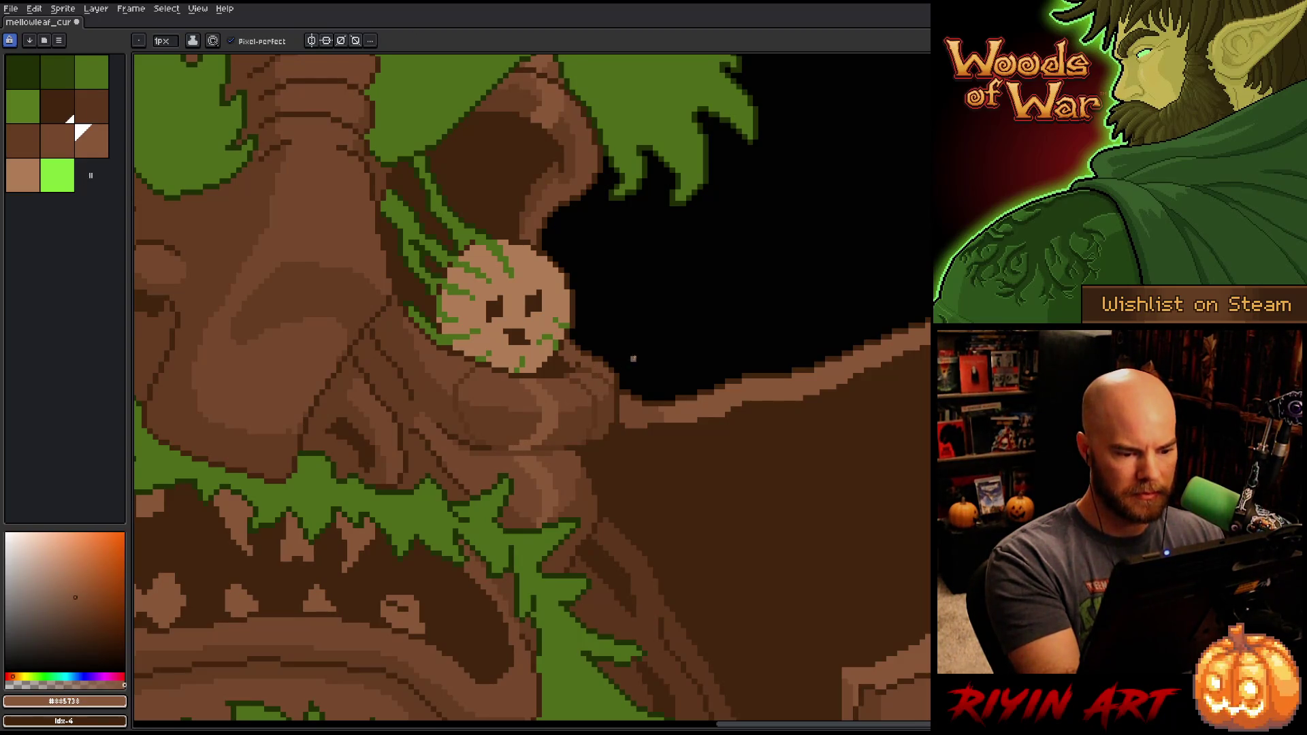
pyautogui.keyDown('alt'); pyautogui.click(594, 414); pyautogui.keyUp('alt')
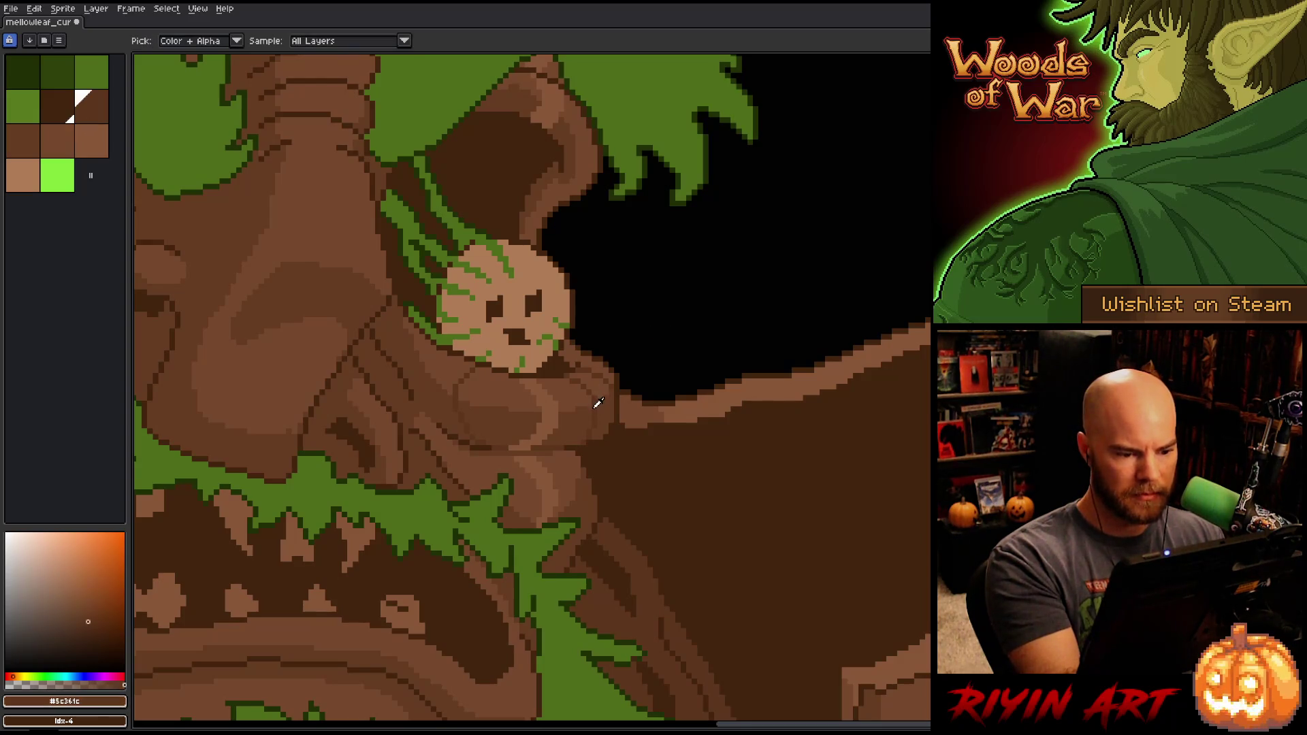
pyautogui.moveTo(594, 413); pyautogui.dragTo(697, 415)
pyautogui.press('b')
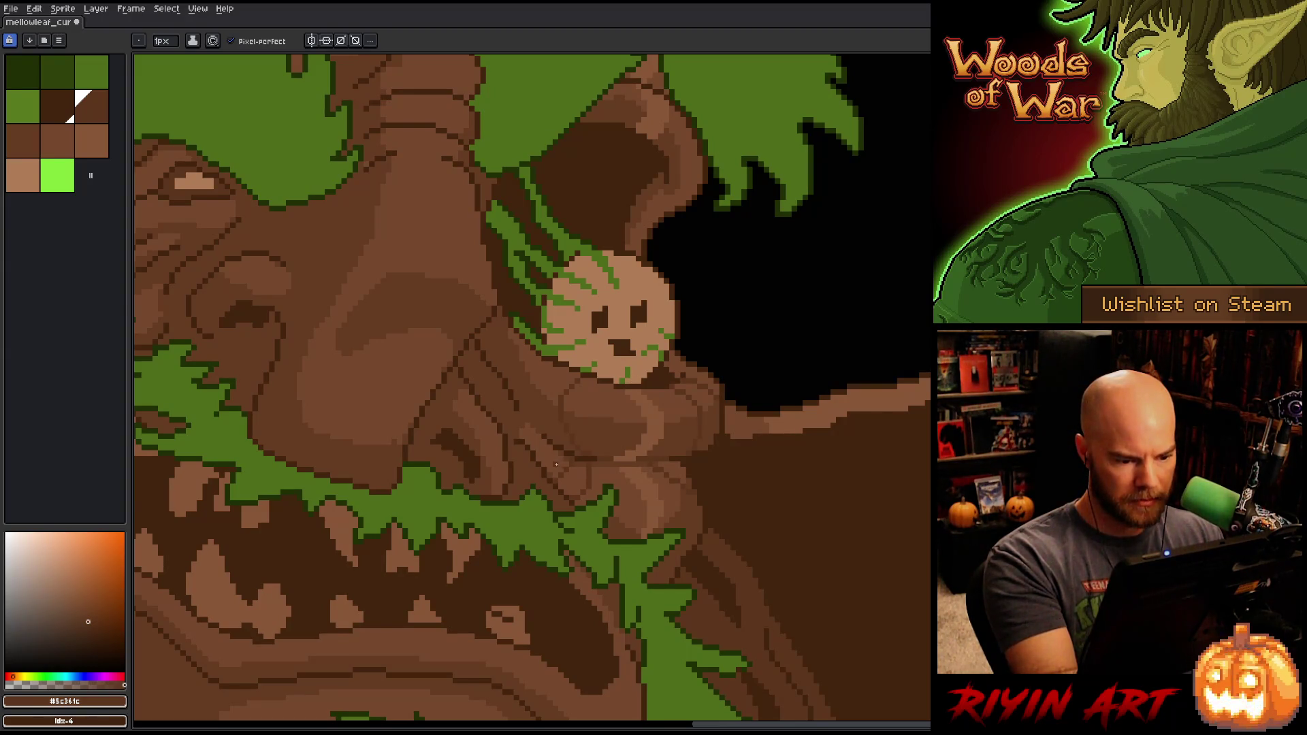
pyautogui.keyDown('alt'); pyautogui.click(554, 469); pyautogui.keyUp('alt')
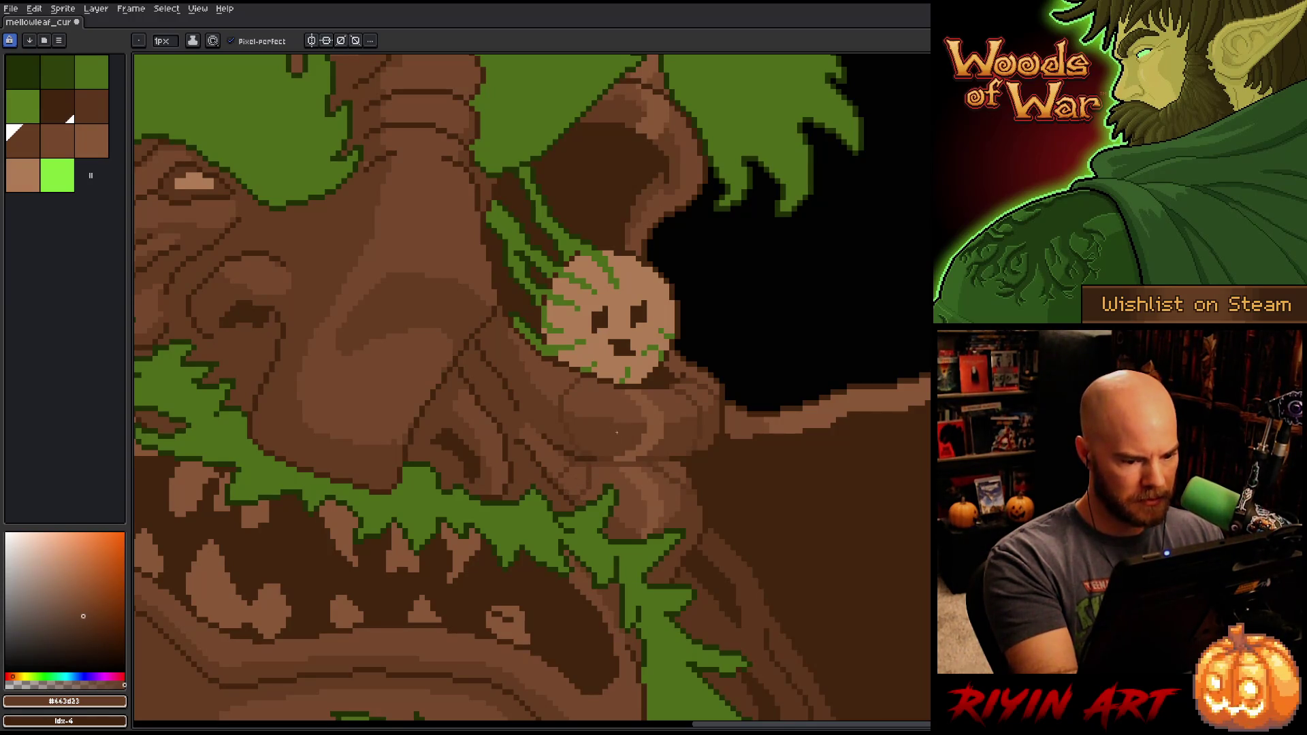
pyautogui.keyDown('alt'); pyautogui.click(598, 473); pyautogui.keyUp('alt')
# Step: Save the artwork, then zoom out and centre the whole treant face
pyautogui.hotkey('ctrl', 's')
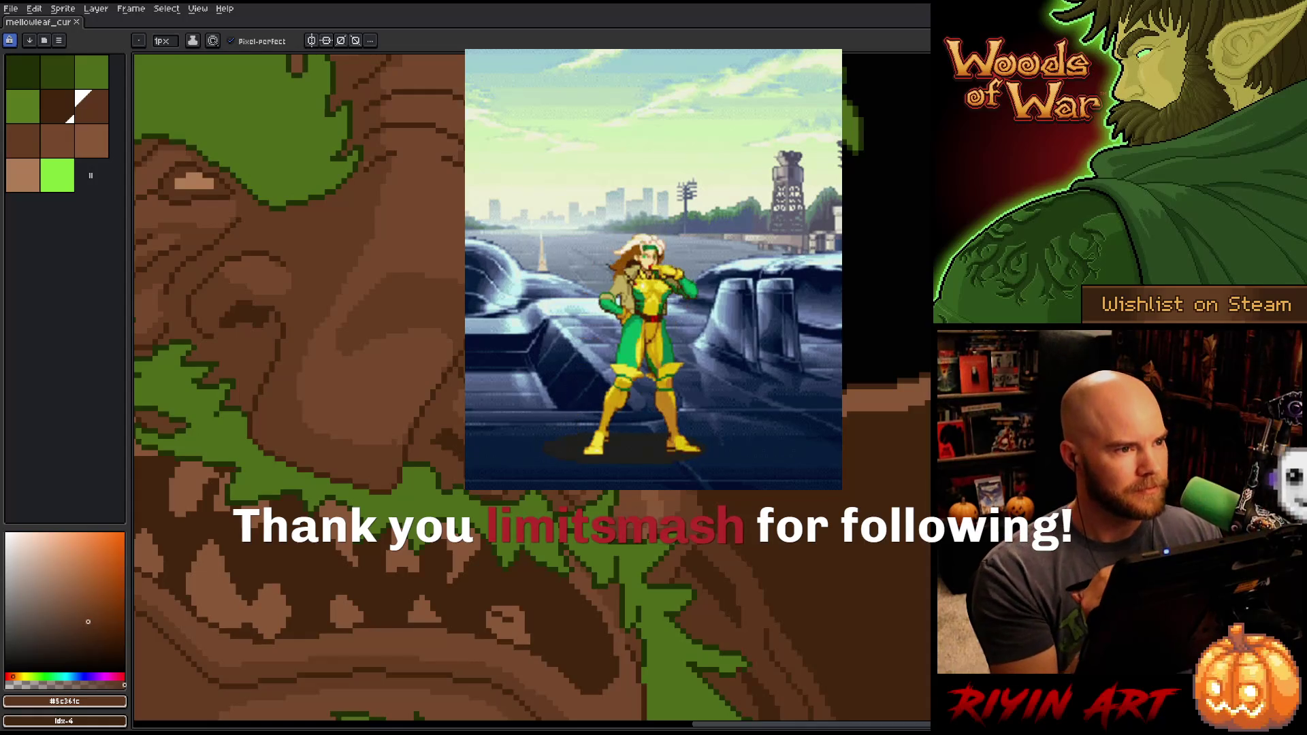
pyautogui.press('-')
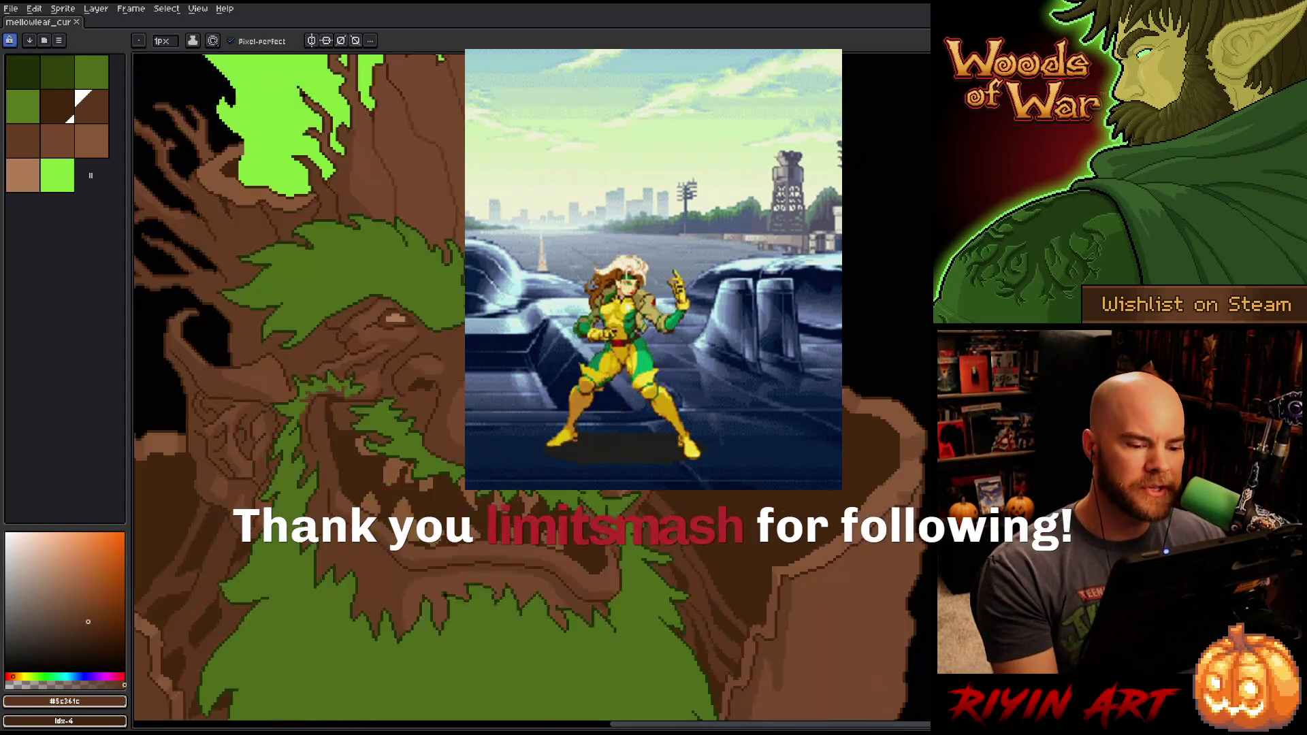
pyautogui.moveTo(477, 341)
pyautogui.mouseDown()
pyautogui.moveTo(484, 394)
pyautogui.moveTo(540, 375)
pyautogui.mouseUp()
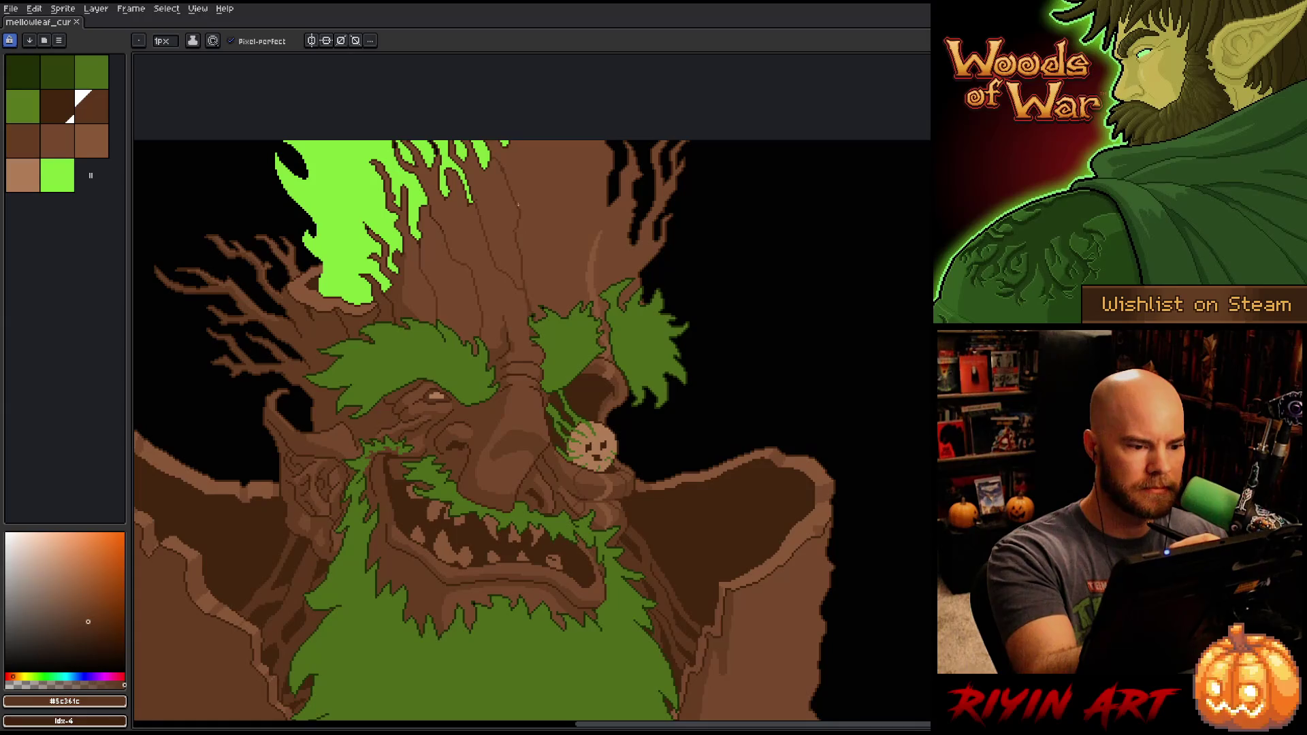
# Step: Cover the two stray black pixels at the moss edge with the sampled leaf green
pyautogui.scroll(3, 518, 204)
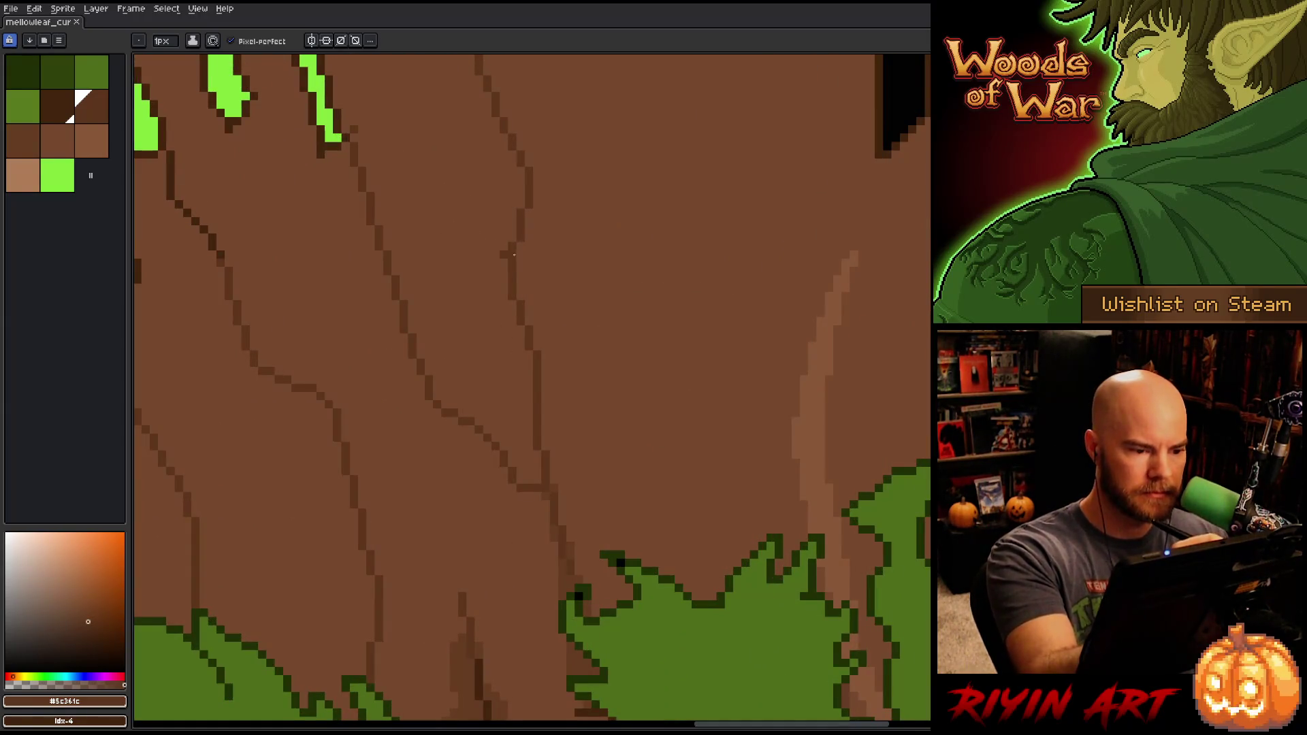
pyautogui.press('i')
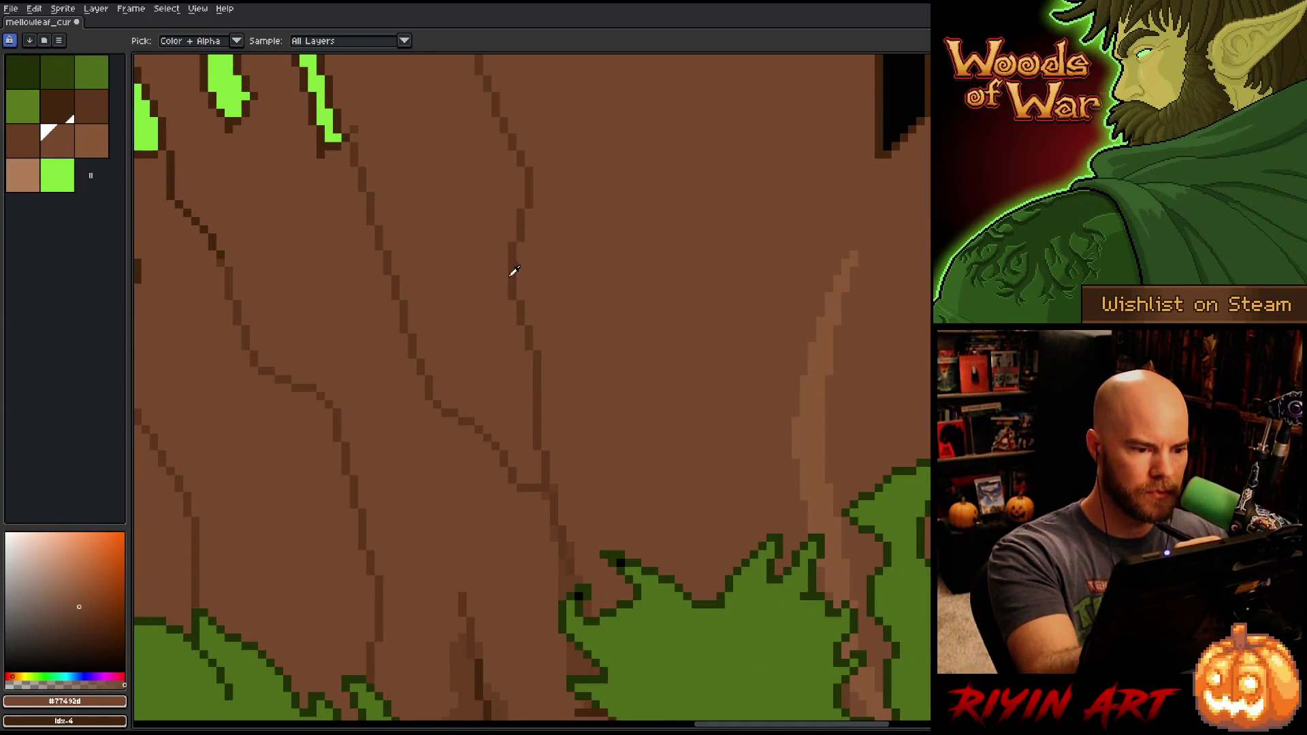
pyautogui.press('b')
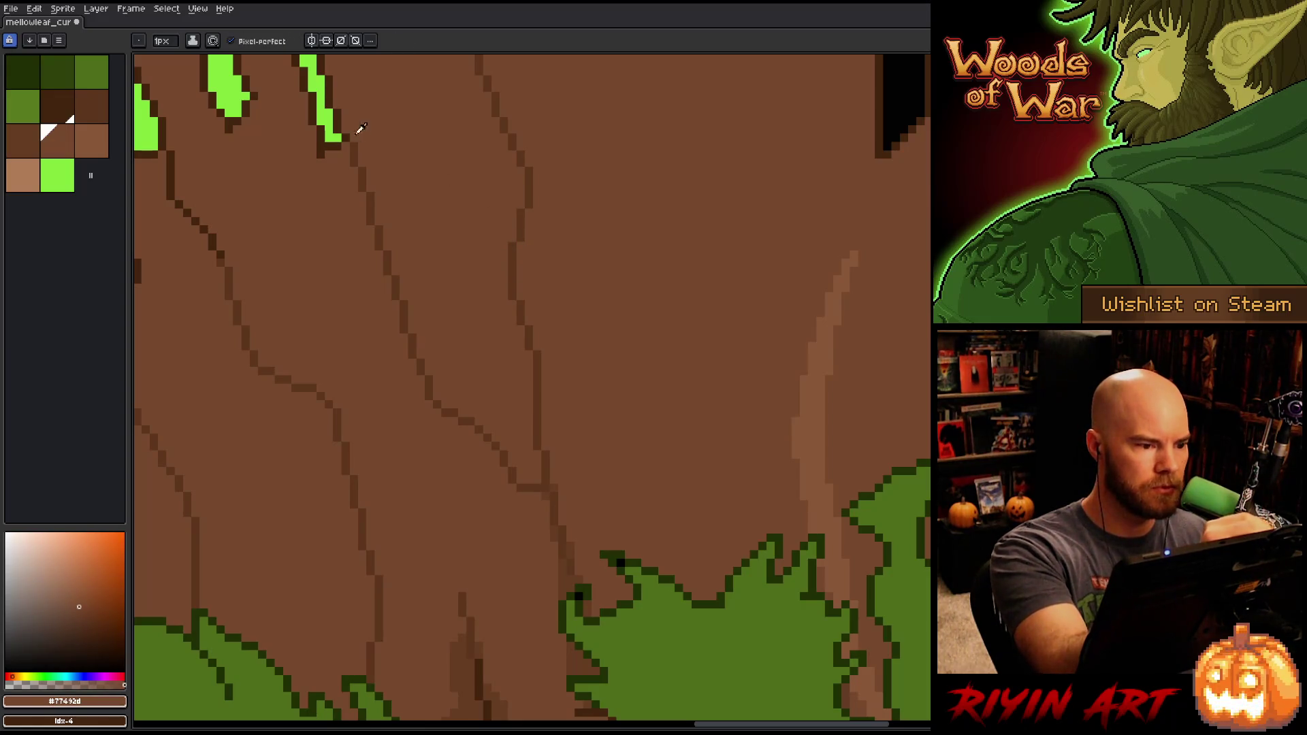
pyautogui.scroll(-3, 645, 421)
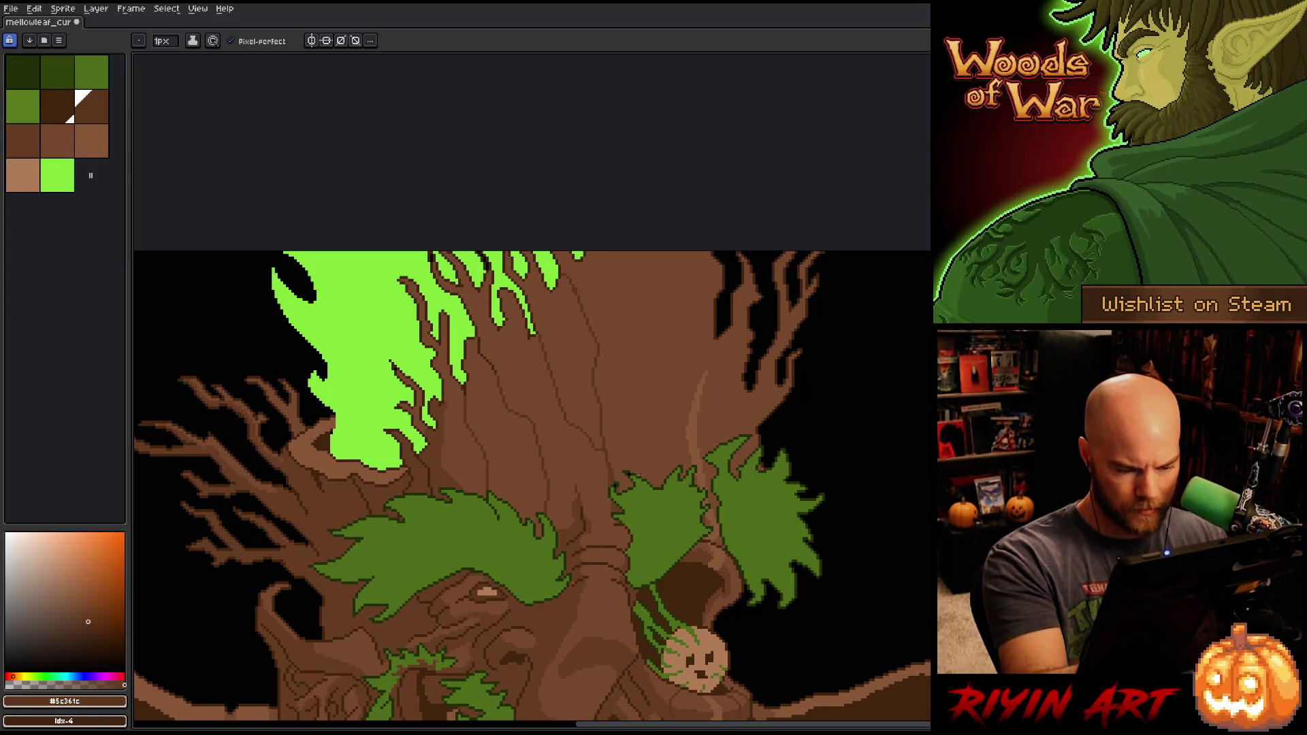
pyautogui.scroll(3, 629, 475)
pyautogui.press('v')
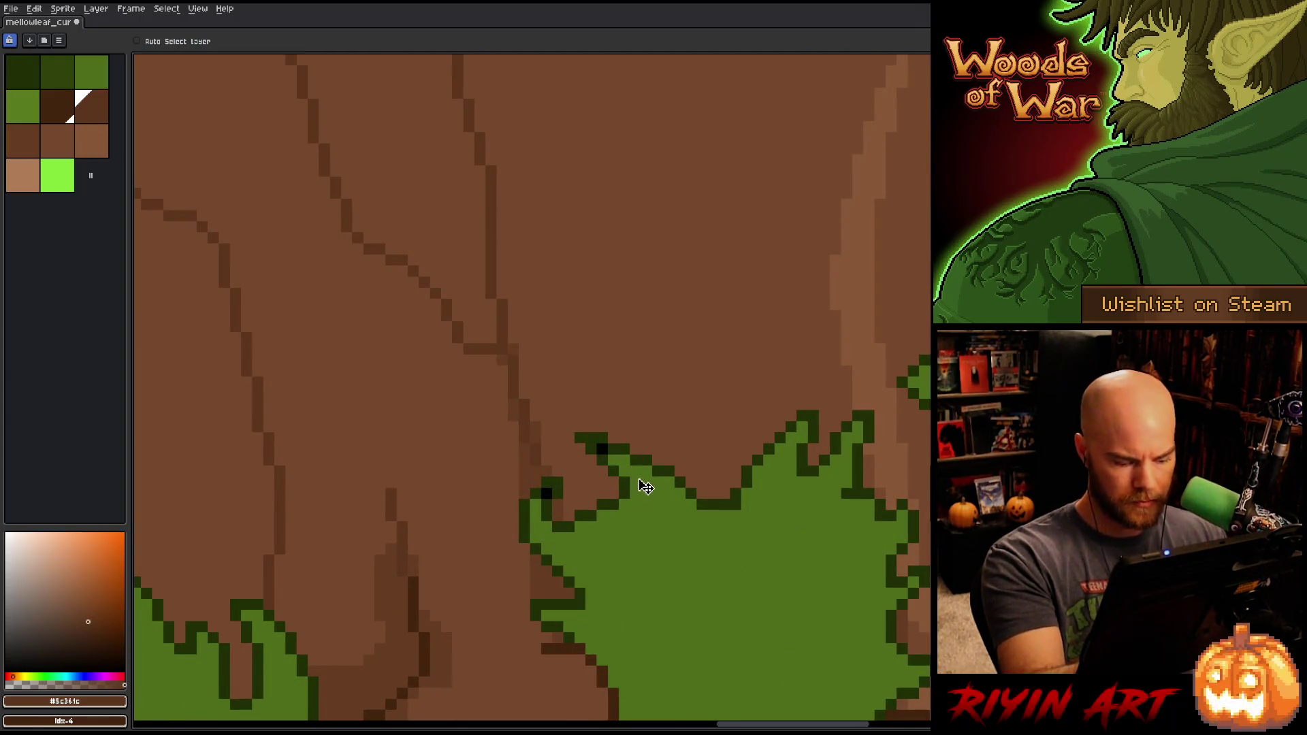
pyautogui.press('b')
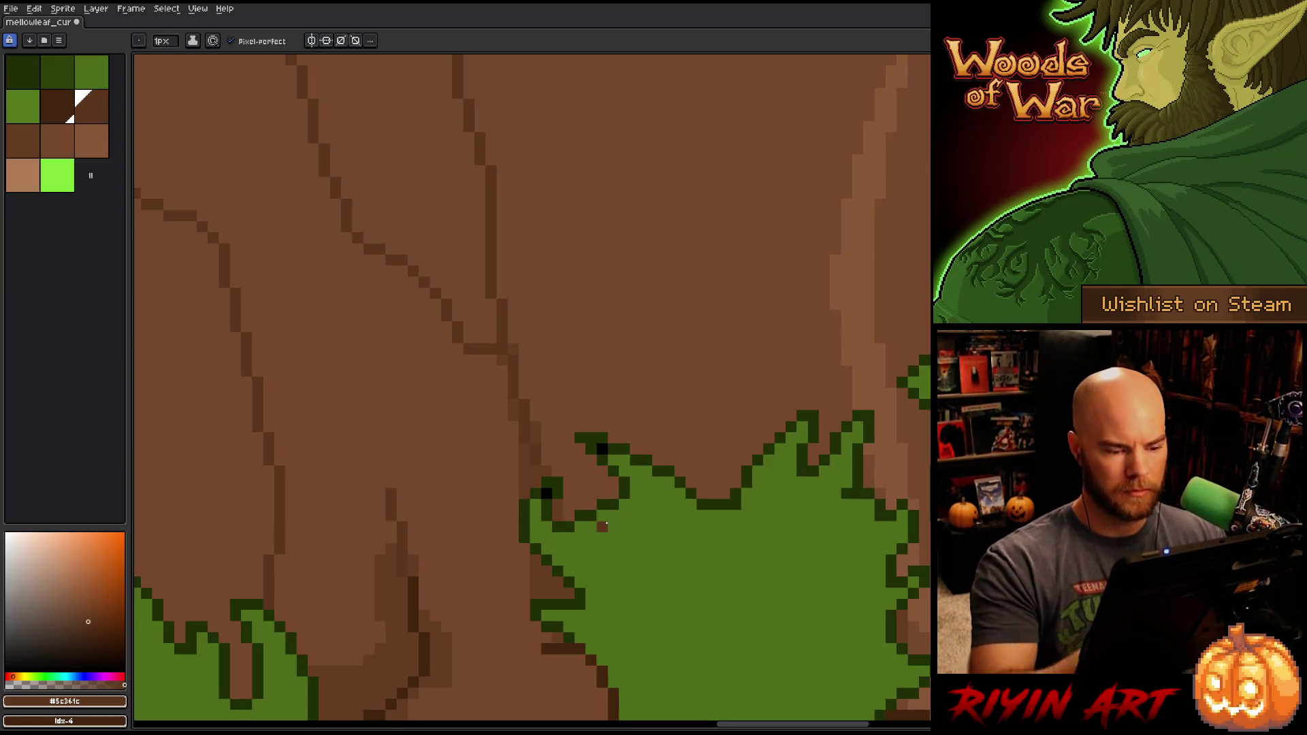
pyautogui.keyDown('alt'); pyautogui.click(660, 506); pyautogui.keyUp('alt')
pyautogui.click(602, 448)
pyautogui.click(546, 493)
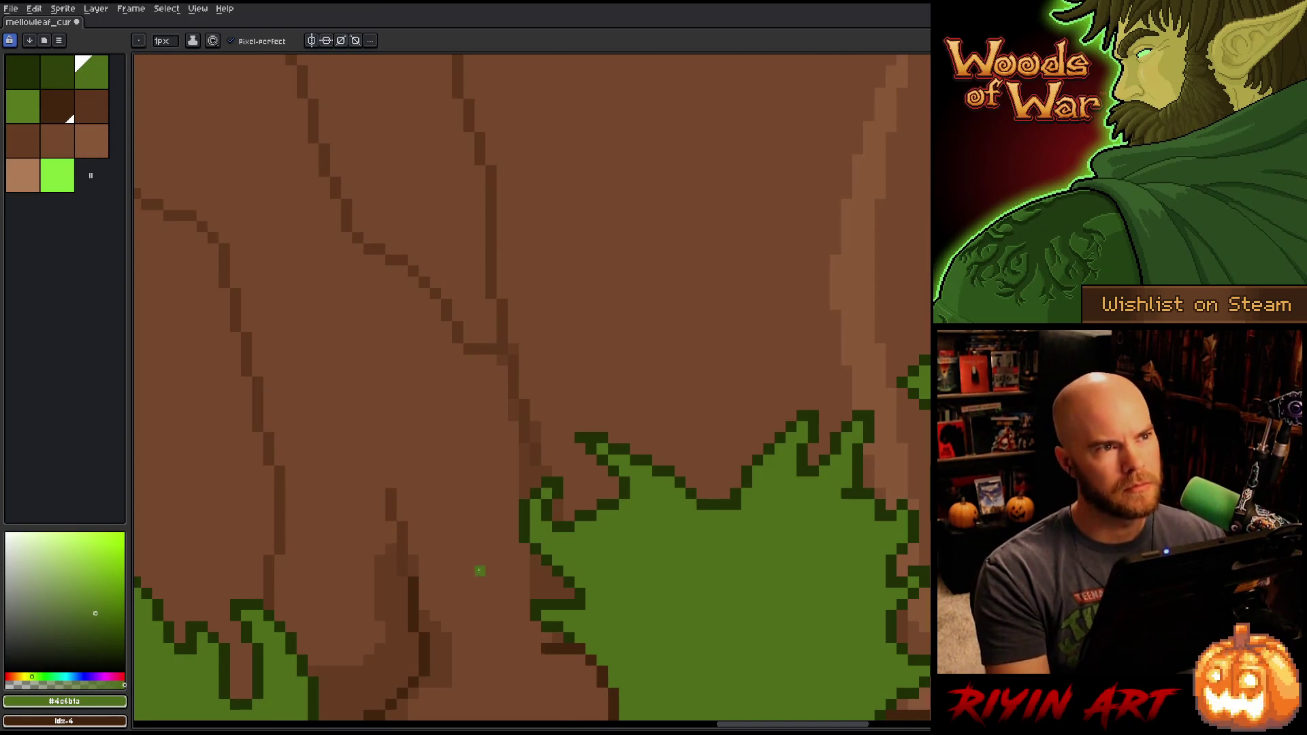
# Step: Bring the treant's face back into view, save the sprite, and choose a bark-line brown
pyautogui.scroll(-5, 480, 571)
pyautogui.moveTo(482, 568); pyautogui.dragTo(488, 324)
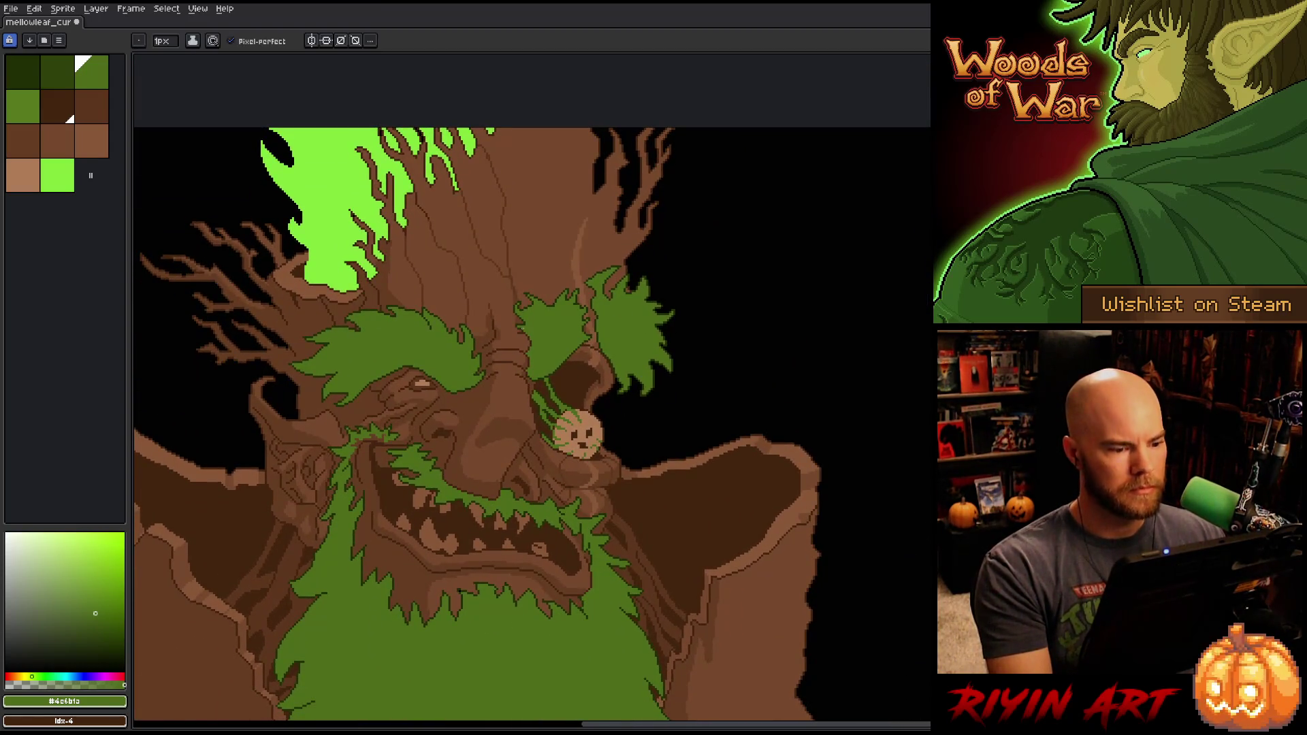
pyautogui.rightClick(631, 332)
pyautogui.click(654, 339)
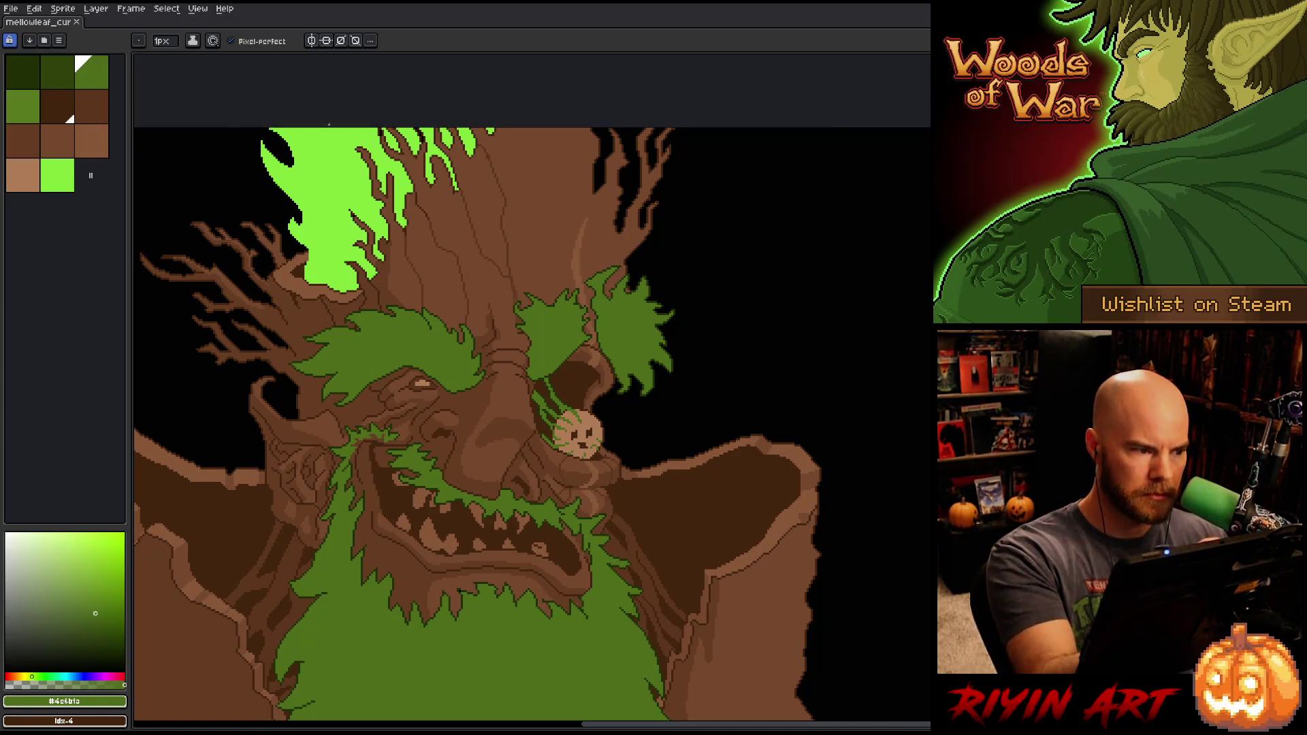
pyautogui.click(97, 109)
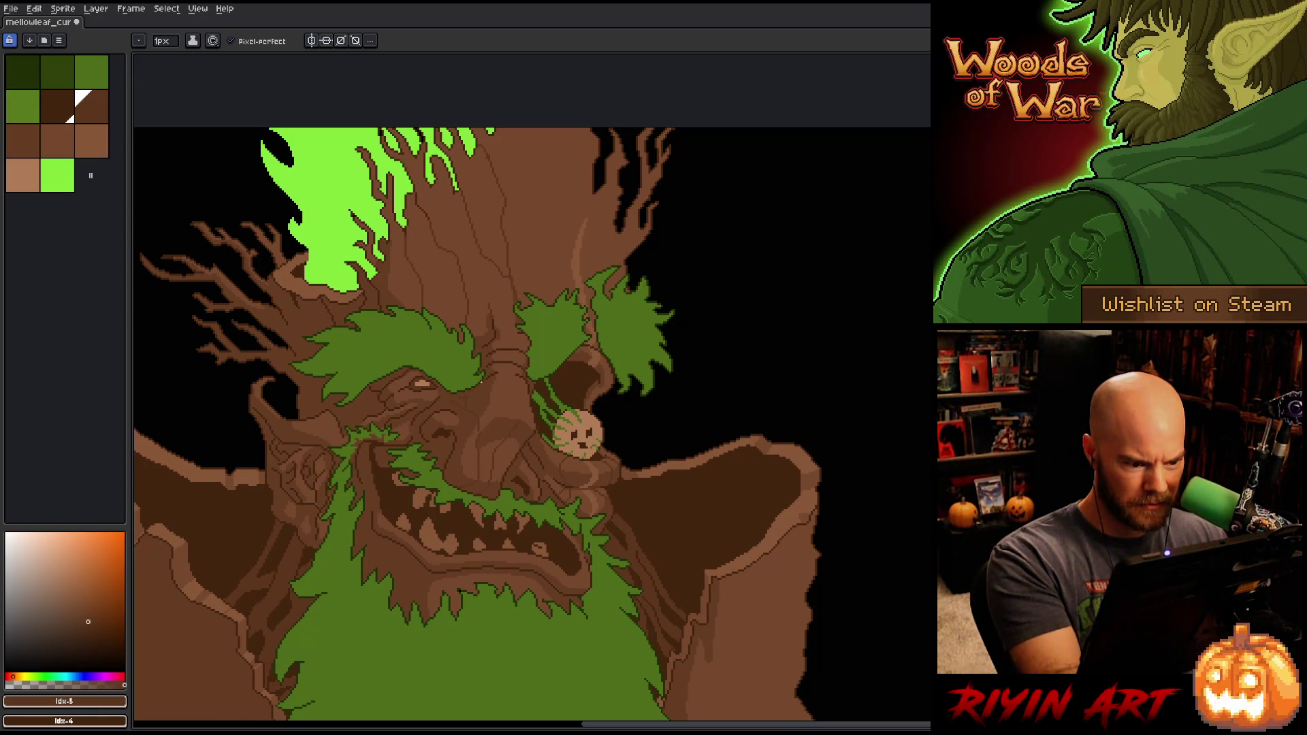
pyautogui.scroll(3, 496, 369)
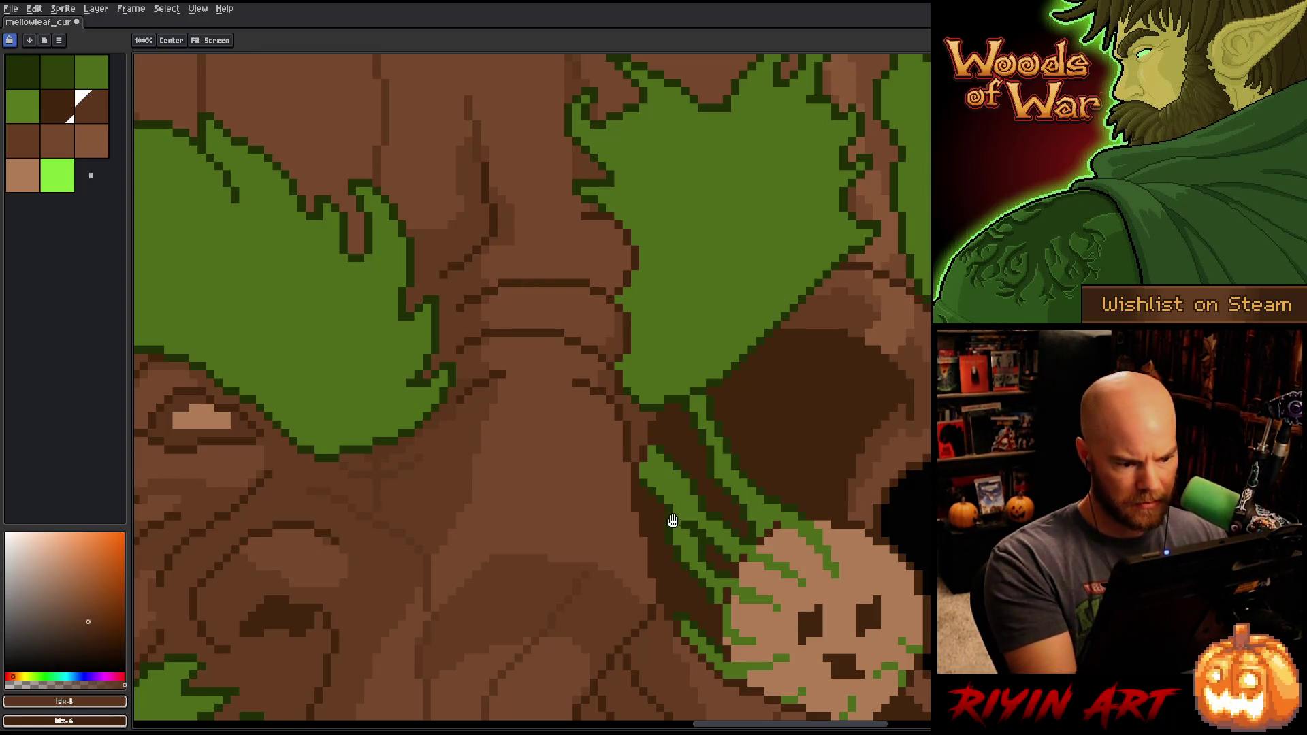
# Step: Draw two dark-brown crack lines across the bark of the nose bridge
pyautogui.scroll(-2, 671, 519)
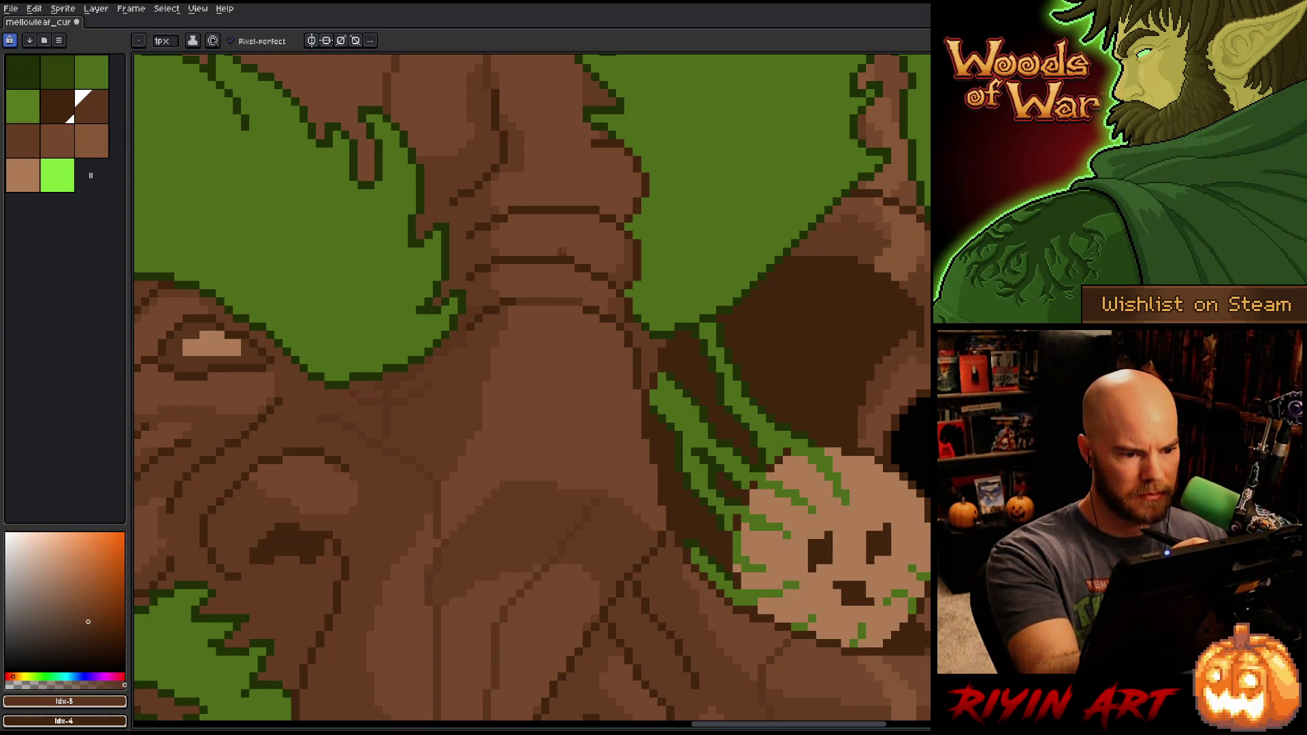
pyautogui.moveTo(578, 232)
pyautogui.mouseDown()
pyautogui.moveTo(558, 252)
pyautogui.moveTo(511, 252)
pyautogui.mouseUp()
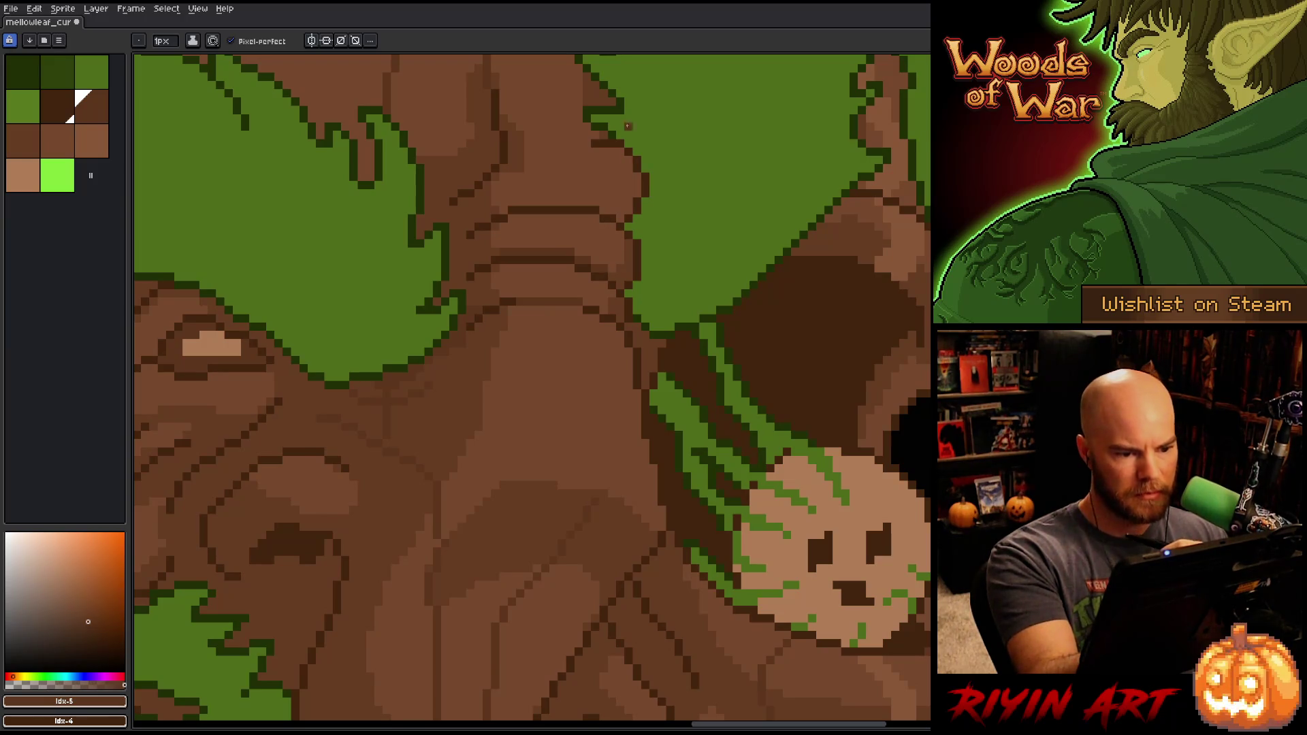
pyautogui.moveTo(634, 202); pyautogui.dragTo(504, 208)
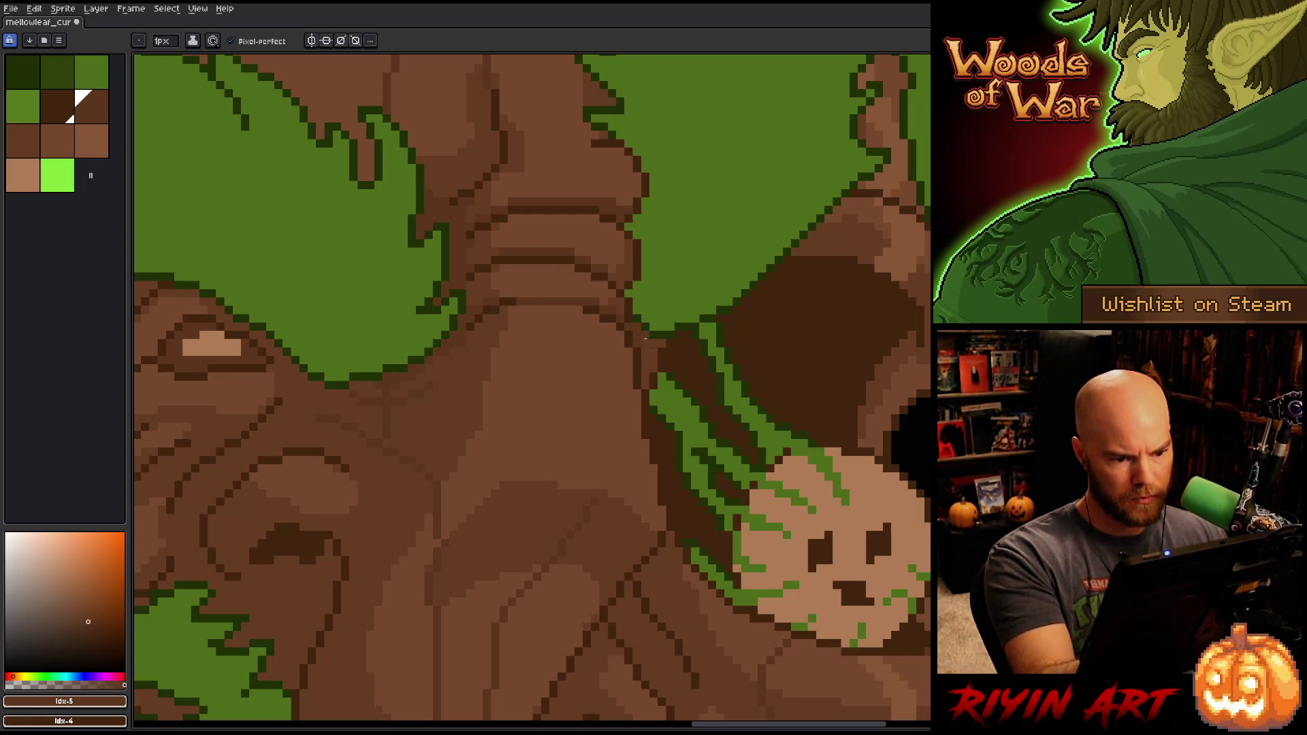
pyautogui.hscroll(2, 790, 436)
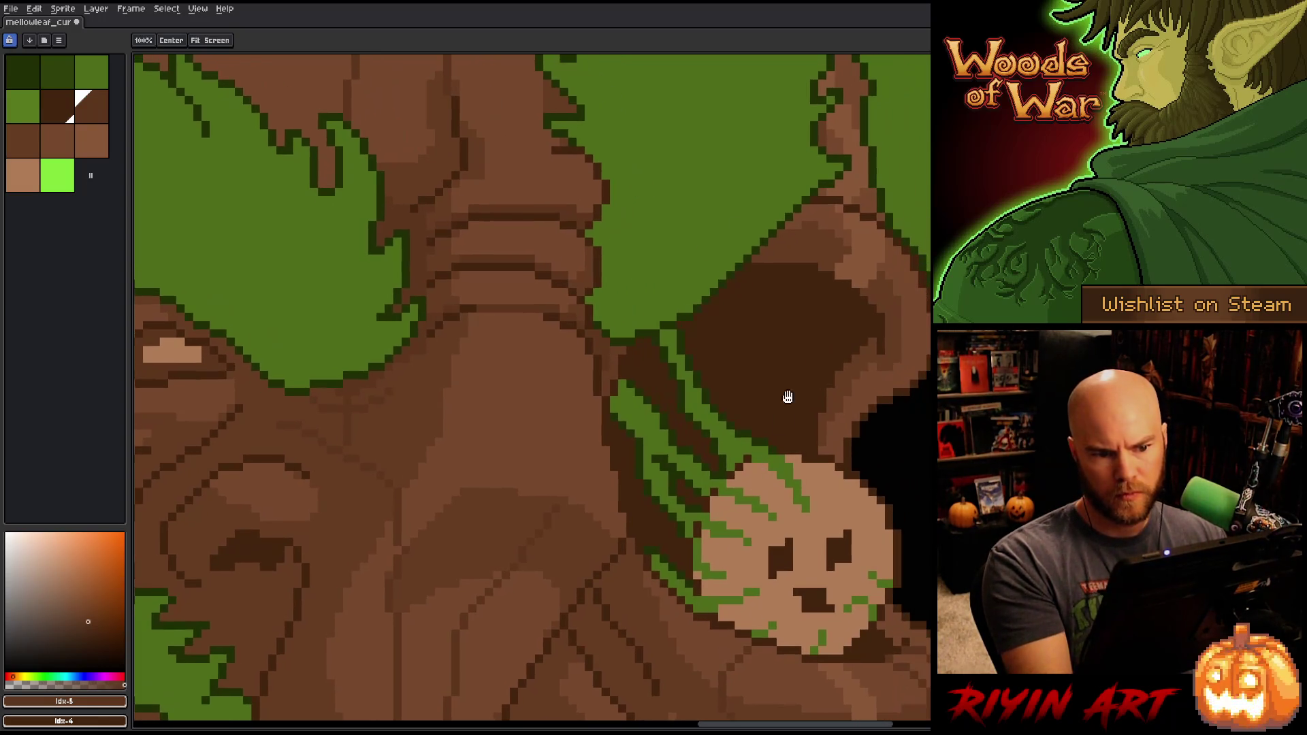
# Step: Sample the darker crack brown and draw a vertical crack up the nose
pyautogui.keyDown('alt'); pyautogui.click(610, 344); pyautogui.keyUp('alt')
pyautogui.keyDown('alt'); pyautogui.click(609, 344); pyautogui.keyUp('alt')
pyautogui.scroll(-3, 706, 344)
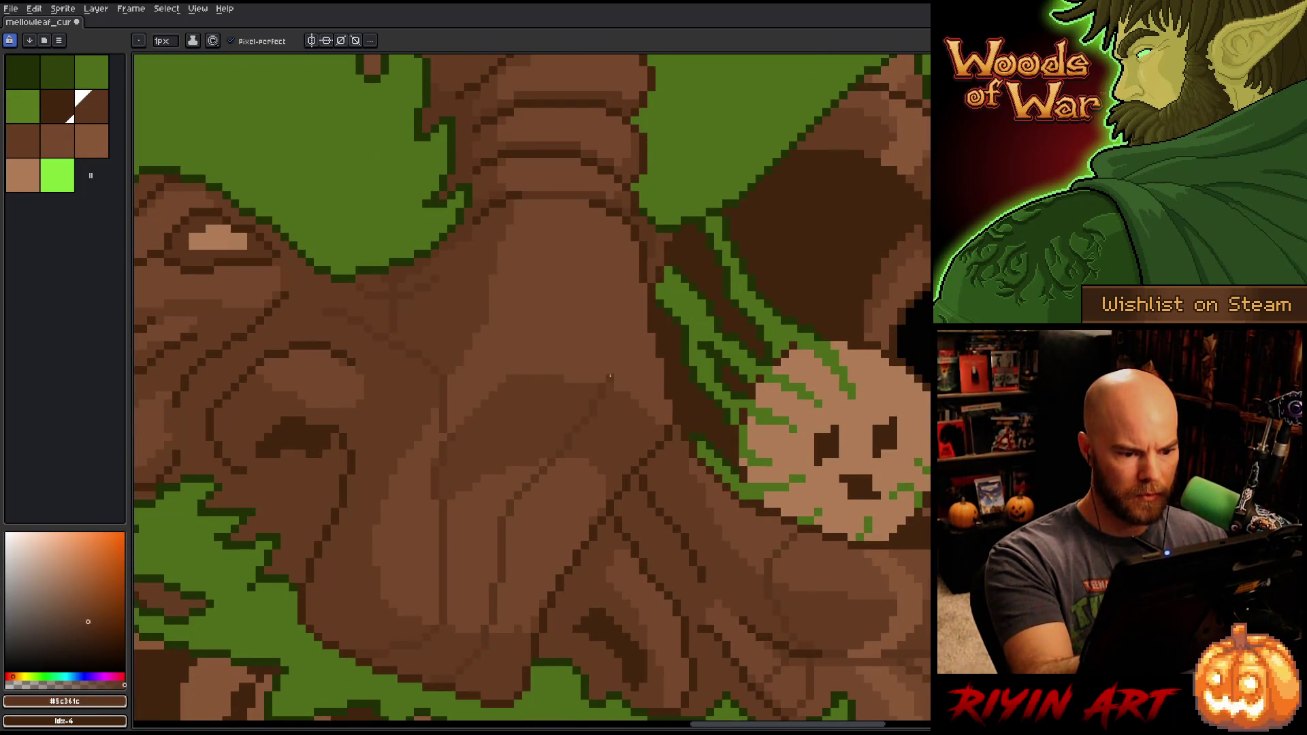
pyautogui.moveTo(618, 371); pyautogui.dragTo(627, 296)
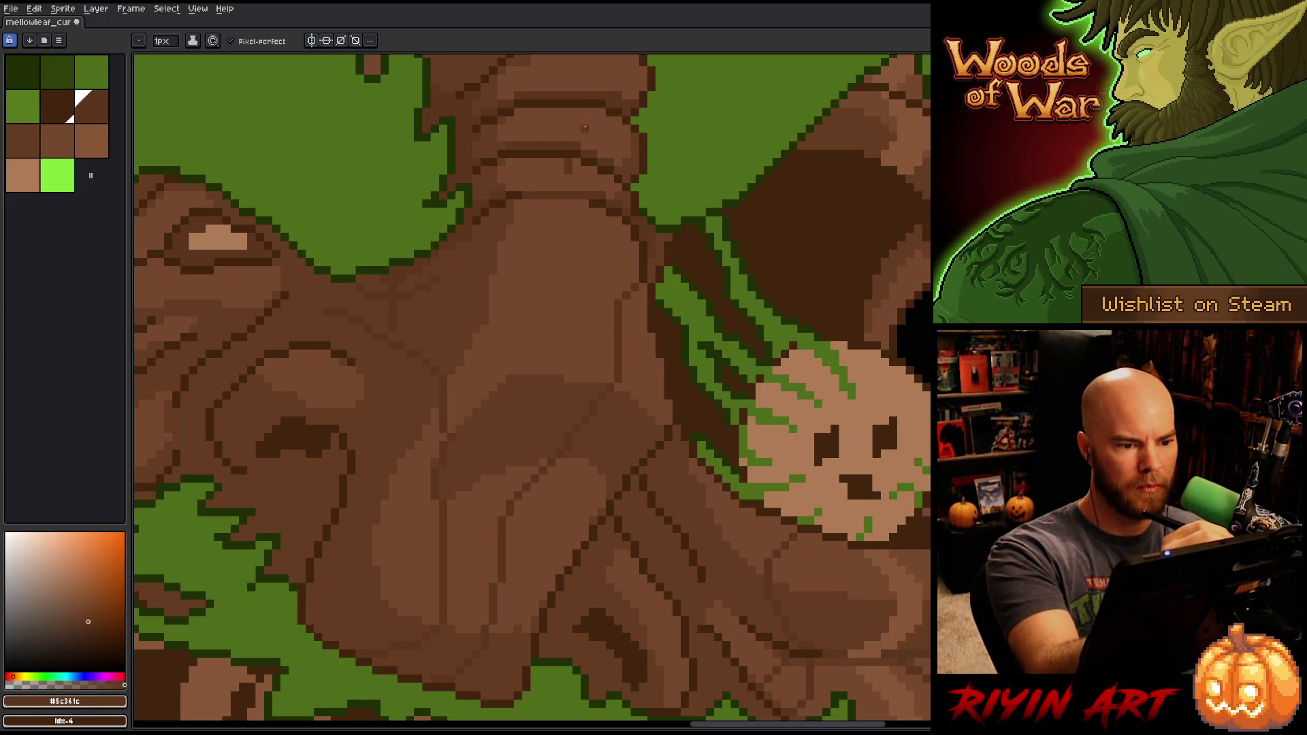
# Step: Add a short dark pixel line with darkened neighbours on the upper bark
pyautogui.click(568, 176)
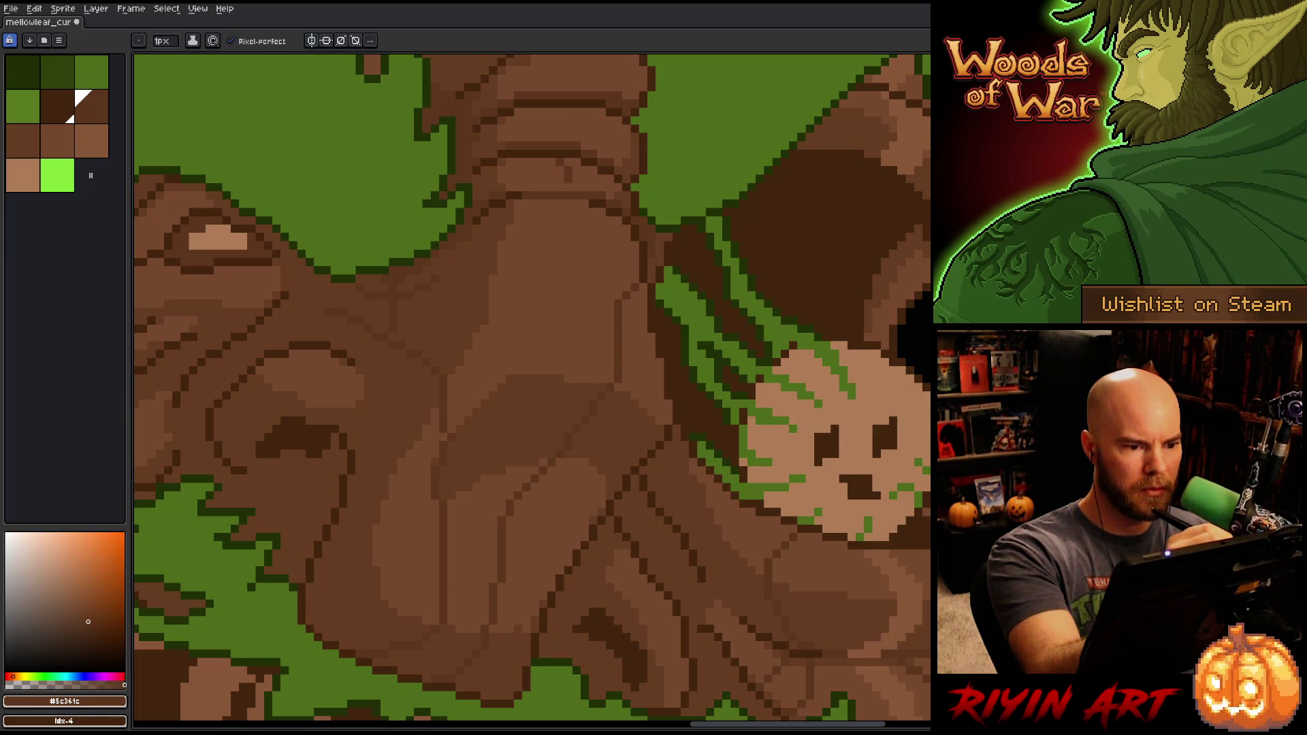
pyautogui.click(569, 185)
pyautogui.click(560, 181)
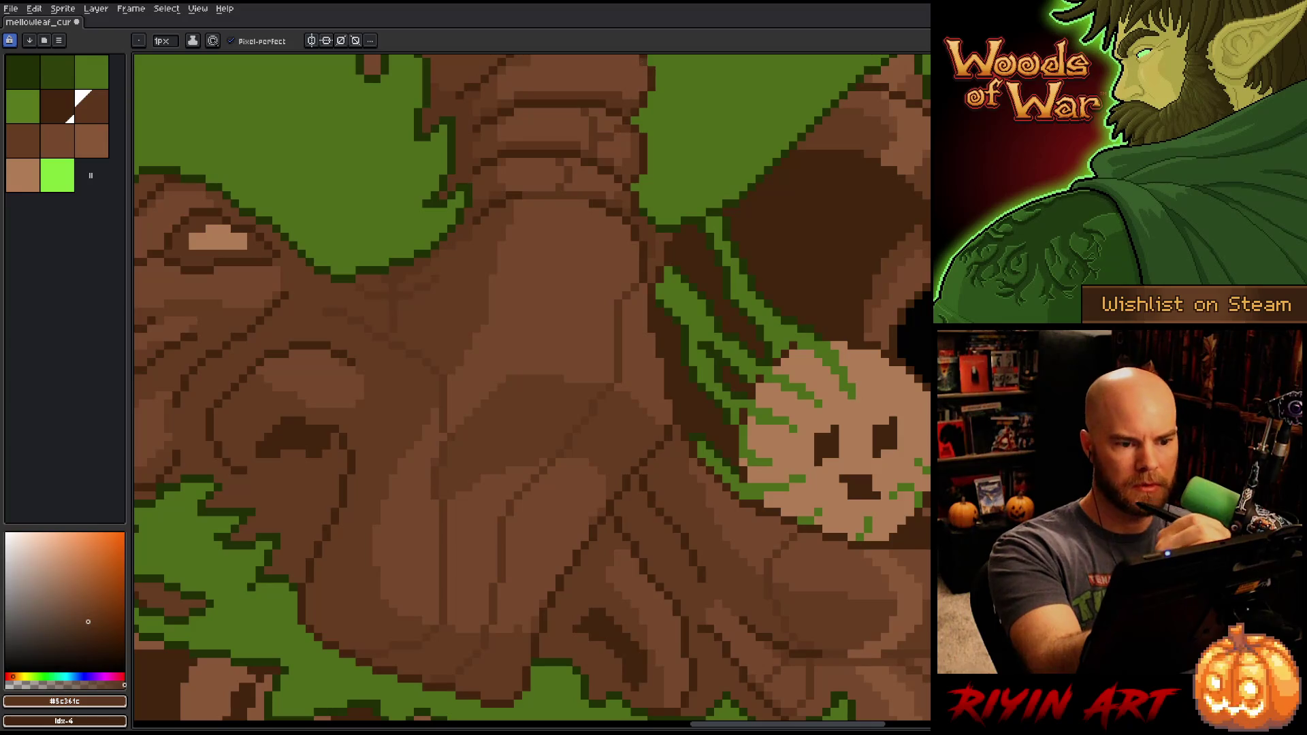
pyautogui.moveTo(675, 174); pyautogui.dragTo(750, 362)
pyautogui.press('space')
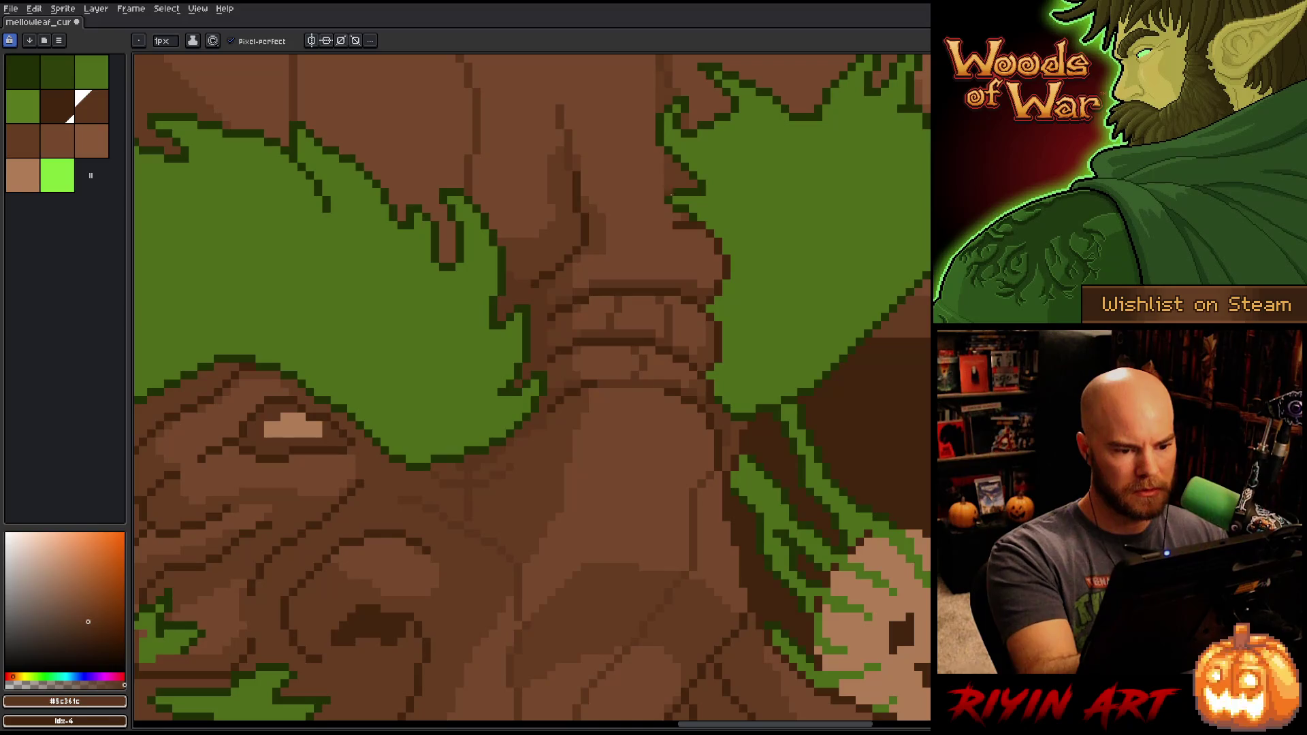
# Step: Draw a long crack down the nose, a short trunk crack, and a darker crack across the light patch
pyautogui.moveTo(746, 472); pyautogui.dragTo(771, 278)
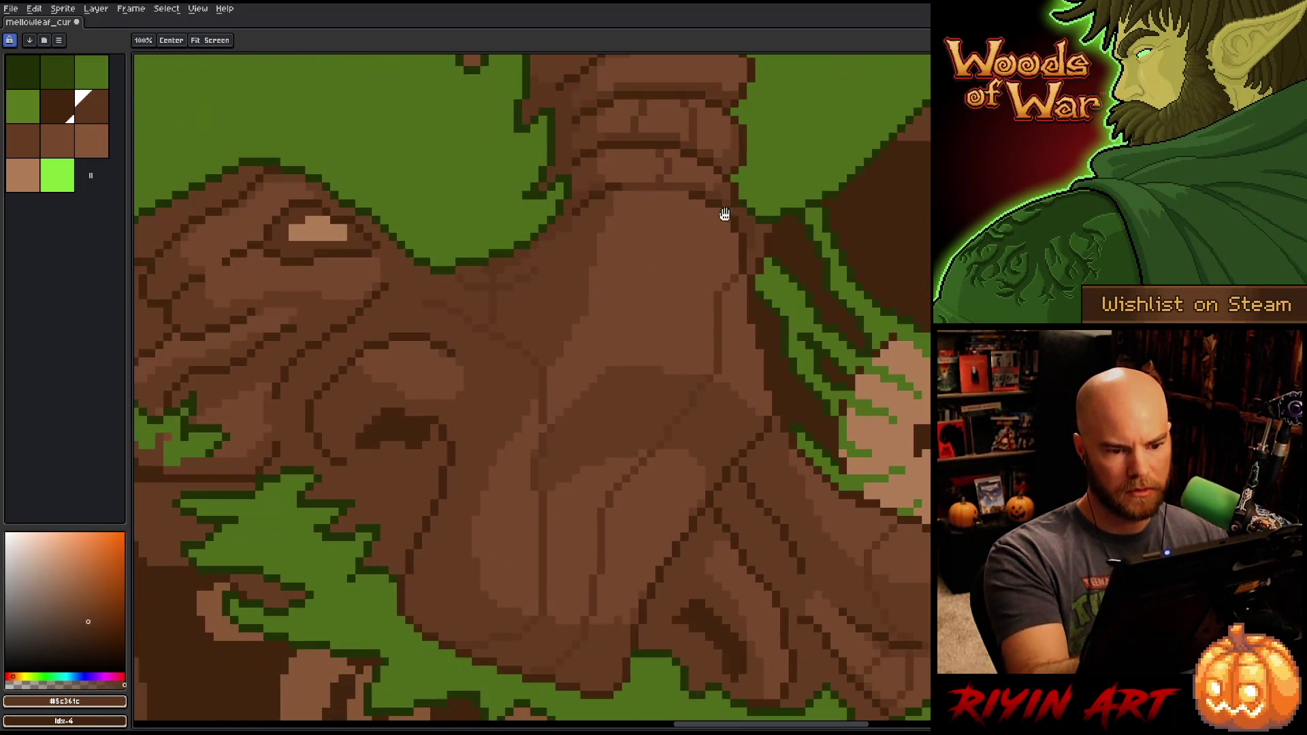
pyautogui.moveTo(643, 198)
pyautogui.mouseDown()
pyautogui.moveTo(651, 317)
pyautogui.moveTo(634, 375)
pyautogui.mouseUp()
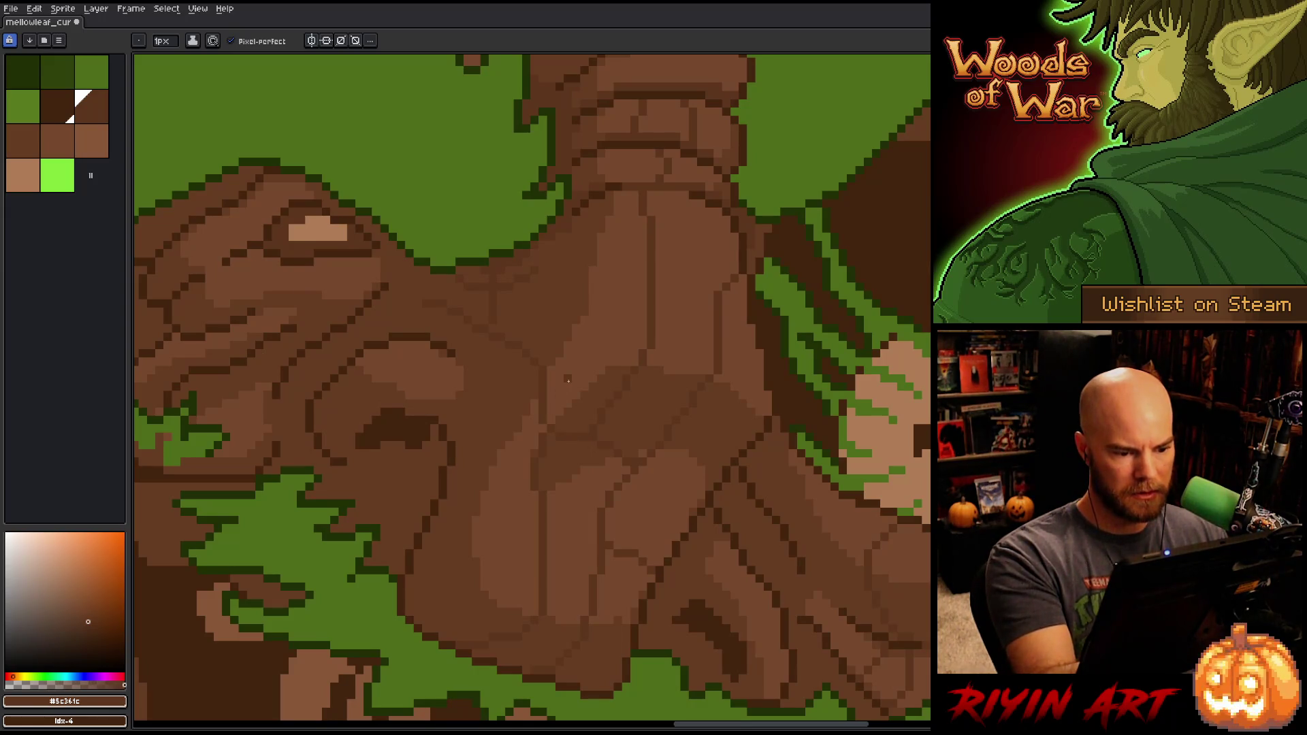
pyautogui.moveTo(525, 519); pyautogui.dragTo(482, 502)
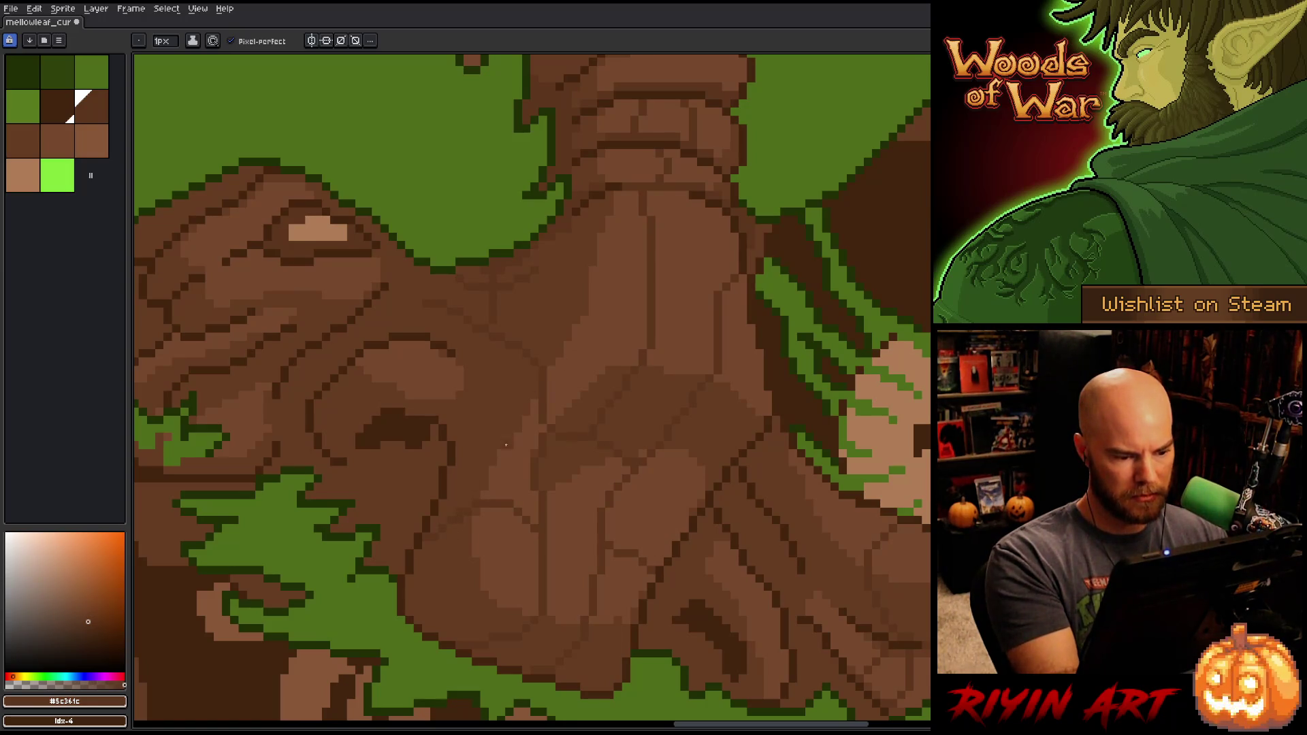
pyautogui.keyDown('alt'); pyautogui.click(486, 470); pyautogui.keyUp('alt')
pyautogui.keyDown('alt'); pyautogui.click(467, 507); pyautogui.keyUp('alt')
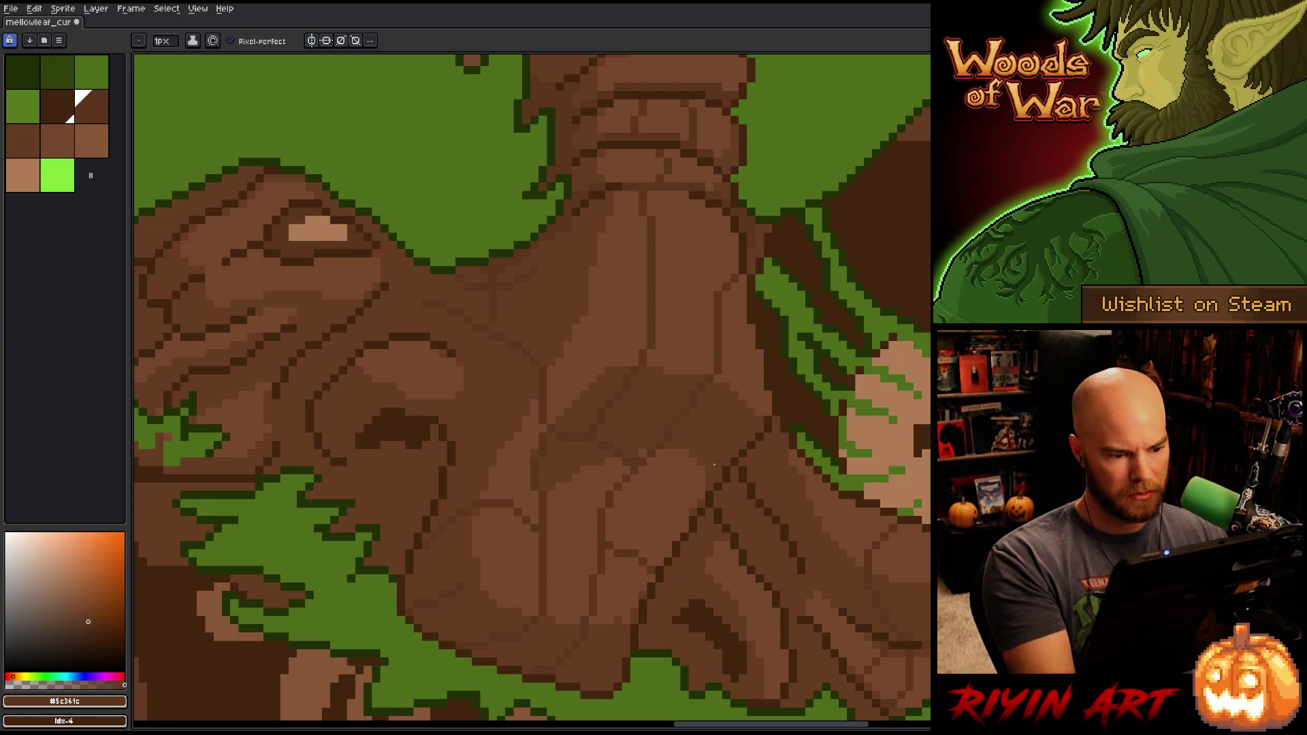
pyautogui.moveTo(407, 347); pyautogui.dragTo(384, 382)
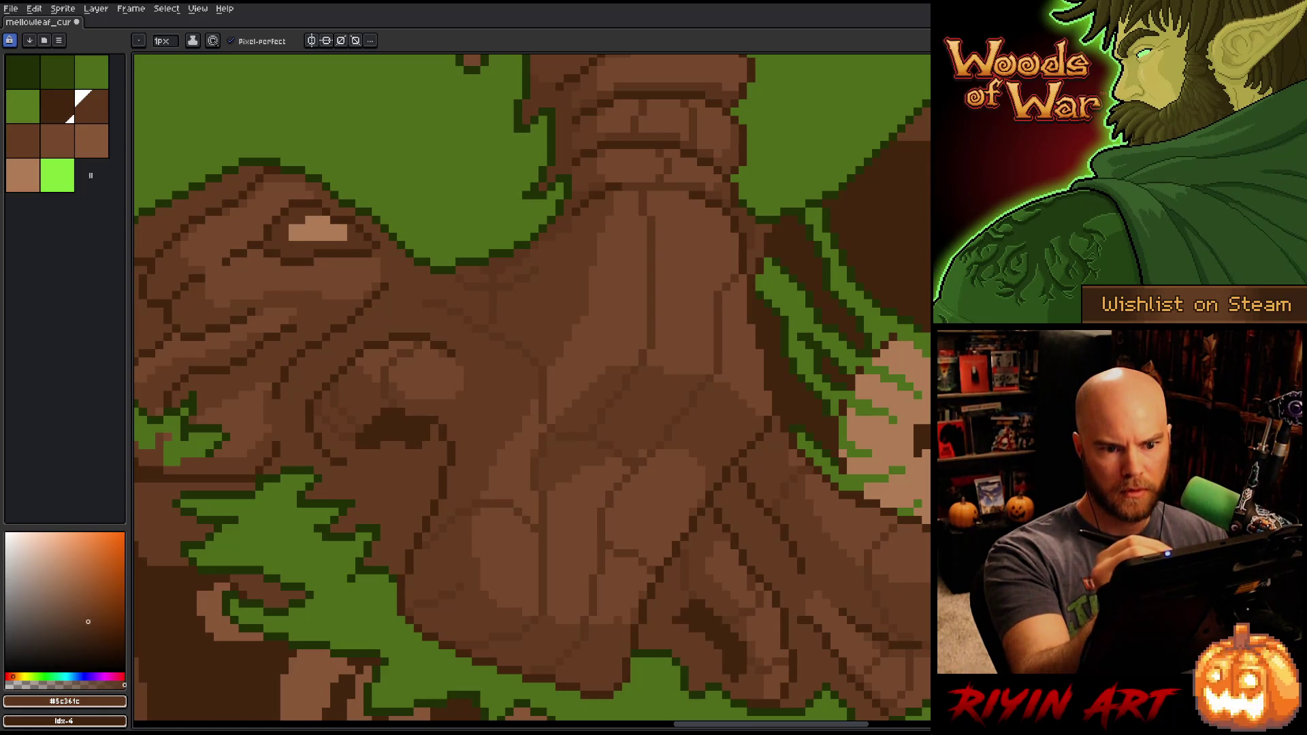
# Step: Draw a dark crack up the trunk, then resample the lighter, dark and mid bark browns
pyautogui.press(']')
pyautogui.press('[')
pyautogui.press(']')
pyautogui.press(']')
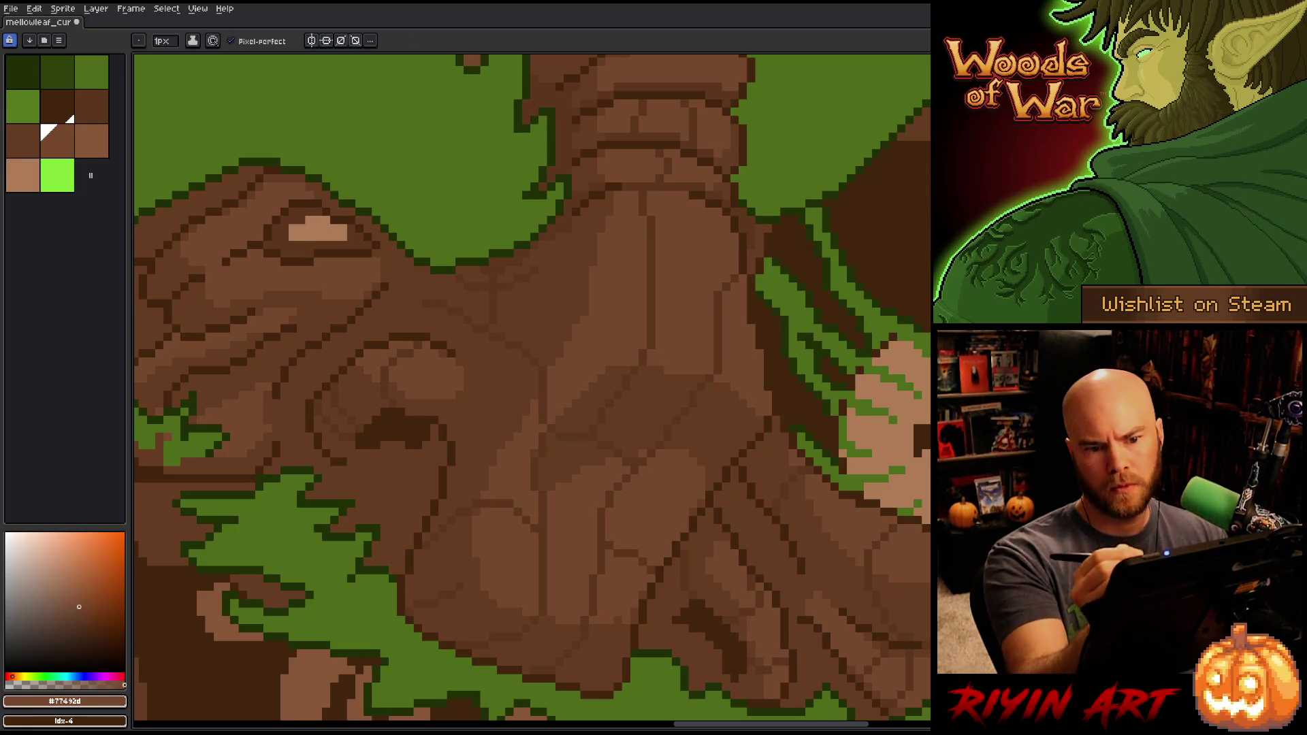
pyautogui.keyDown('alt'); pyautogui.click(658, 265); pyautogui.keyUp('alt')
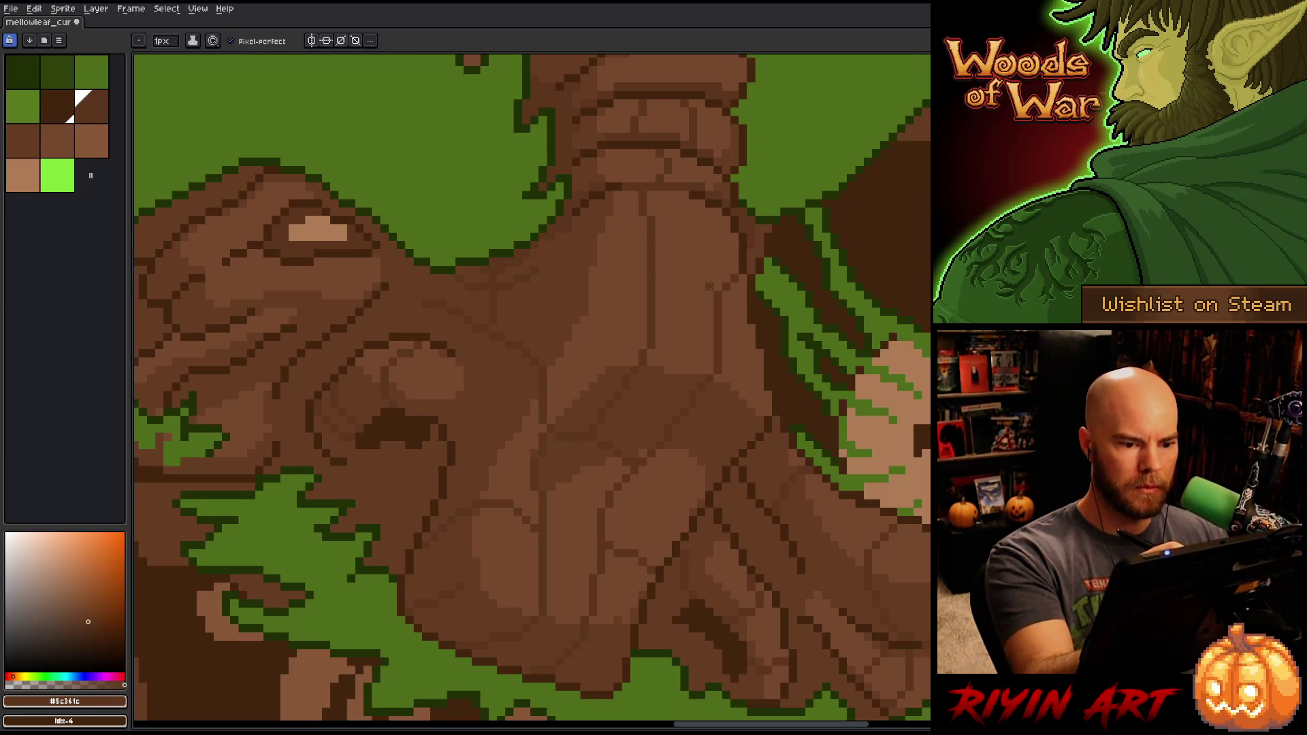
pyautogui.moveTo(705, 280); pyautogui.dragTo(684, 178)
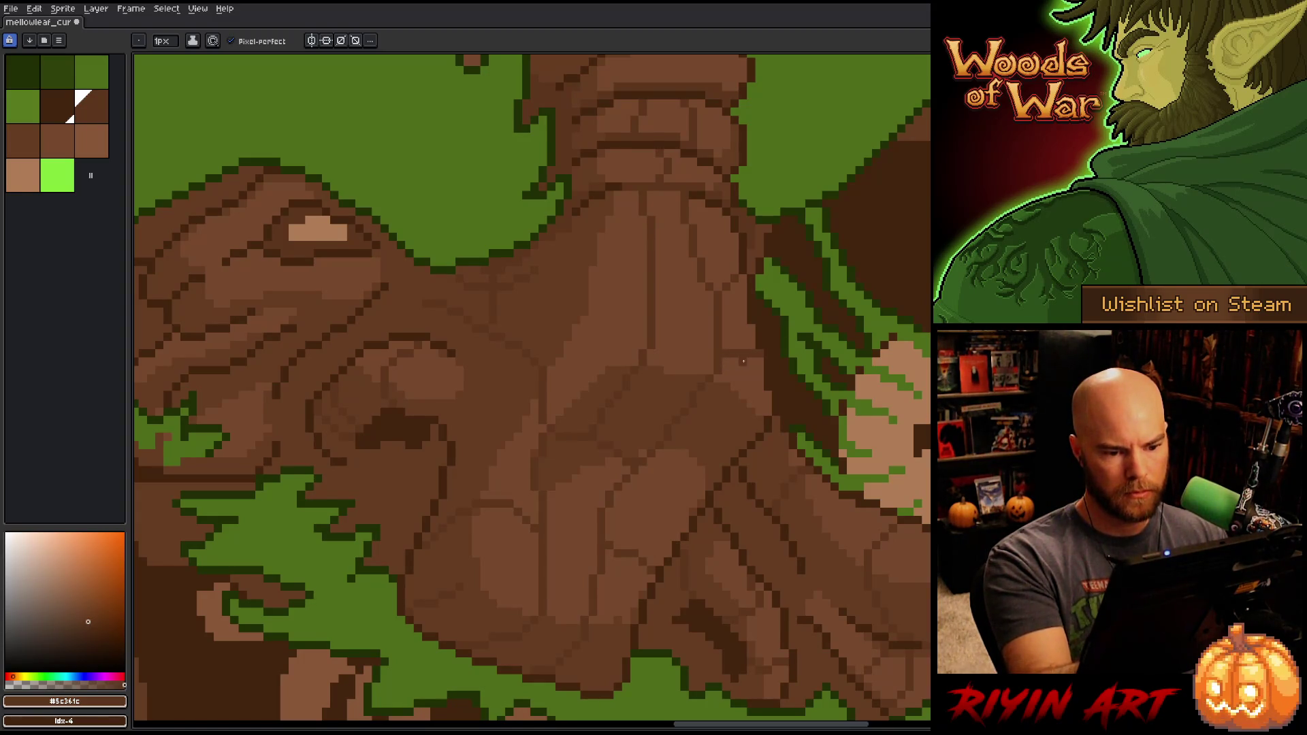
pyautogui.keyDown('alt'); pyautogui.click(749, 337); pyautogui.keyUp('alt')
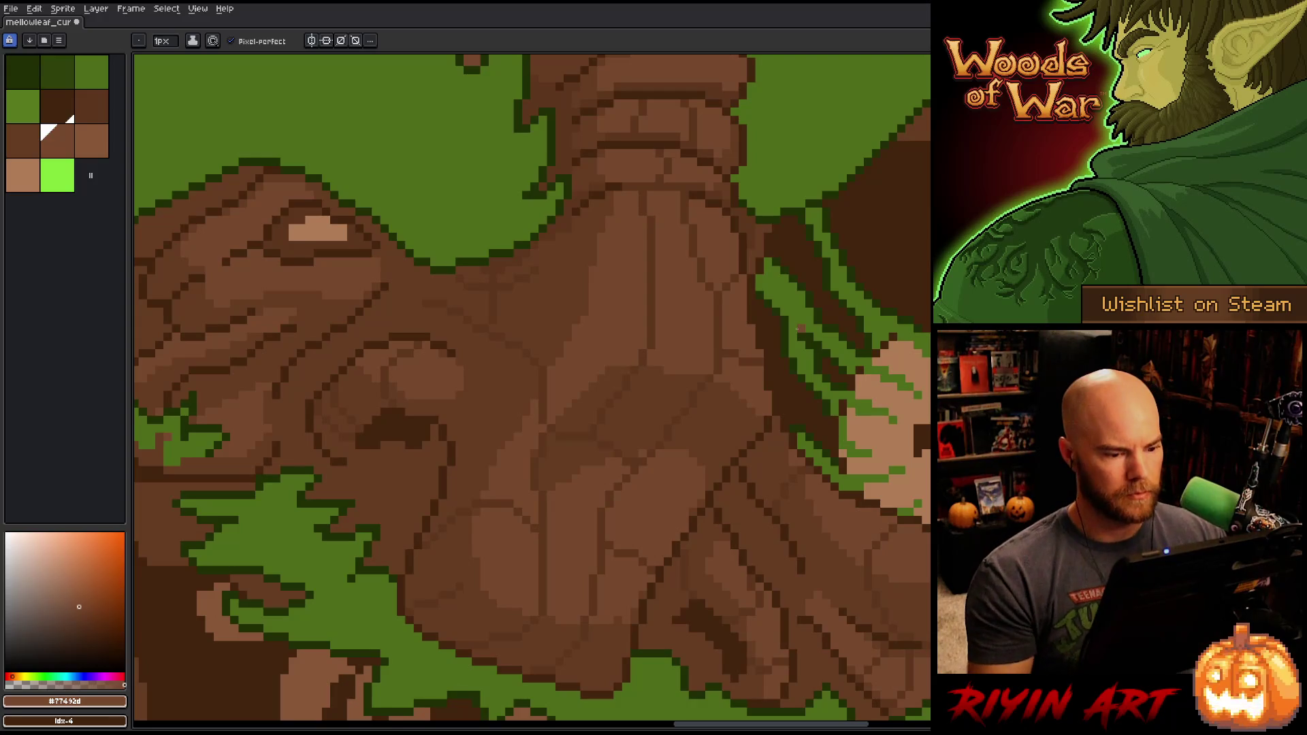
pyautogui.press('alt')
pyautogui.keyDown('alt'); pyautogui.click(627, 438); pyautogui.keyUp('alt')
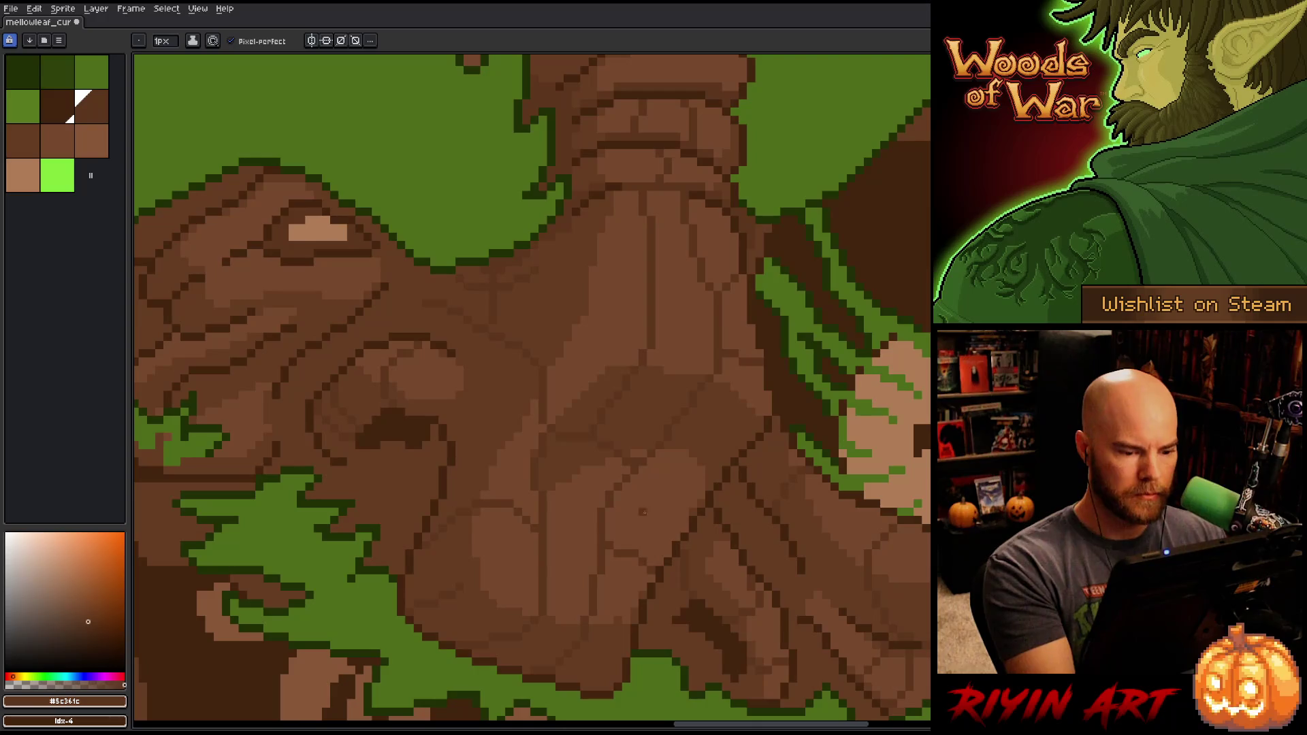
pyautogui.keyDown('alt'); pyautogui.click(622, 464); pyautogui.keyUp('alt')
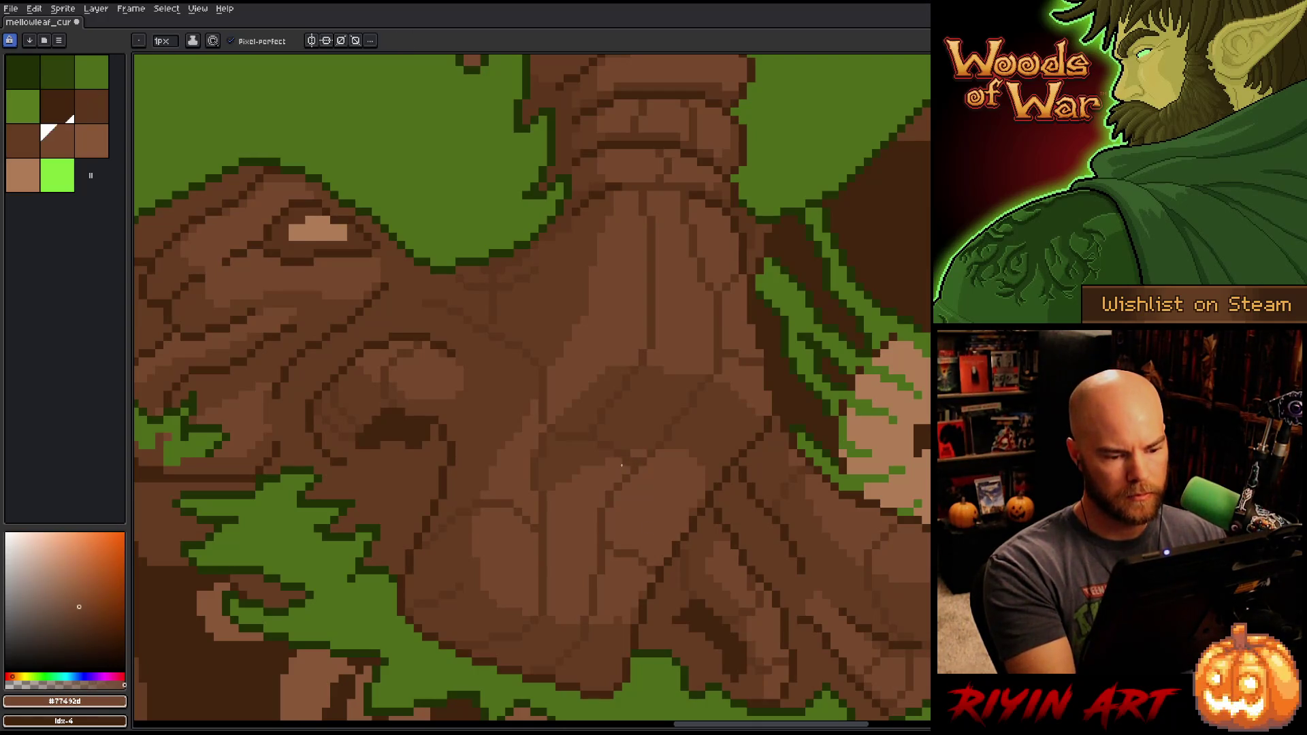
# Step: Zoom out to review the full treant sprite, zoom back in, and save with Ctrl+S
pyautogui.scroll(-5, 808, 358)
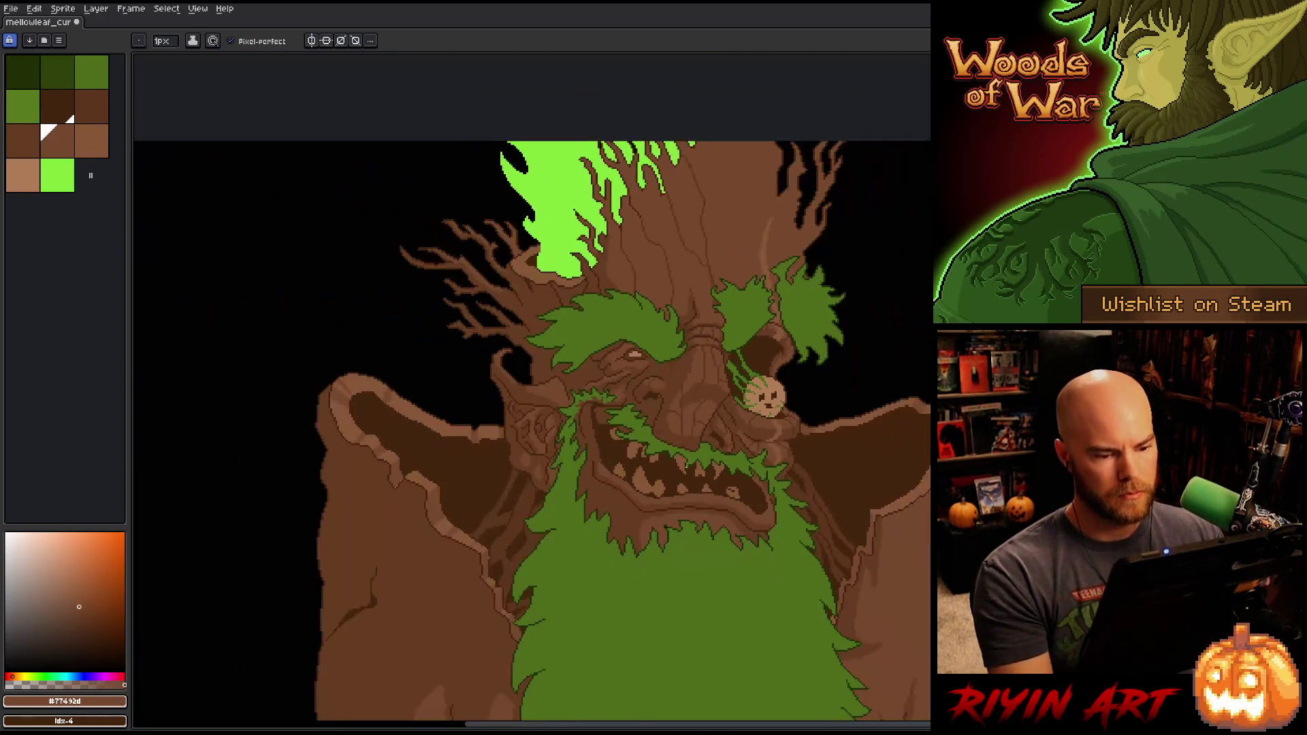
pyautogui.scroll(-1, 684, 465)
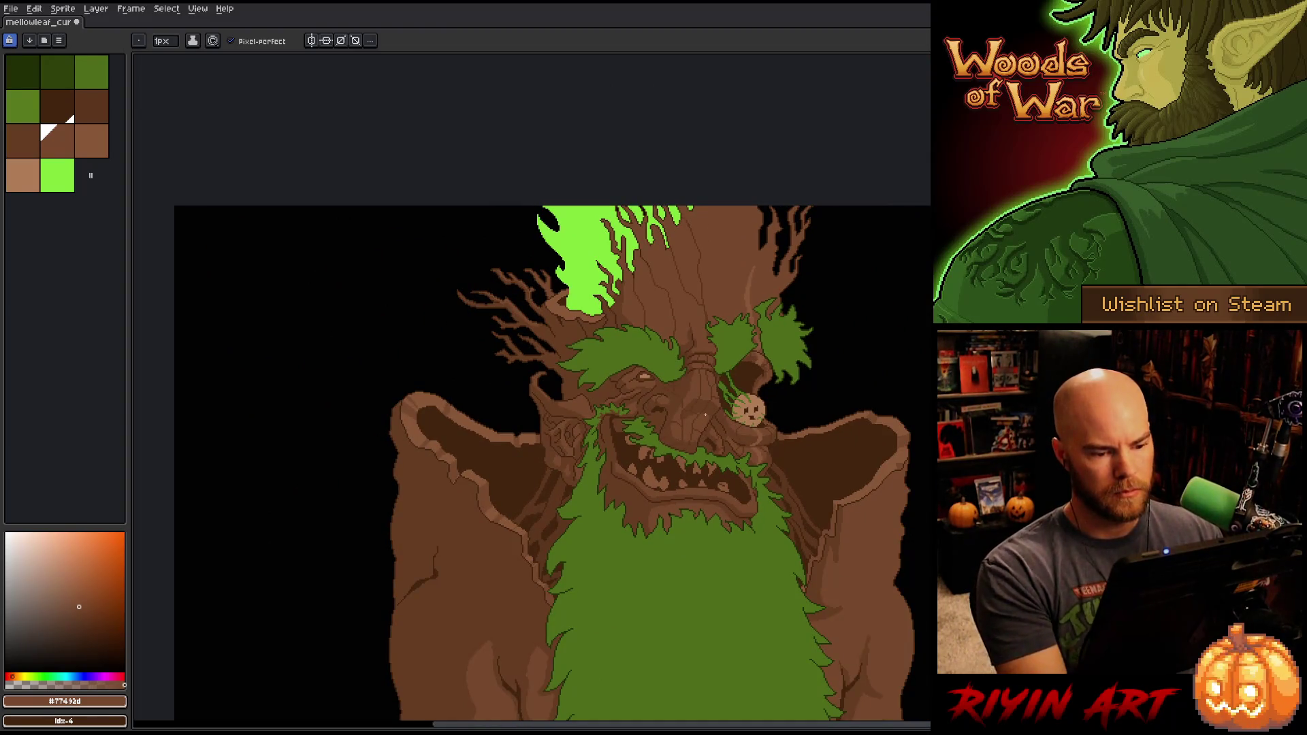
pyautogui.scroll(4, 706, 414)
pyautogui.press('alt')
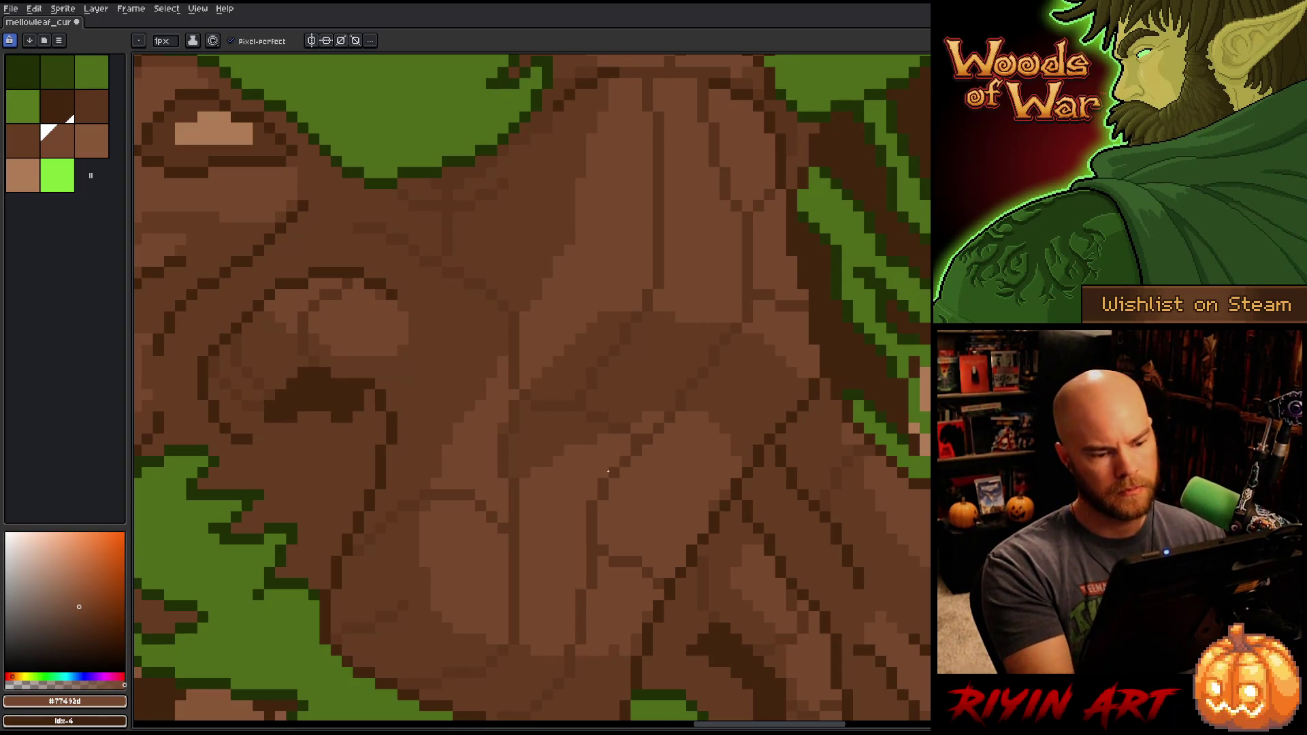
pyautogui.hotkey('ctrl', 's')
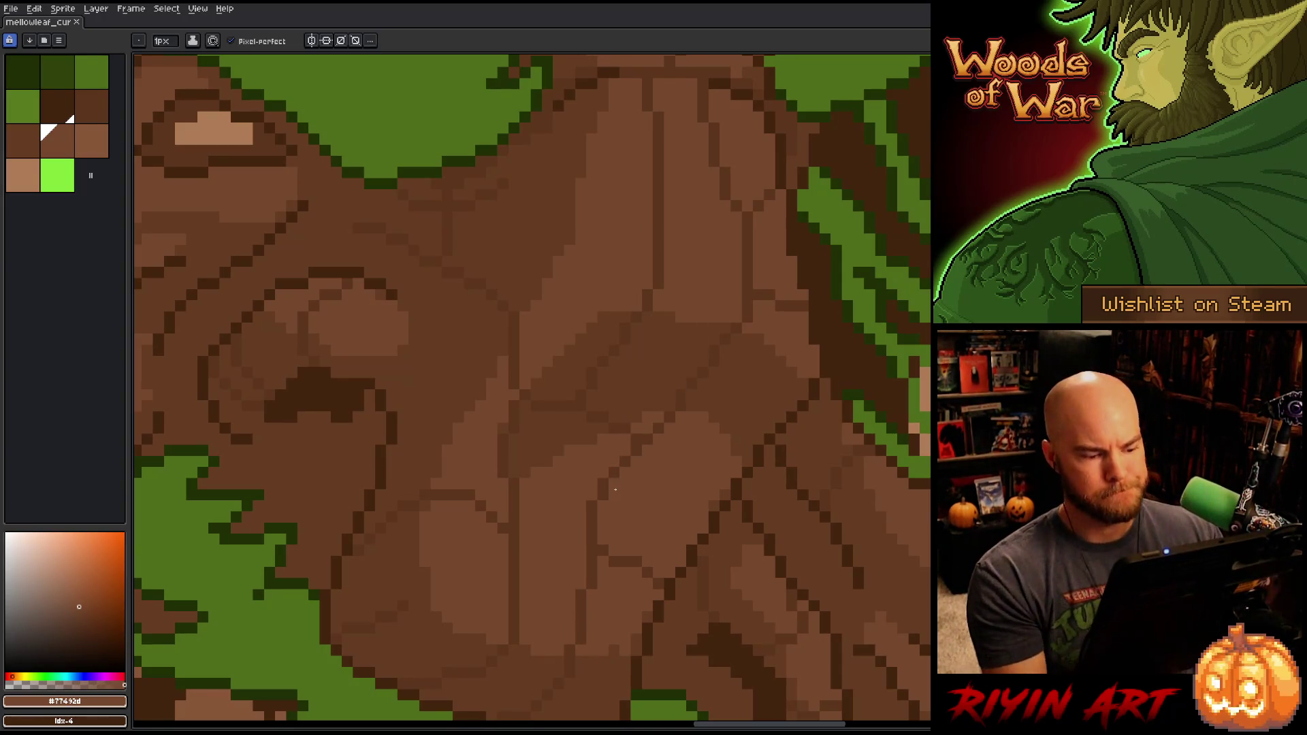
pyautogui.scroll(-1, 614, 477)
pyautogui.scroll(-3, 613, 478)
pyautogui.scroll(4, 597, 525)
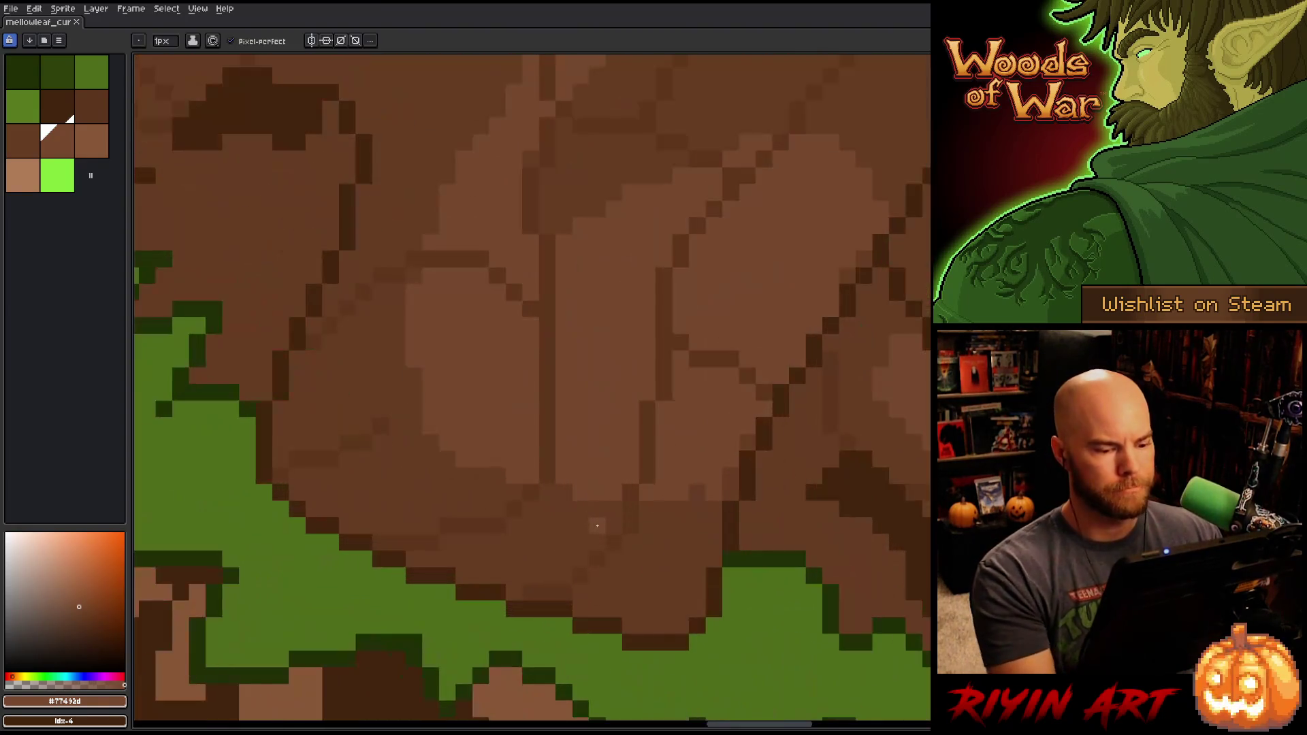
# Step: Add lighter-brown highlight pixels on the bark plate and a long dark crack toward the upper right
pyautogui.click(697, 492)
pyautogui.click(696, 508)
pyautogui.click(680, 508)
pyautogui.click(664, 508)
pyautogui.click(764, 460)
pyautogui.keyDown('alt'); pyautogui.click(747, 474); pyautogui.keyUp('alt')
pyautogui.moveTo(747, 427); pyautogui.dragTo(885, 224)
pyautogui.press('space')
pyautogui.moveTo(921, 279); pyautogui.dragTo(812, 593)
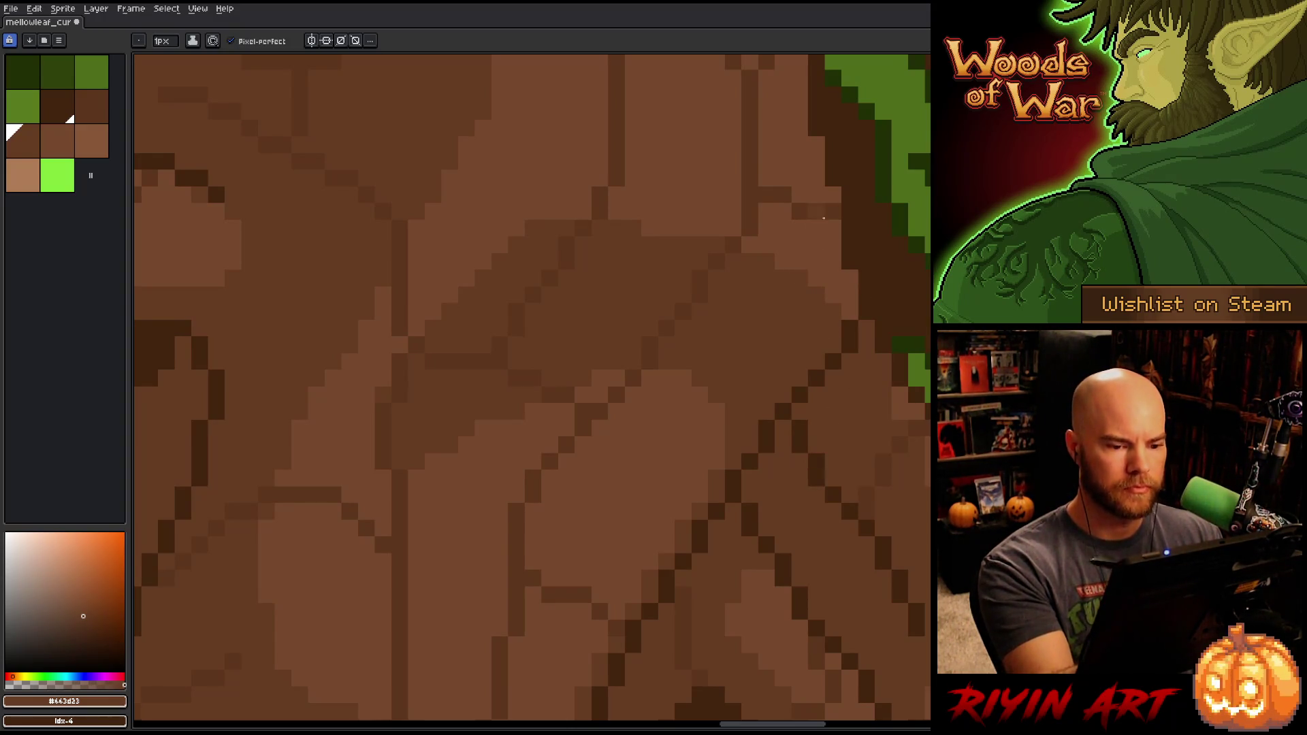
# Step: Draw a diagonal dark crack down to the left plus a short vertical crack beside it
pyautogui.keyDown('alt'); pyautogui.click(534, 198); pyautogui.keyUp('alt')
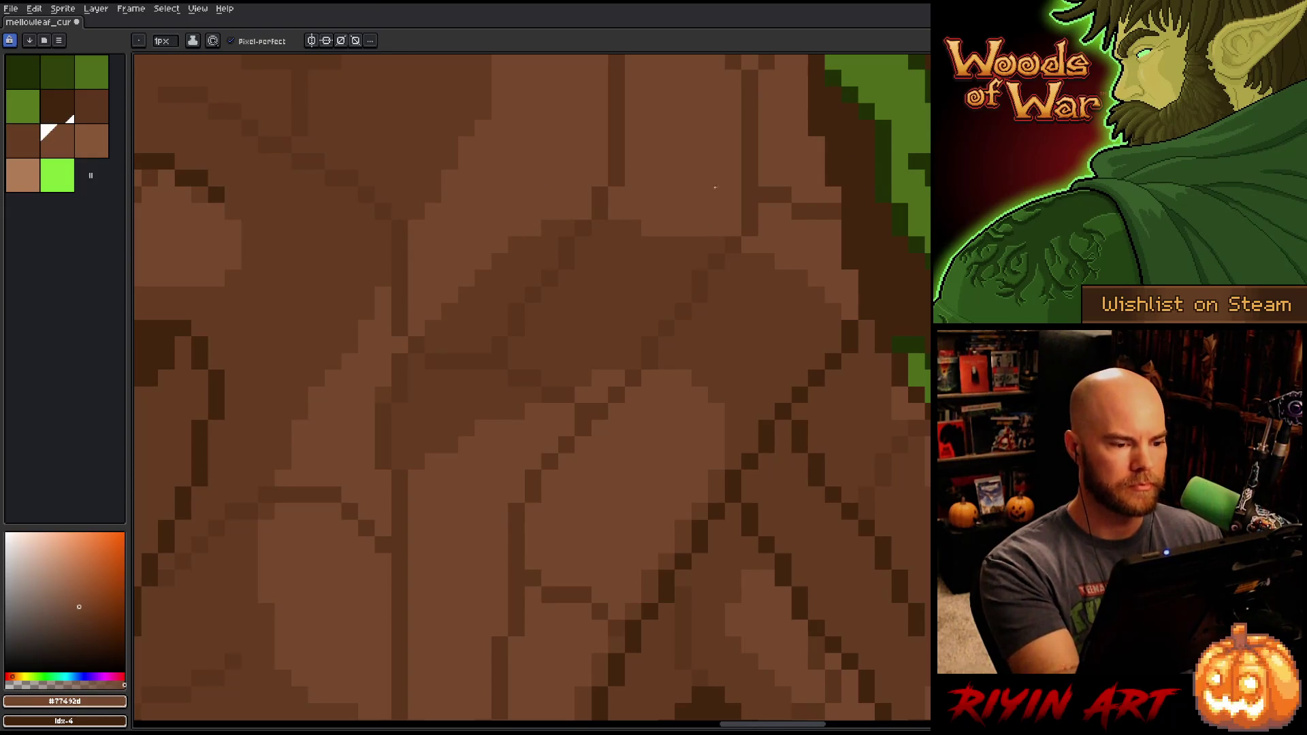
pyautogui.keyDown('alt'); pyautogui.click(430, 400); pyautogui.keyUp('alt')
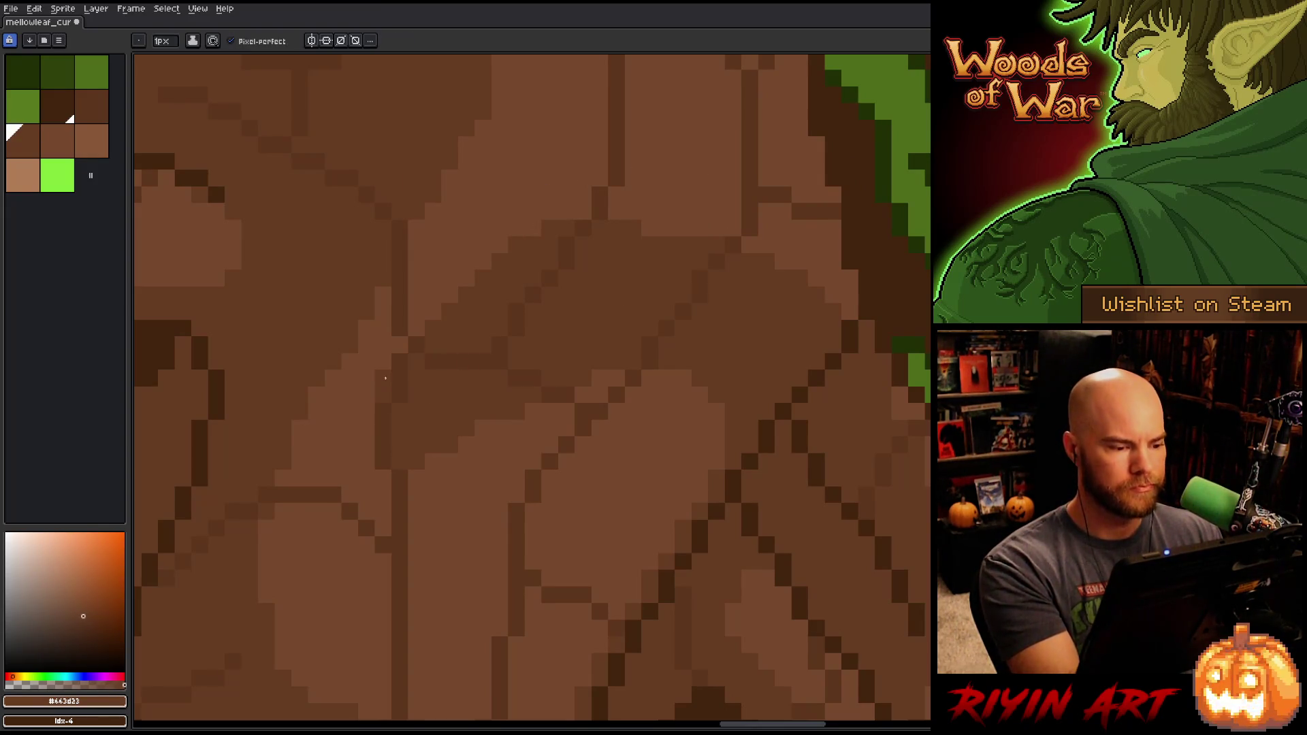
pyautogui.moveTo(500, 245)
pyautogui.mouseDown()
pyautogui.moveTo(384, 361)
pyautogui.moveTo(384, 379)
pyautogui.mouseUp()
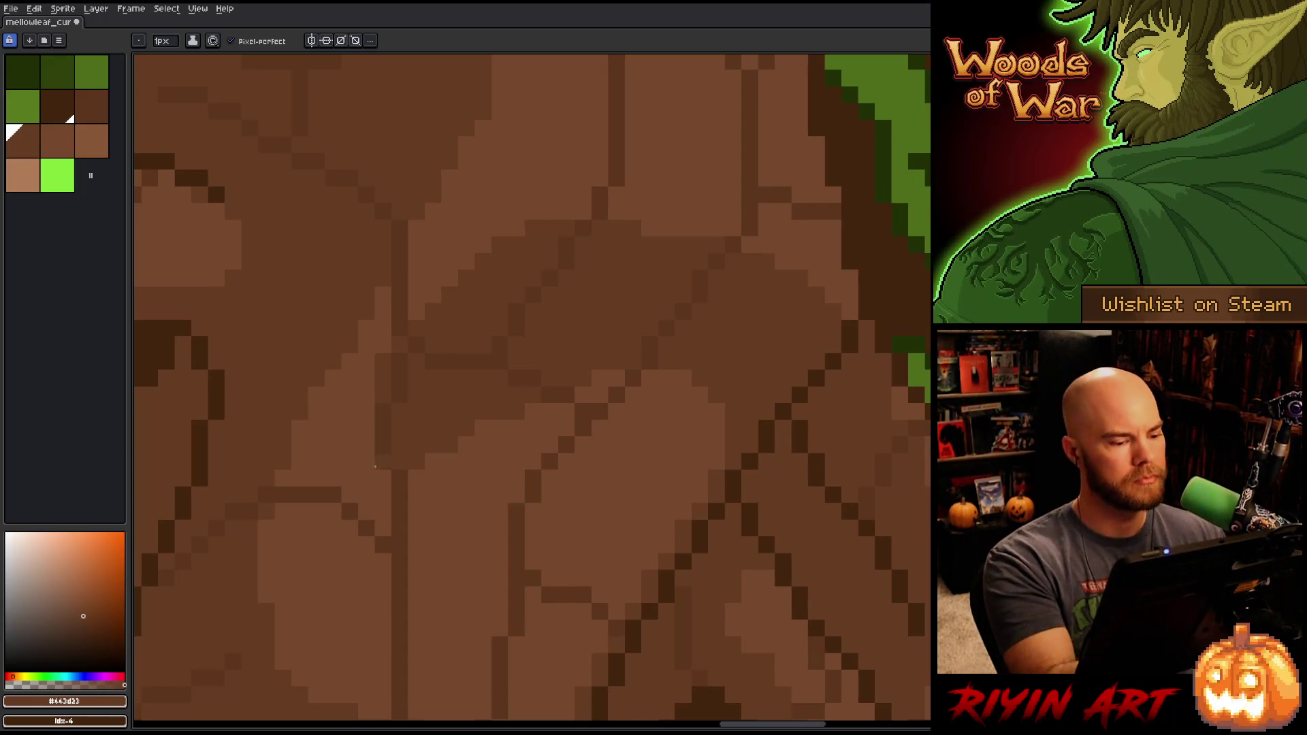
pyautogui.moveTo(367, 462)
pyautogui.mouseDown()
pyautogui.moveTo(367, 412)
pyautogui.moveTo(368, 494)
pyautogui.mouseUp()
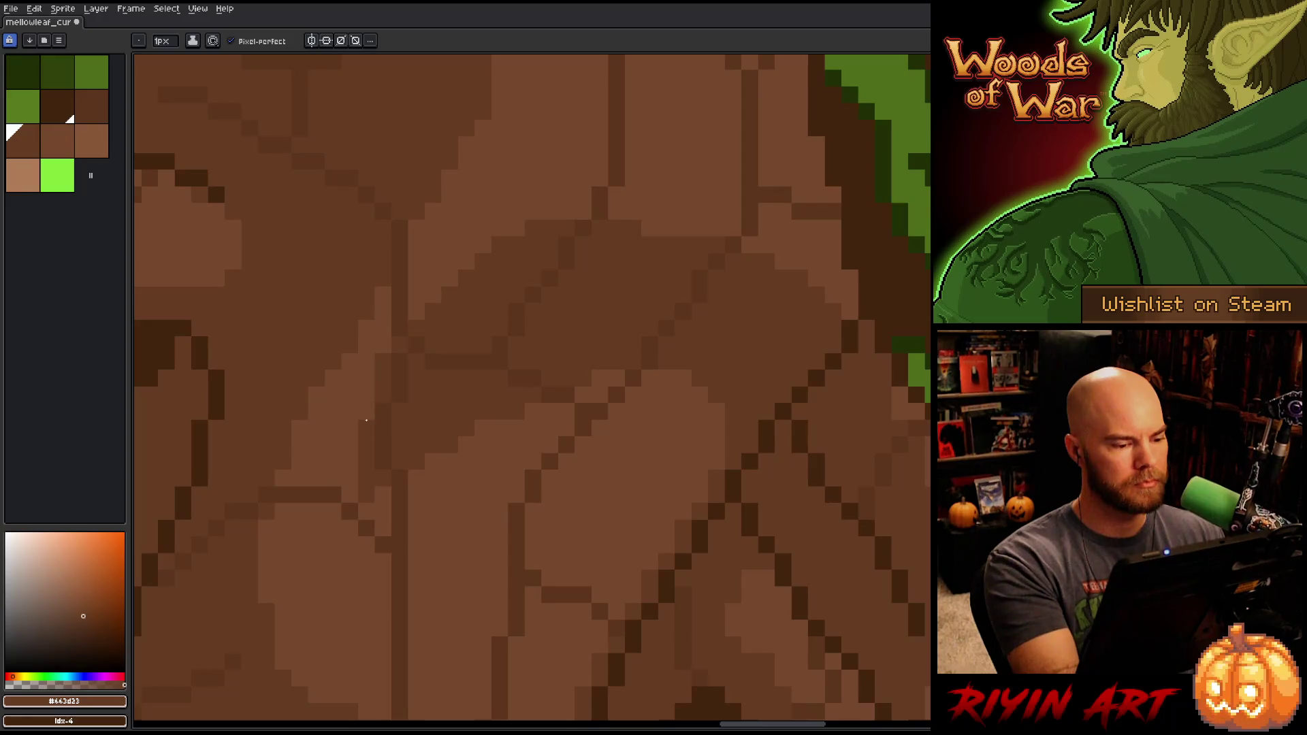
# Step: Zoom out and pan to frame the whole treant face, returning to the pencil
pyautogui.scroll(-5, 381, 442)
pyautogui.press('v')
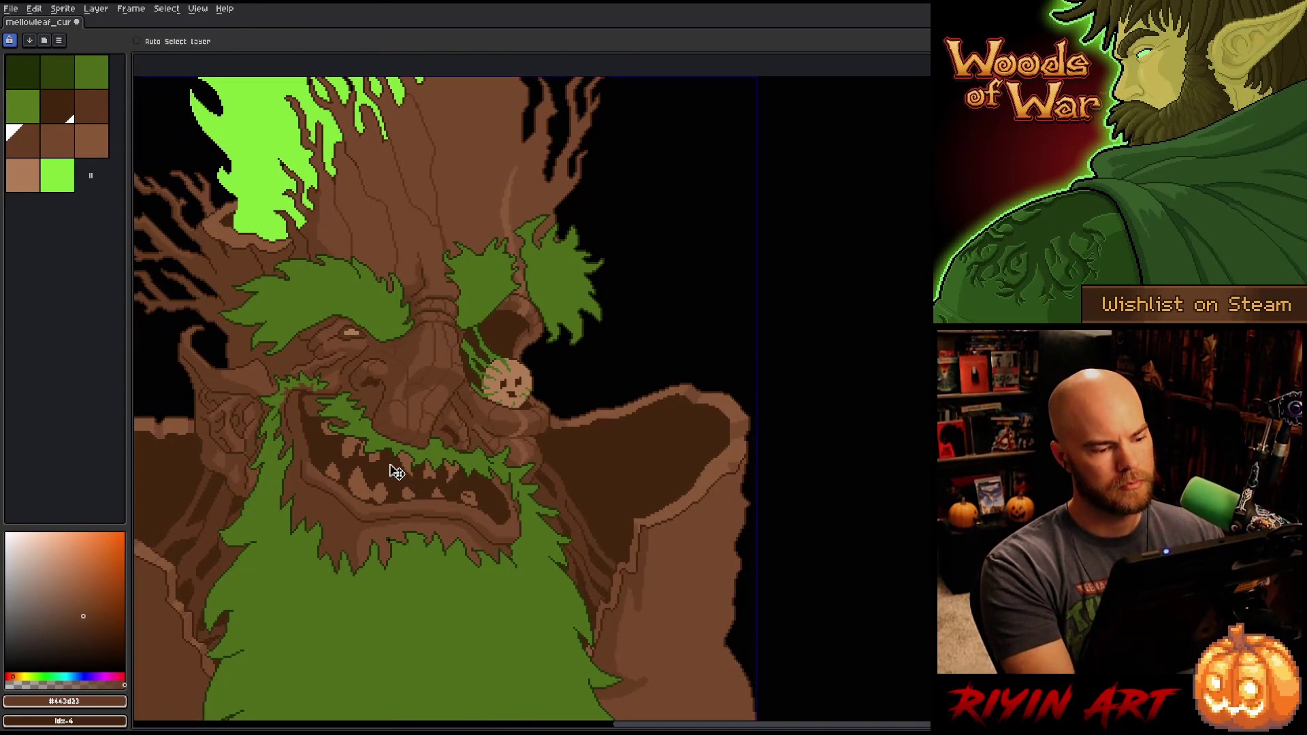
pyautogui.scroll(-2, 397, 471)
pyautogui.moveTo(382, 490); pyautogui.dragTo(561, 439)
pyautogui.scroll(2, 561, 439)
pyautogui.press('b')
pyautogui.scroll(1, 514, 469)
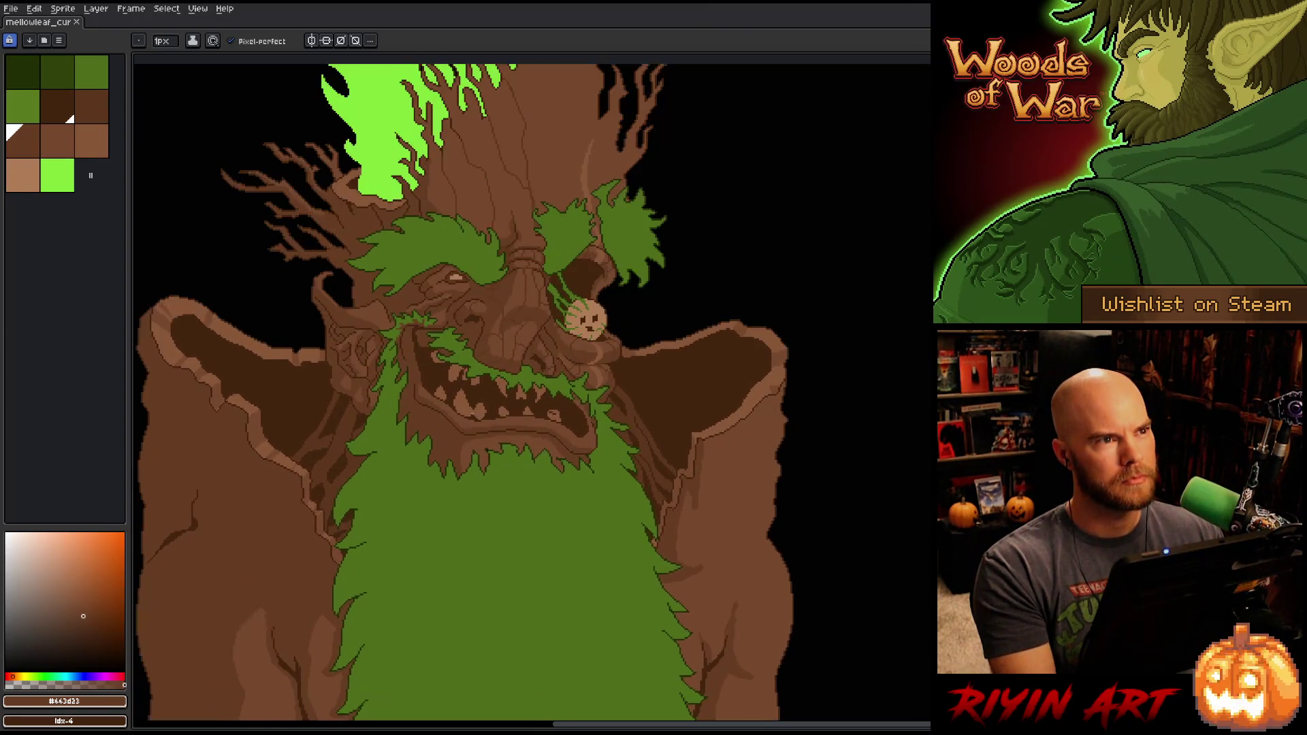
pyautogui.scroll(1, 457, 411)
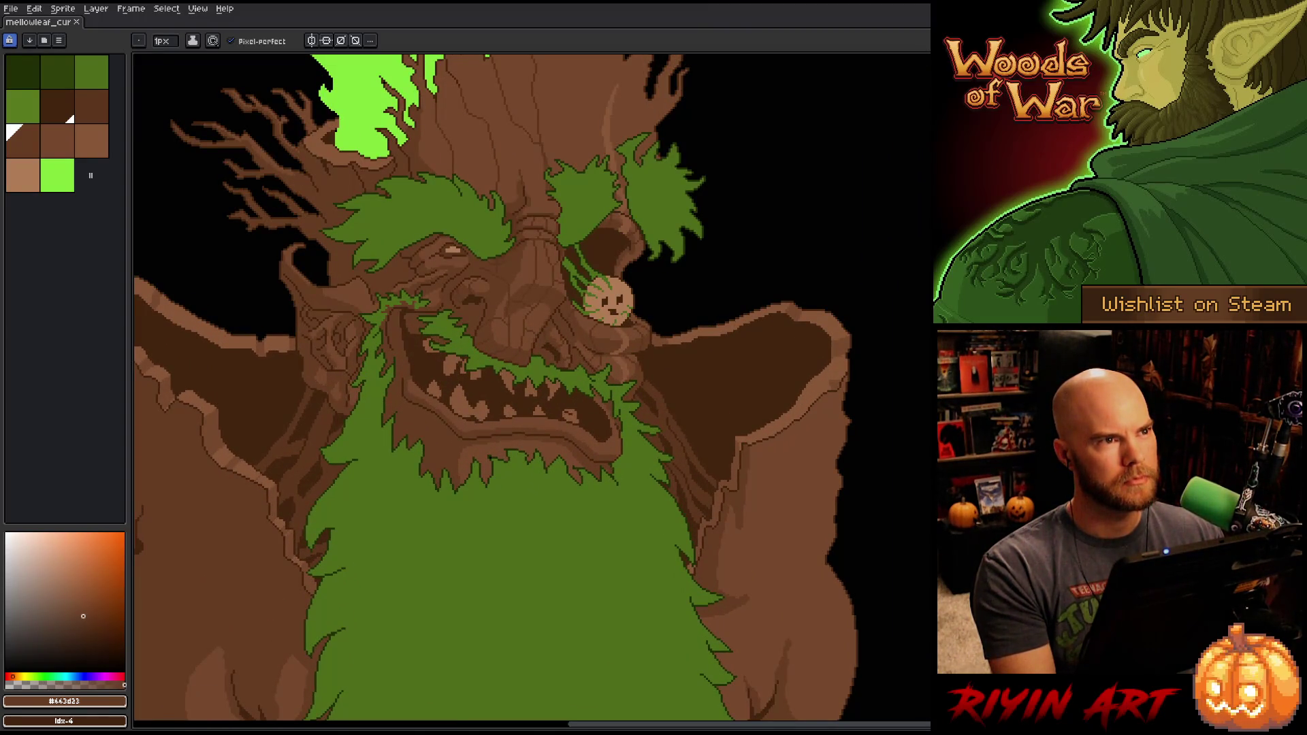
pyautogui.scroll(-1, 527, 356)
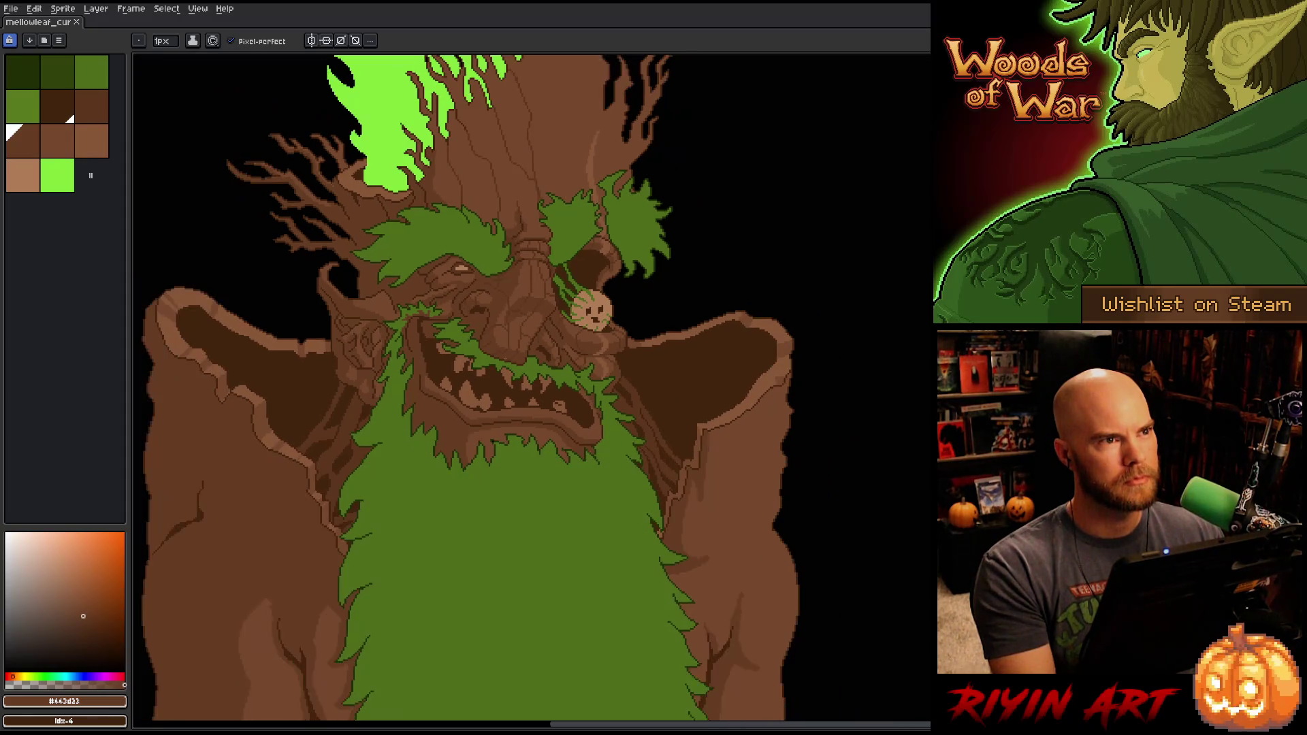
pyautogui.scroll(1, 472, 332)
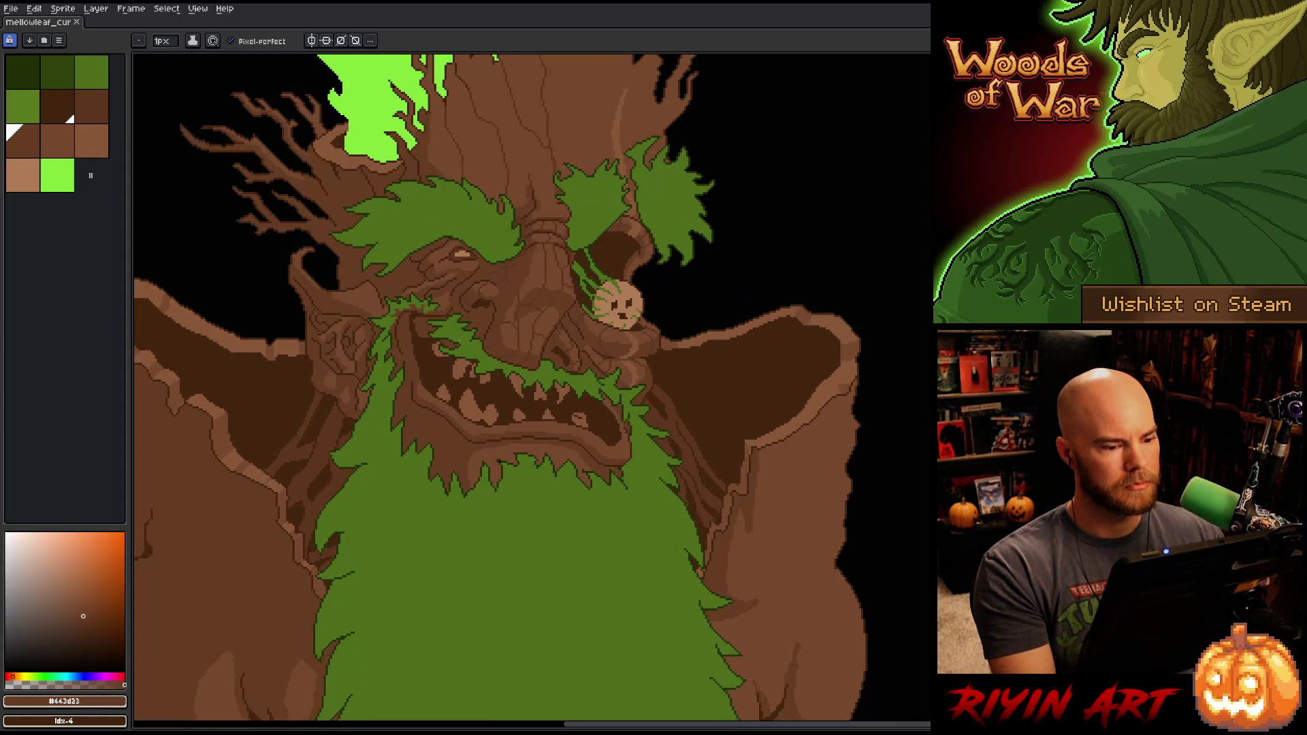
pyautogui.scroll(-1, 482, 339)
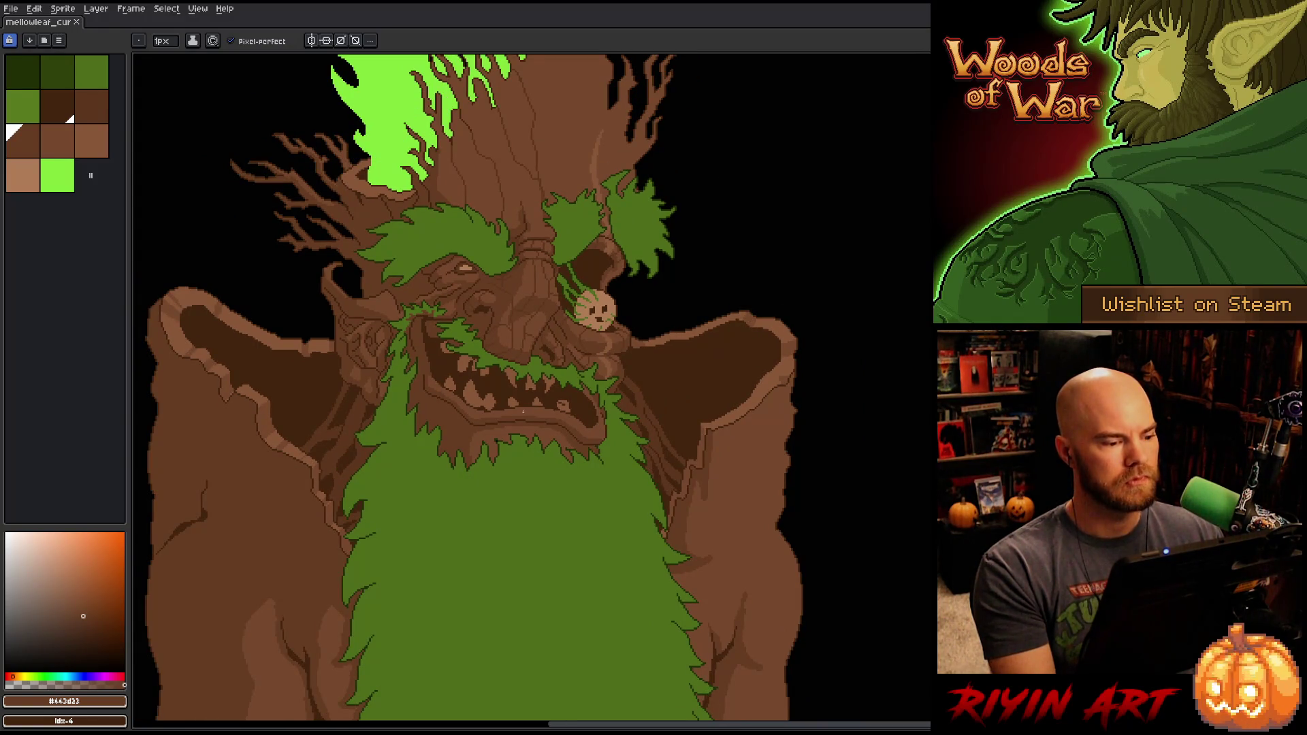
pyautogui.scroll(-1, 523, 411)
pyautogui.scroll(1, 523, 411)
pyautogui.moveTo(523, 411)
pyautogui.mouseDown()
pyautogui.moveTo(563, 300)
pyautogui.moveTo(527, 301)
pyautogui.mouseUp()
pyautogui.scroll(1, 526, 302)
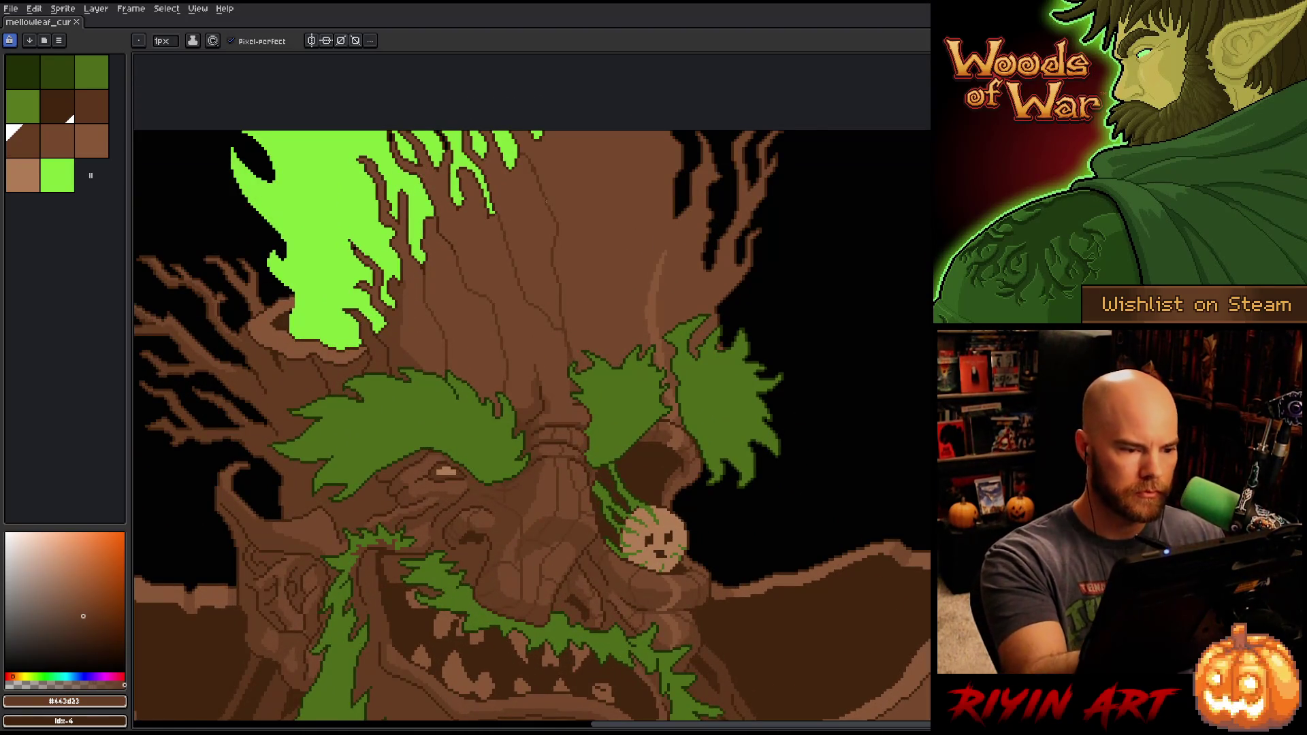
# Step: Choose the dark brown and draw two thin grain lines up the upper trunk
pyautogui.press('alt')
pyautogui.click(538, 164)
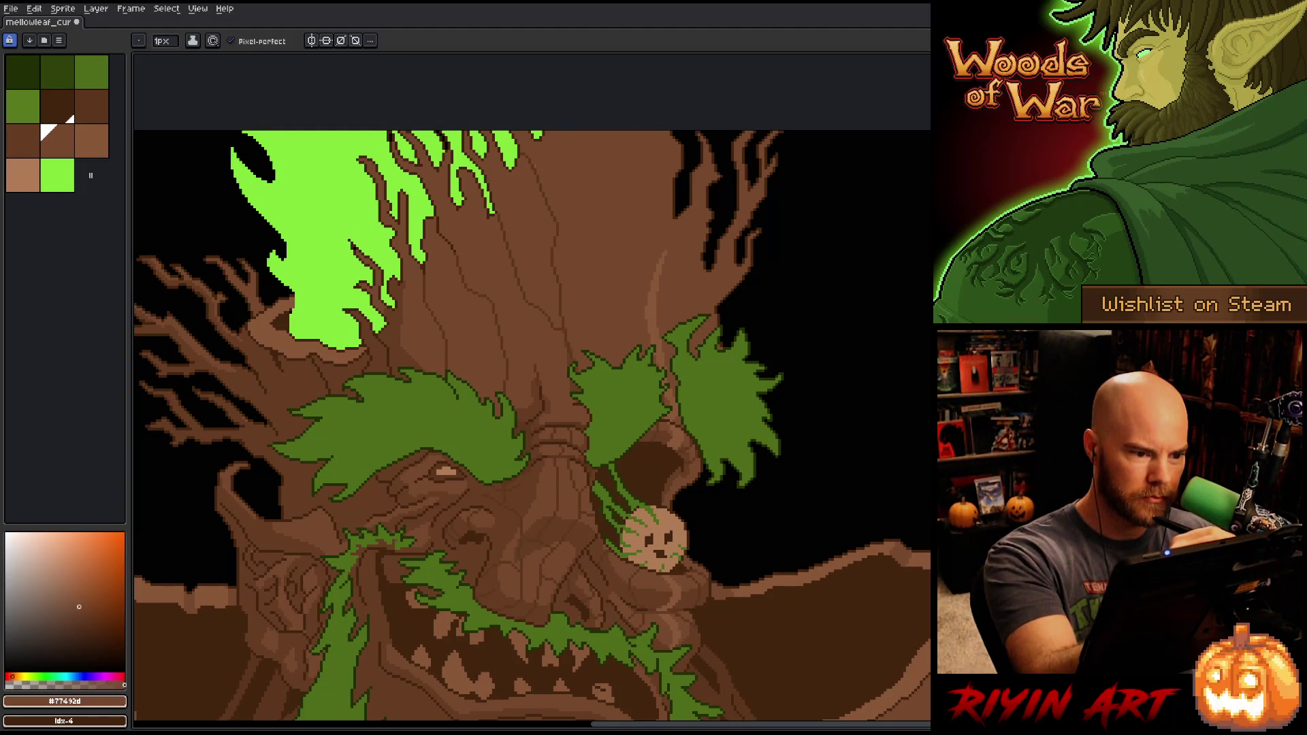
pyautogui.click(91, 105)
pyautogui.press('space')
pyautogui.moveTo(626, 311); pyautogui.dragTo(549, 370)
pyautogui.moveTo(541, 425); pyautogui.dragTo(540, 316)
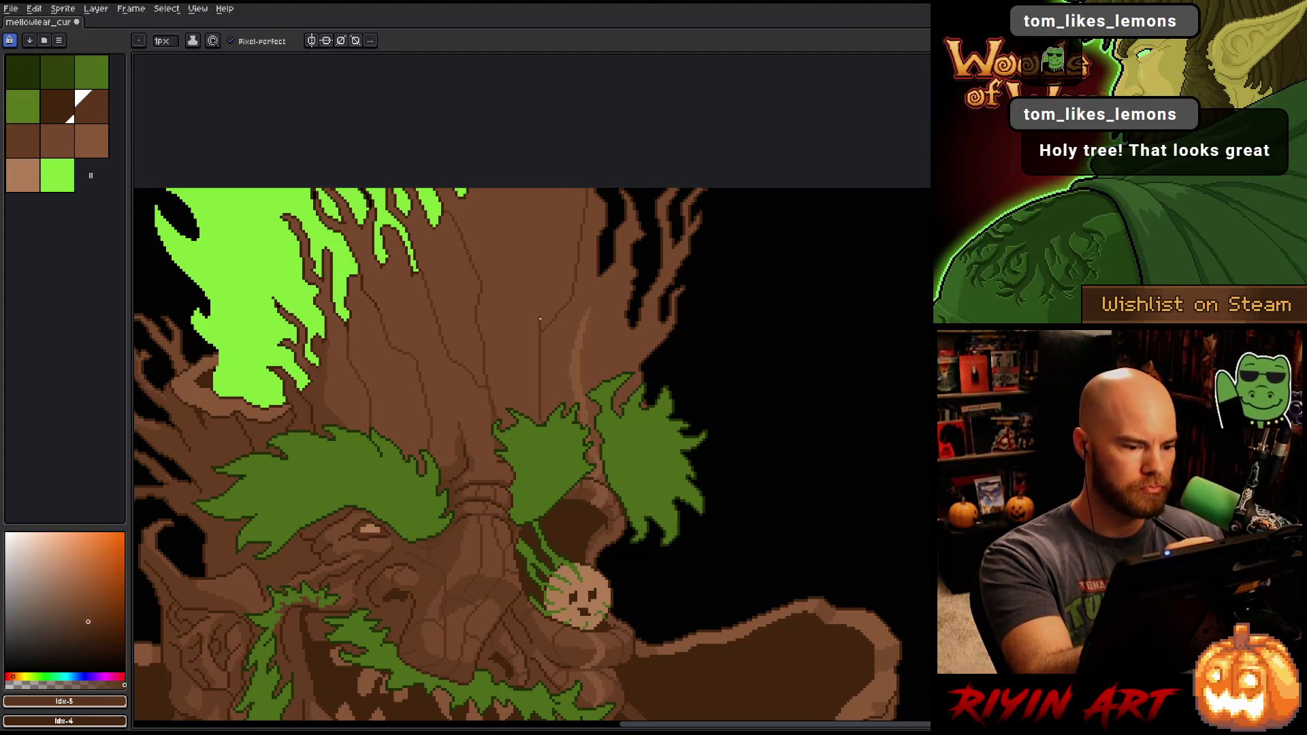
pyautogui.moveTo(518, 280); pyautogui.dragTo(511, 188)
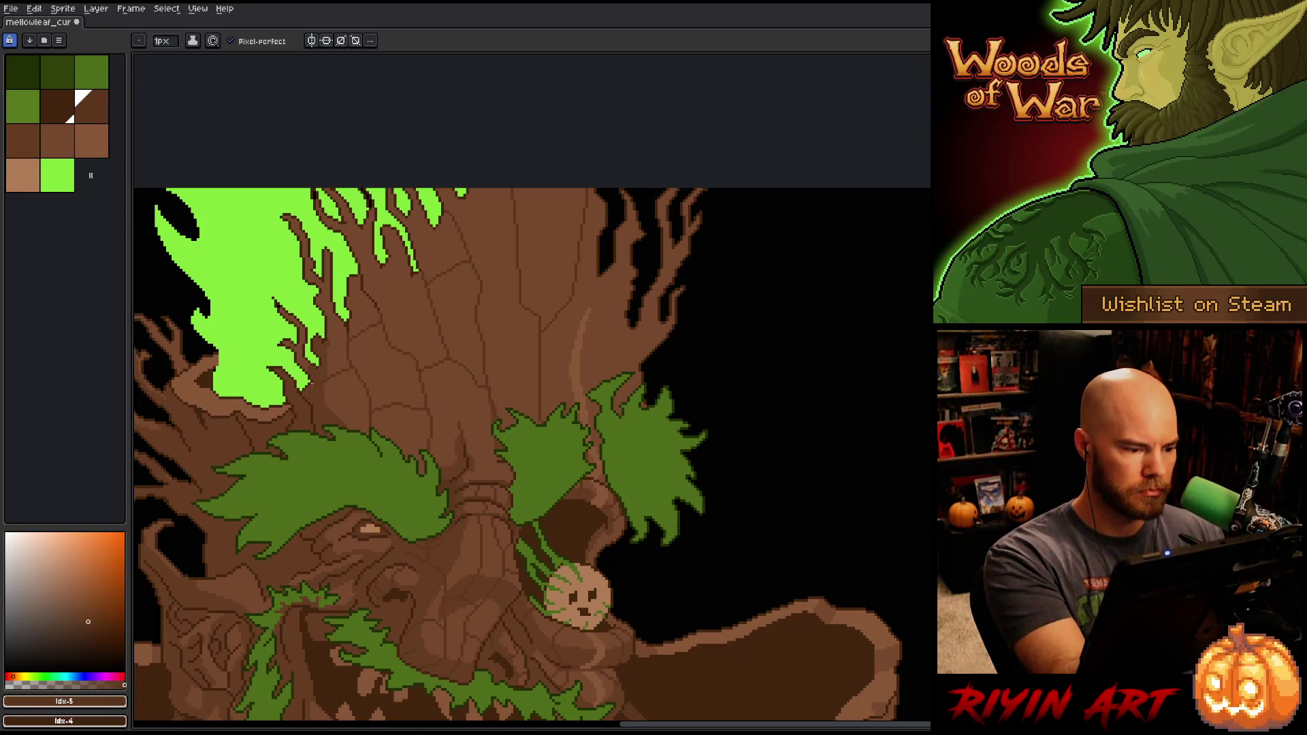
# Step: Try other bark browns and a trial dark stroke on the trunk, undoing it
pyautogui.keyDown('alt'); pyautogui.click(330, 409); pyautogui.keyUp('alt')
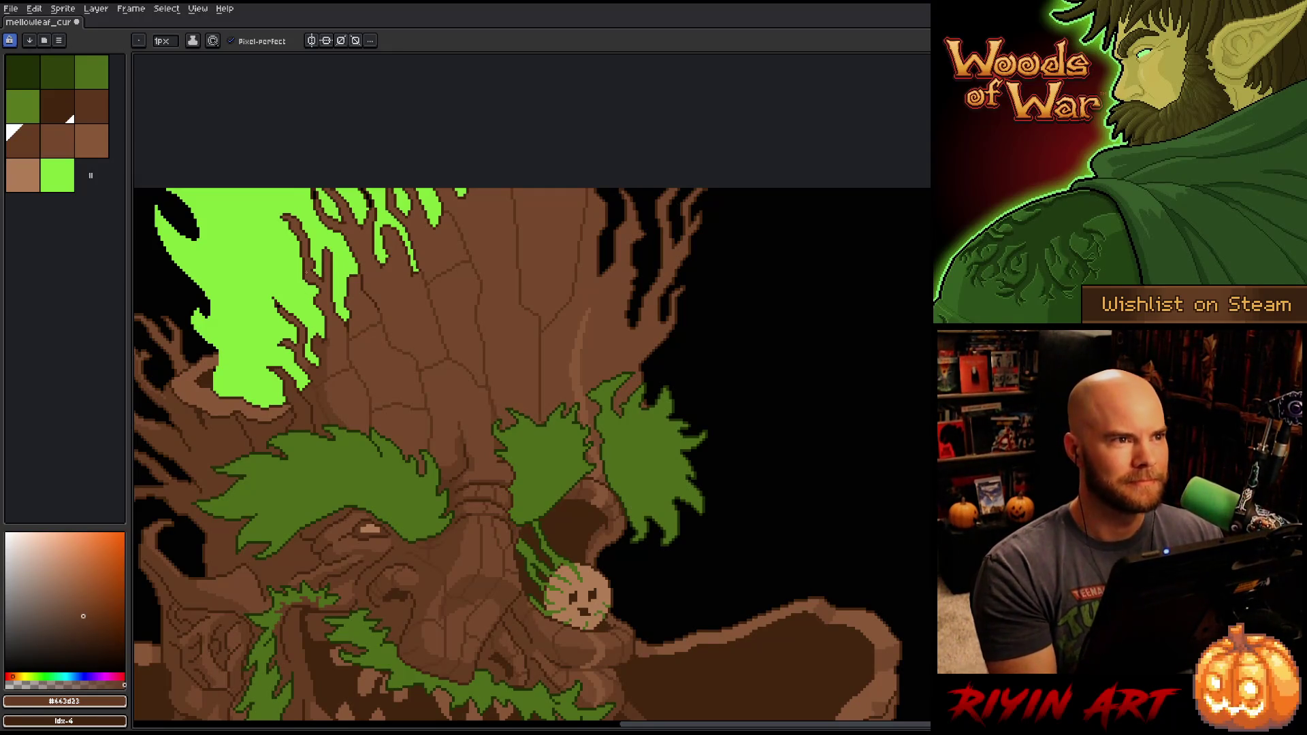
pyautogui.click(92, 105)
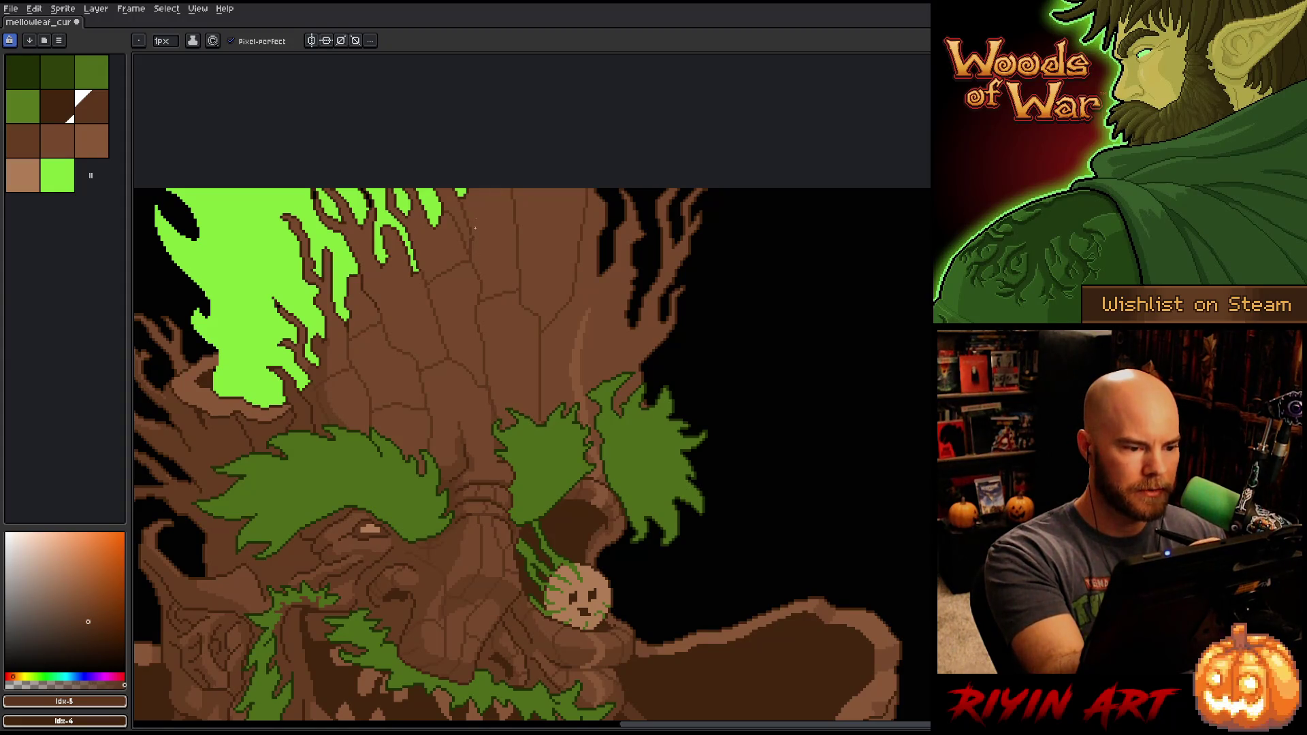
pyautogui.keyDown('alt'); pyautogui.click(476, 225); pyautogui.keyUp('alt')
pyautogui.keyDown('alt'); pyautogui.click(473, 246); pyautogui.keyUp('alt')
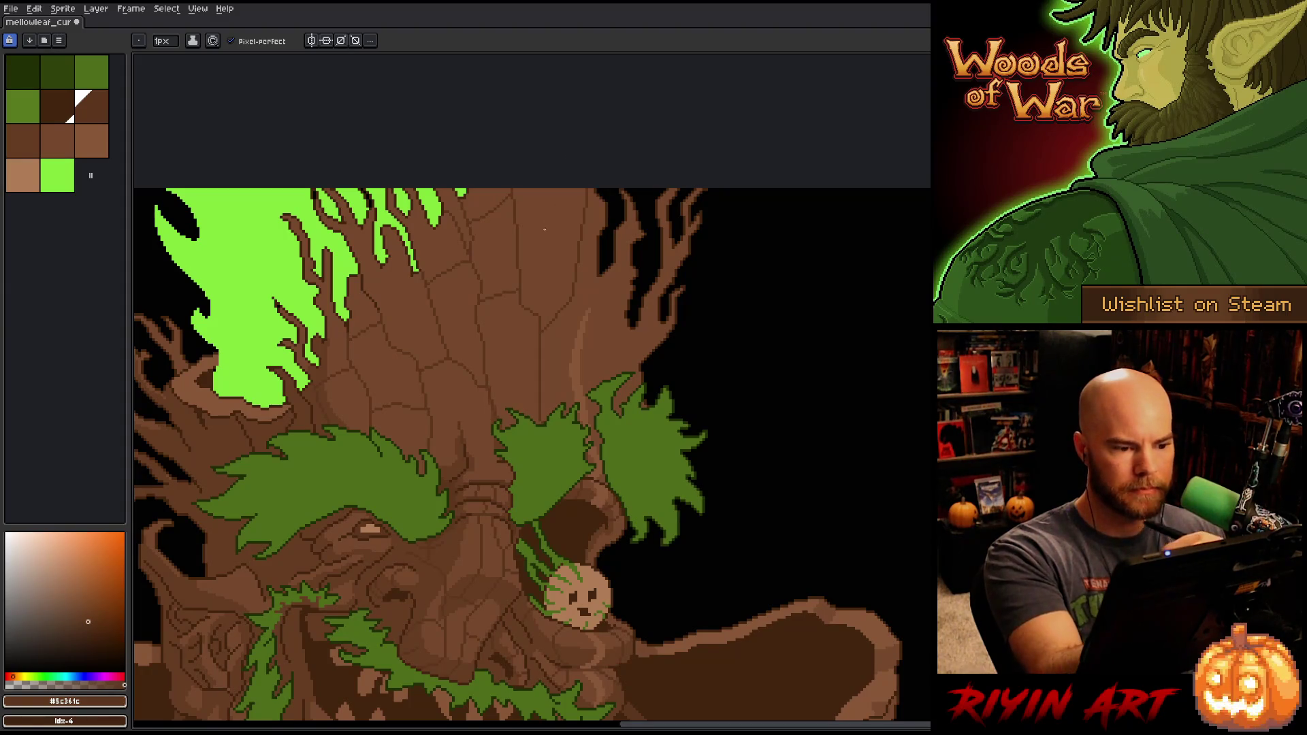
pyautogui.moveTo(648, 333); pyautogui.dragTo(652, 268)
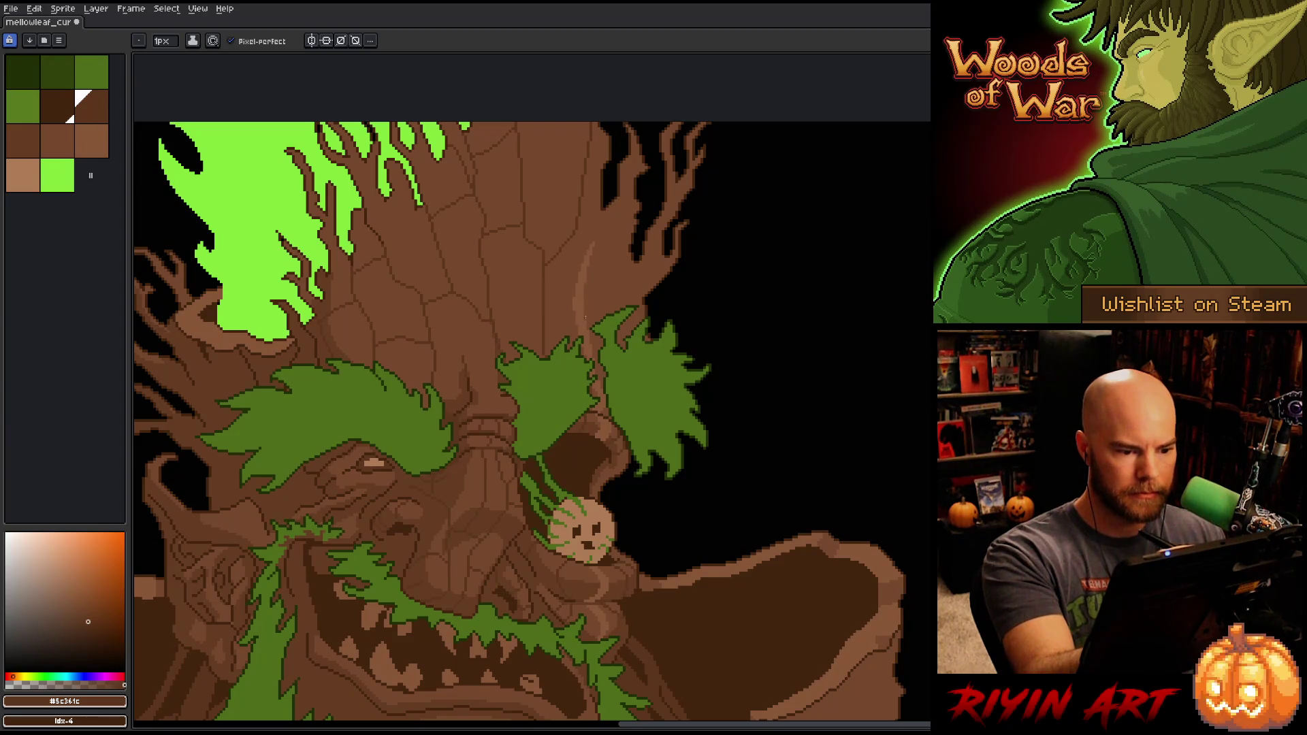
pyautogui.moveTo(588, 326)
pyautogui.mouseDown()
pyautogui.moveTo(588, 272)
pyautogui.moveTo(586, 355)
pyautogui.mouseUp()
pyautogui.hotkey('ctrl', 'z')
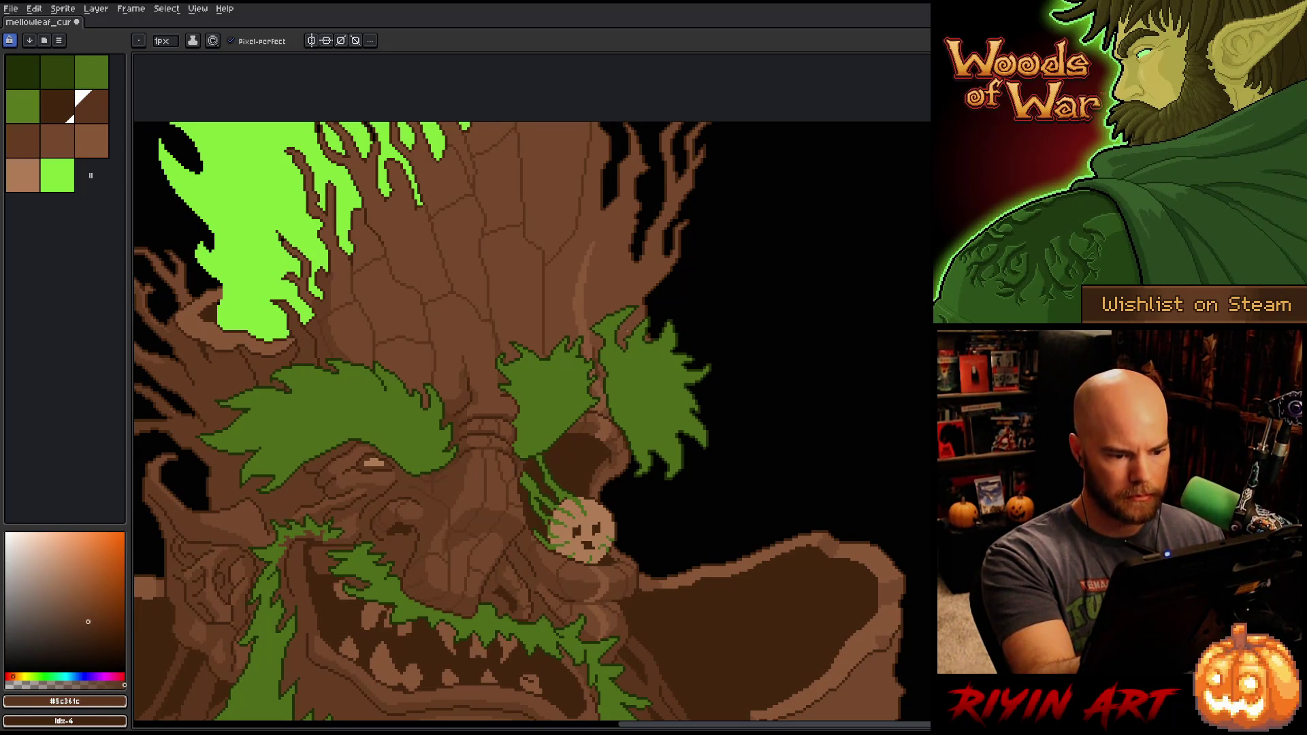
pyautogui.keyDown('alt'); pyautogui.click(606, 413); pyautogui.keyUp('alt')
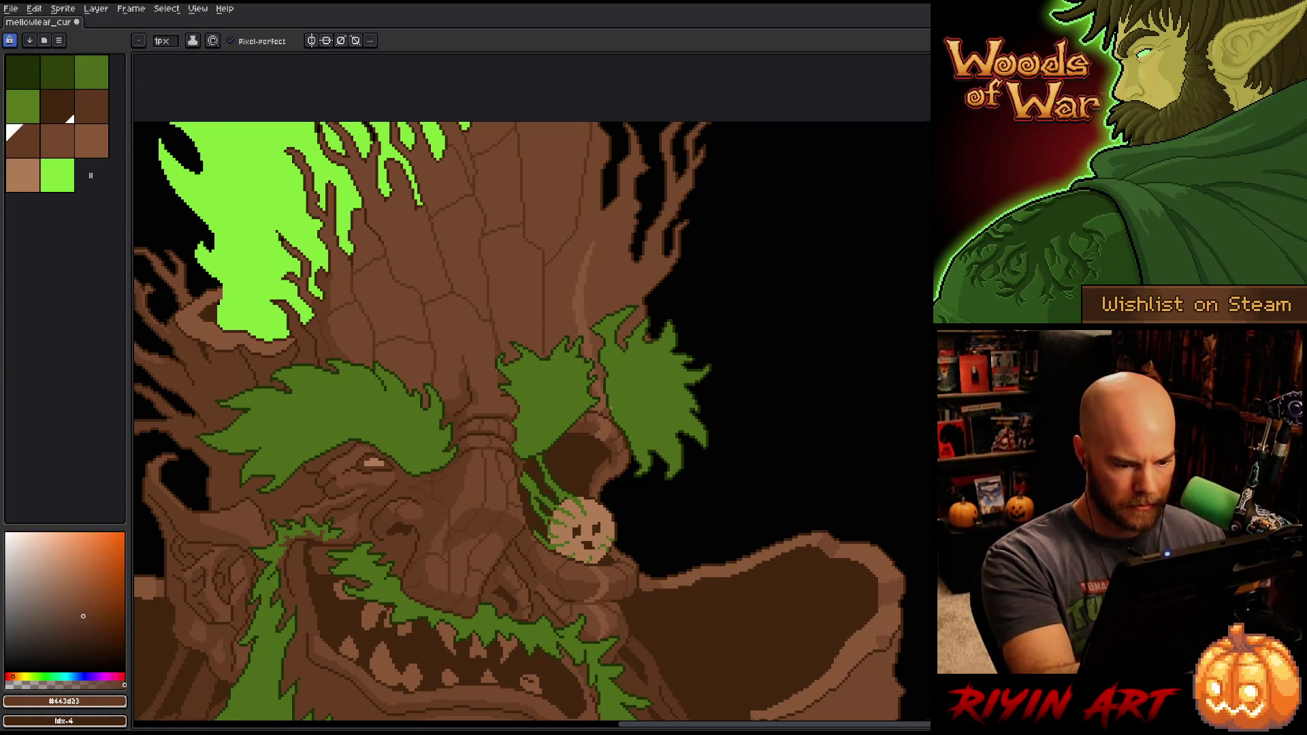
# Step: Paint a light-brown highlight pixel on the trunk beside the moss brow leaves
pyautogui.scroll(2, 610, 403)
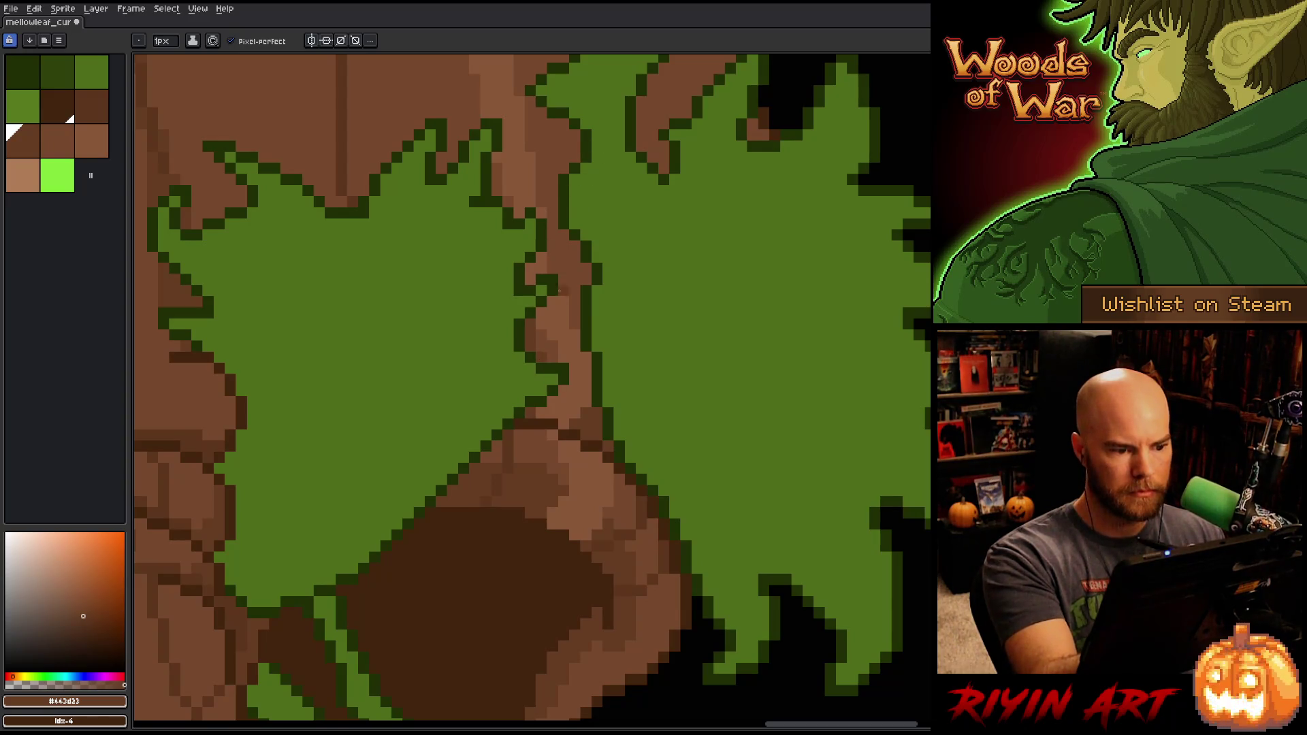
pyautogui.click(83, 134)
pyautogui.moveTo(564, 203)
pyautogui.mouseDown()
pyautogui.moveTo(584, 297)
pyautogui.moveTo(575, 341)
pyautogui.moveTo(575, 329)
pyautogui.mouseUp()
pyautogui.click(586, 386)
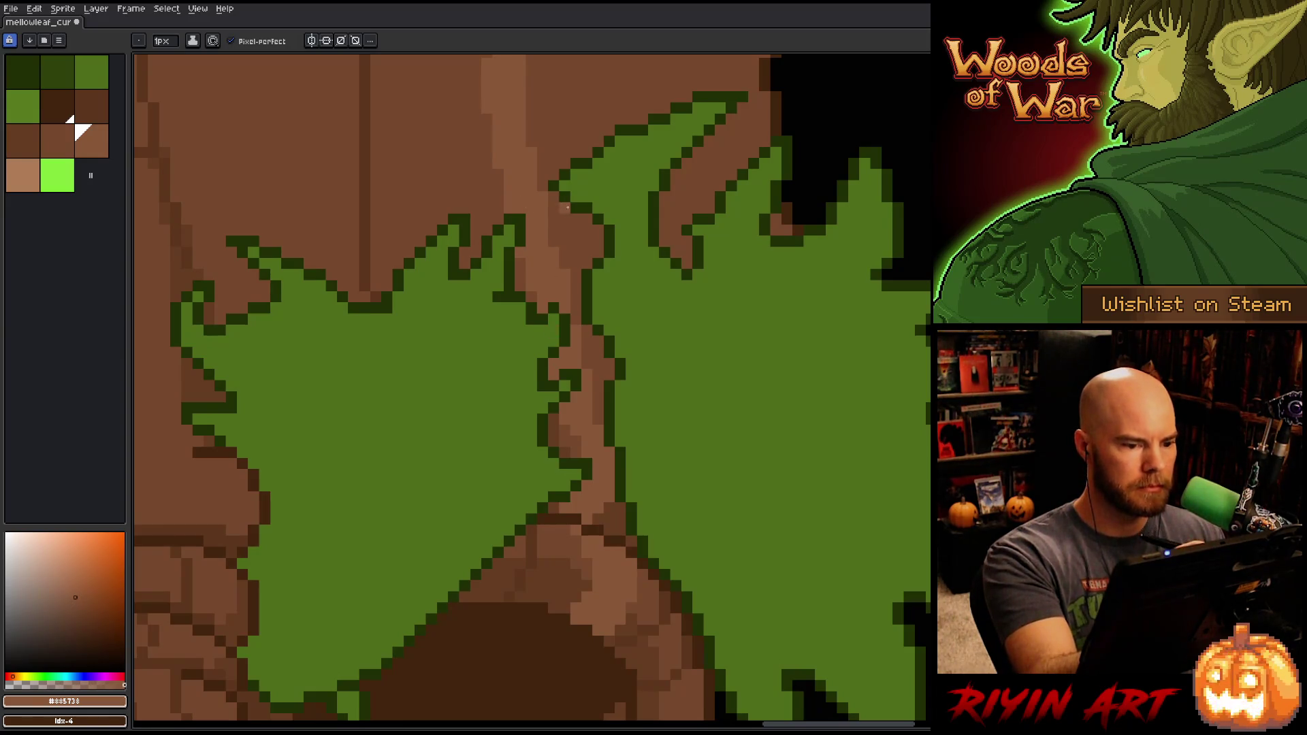
pyautogui.keyDown('alt'); pyautogui.click(530, 288); pyautogui.keyUp('alt')
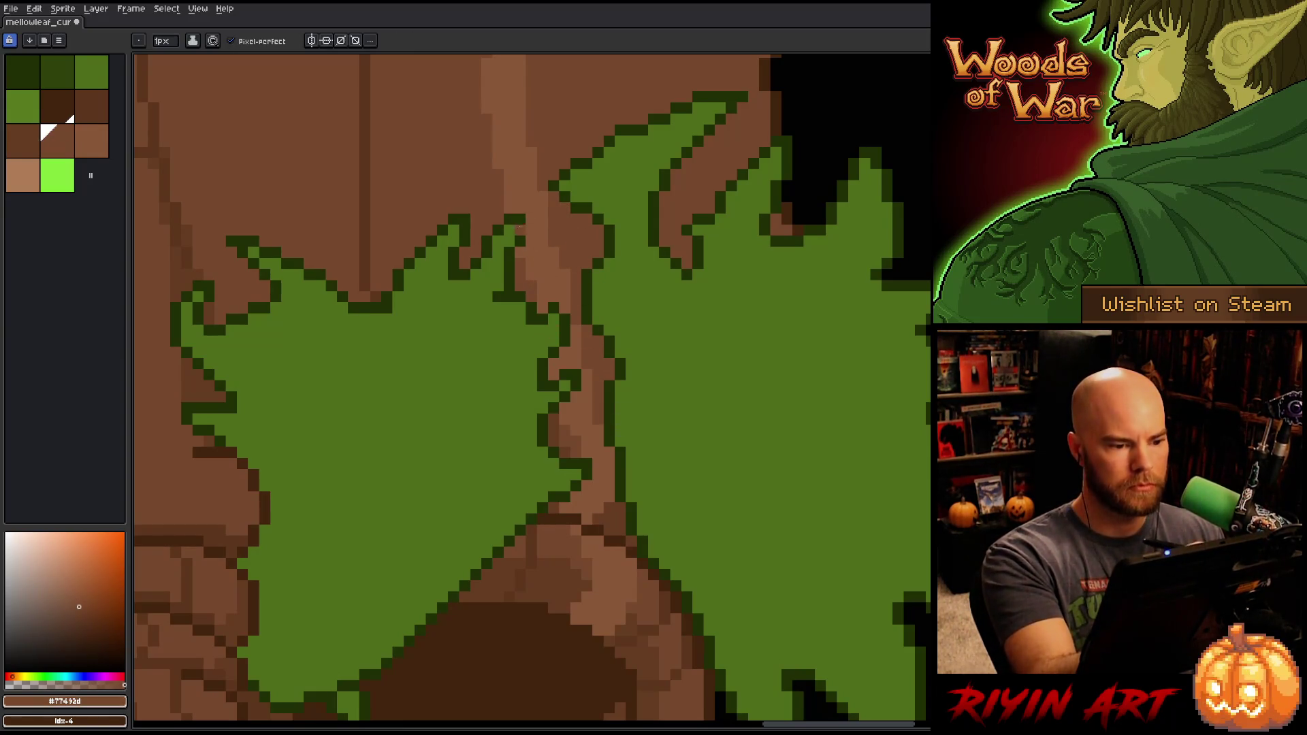
pyautogui.keyDown('alt'); pyautogui.click(538, 257); pyautogui.keyUp('alt')
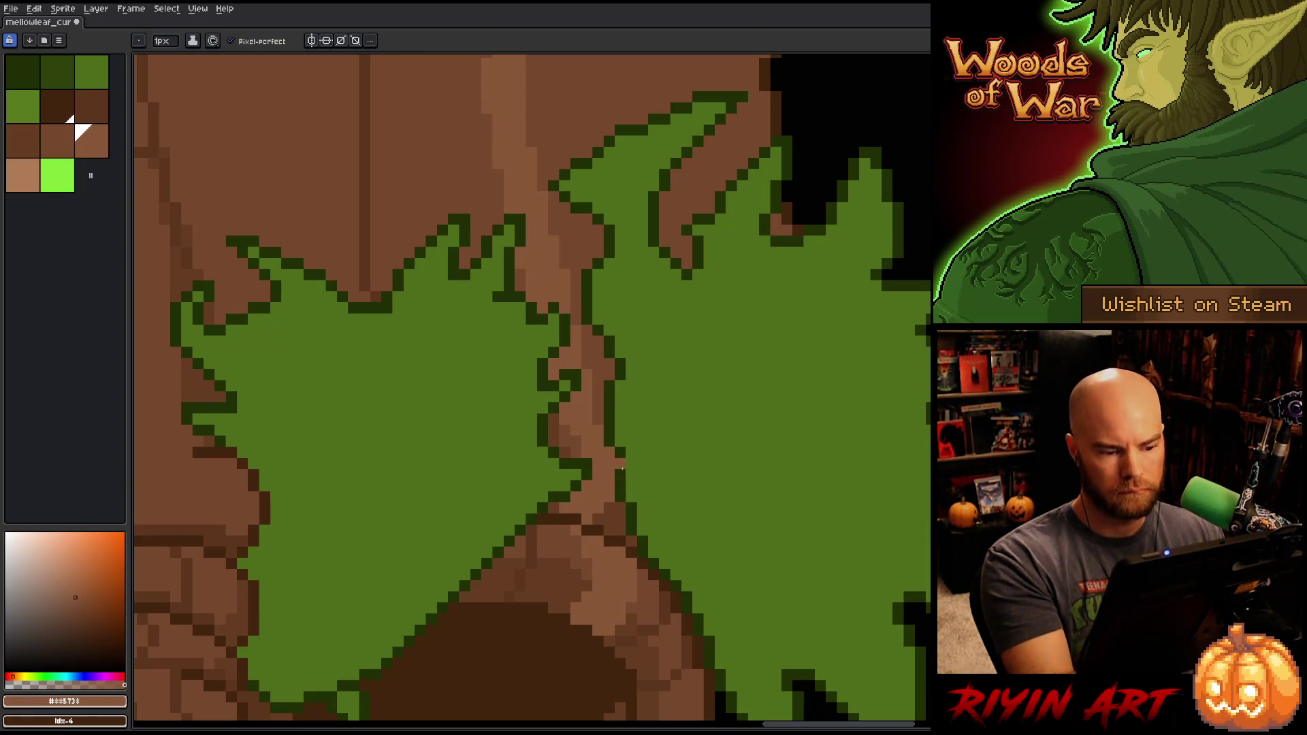
# Step: Save the artwork and zoom back out
pyautogui.press('alt')
pyautogui.hotkey('ctrl', 's')
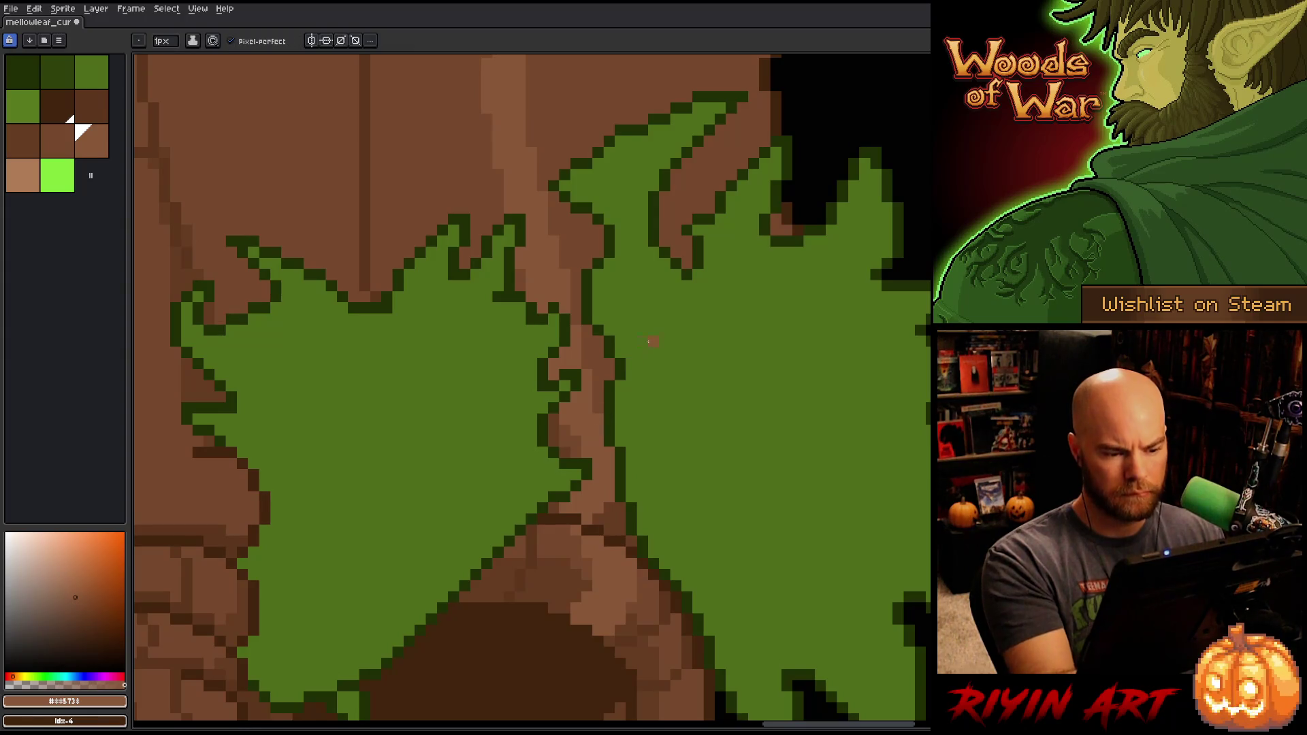
pyautogui.scroll(-5, 699, 440)
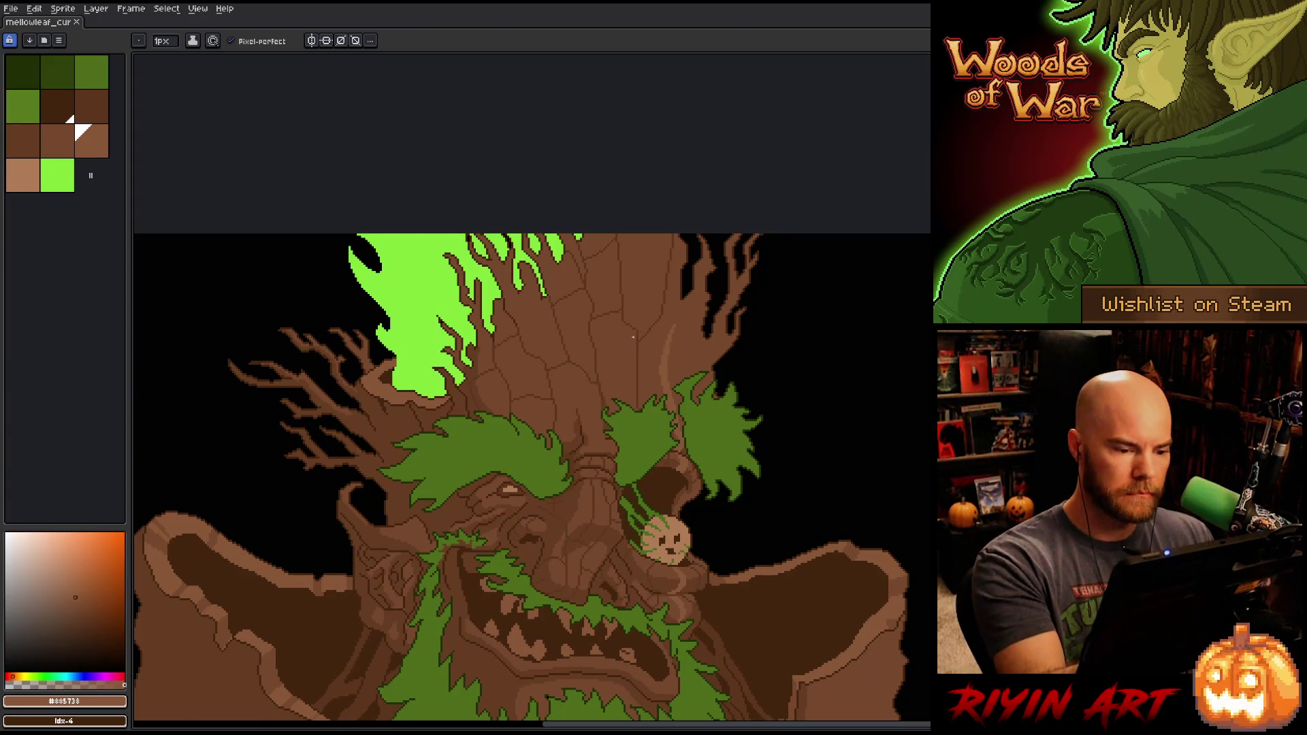
# Step: Draw a dark crack on the upper trunk, extending it diagonally down-left
pyautogui.click(91, 106)
pyautogui.scroll(2, 709, 379)
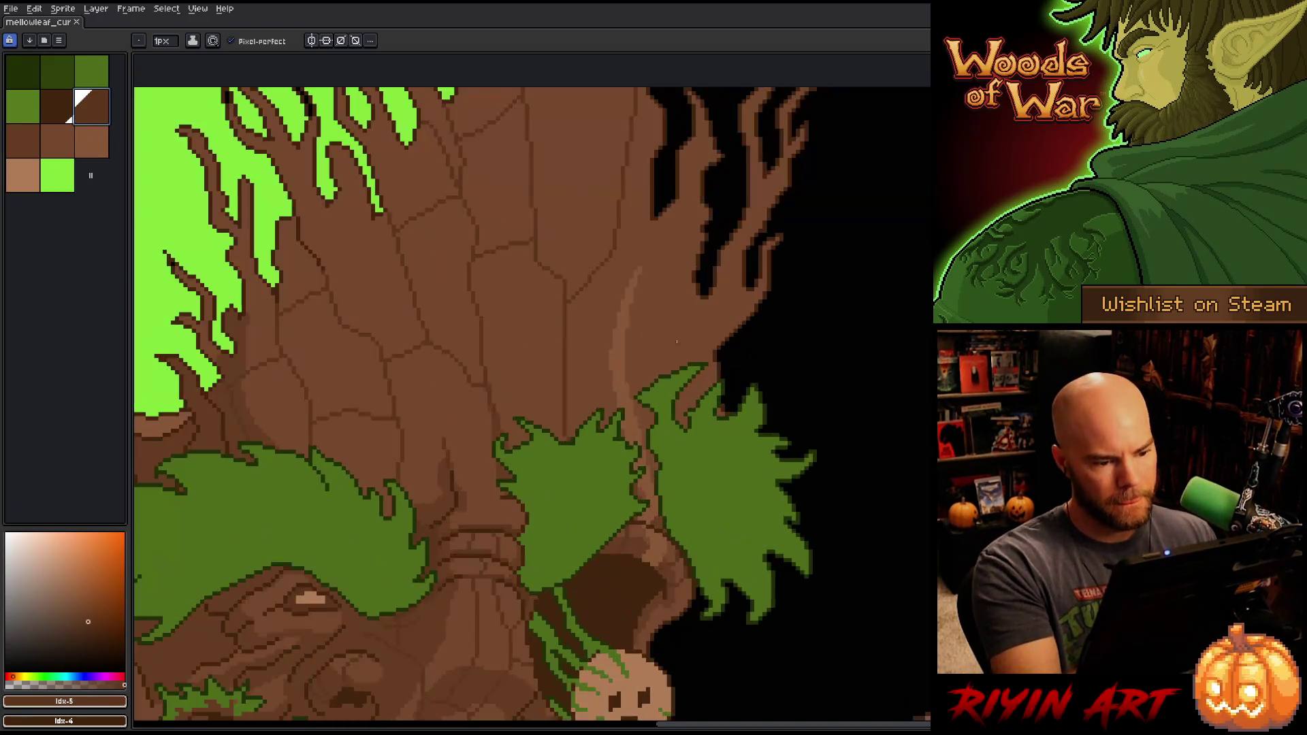
pyautogui.moveTo(543, 271); pyautogui.dragTo(555, 249)
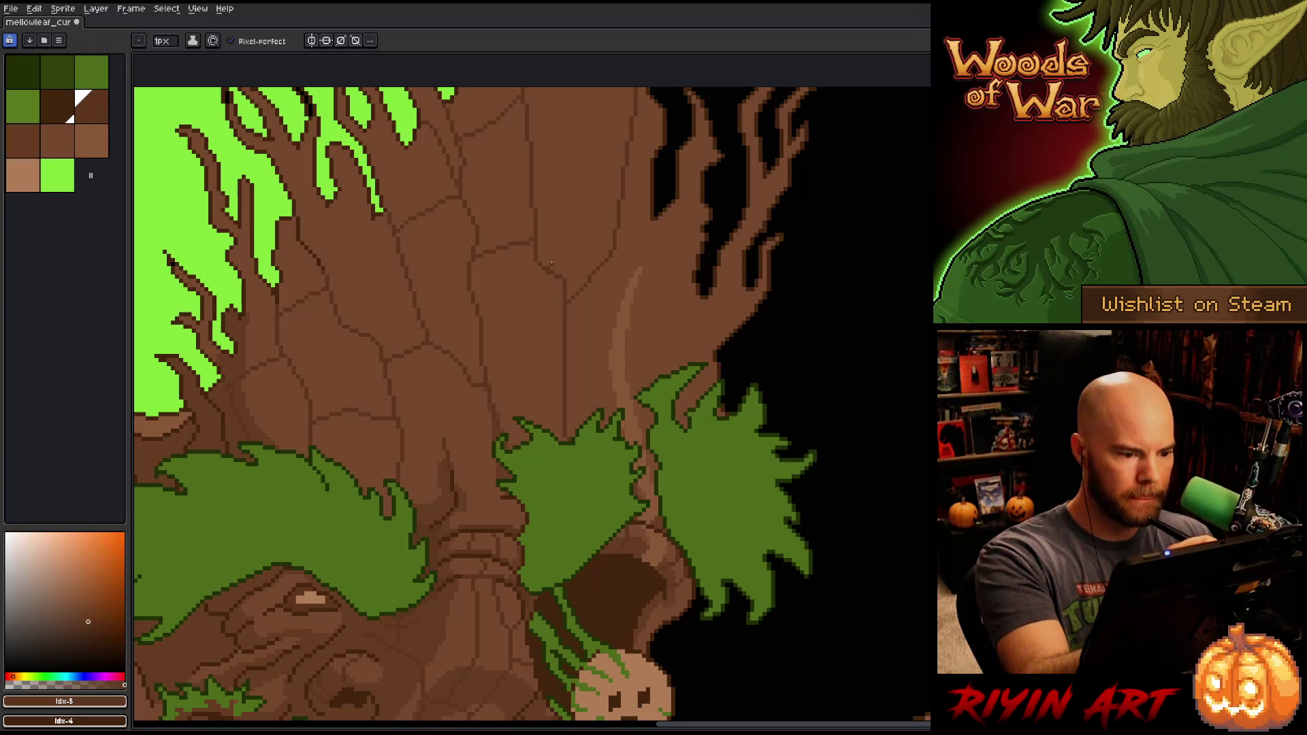
pyautogui.keyDown('alt'); pyautogui.click(551, 250); pyautogui.keyUp('alt')
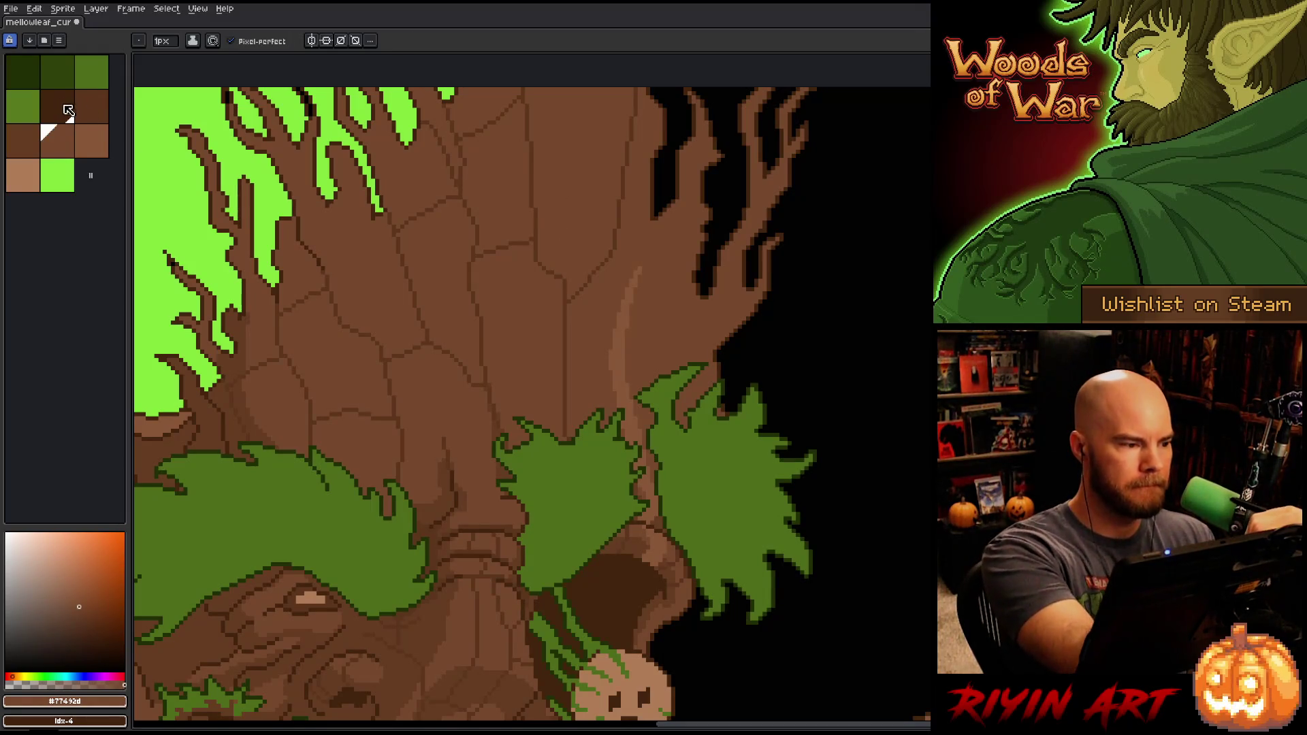
pyautogui.keyDown('alt'); pyautogui.click(476, 254); pyautogui.keyUp('alt')
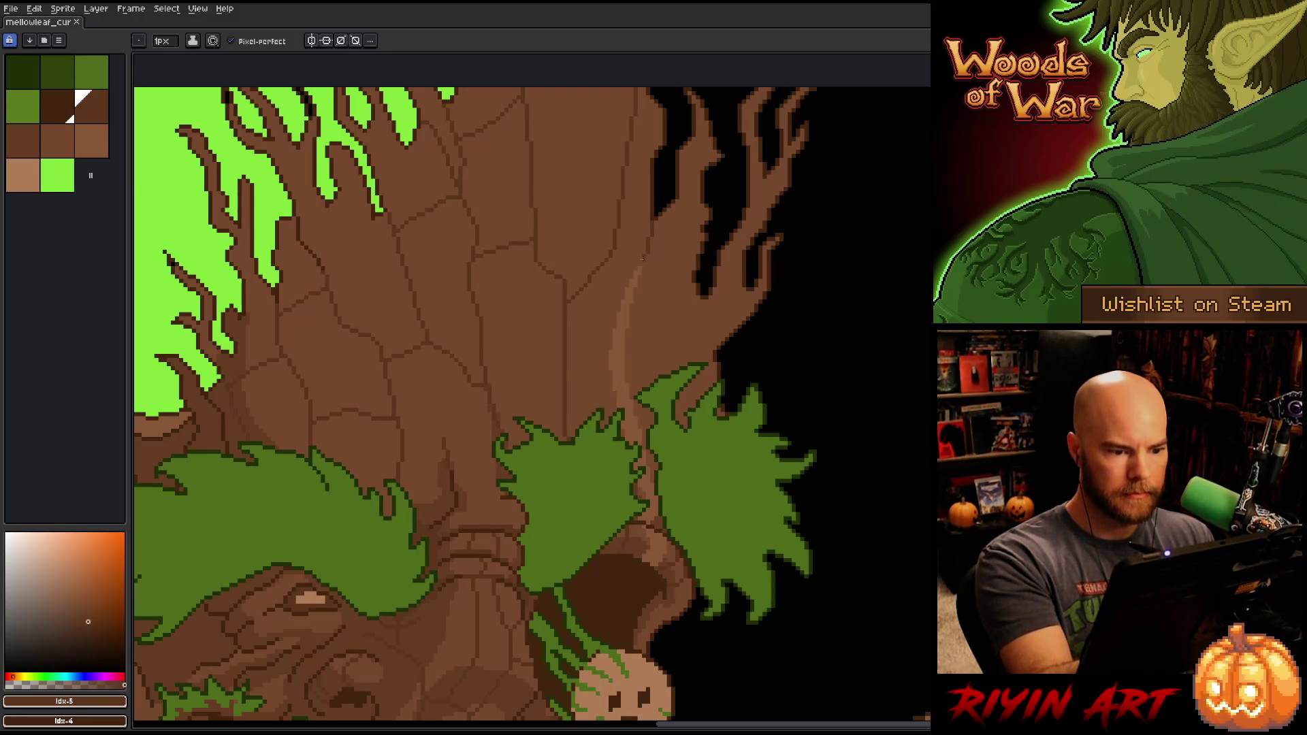
pyautogui.moveTo(615, 292); pyautogui.dragTo(611, 330)
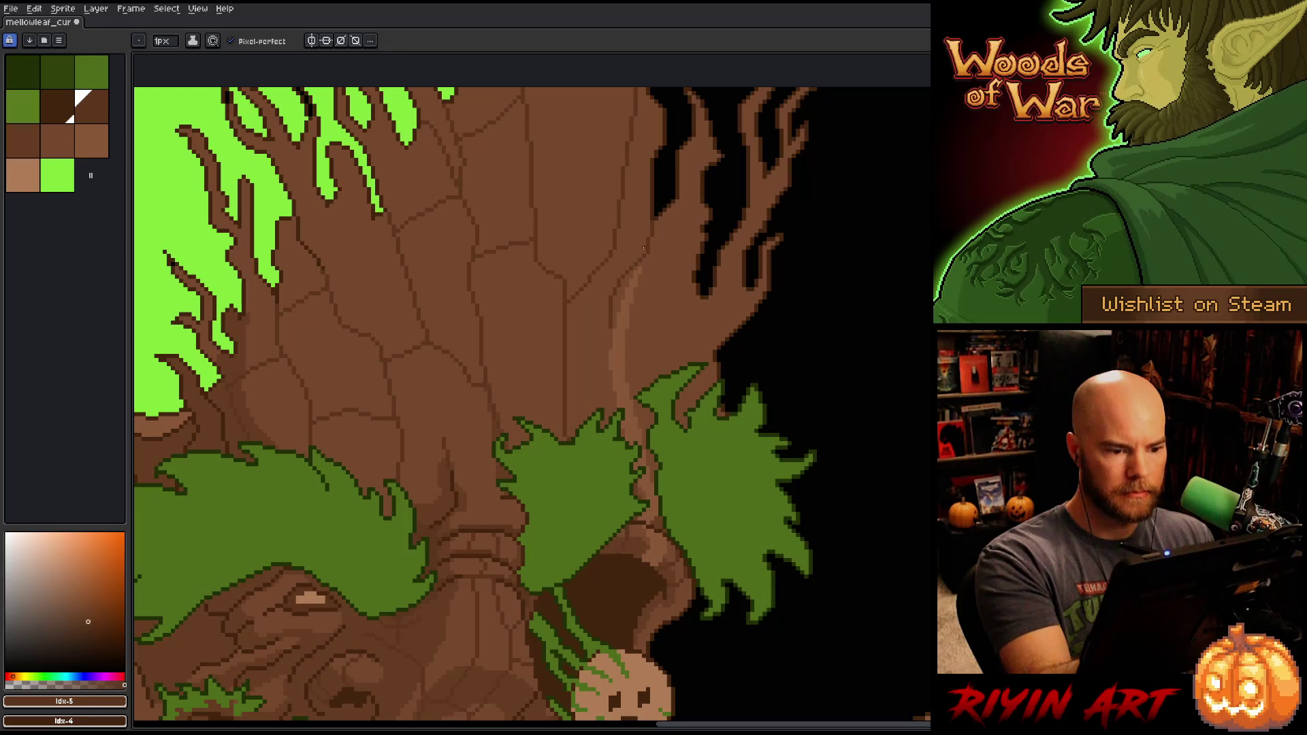
pyautogui.moveTo(608, 331); pyautogui.dragTo(567, 400)
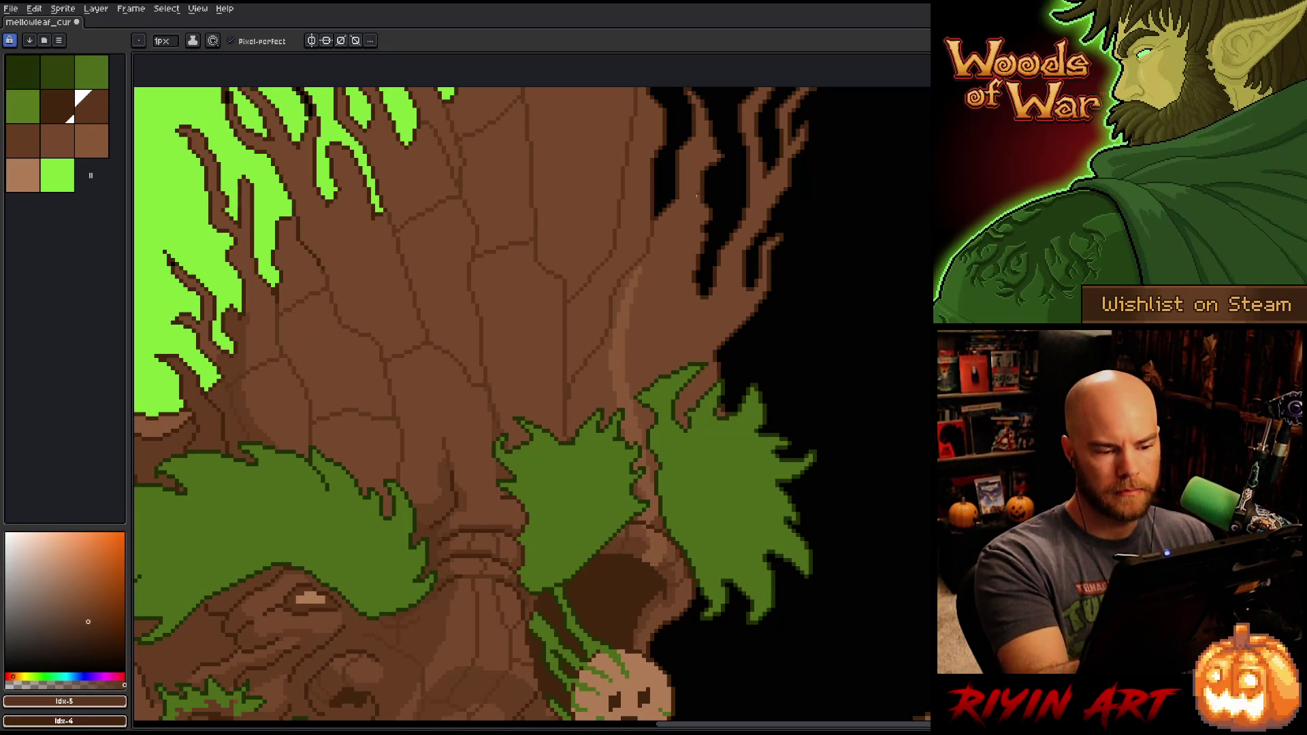
# Step: Add a dark line up the trunk's right edge plus two thin diagonal cracks, then pick #5c341c
pyautogui.keyDown('alt'); pyautogui.click(571, 394); pyautogui.keyUp('alt')
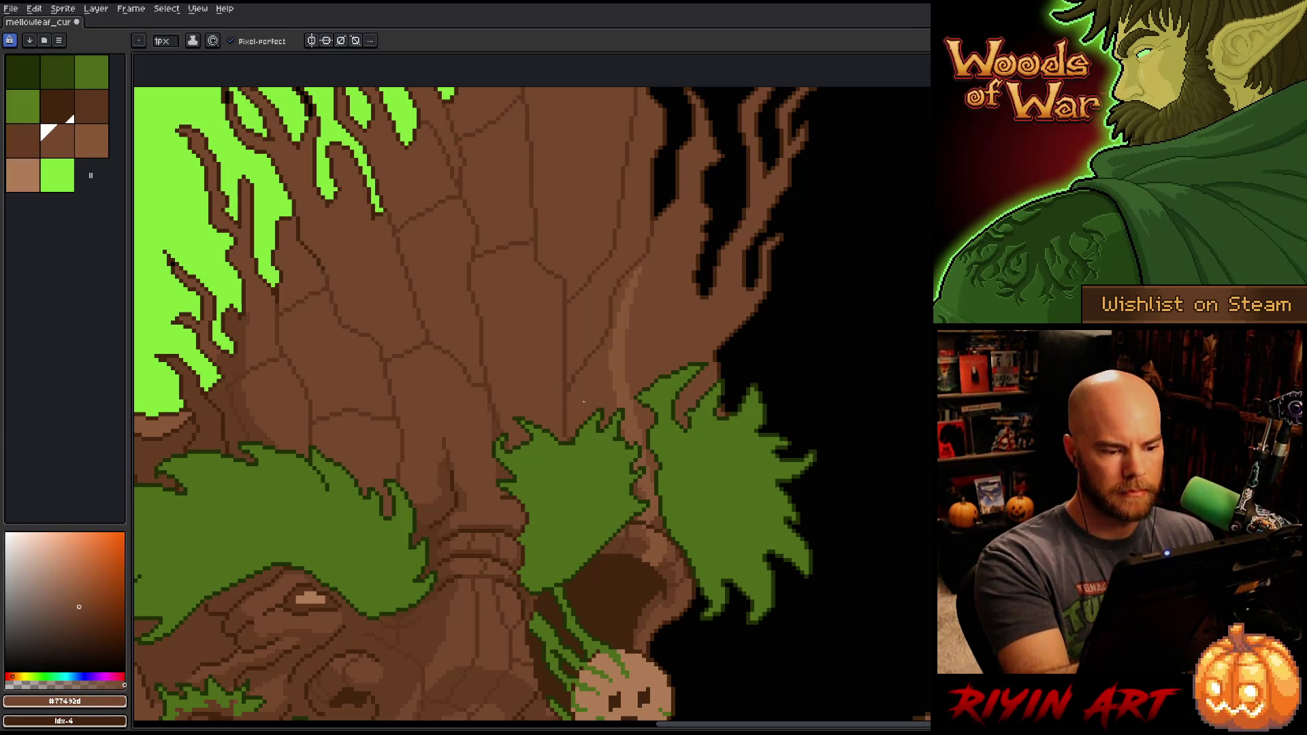
pyautogui.keyDown('alt'); pyautogui.click(667, 352); pyautogui.keyUp('alt')
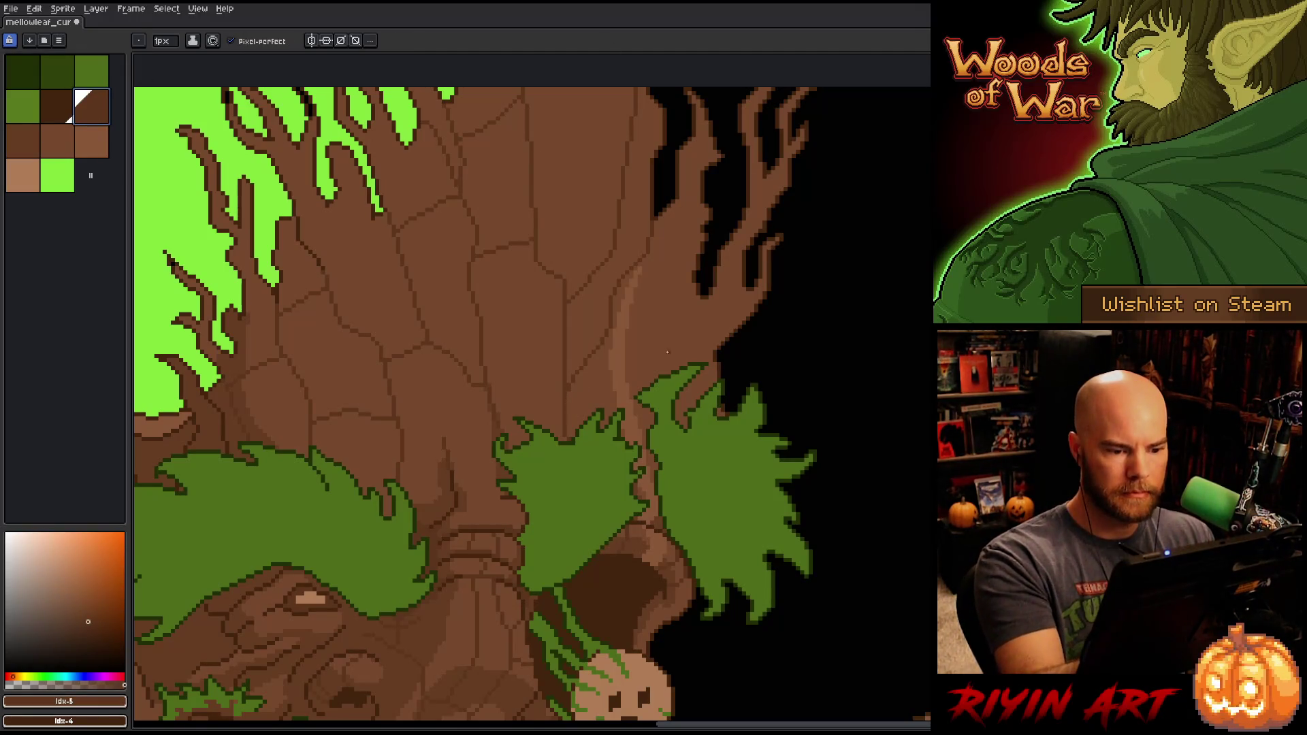
pyautogui.moveTo(661, 373); pyautogui.dragTo(689, 274)
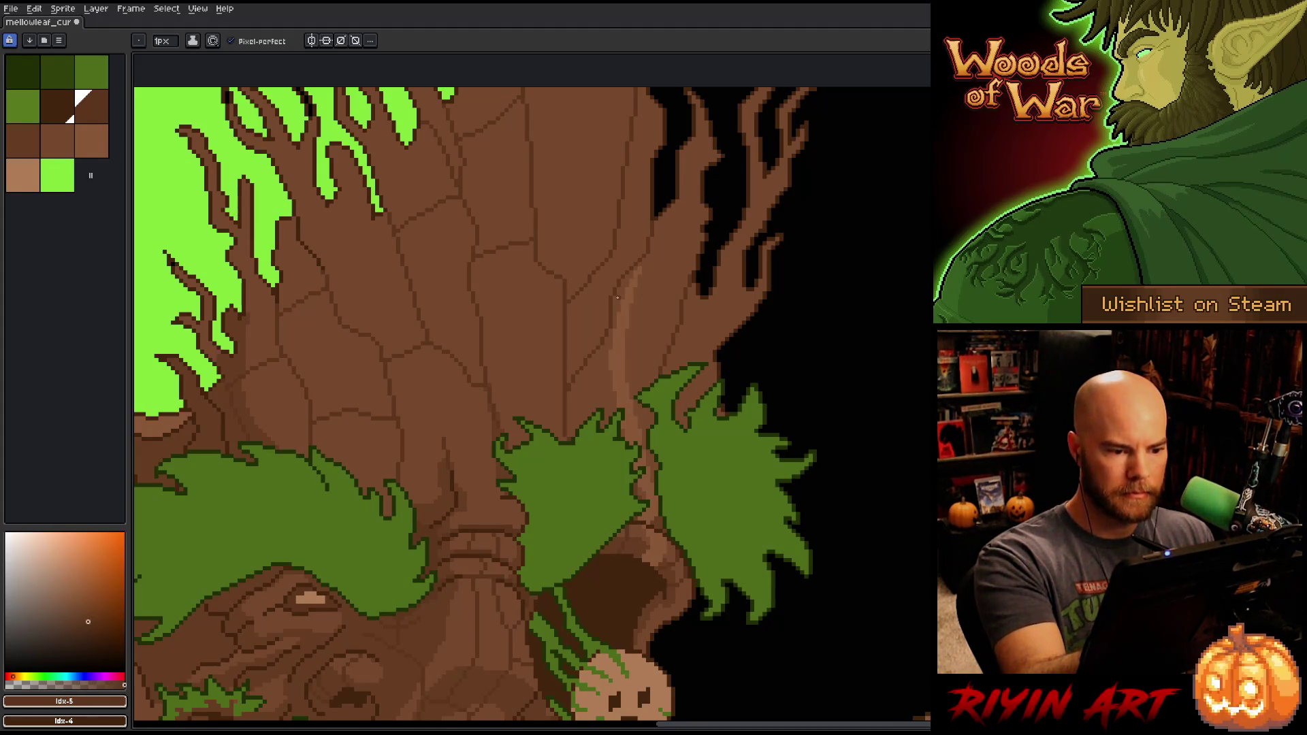
pyautogui.moveTo(622, 306); pyautogui.dragTo(653, 368)
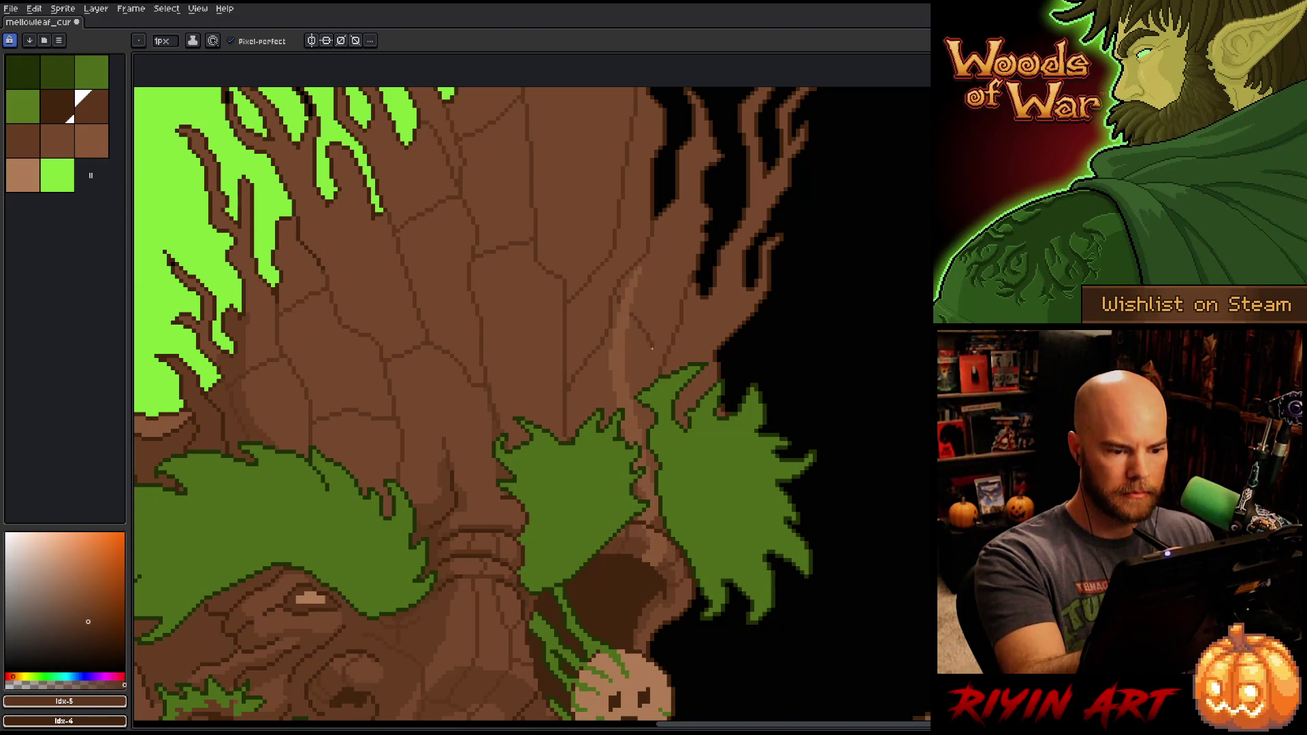
pyautogui.moveTo(619, 304); pyautogui.dragTo(650, 341)
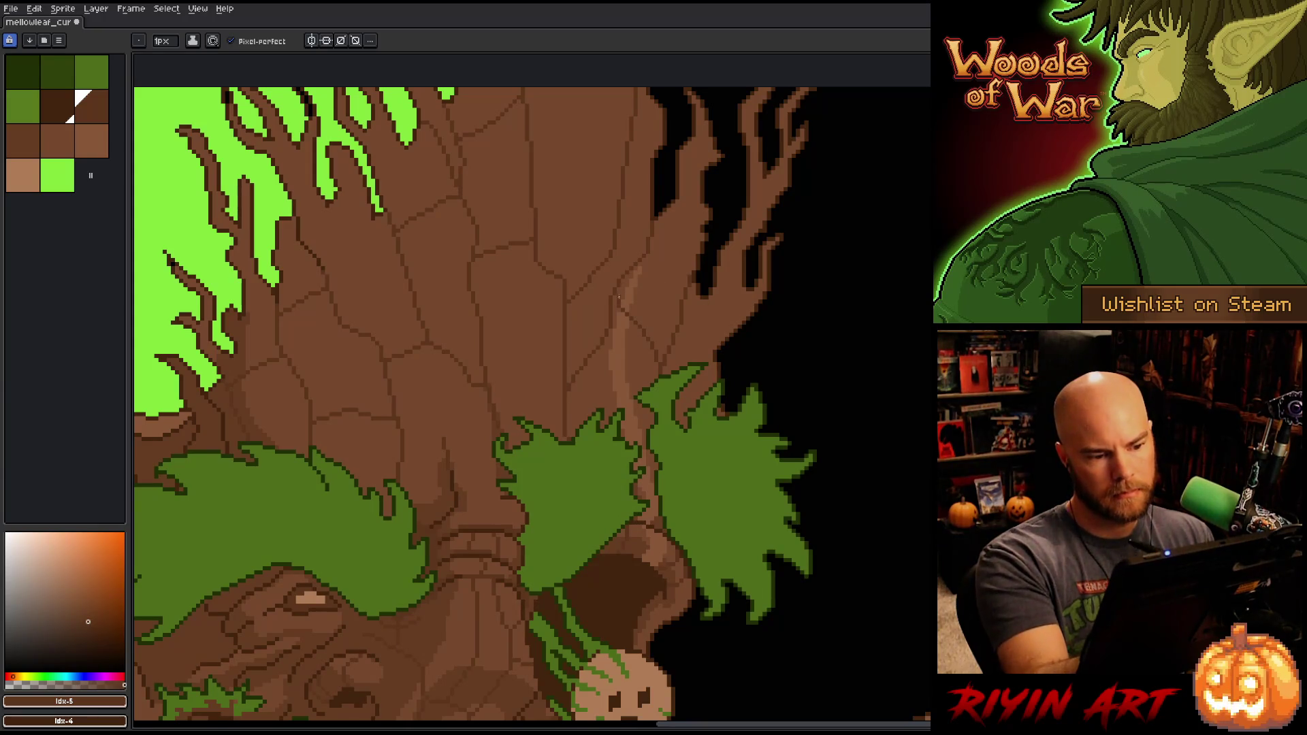
pyautogui.keyDown('alt'); pyautogui.click(616, 305); pyautogui.keyUp('alt')
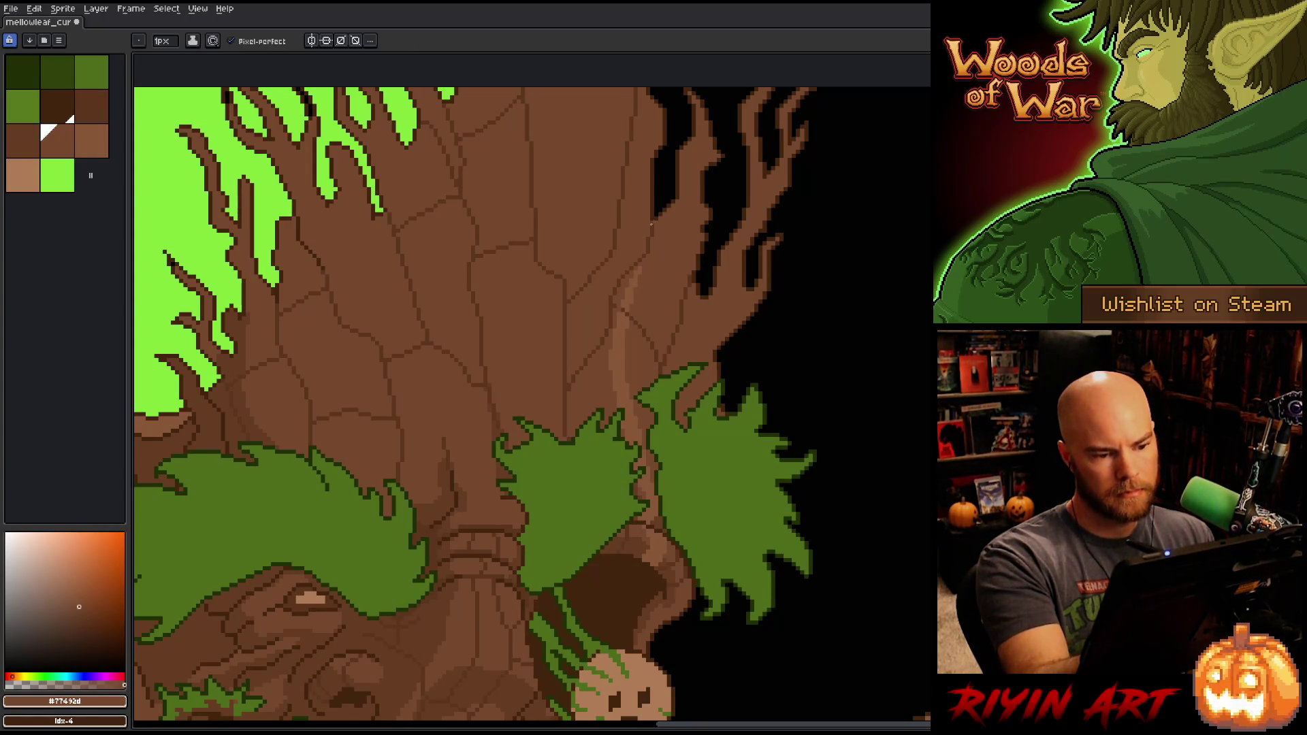
pyautogui.keyDown('alt'); pyautogui.click(618, 305); pyautogui.keyUp('alt')
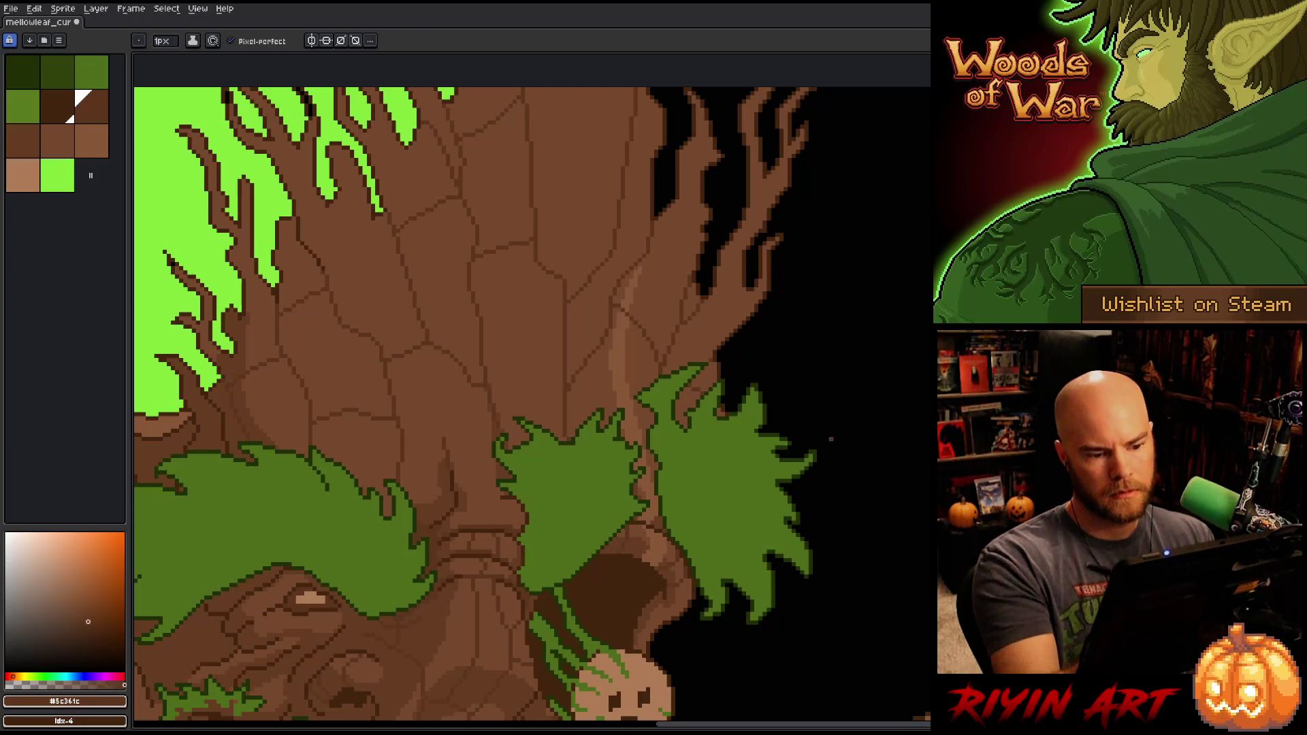
pyautogui.scroll(-3, 810, 445)
pyautogui.scroll(3, 747, 530)
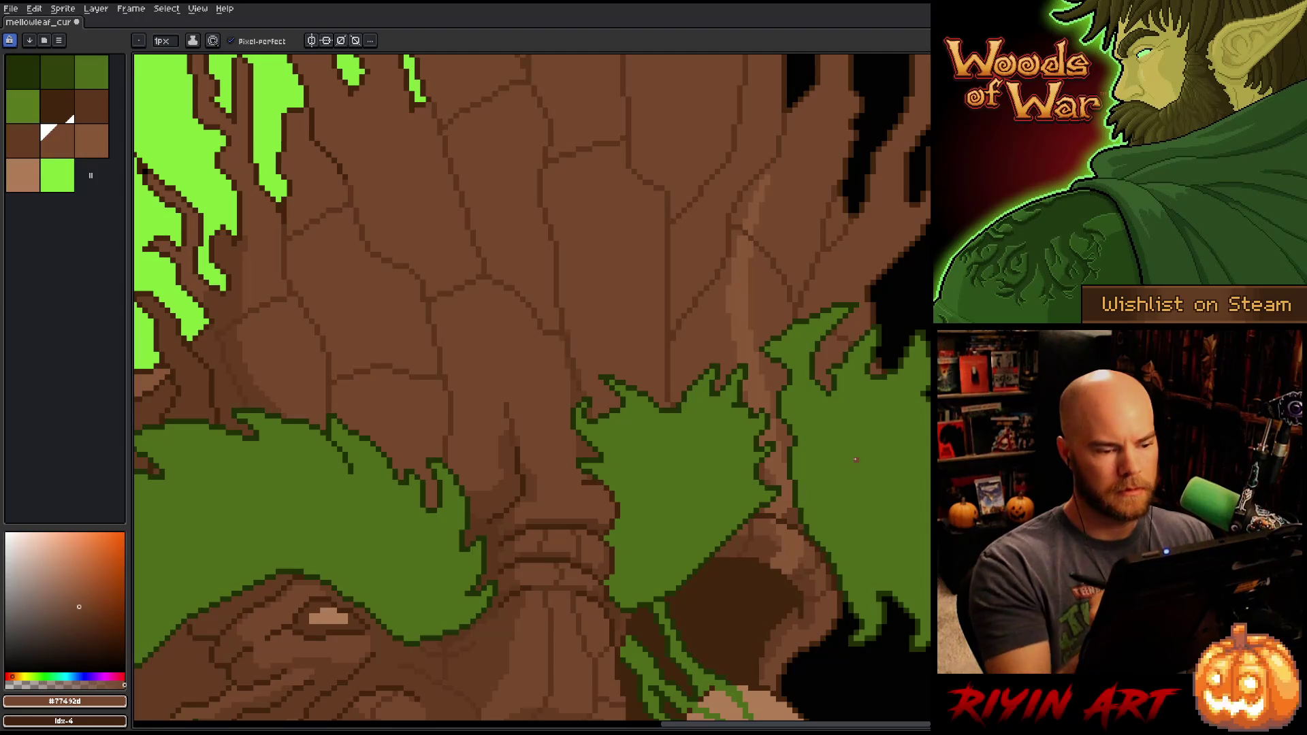
pyautogui.scroll(-3, 863, 325)
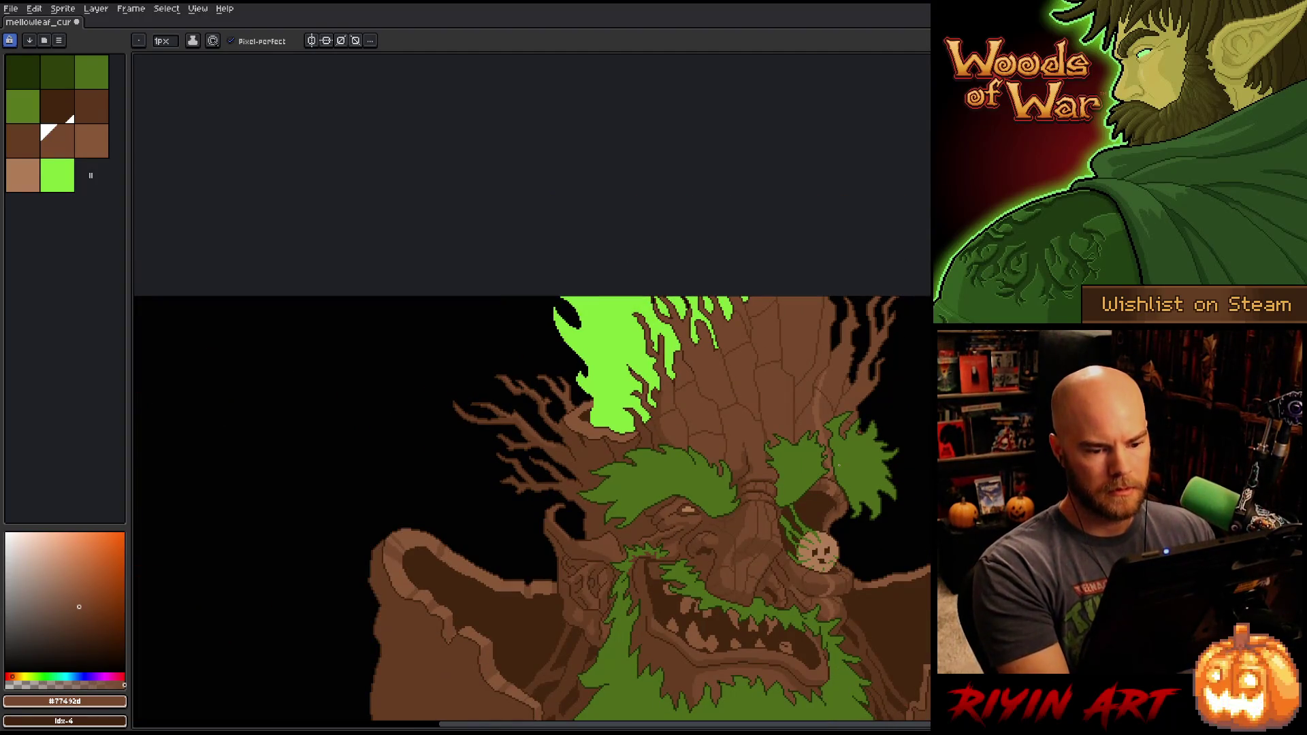
pyautogui.moveTo(760, 449); pyautogui.dragTo(529, 265)
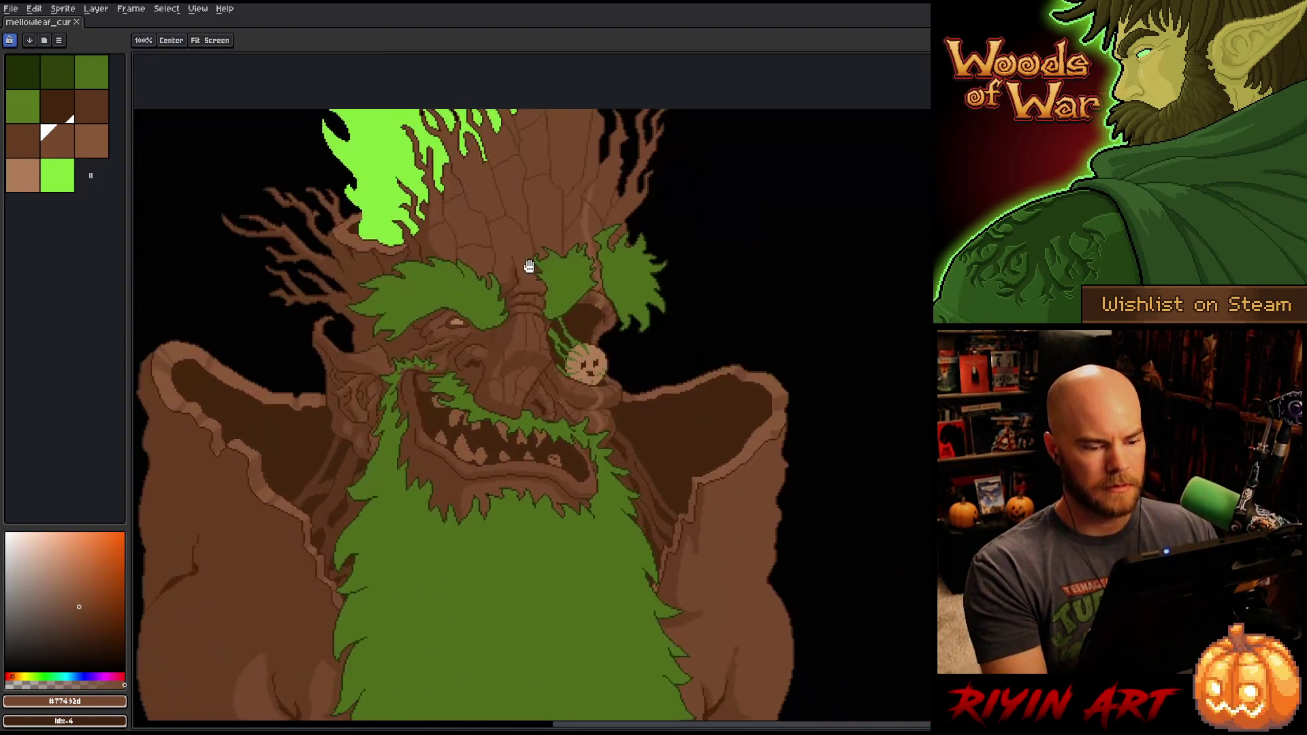
pyautogui.scroll(-2, 569, 329)
pyautogui.moveTo(569, 330); pyautogui.dragTo(569, 333)
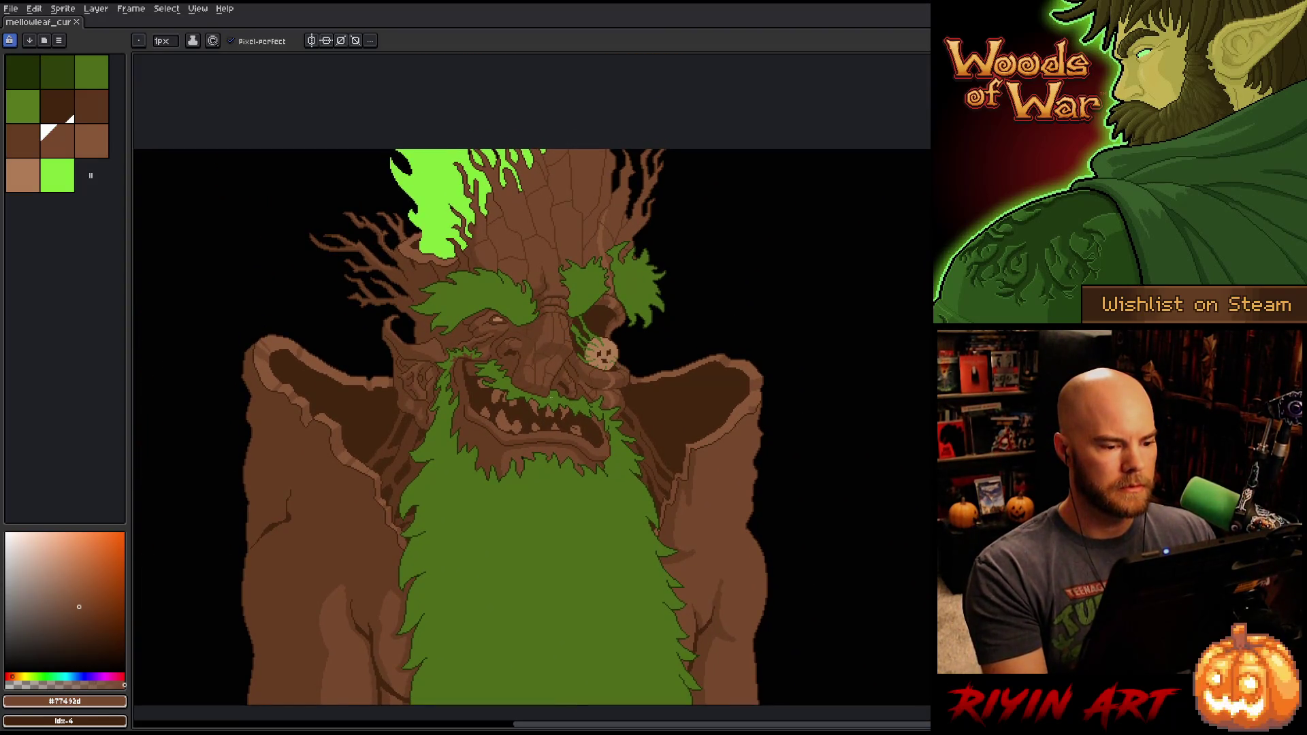
pyautogui.scroll(3, 497, 358)
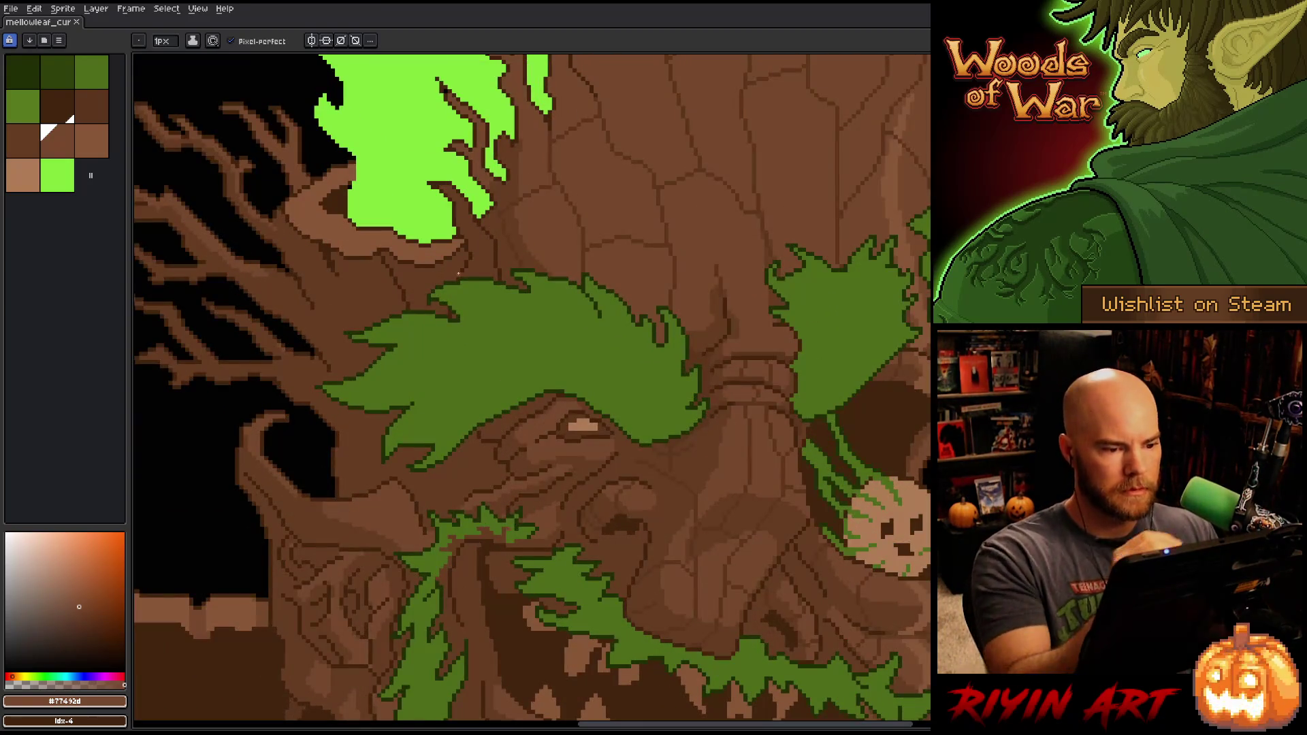
# Step: Pick the #5c341c brown, save, and add a short dark stroke beside the left eye
pyautogui.keyDown('alt'); pyautogui.click(588, 243); pyautogui.keyUp('alt')
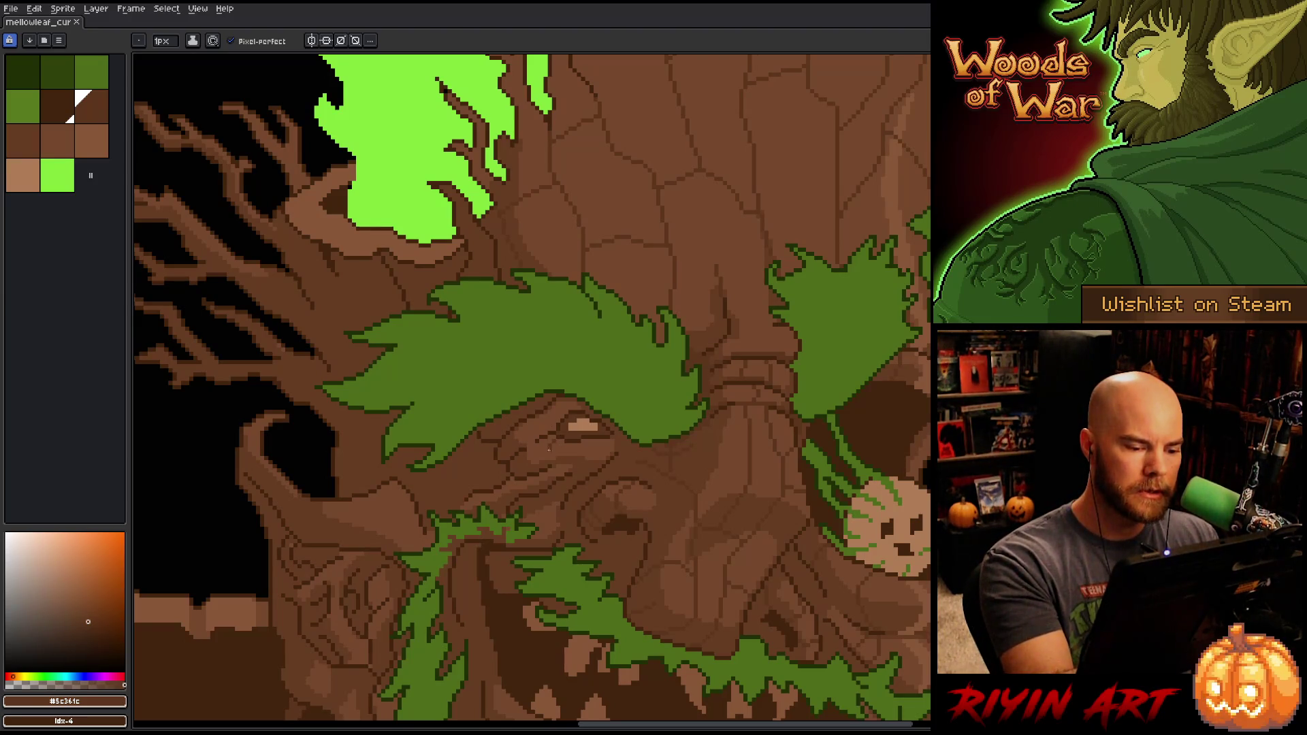
pyautogui.hotkey('ctrl', 's')
pyautogui.moveTo(550, 448); pyautogui.dragTo(552, 459)
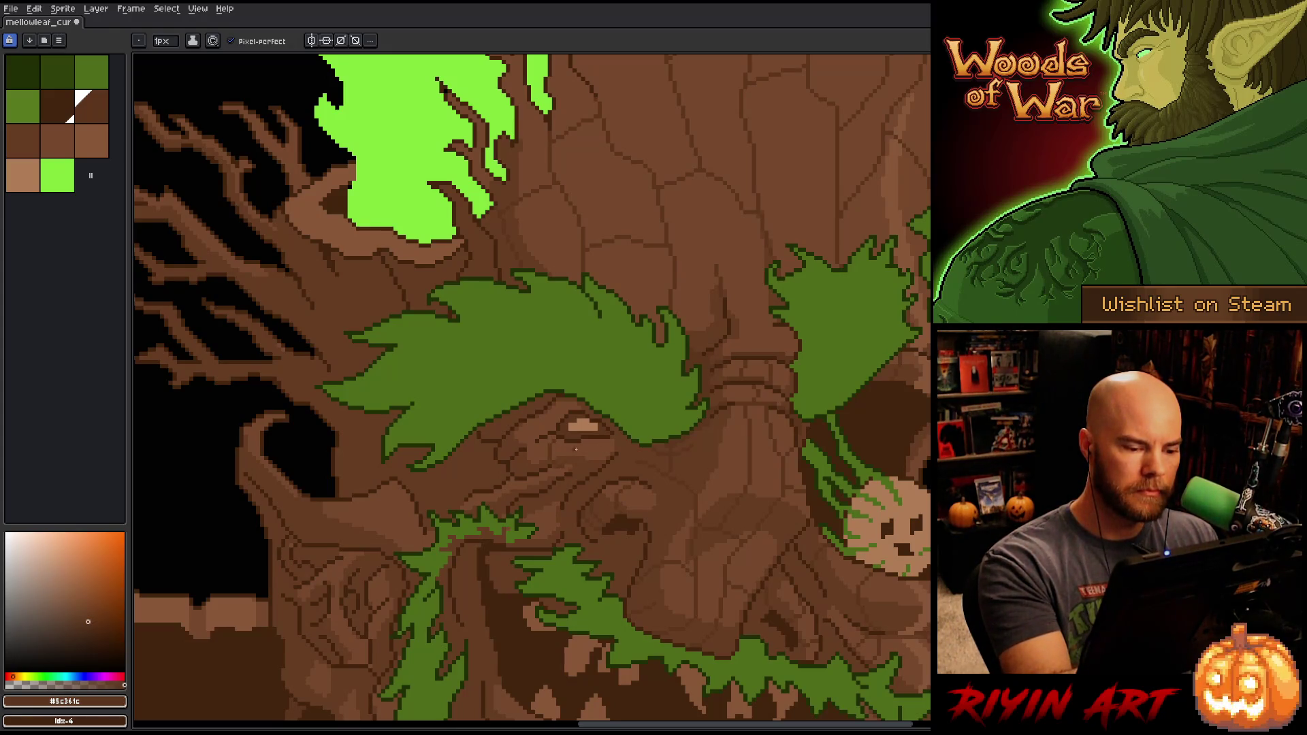
# Step: Shade wrinkles around the left eye alternating #643d23 and #5c341c browns, then save
pyautogui.keyDown('alt'); pyautogui.click(563, 460); pyautogui.keyUp('alt')
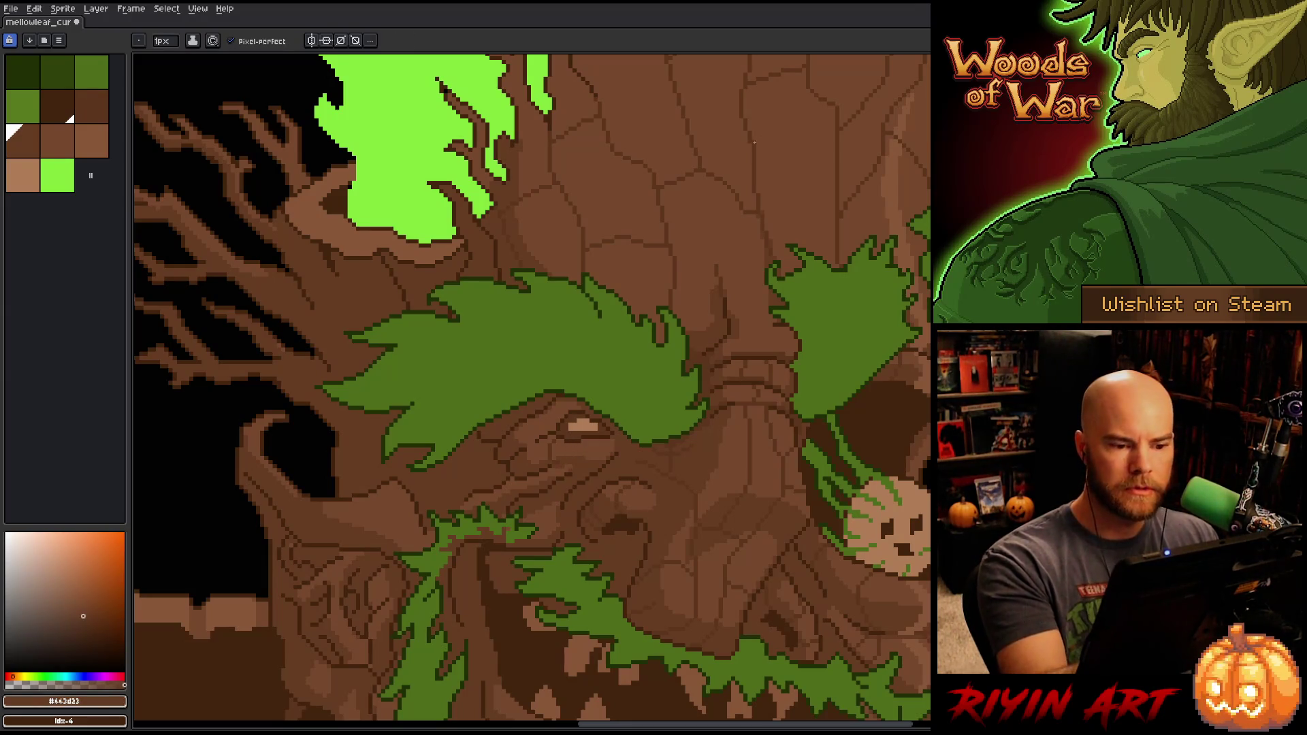
pyautogui.keyDown('alt'); pyautogui.click(677, 246); pyautogui.keyUp('alt')
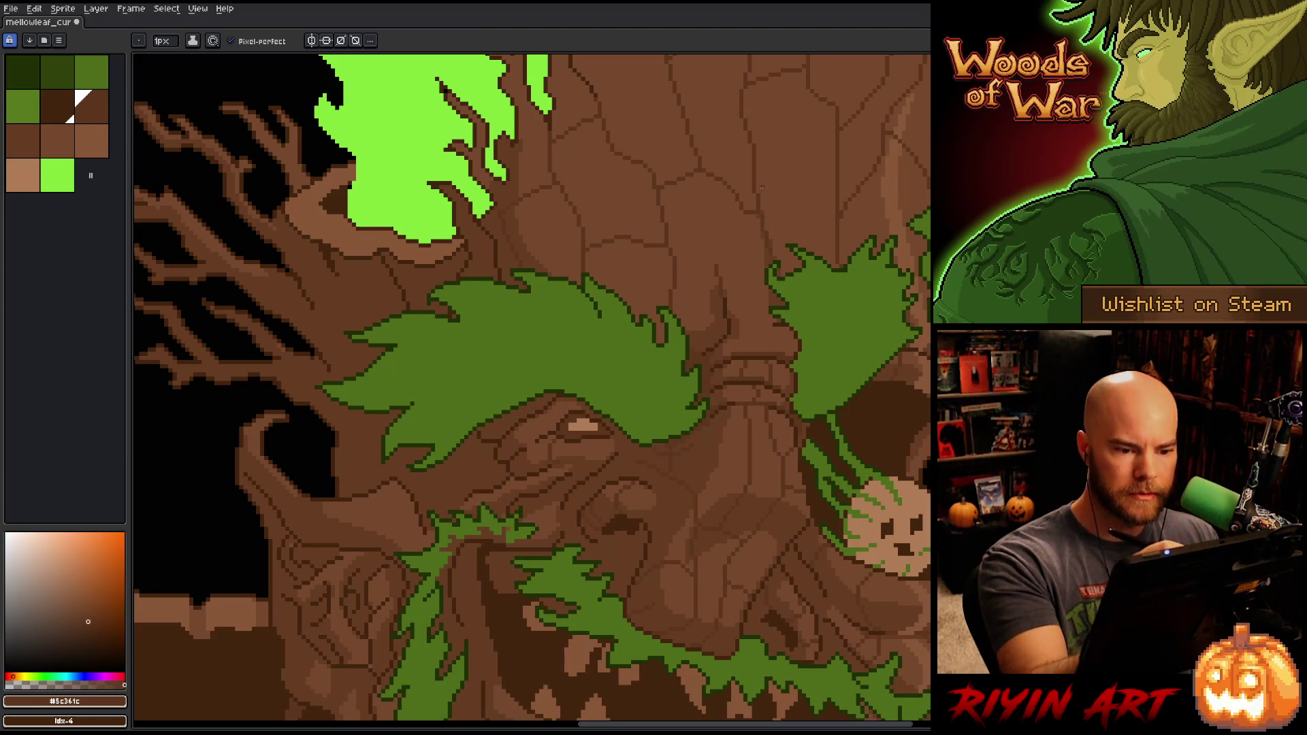
pyautogui.keyDown('alt'); pyautogui.click(760, 221); pyautogui.keyUp('alt')
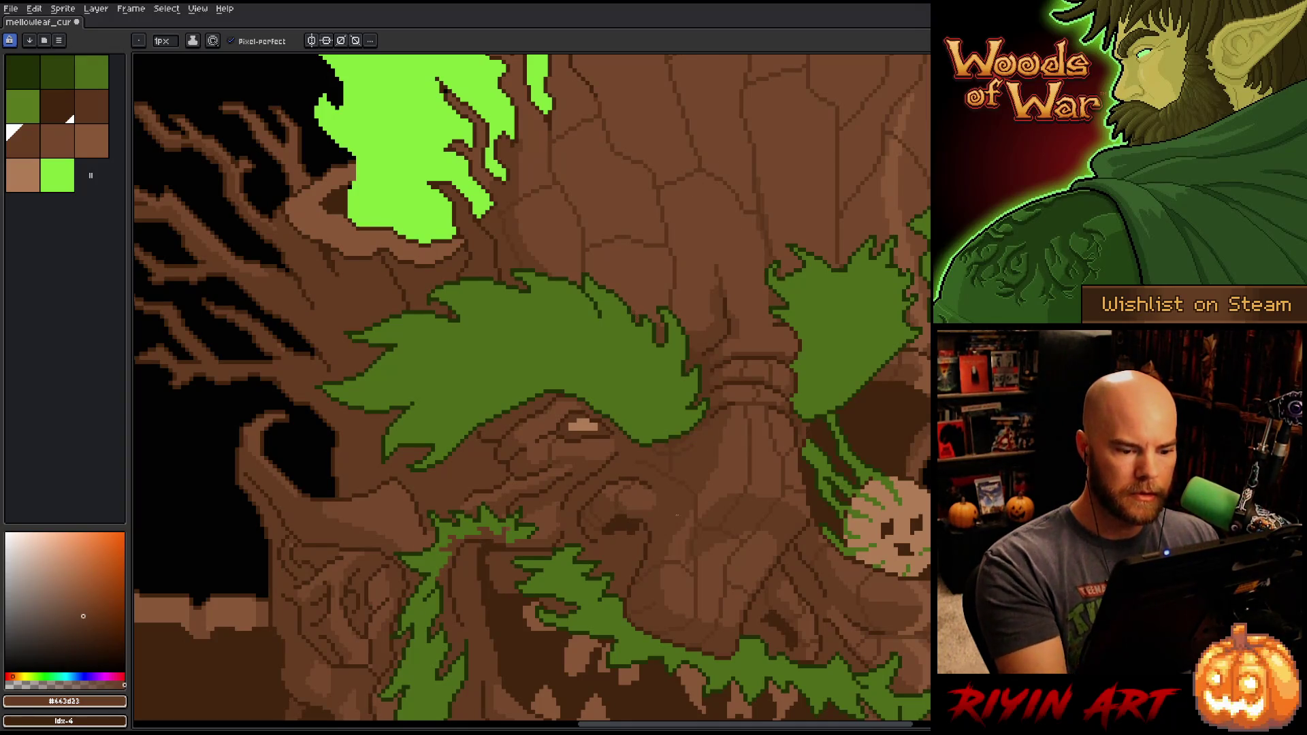
pyautogui.keyDown('alt'); pyautogui.click(649, 454); pyautogui.keyUp('alt')
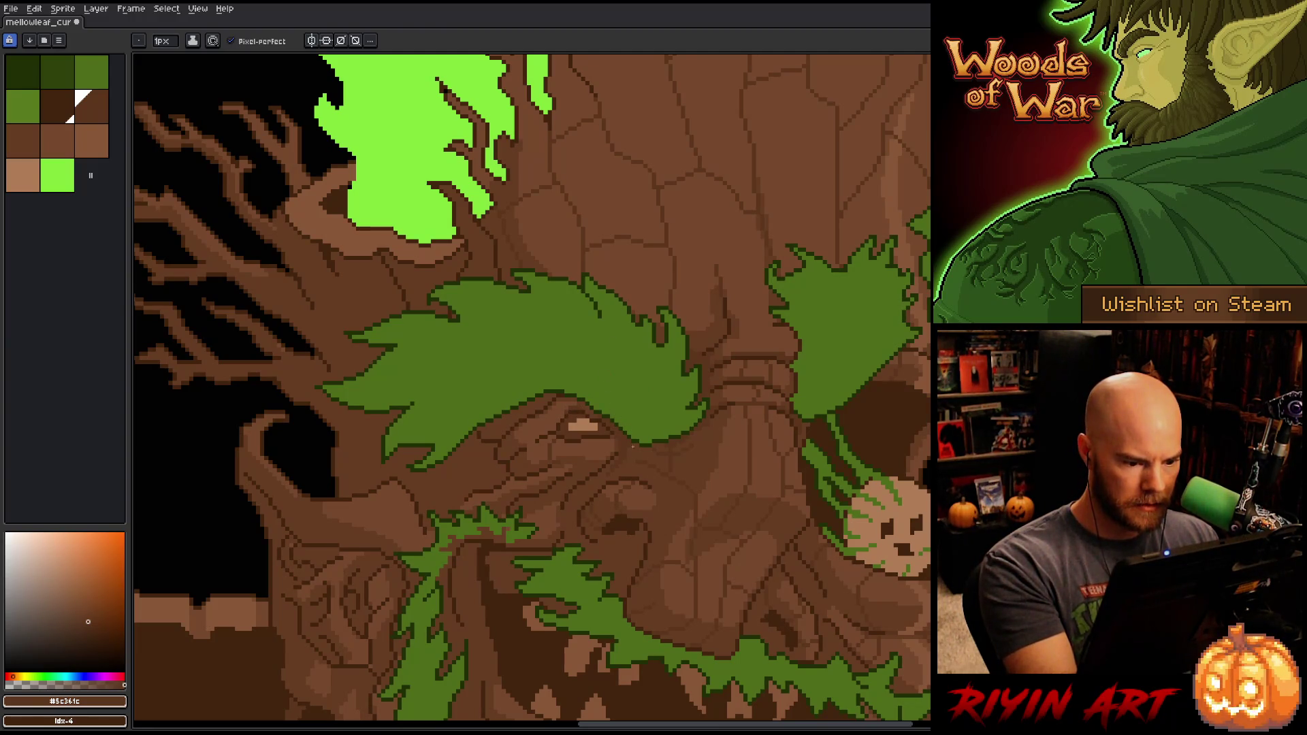
pyautogui.keyDown('alt'); pyautogui.click(593, 462); pyautogui.keyUp('alt')
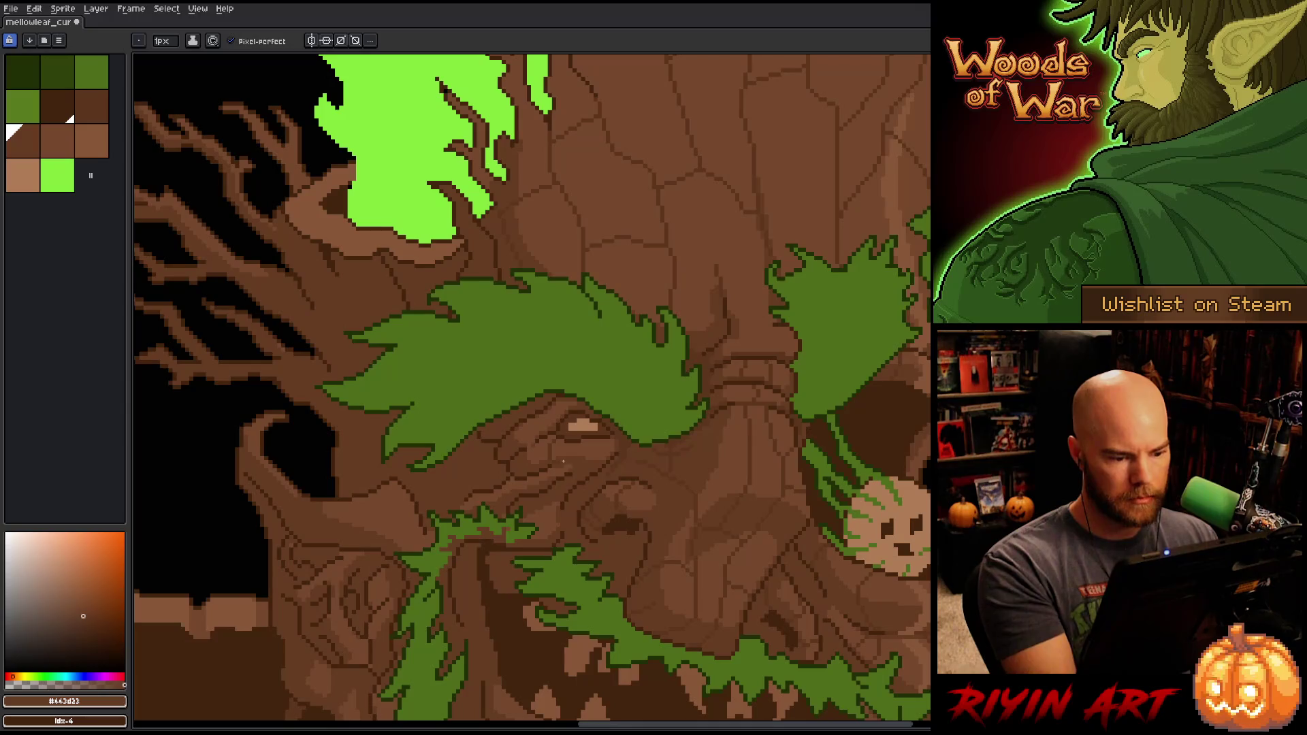
pyautogui.keyDown('alt'); pyautogui.click(575, 457); pyautogui.keyUp('alt')
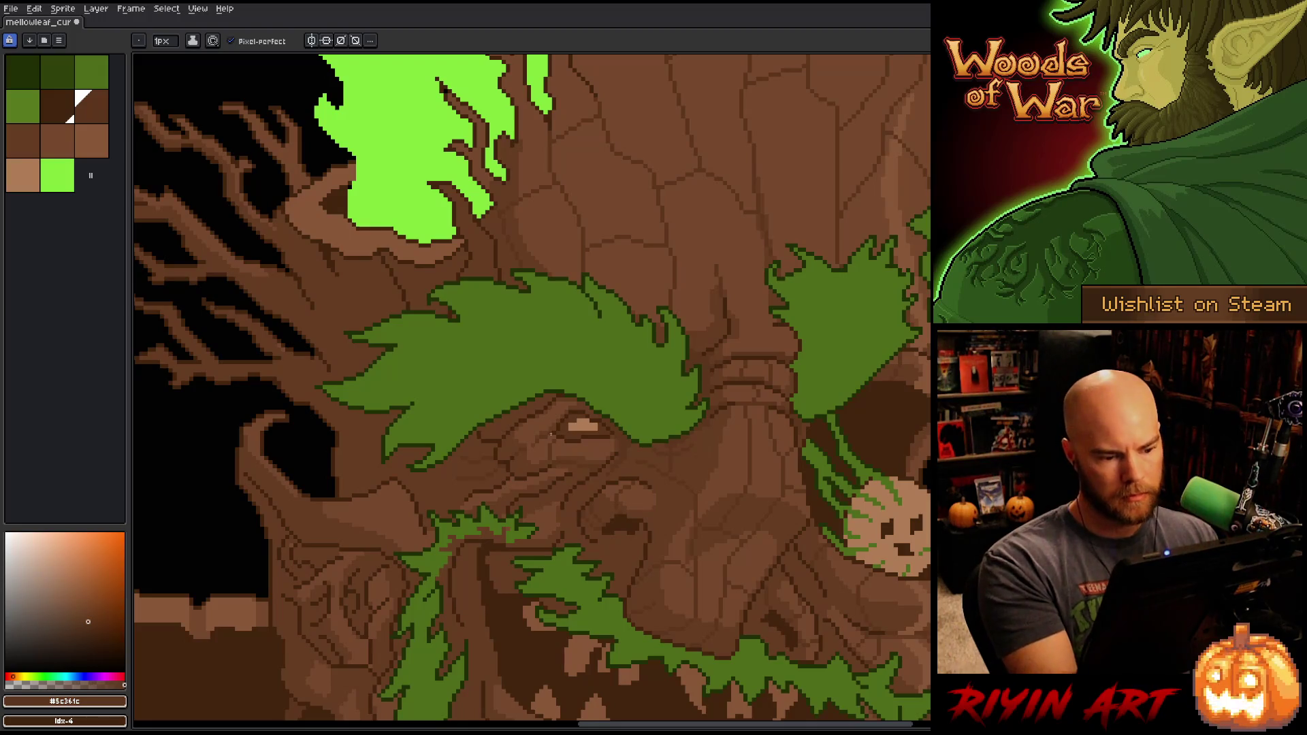
pyautogui.hotkey('ctrl', 's')
pyautogui.scroll(-2, 793, 458)
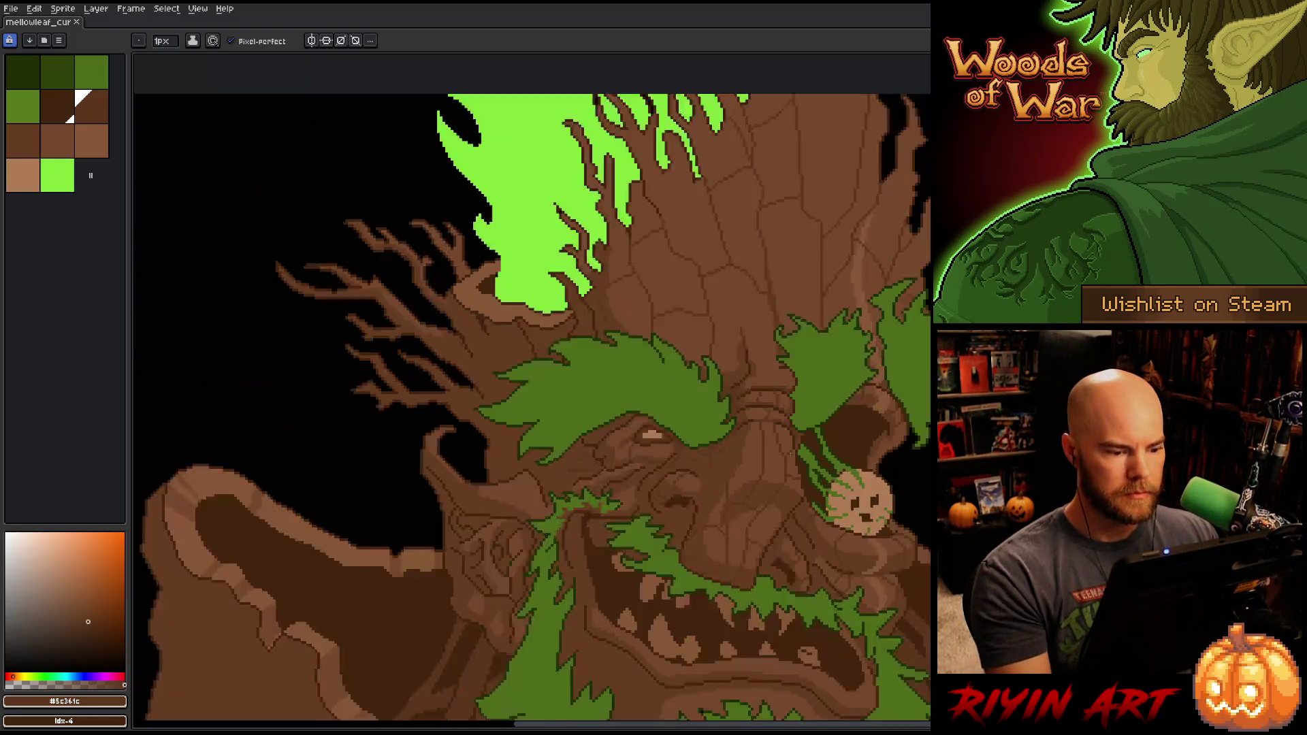
pyautogui.scroll(4, 430, 300)
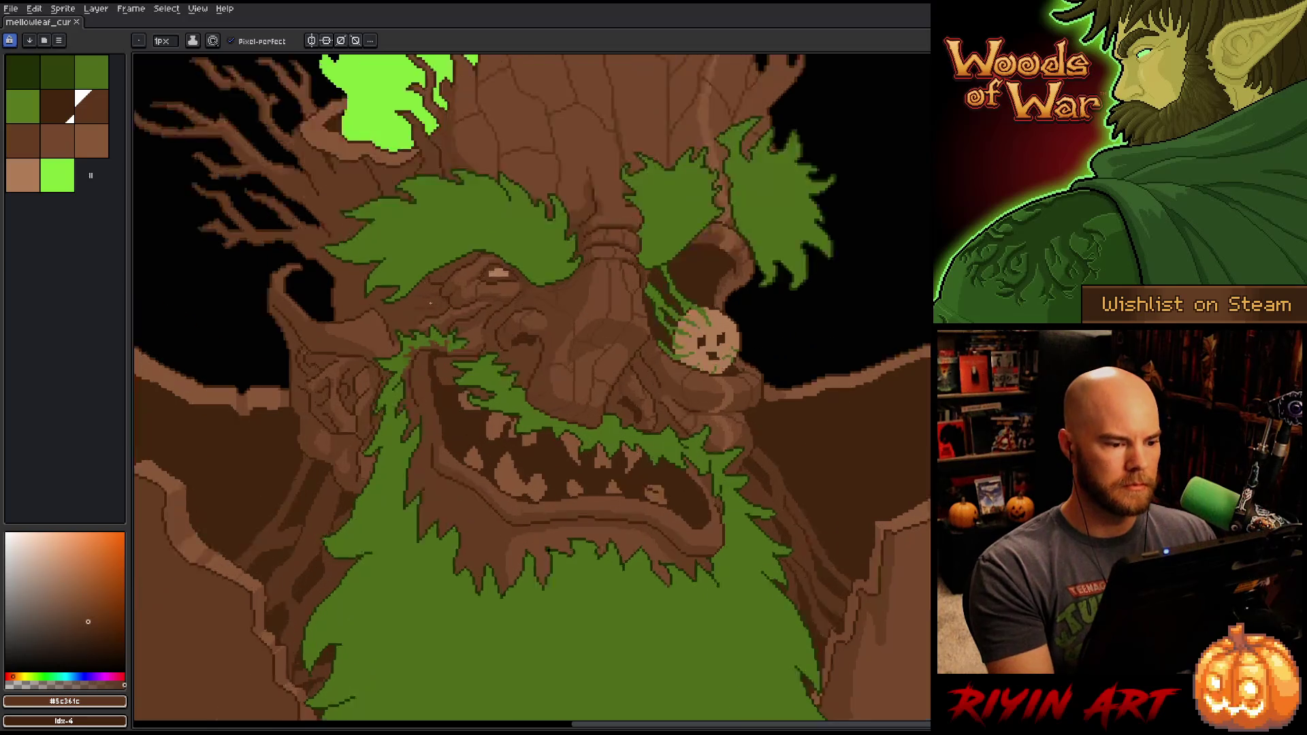